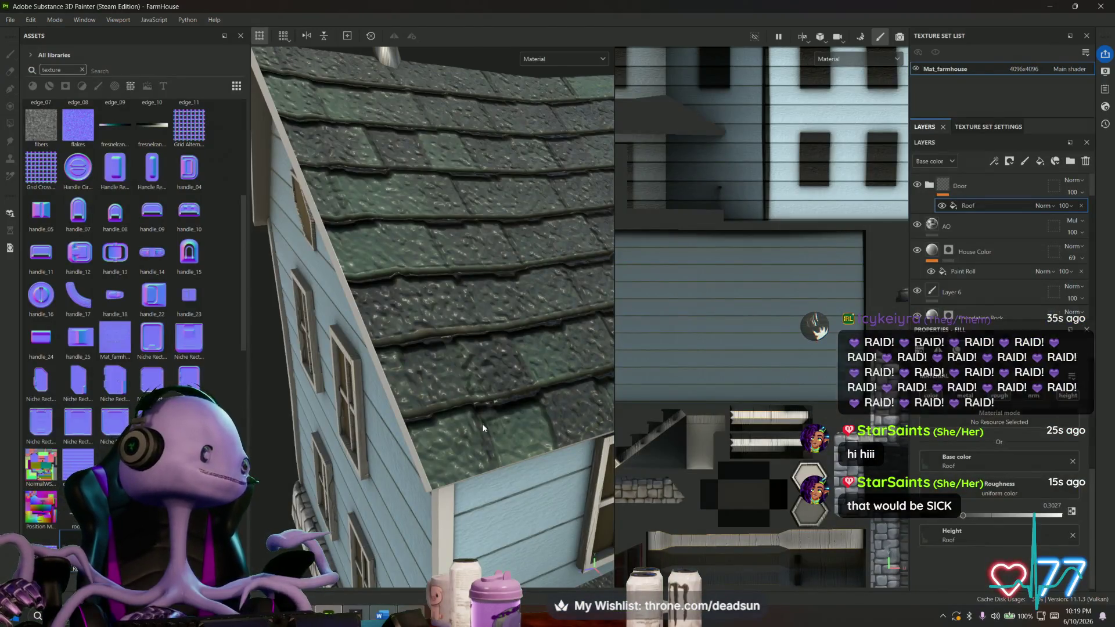
{"action": "scroll", "coordinate": [482, 427], "scroll_direction": "down", "scroll_amount": 5}
Orbit around the house to the porch and show the Base Wood layer's material settings.
{"action": "left_click_drag", "start_coordinate": [483, 427], "coordinate": [439, 356], "text": "alt"}
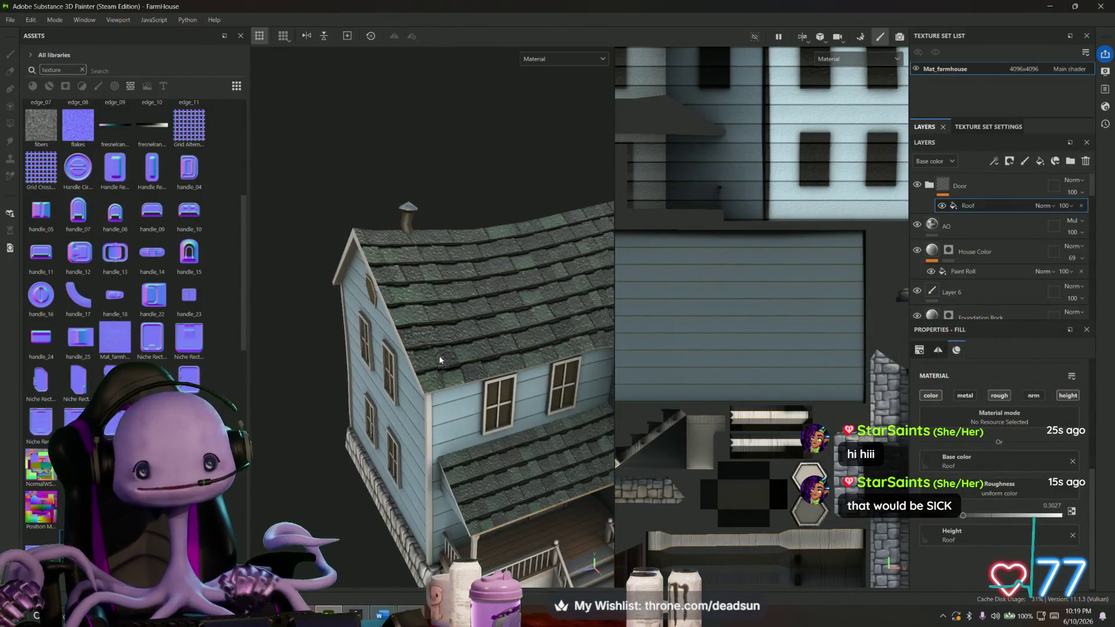
{"action": "mouse_move", "coordinate": [509, 385]}
{"action": "left_mouse_down", "text": "alt"}
{"action": "mouse_move", "coordinate": [473, 355]}
{"action": "mouse_move", "coordinate": [469, 307]}
{"action": "mouse_move", "coordinate": [437, 355]}
{"action": "mouse_move", "coordinate": [374, 395]}
{"action": "mouse_move", "coordinate": [437, 351]}
{"action": "left_mouse_up", "text": "alt"}
{"action": "mouse_move", "coordinate": [381, 377]}
{"action": "left_mouse_down", "text": "alt"}
{"action": "mouse_move", "coordinate": [314, 410]}
{"action": "mouse_move", "coordinate": [266, 374]}
{"action": "left_mouse_up", "text": "alt"}
{"action": "scroll", "coordinate": [745, 357], "scroll_direction": "down", "scroll_amount": 2}
{"action": "scroll", "coordinate": [968, 285], "scroll_direction": "down", "scroll_amount": 3}
{"action": "scroll", "coordinate": [969, 285], "scroll_direction": "down", "scroll_amount": 2}
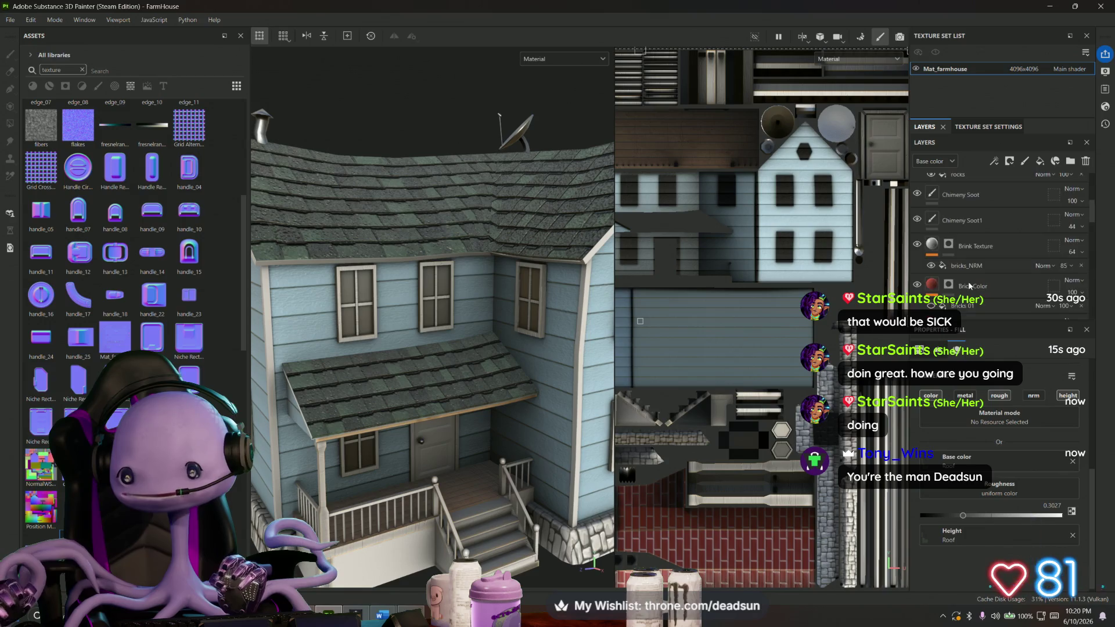
{"action": "scroll", "coordinate": [968, 281], "scroll_direction": "down", "scroll_amount": 2}
{"action": "scroll", "coordinate": [968, 281], "scroll_direction": "down", "scroll_amount": 1}
{"action": "scroll", "coordinate": [967, 283], "scroll_direction": "down", "scroll_amount": 2}
{"action": "scroll", "coordinate": [967, 284], "scroll_direction": "down", "scroll_amount": 2}
{"action": "scroll", "coordinate": [966, 283], "scroll_direction": "down", "scroll_amount": 2}
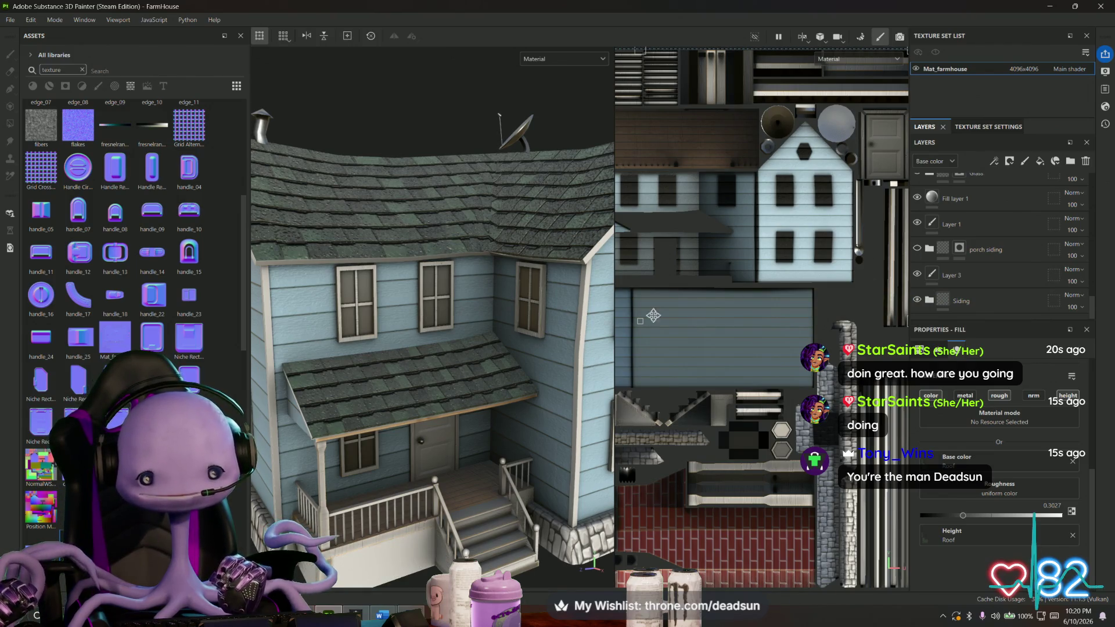
{"action": "left_click_drag", "start_coordinate": [452, 366], "coordinate": [403, 409], "text": "alt"}
{"action": "scroll", "coordinate": [403, 409], "scroll_direction": "up", "scroll_amount": 5}
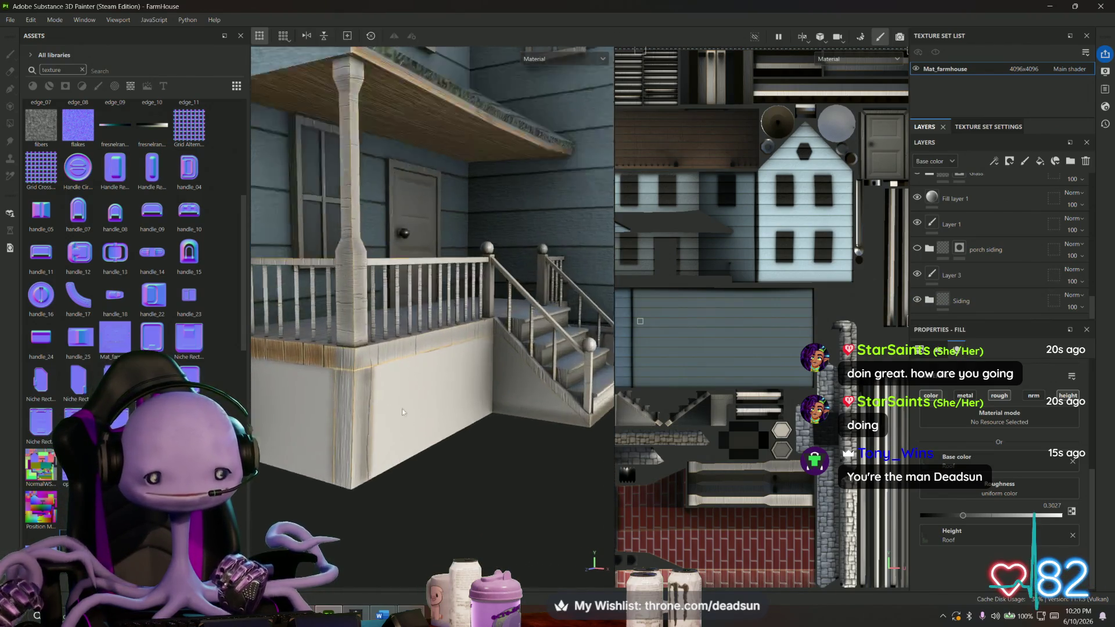
{"action": "scroll", "coordinate": [403, 410], "scroll_direction": "up", "scroll_amount": 2}
{"action": "scroll", "coordinate": [404, 418], "scroll_direction": "up", "scroll_amount": 2}
{"action": "scroll", "coordinate": [404, 426], "scroll_direction": "down", "scroll_amount": 1}
{"action": "left_click_drag", "start_coordinate": [405, 435], "coordinate": [423, 428], "text": "alt"}
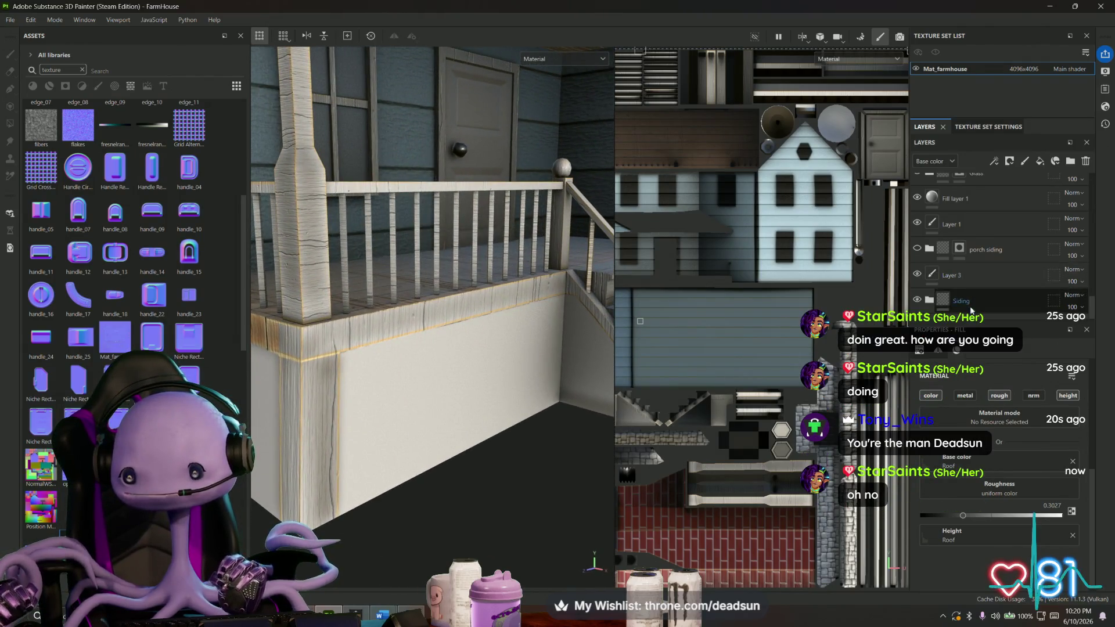
{"action": "scroll", "coordinate": [989, 273], "scroll_direction": "up", "scroll_amount": 2}
{"action": "scroll", "coordinate": [989, 273], "scroll_direction": "up", "scroll_amount": 2}
{"action": "scroll", "coordinate": [988, 273], "scroll_direction": "up", "scroll_amount": 2}
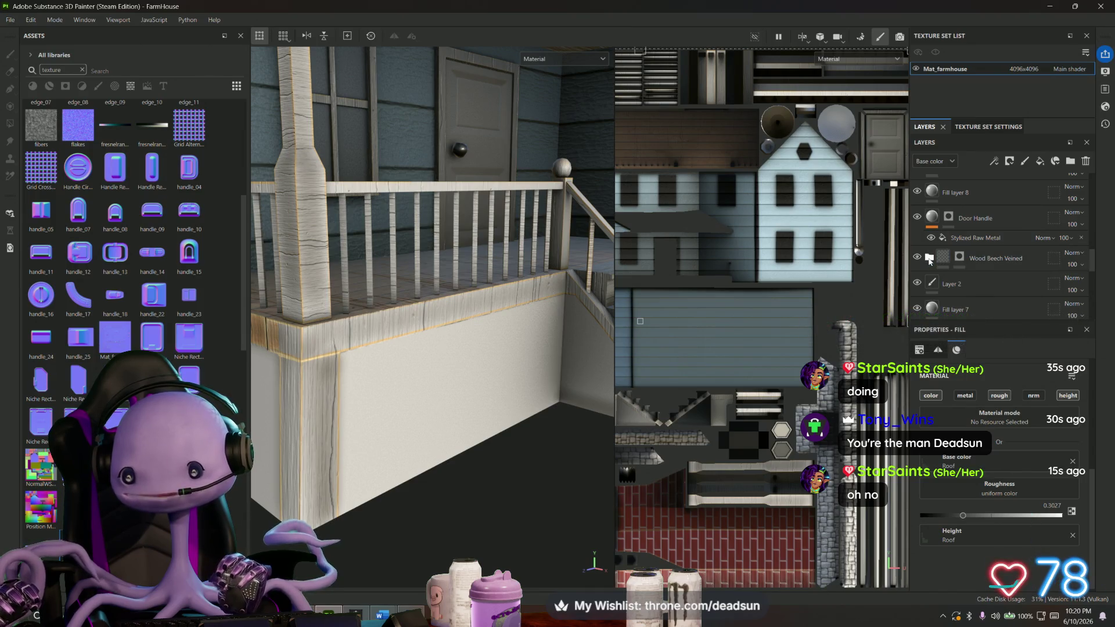
{"action": "scroll", "coordinate": [973, 292], "scroll_direction": "down", "scroll_amount": 3}
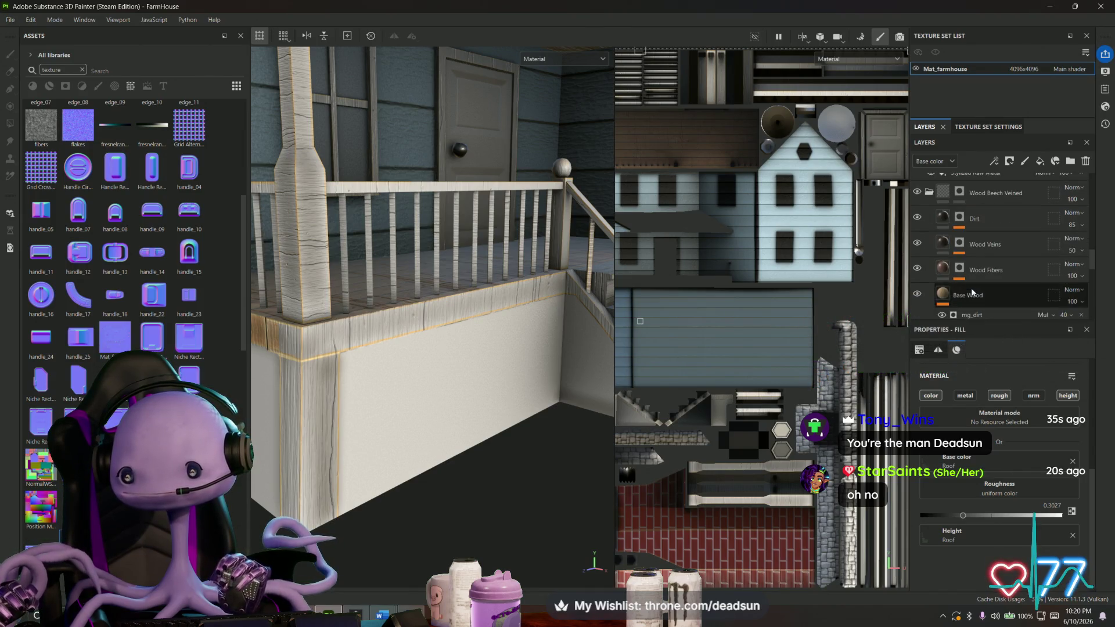
{"action": "scroll", "coordinate": [968, 290], "scroll_direction": "down", "scroll_amount": 1}
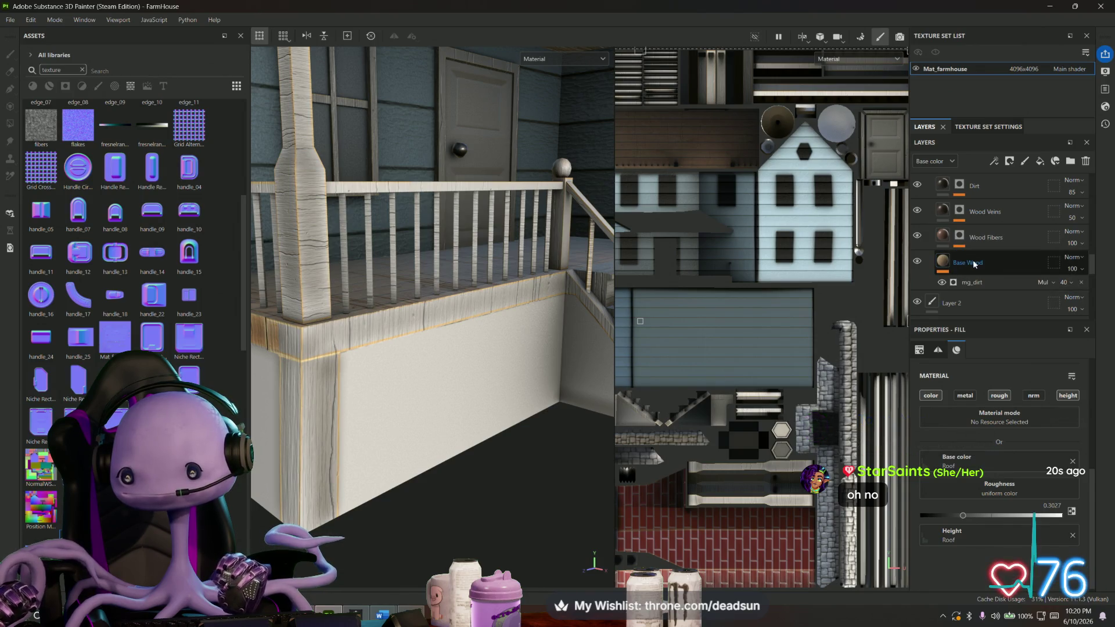
{"action": "left_click", "coordinate": [977, 265]}
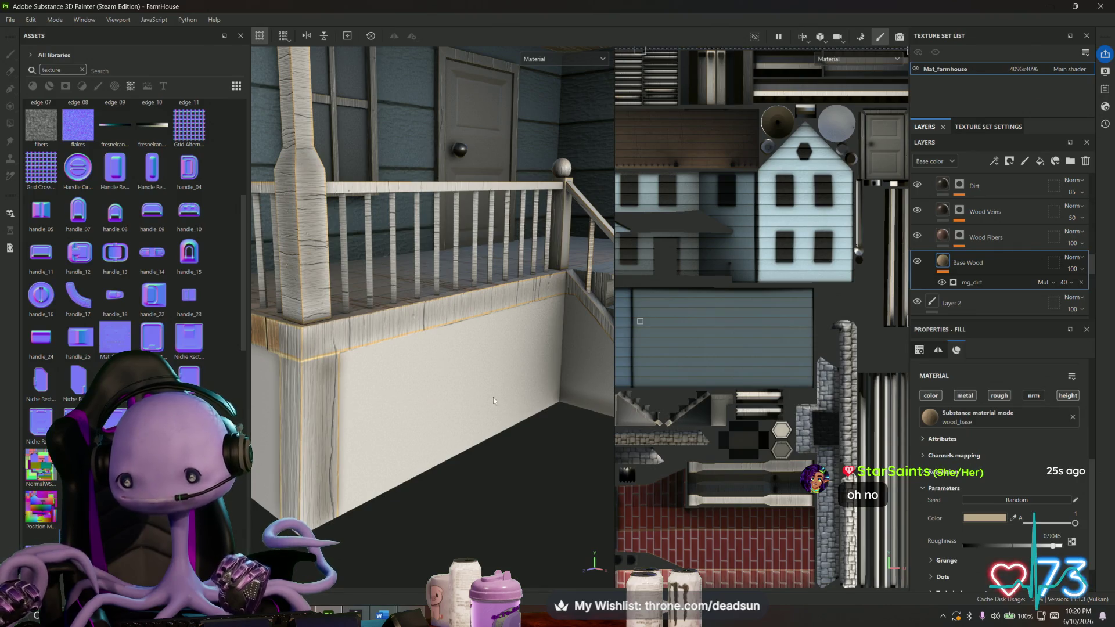
{"action": "scroll", "coordinate": [512, 407], "scroll_direction": "down", "scroll_amount": 3}
{"action": "left_click_drag", "start_coordinate": [513, 405], "coordinate": [574, 384], "text": "alt"}
{"action": "scroll", "coordinate": [575, 383], "scroll_direction": "up", "scroll_amount": 2}
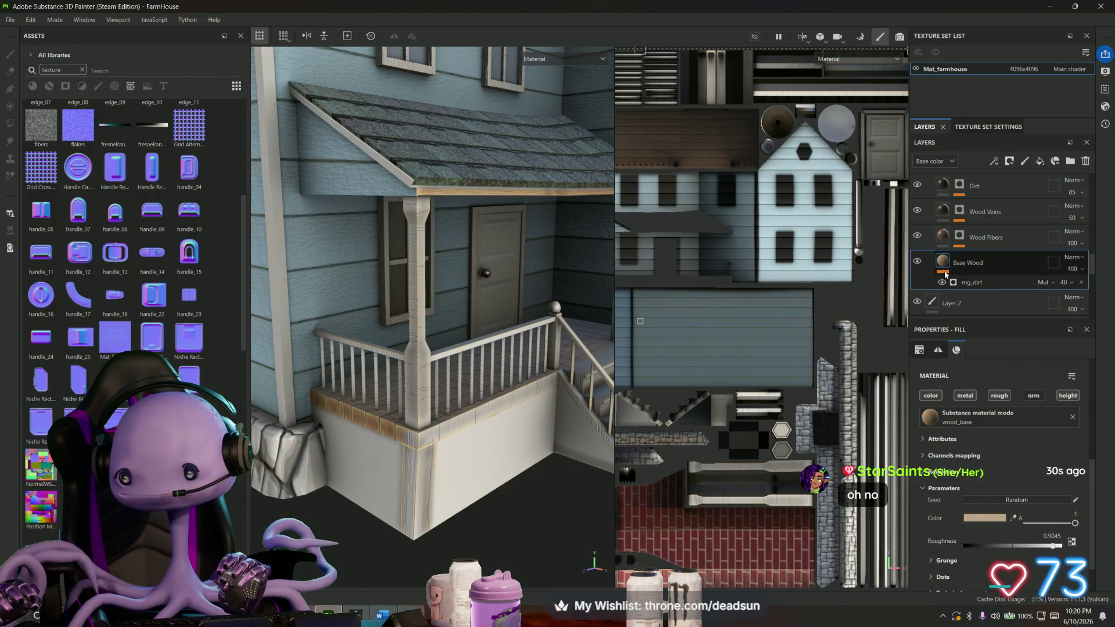
{"action": "scroll", "coordinate": [959, 400], "scroll_direction": "down", "scroll_amount": 2}
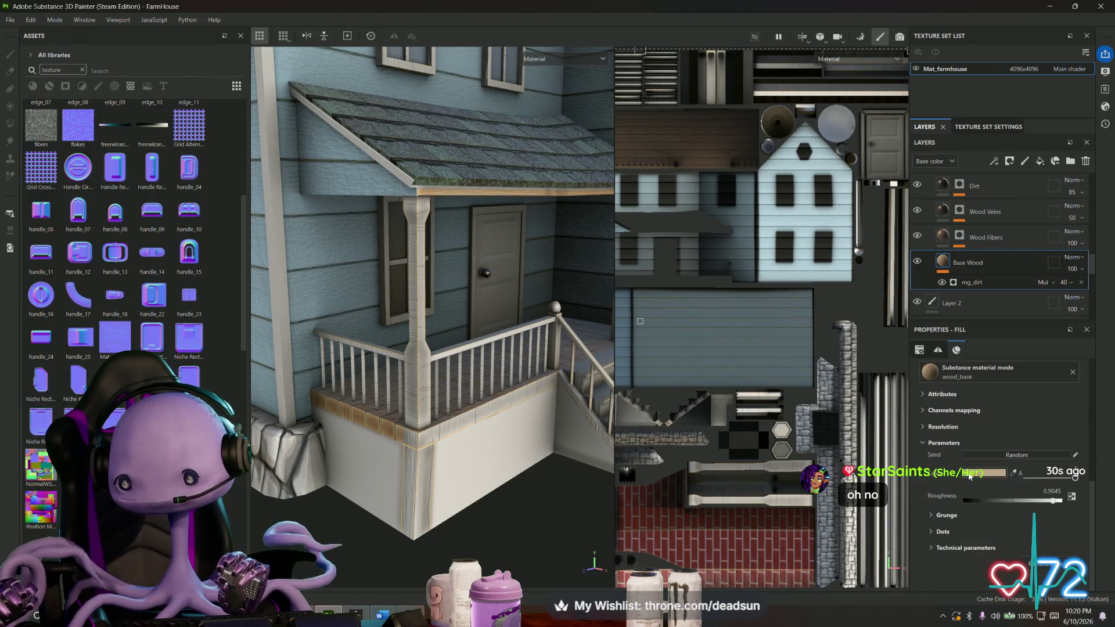
{"action": "scroll", "coordinate": [970, 476], "scroll_direction": "up", "scroll_amount": 3}
{"action": "left_click_drag", "start_coordinate": [487, 438], "coordinate": [397, 438], "text": "alt"}
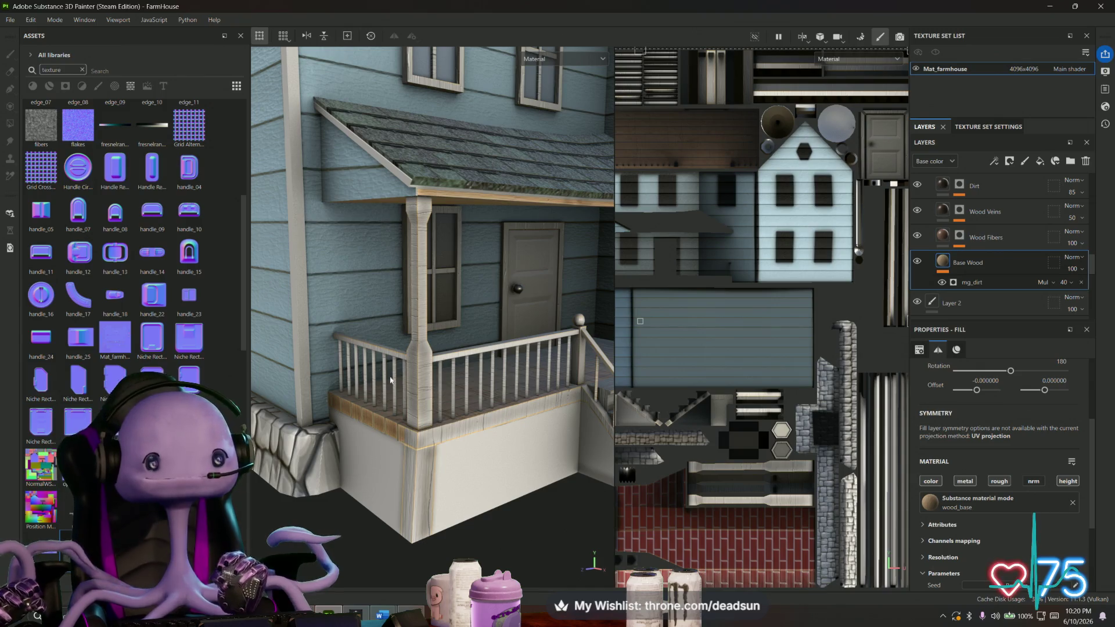
{"action": "mouse_move", "coordinate": [304, 305]}
{"action": "left_mouse_down", "text": "alt"}
{"action": "mouse_move", "coordinate": [440, 415]}
{"action": "mouse_move", "coordinate": [458, 407]}
{"action": "mouse_move", "coordinate": [433, 387]}
{"action": "left_mouse_up", "text": "alt"}
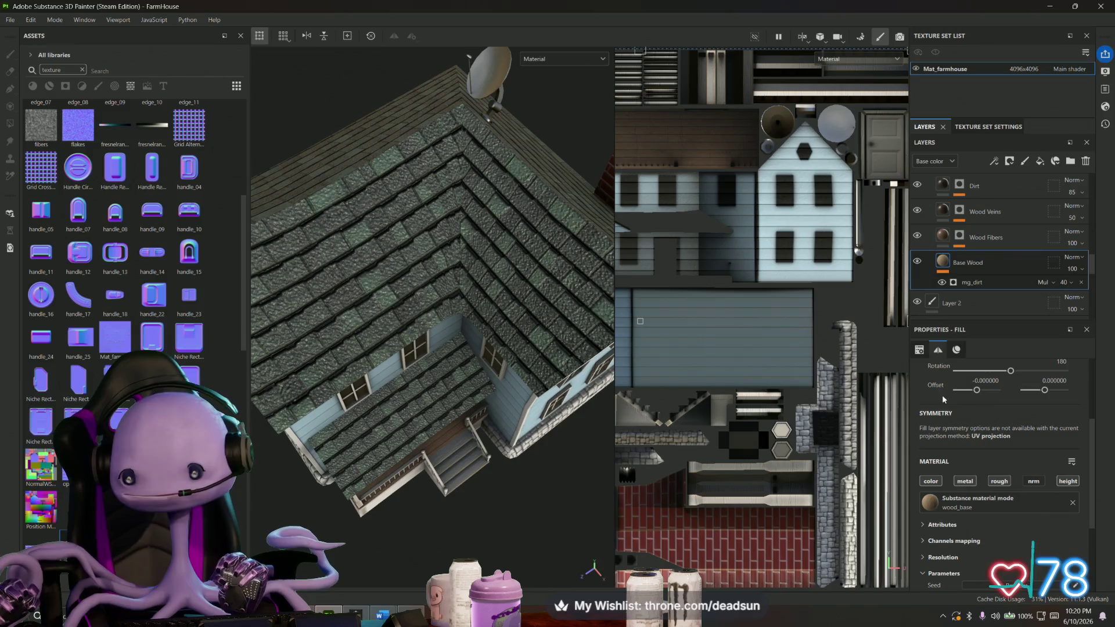
{"action": "left_click", "coordinate": [920, 351]}
{"action": "left_click", "coordinate": [938, 351]}
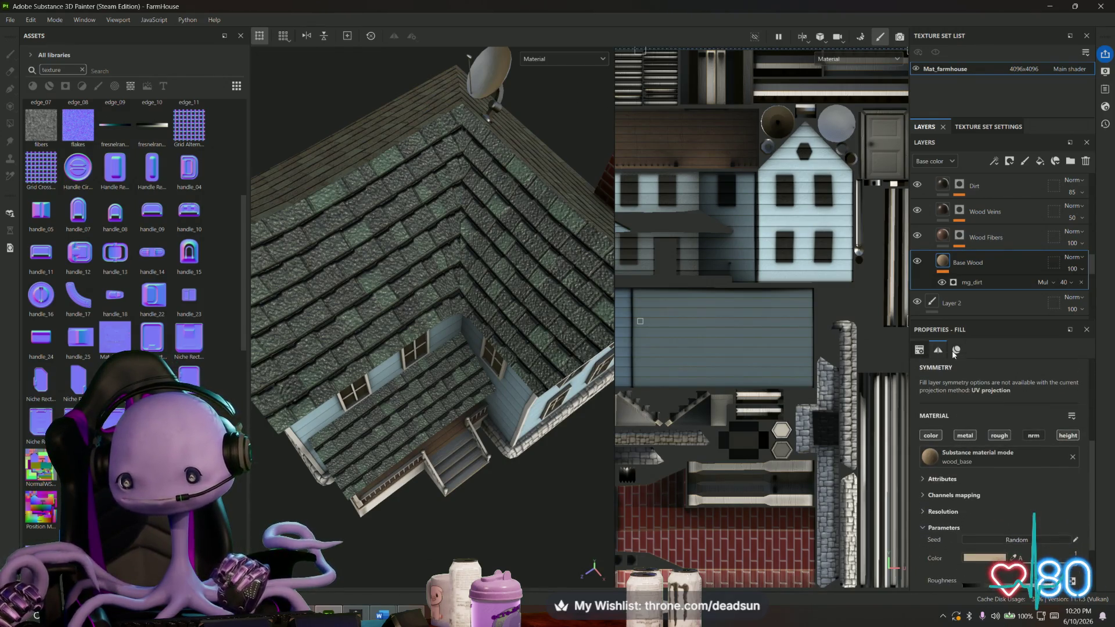
{"action": "left_click", "coordinate": [920, 350]}
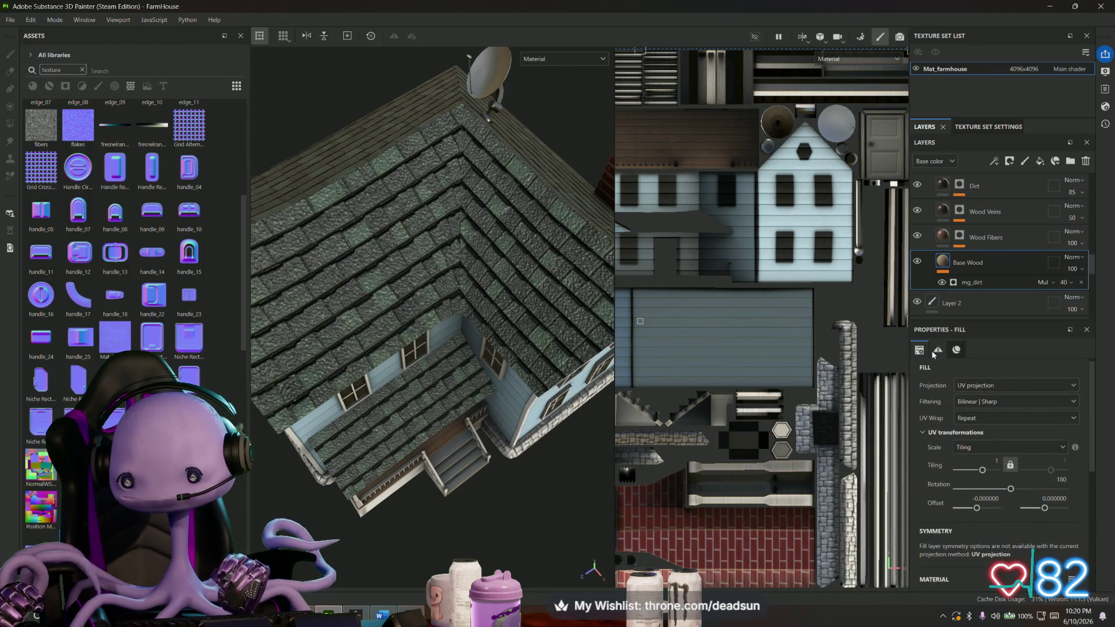
{"action": "scroll", "coordinate": [931, 432], "scroll_direction": "down", "scroll_amount": 3}
{"action": "mouse_move", "coordinate": [522, 409]}
{"action": "left_mouse_down", "text": "alt"}
{"action": "mouse_move", "coordinate": [580, 442]}
{"action": "mouse_move", "coordinate": [484, 439]}
{"action": "mouse_move", "coordinate": [412, 521]}
{"action": "mouse_move", "coordinate": [407, 471]}
{"action": "mouse_move", "coordinate": [398, 474]}
{"action": "left_mouse_up", "text": "alt"}
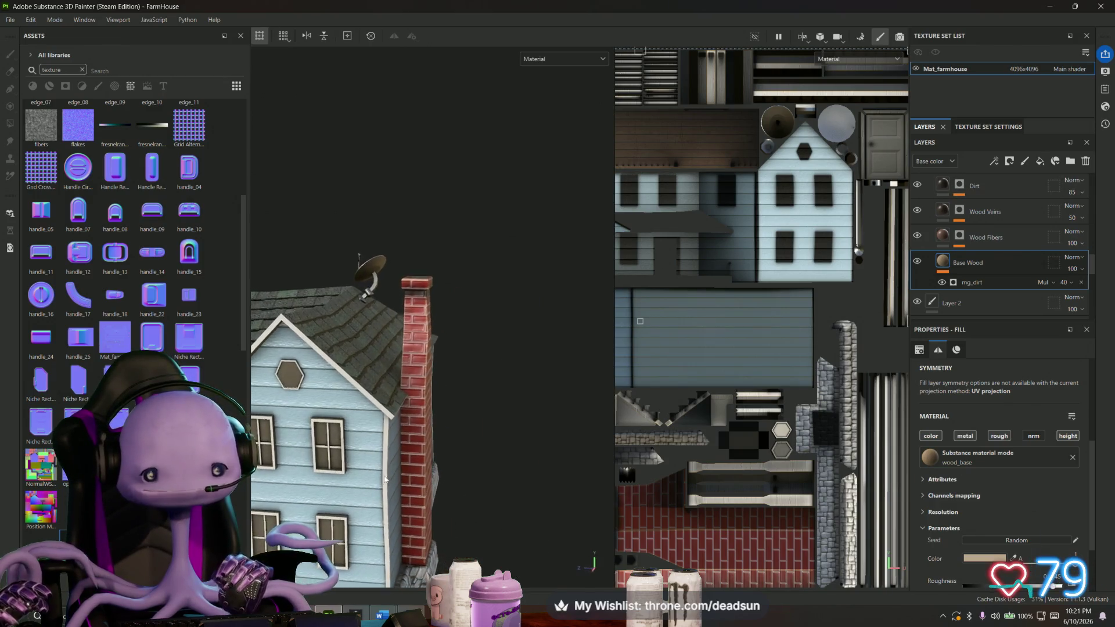
{"action": "left_click_drag", "start_coordinate": [336, 444], "coordinate": [409, 436], "text": "alt"}
{"action": "scroll", "coordinate": [1014, 250], "scroll_direction": "up", "scroll_amount": 3}
Select the Base Wood layer, view the porch three-quarter, and toggle the stairs layer's visibility.
{"action": "left_click", "coordinate": [1014, 250]}
{"action": "scroll", "coordinate": [1015, 249], "scroll_direction": "down", "scroll_amount": 5}
{"action": "left_click", "coordinate": [1020, 258]}
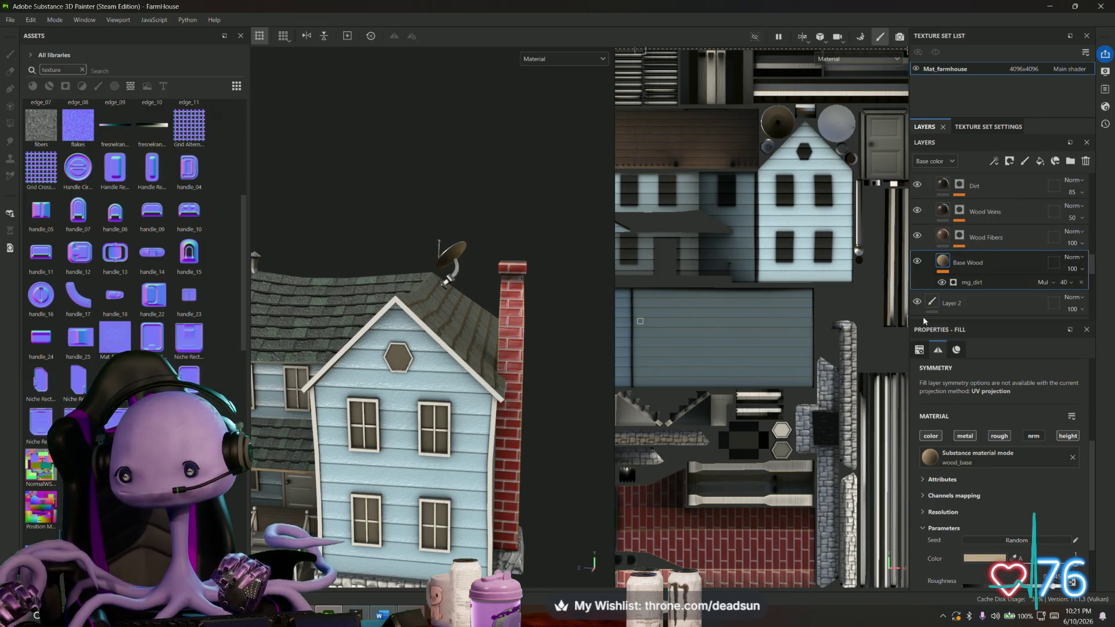
{"action": "mouse_move", "coordinate": [453, 340]}
{"action": "left_mouse_down", "text": "alt"}
{"action": "mouse_move", "coordinate": [552, 337]}
{"action": "mouse_move", "coordinate": [588, 369]}
{"action": "left_mouse_up", "text": "alt"}
{"action": "scroll", "coordinate": [553, 337], "scroll_direction": "up", "scroll_amount": 3}
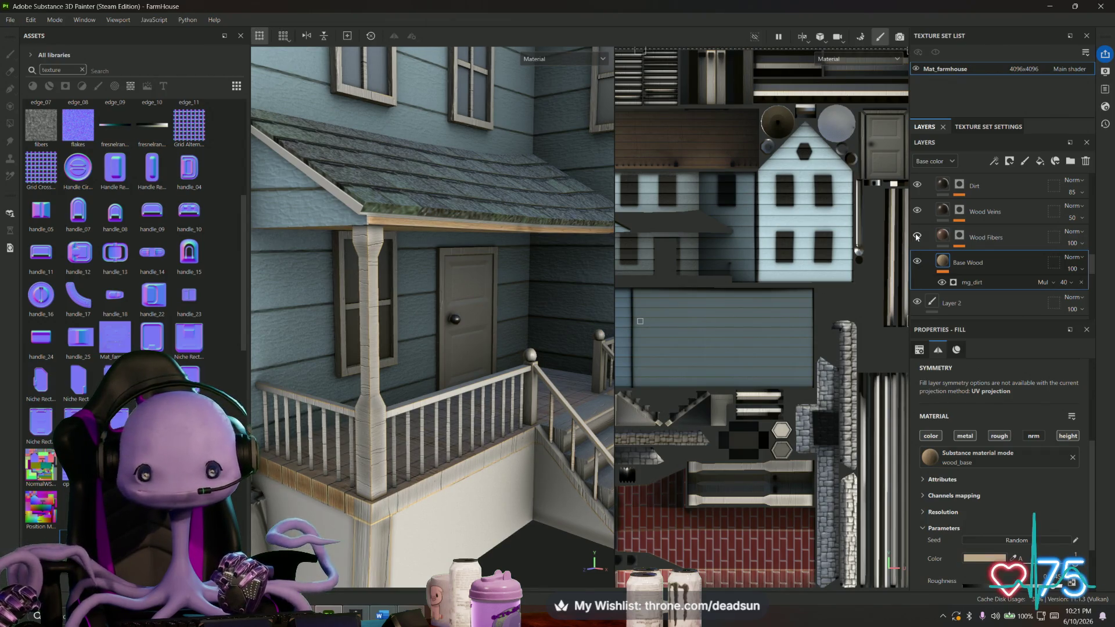
{"action": "scroll", "coordinate": [924, 234], "scroll_direction": "up", "scroll_amount": 2}
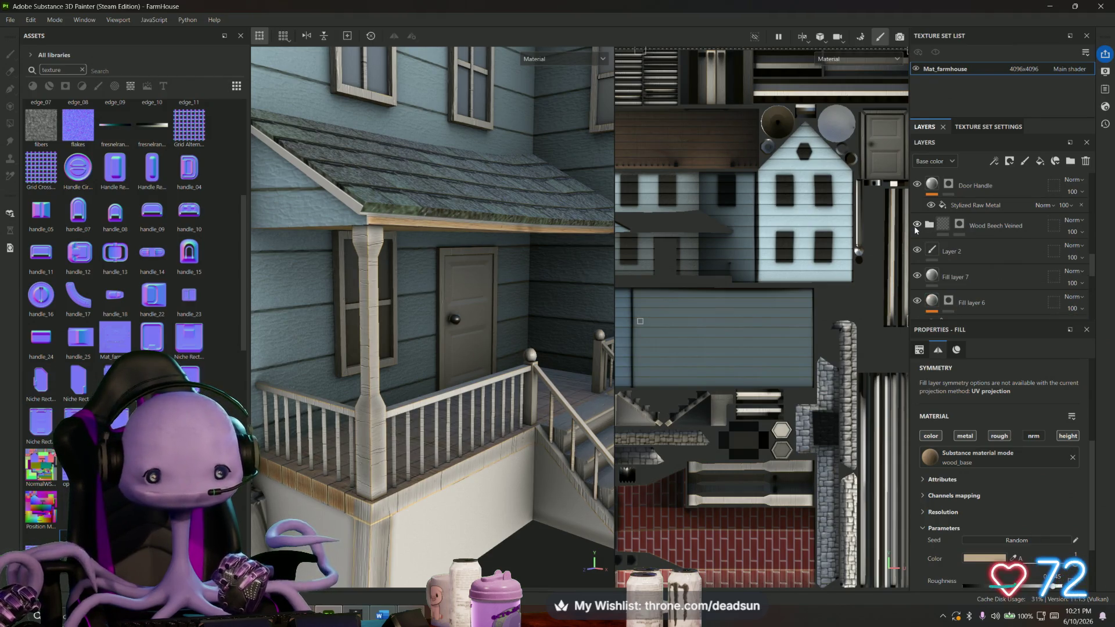
{"action": "scroll", "coordinate": [485, 479], "scroll_direction": "up", "scroll_amount": 5}
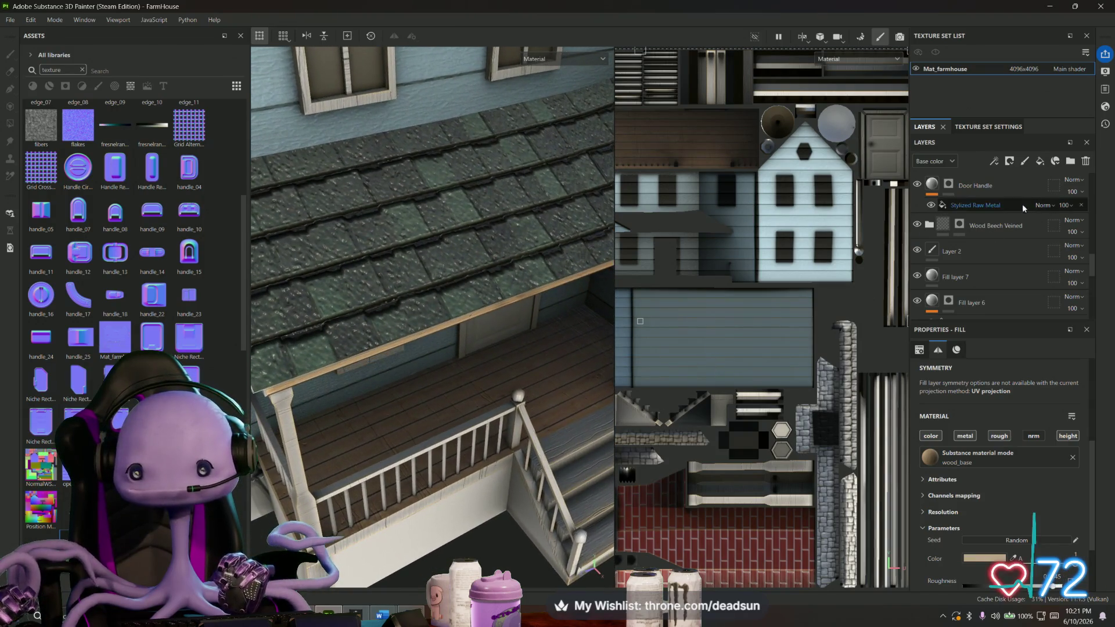
{"action": "scroll", "coordinate": [994, 213], "scroll_direction": "up", "scroll_amount": 5}
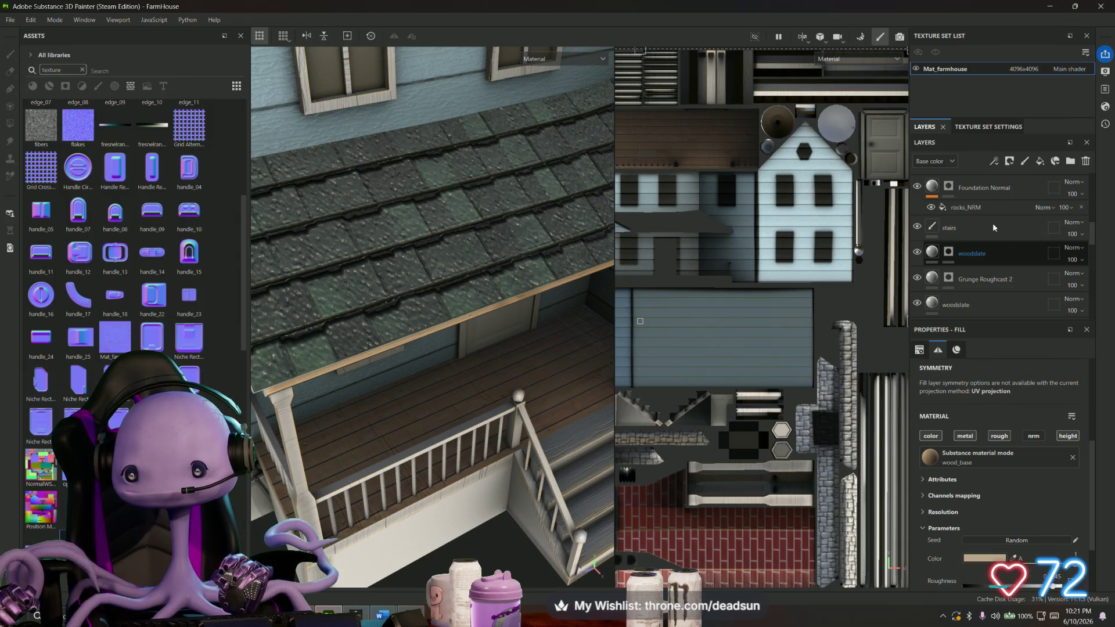
{"action": "left_click", "coordinate": [917, 227]}
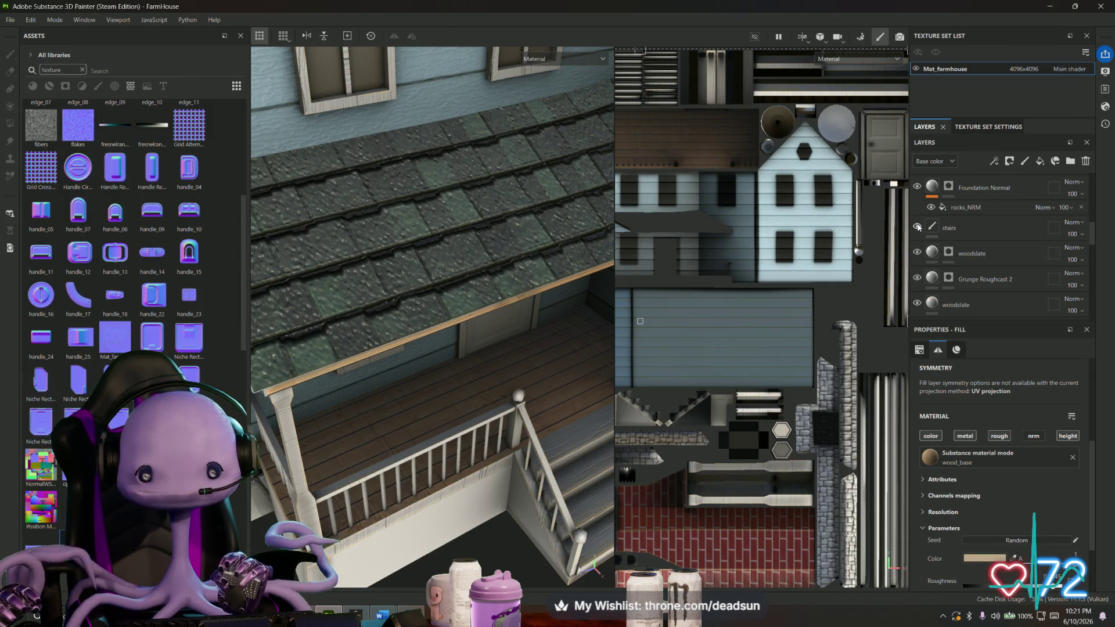
Duplicate the stairs paint layer to create stairs 1.
{"action": "left_click", "coordinate": [982, 226]}
{"action": "scroll", "coordinate": [941, 446], "scroll_direction": "down", "scroll_amount": 3}
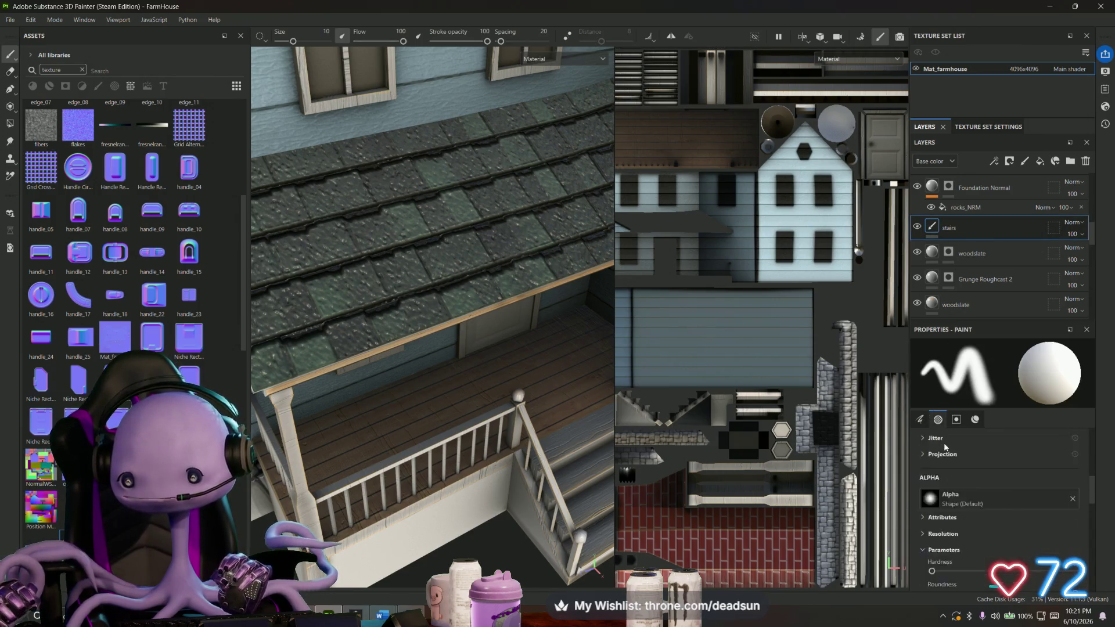
{"action": "scroll", "coordinate": [943, 443], "scroll_direction": "up", "scroll_amount": 5}
{"action": "mouse_move", "coordinate": [471, 466]}
{"action": "left_mouse_down", "text": "alt"}
{"action": "mouse_move", "coordinate": [524, 400]}
{"action": "mouse_move", "coordinate": [459, 450]}
{"action": "mouse_move", "coordinate": [492, 475]}
{"action": "left_mouse_up", "text": "alt"}
{"action": "scroll", "coordinate": [524, 400], "scroll_direction": "down", "scroll_amount": 3}
{"action": "scroll", "coordinate": [502, 388], "scroll_direction": "down", "scroll_amount": 3}
{"action": "scroll", "coordinate": [480, 466], "scroll_direction": "up", "scroll_amount": 3}
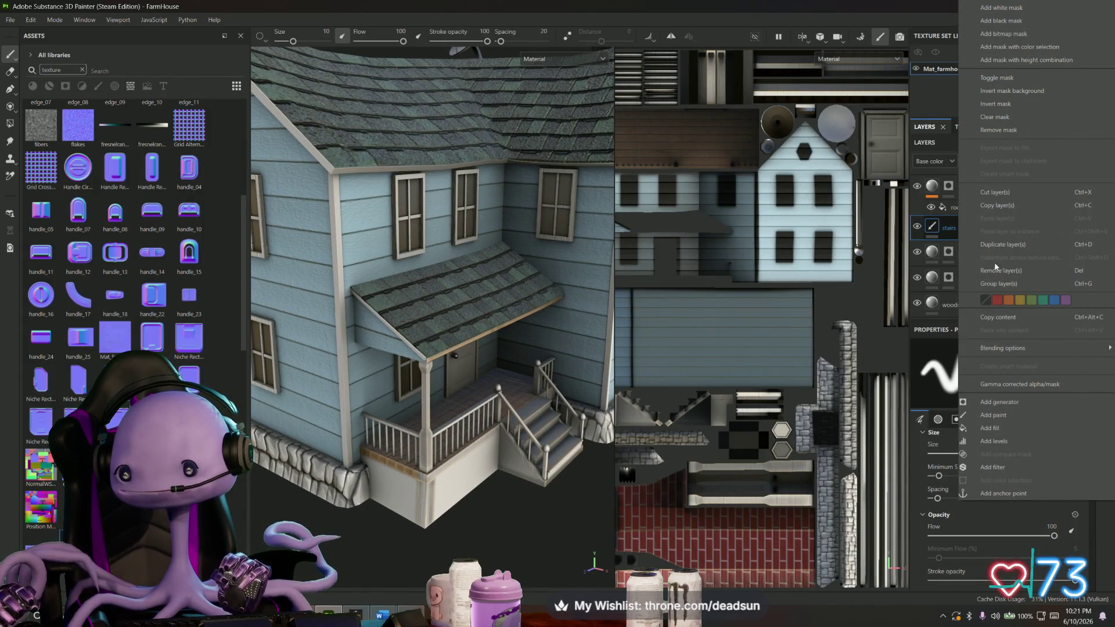
{"action": "left_click", "coordinate": [1004, 246]}
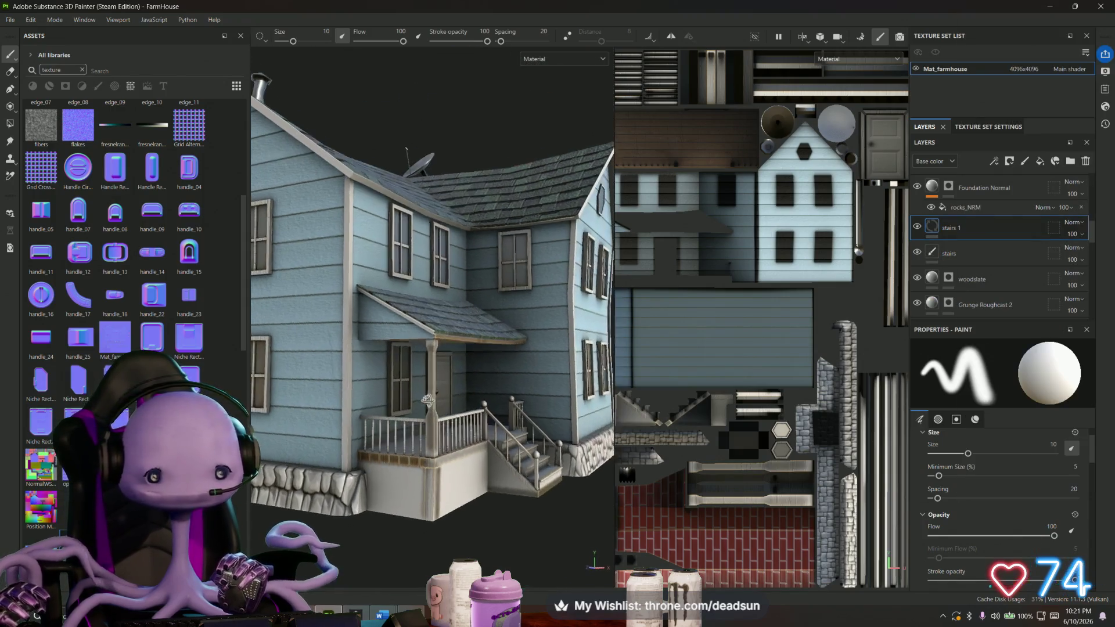
{"action": "scroll", "coordinate": [461, 420], "scroll_direction": "up", "scroll_amount": 3}
{"action": "scroll", "coordinate": [448, 462], "scroll_direction": "up", "scroll_amount": 3}
{"action": "scroll", "coordinate": [435, 513], "scroll_direction": "up", "scroll_amount": 3}
Select the new stairs 1 layer and clear the asset library search.
{"action": "mouse_move", "coordinate": [435, 512]}
{"action": "left_mouse_down", "text": "alt"}
{"action": "mouse_move", "coordinate": [409, 531]}
{"action": "mouse_move", "coordinate": [518, 505]}
{"action": "mouse_move", "coordinate": [356, 459]}
{"action": "left_mouse_up", "text": "alt"}
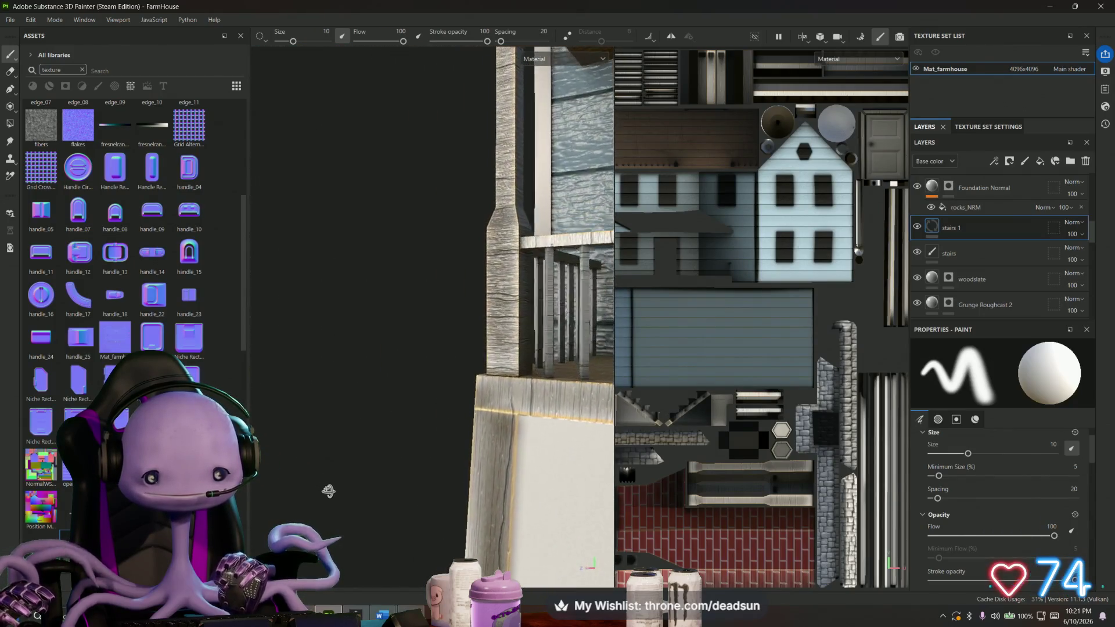
{"action": "left_click_drag", "start_coordinate": [356, 460], "coordinate": [488, 519], "text": "alt"}
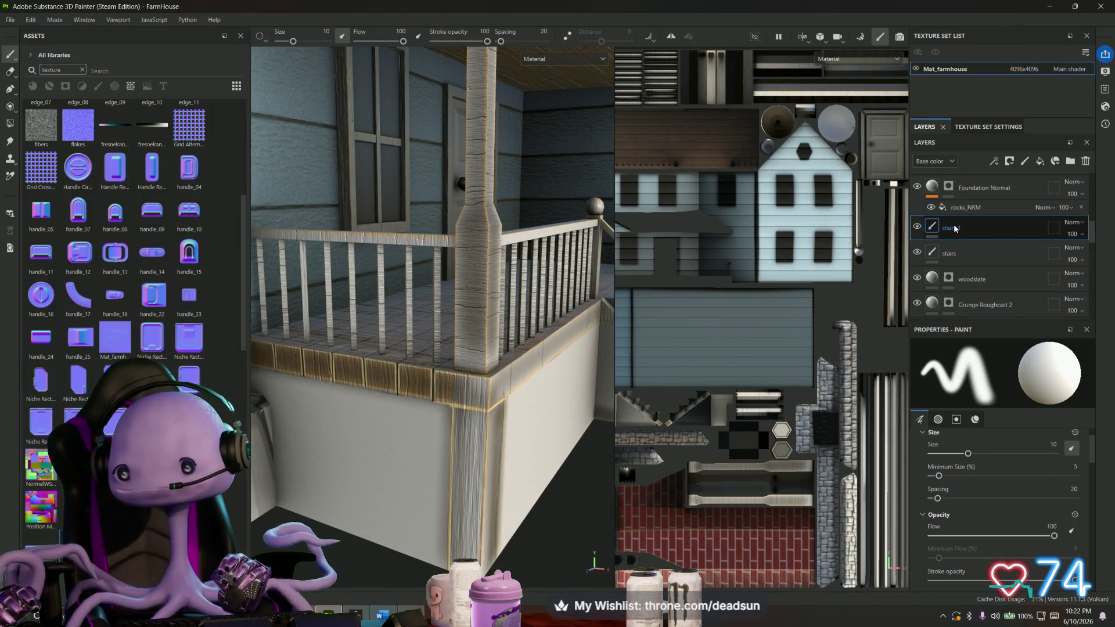
{"action": "left_click", "coordinate": [933, 231]}
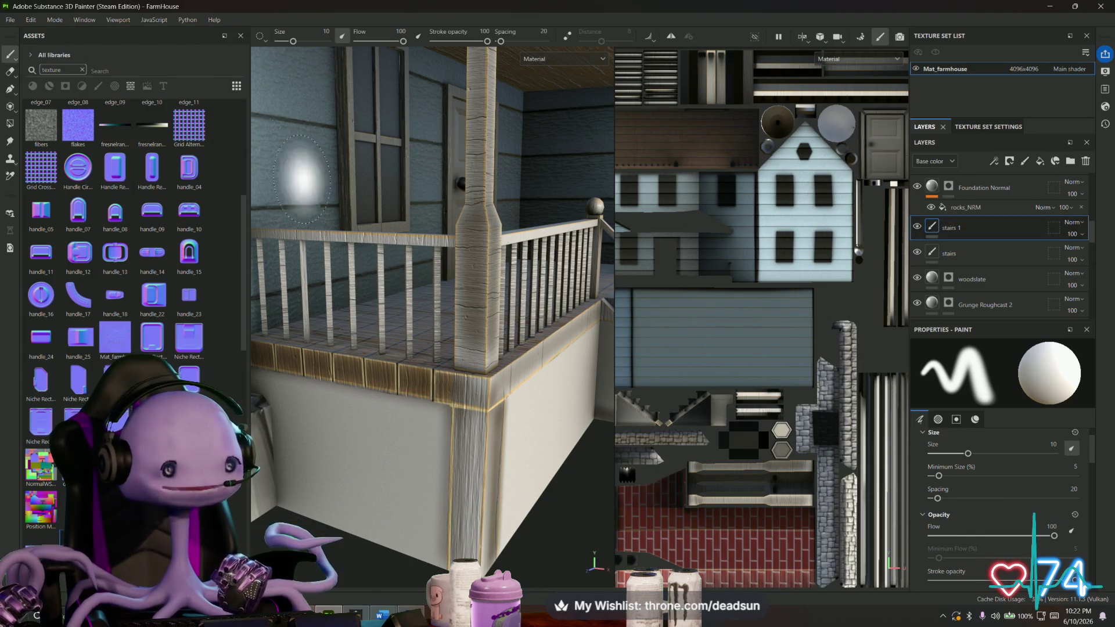
{"action": "left_click", "coordinate": [85, 70]}
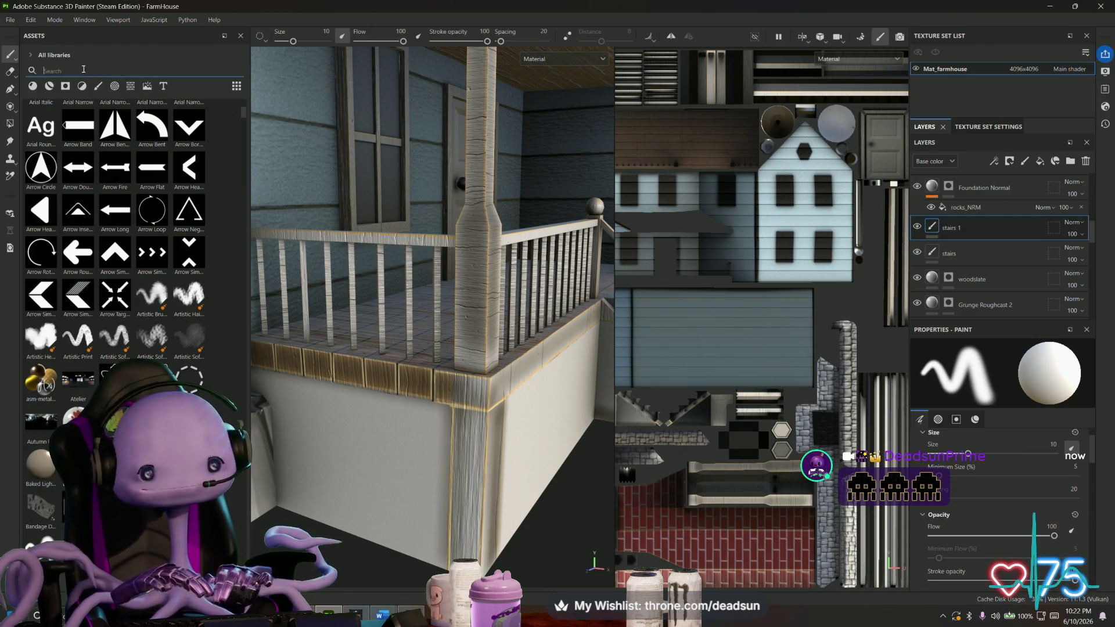
{"action": "type", "text": "wood"}
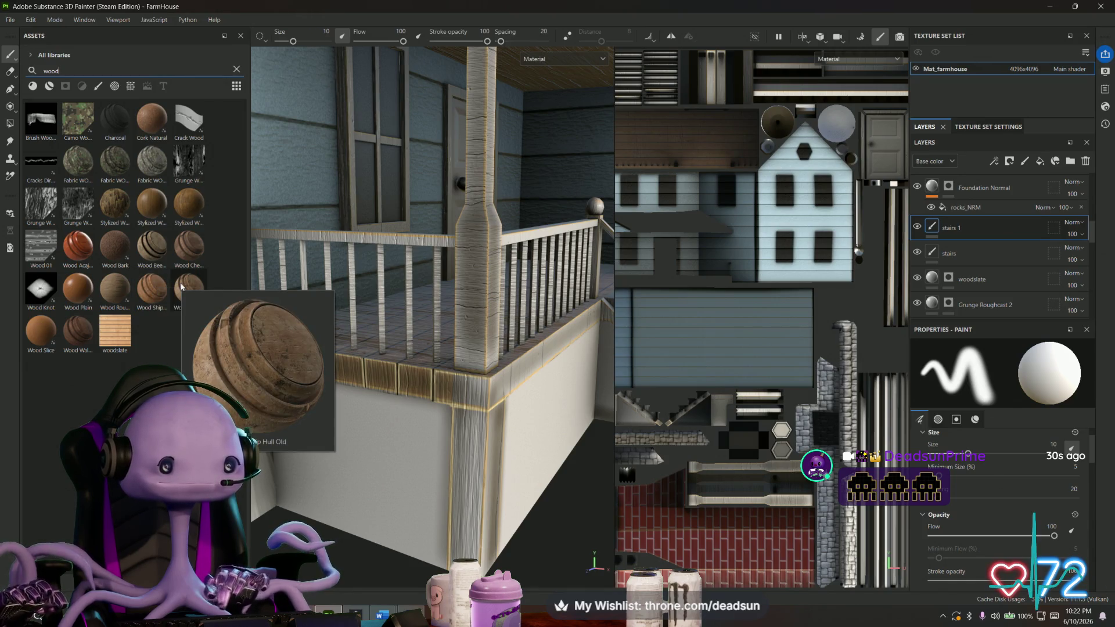
Try the Wood Ship Hull Old material on the porch, inspect it, then delete that layer.
{"action": "mouse_move", "coordinate": [180, 287]}
{"action": "left_mouse_down"}
{"action": "mouse_move", "coordinate": [937, 246]}
{"action": "mouse_move", "coordinate": [953, 220]}
{"action": "left_mouse_up"}
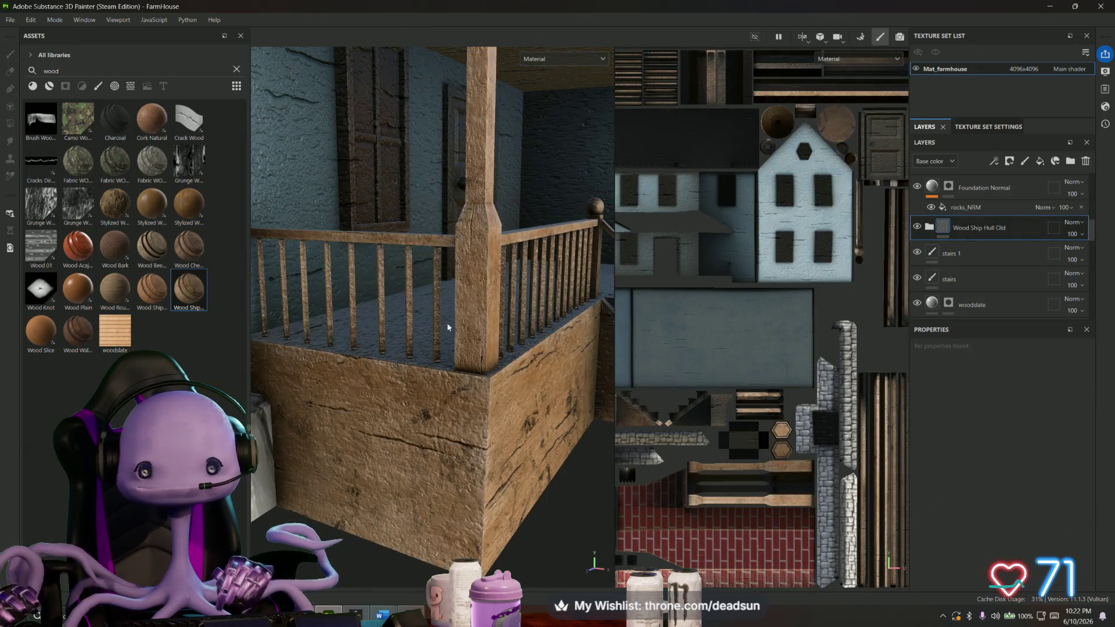
{"action": "left_click_drag", "start_coordinate": [418, 313], "coordinate": [441, 328], "text": "alt"}
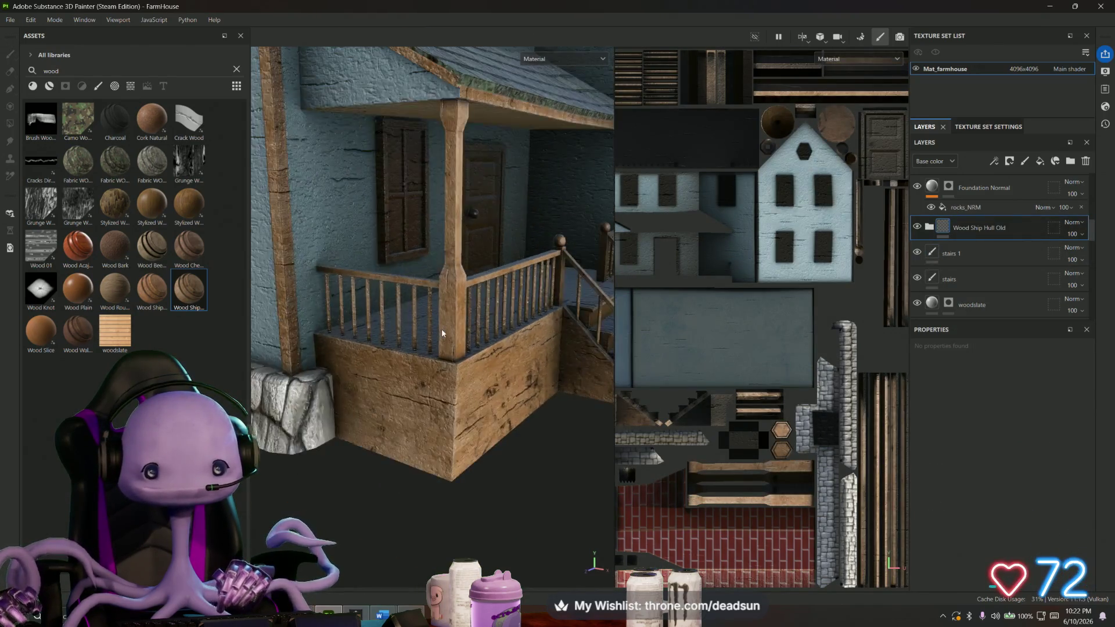
{"action": "scroll", "coordinate": [441, 328], "scroll_direction": "down", "scroll_amount": 5}
{"action": "scroll", "coordinate": [394, 285], "scroll_direction": "up", "scroll_amount": 3}
{"action": "mouse_move", "coordinate": [394, 285]}
{"action": "left_mouse_down", "text": "alt"}
{"action": "mouse_move", "coordinate": [387, 273]}
{"action": "mouse_move", "coordinate": [397, 330]}
{"action": "mouse_move", "coordinate": [464, 334]}
{"action": "mouse_move", "coordinate": [412, 345]}
{"action": "left_mouse_up", "text": "alt"}
{"action": "scroll", "coordinate": [464, 334], "scroll_direction": "up", "scroll_amount": 4}
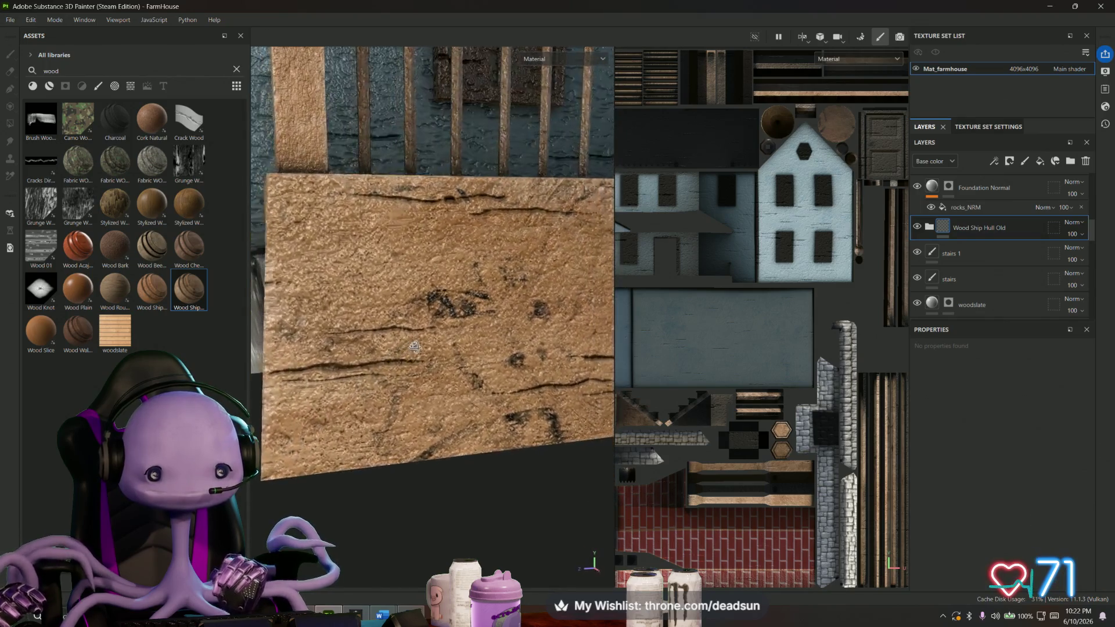
{"action": "key", "text": "Delete"}
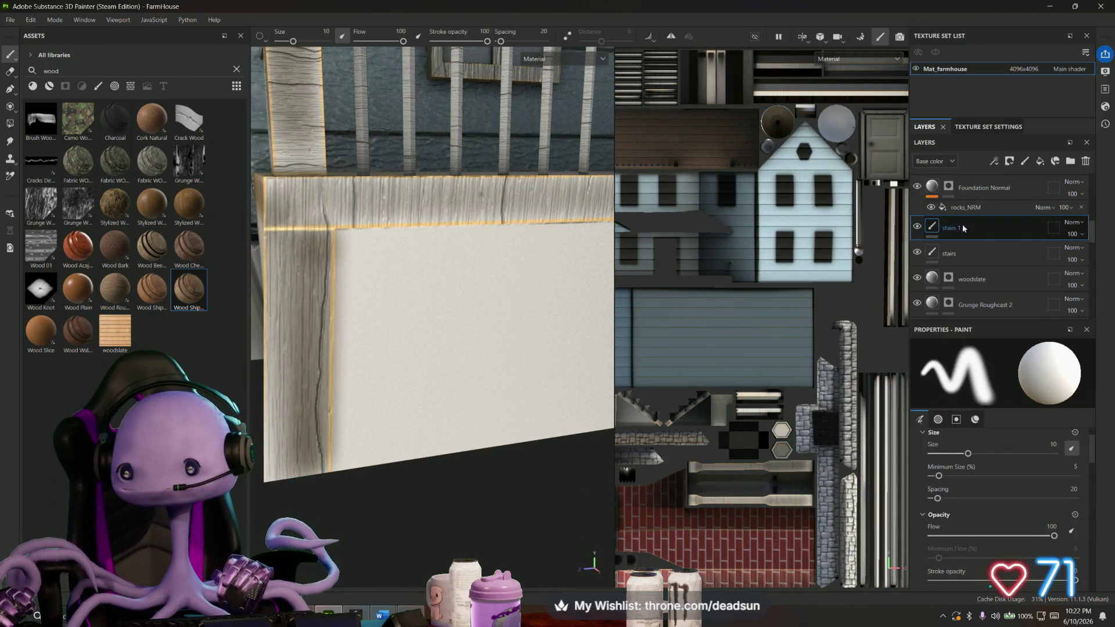
{"action": "scroll", "coordinate": [1018, 252], "scroll_direction": "up", "scroll_amount": 5}
{"action": "left_click", "coordinate": [1018, 254]}
{"action": "scroll", "coordinate": [1019, 249], "scroll_direction": "up", "scroll_amount": 3}
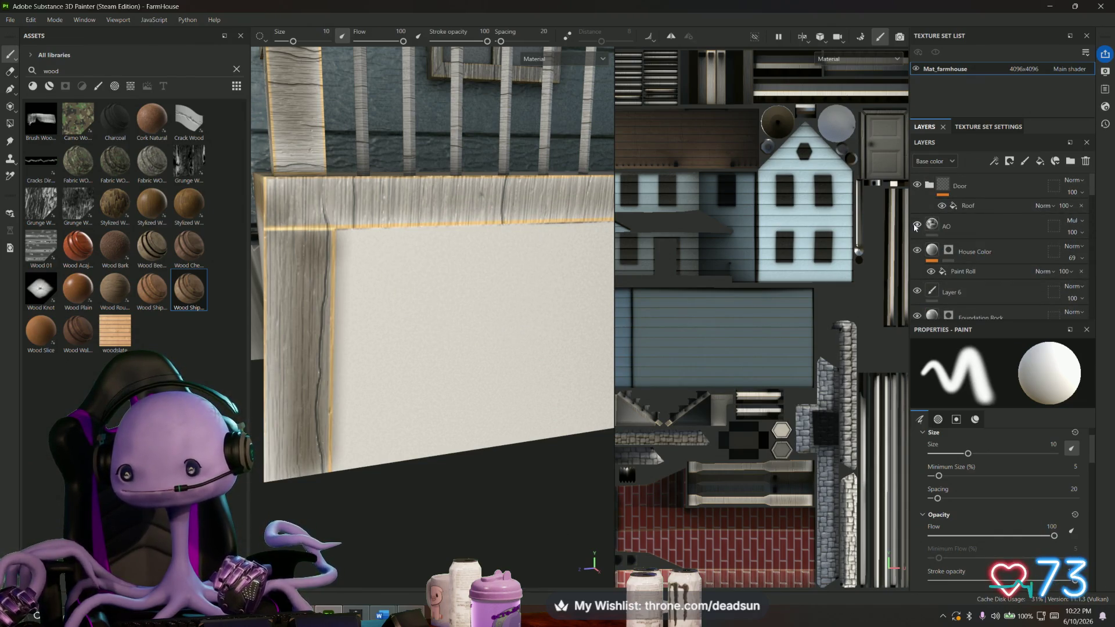
{"action": "scroll", "coordinate": [919, 231], "scroll_direction": "down", "scroll_amount": 1}
{"action": "scroll", "coordinate": [918, 245], "scroll_direction": "down", "scroll_amount": 1}
{"action": "scroll", "coordinate": [917, 248], "scroll_direction": "down", "scroll_amount": 1}
{"action": "scroll", "coordinate": [916, 256], "scroll_direction": "down", "scroll_amount": 1}
{"action": "scroll", "coordinate": [915, 252], "scroll_direction": "down", "scroll_amount": 1}
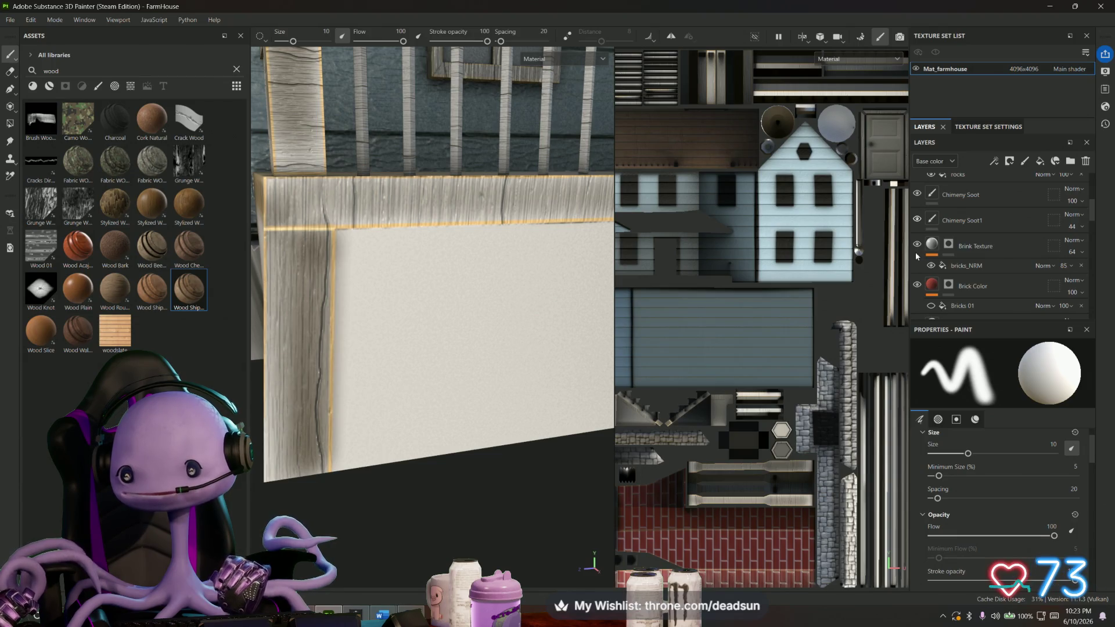
{"action": "scroll", "coordinate": [915, 252], "scroll_direction": "down", "scroll_amount": 2}
{"action": "scroll", "coordinate": [915, 252], "scroll_direction": "down", "scroll_amount": 1}
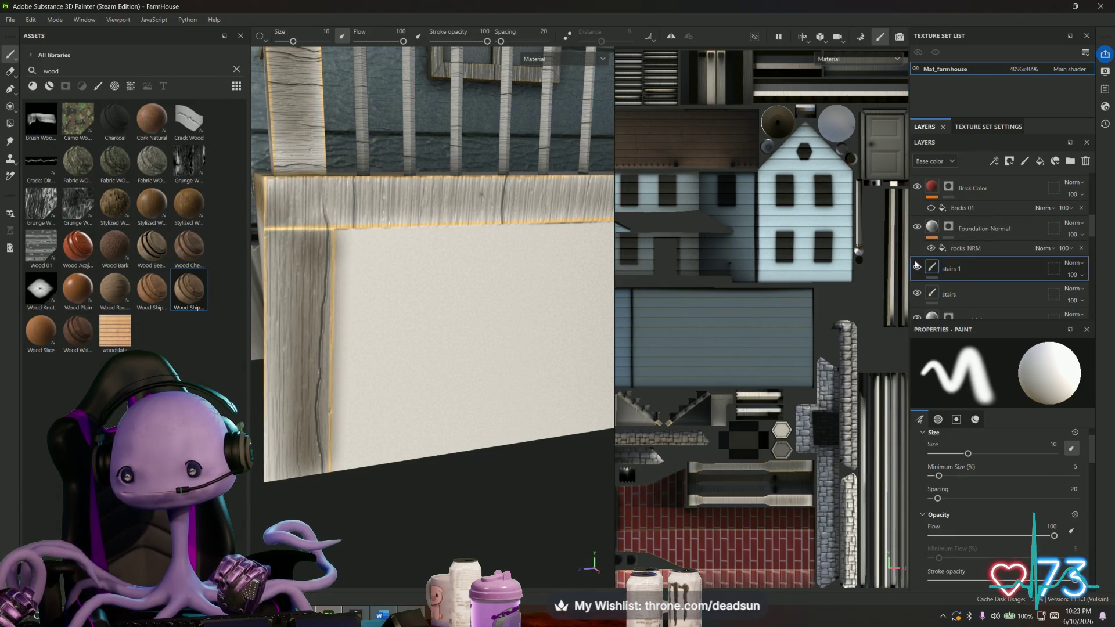
{"action": "scroll", "coordinate": [915, 266], "scroll_direction": "down", "scroll_amount": 1}
{"action": "scroll", "coordinate": [916, 266], "scroll_direction": "down", "scroll_amount": 1}
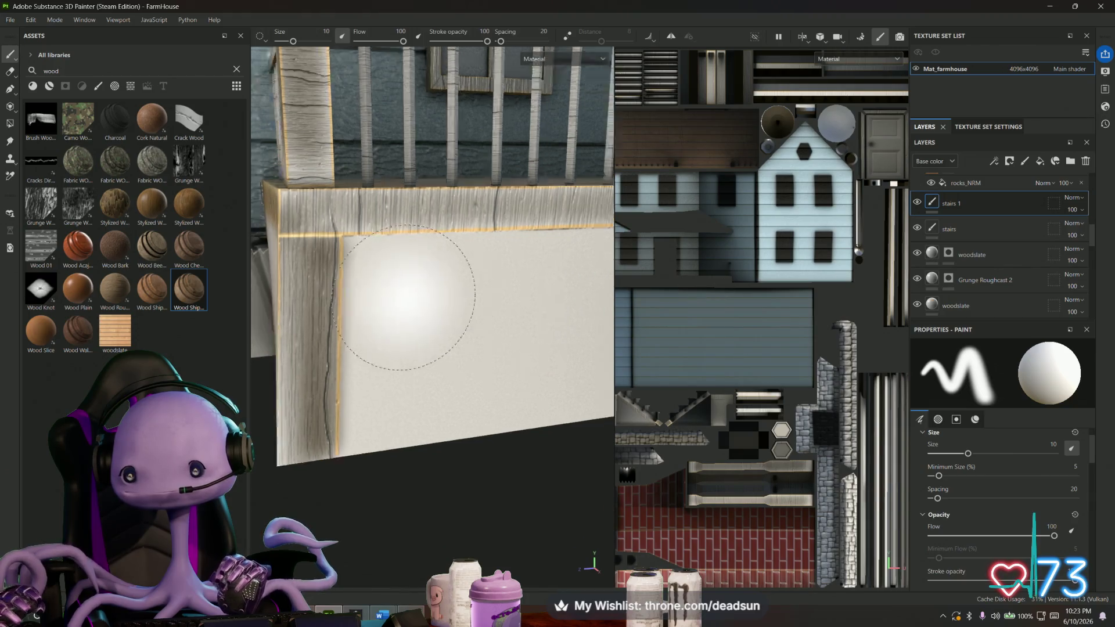
{"action": "scroll", "coordinate": [409, 296], "scroll_direction": "down", "scroll_amount": 5}
{"action": "mouse_move", "coordinate": [410, 293]}
{"action": "left_mouse_down", "text": "alt"}
{"action": "mouse_move", "coordinate": [510, 278]}
{"action": "mouse_move", "coordinate": [461, 398]}
{"action": "mouse_move", "coordinate": [465, 356]}
{"action": "left_mouse_up", "text": "alt"}
{"action": "scroll", "coordinate": [968, 242], "scroll_direction": "up", "scroll_amount": 4}
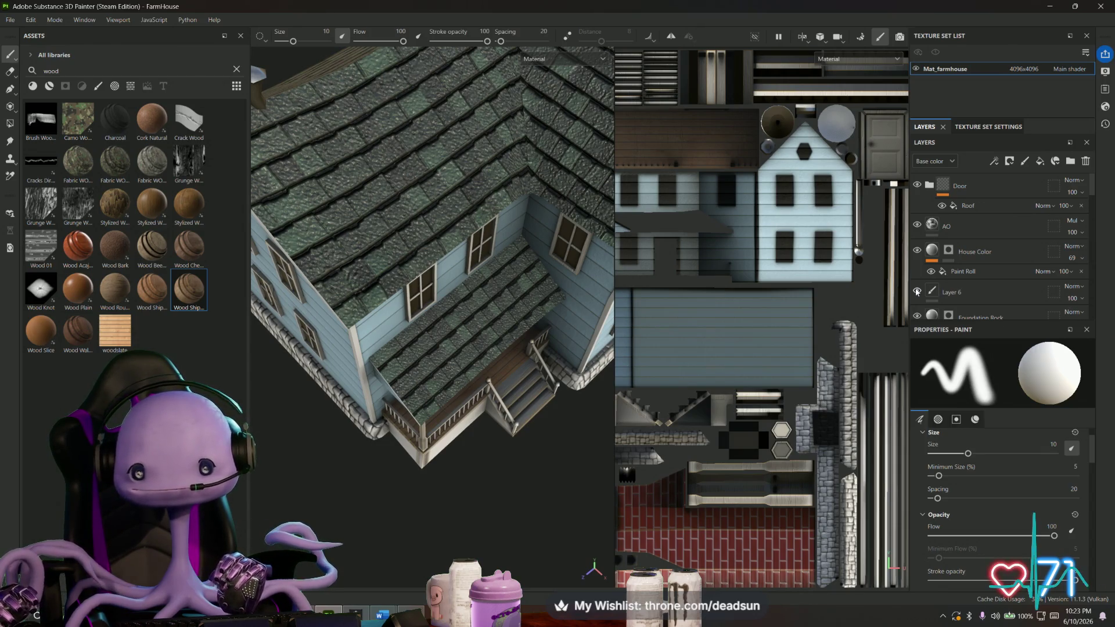
{"action": "scroll", "coordinate": [917, 293], "scroll_direction": "down", "scroll_amount": 3}
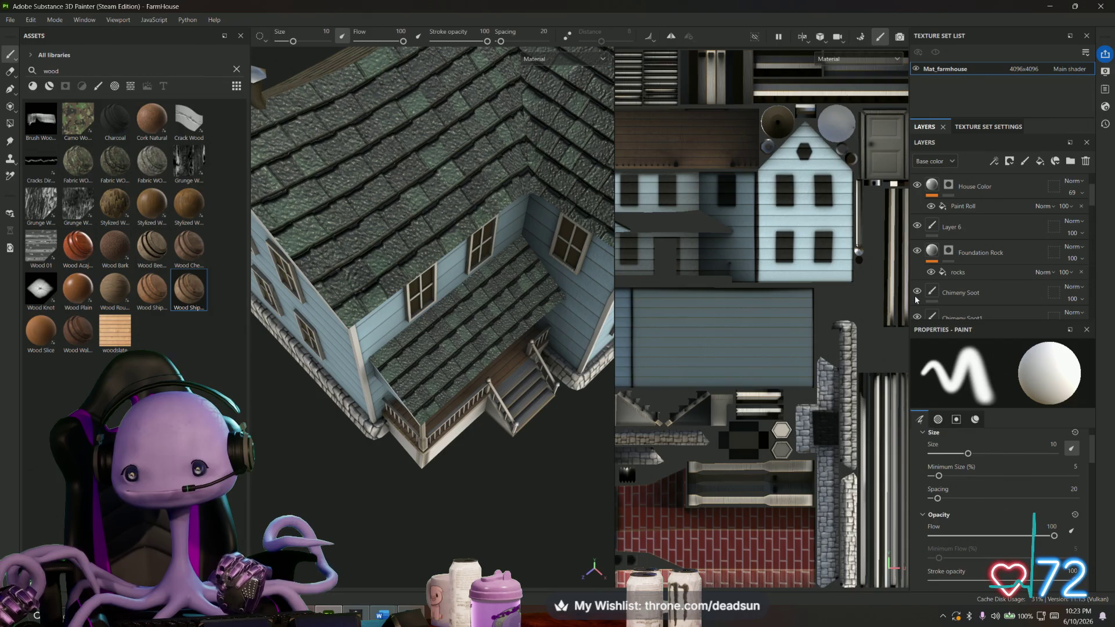
{"action": "scroll", "coordinate": [916, 293], "scroll_direction": "down", "scroll_amount": 3}
{"action": "scroll", "coordinate": [915, 290], "scroll_direction": "down", "scroll_amount": 1}
{"action": "scroll", "coordinate": [914, 286], "scroll_direction": "down", "scroll_amount": 1}
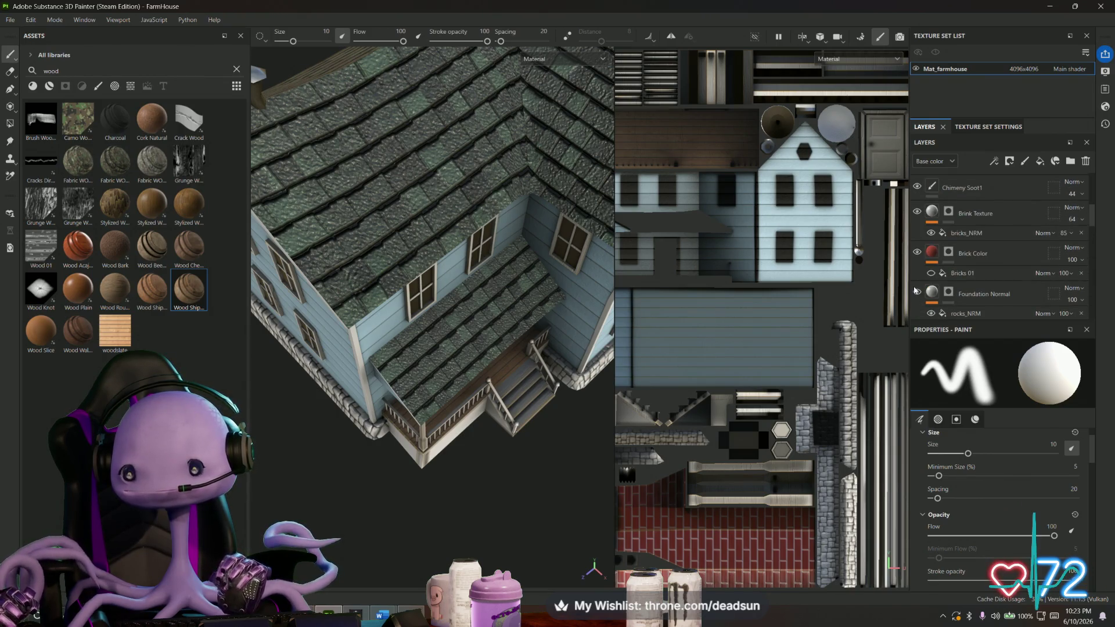
{"action": "scroll", "coordinate": [913, 286], "scroll_direction": "down", "scroll_amount": 1}
{"action": "scroll", "coordinate": [913, 287], "scroll_direction": "down", "scroll_amount": 1}
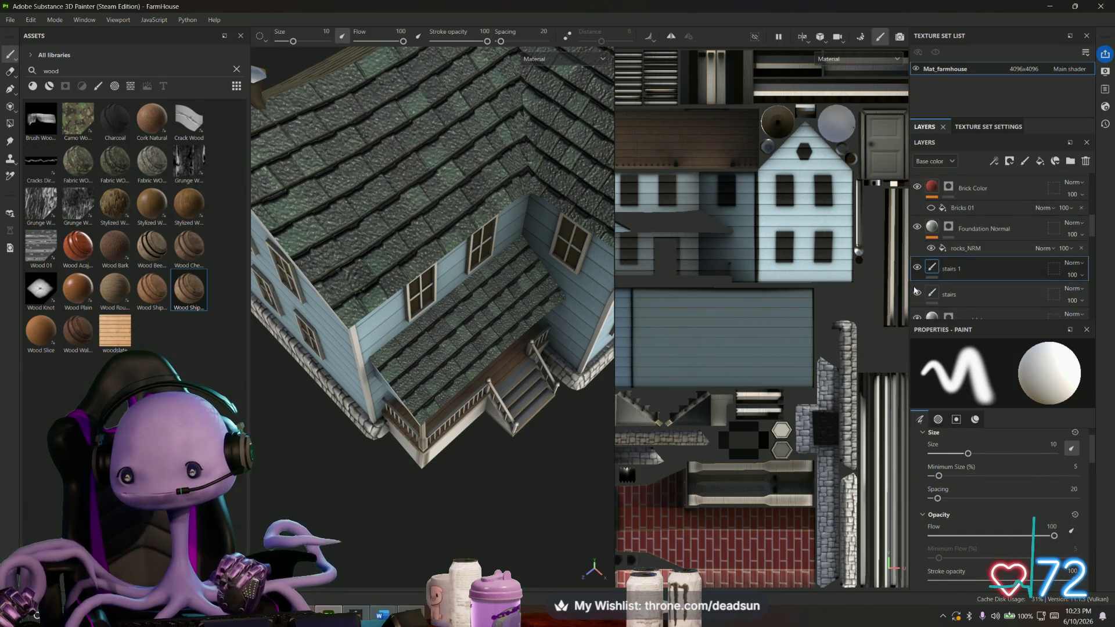
{"action": "scroll", "coordinate": [914, 291], "scroll_direction": "down", "scroll_amount": 1}
{"action": "scroll", "coordinate": [914, 290], "scroll_direction": "down", "scroll_amount": 1}
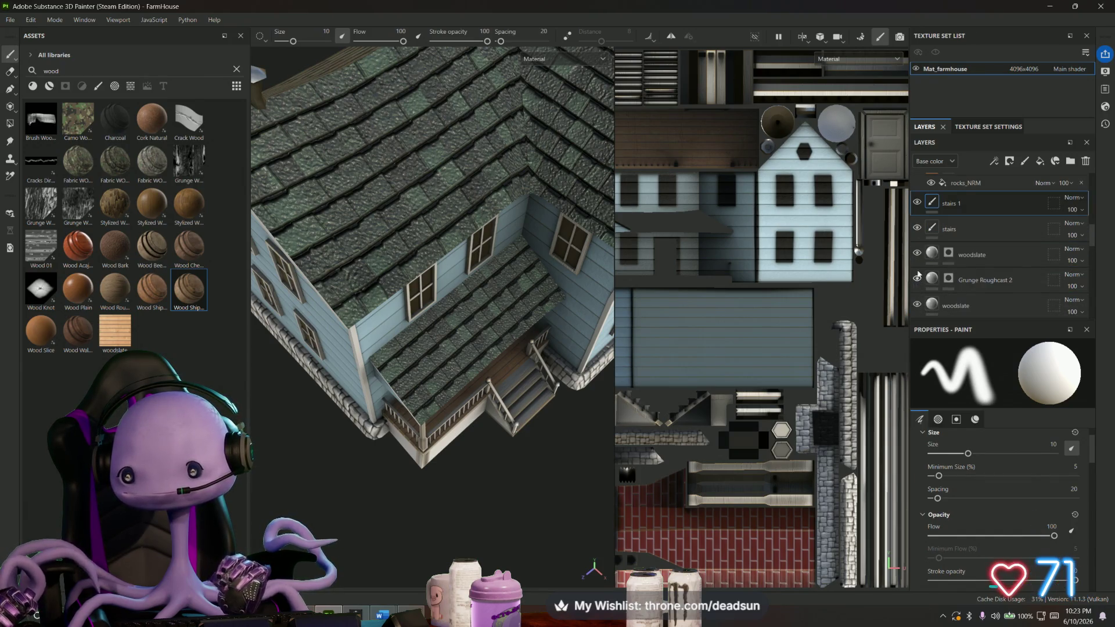
{"action": "scroll", "coordinate": [917, 277], "scroll_direction": "down", "scroll_amount": 1}
{"action": "scroll", "coordinate": [914, 271], "scroll_direction": "down", "scroll_amount": 2}
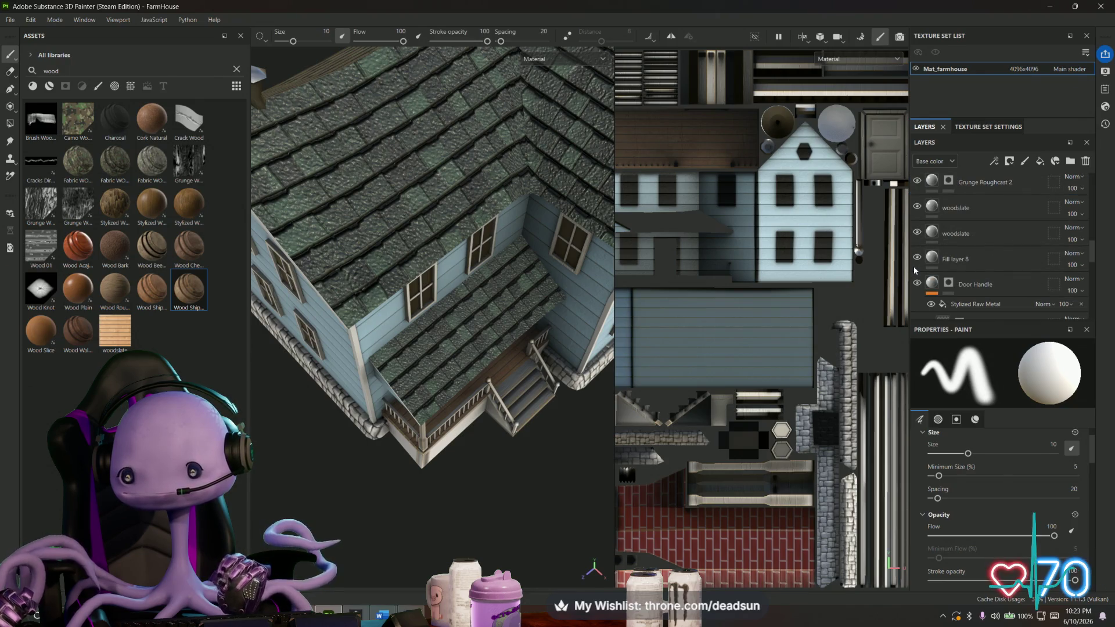
{"action": "scroll", "coordinate": [914, 270], "scroll_direction": "down", "scroll_amount": 1}
{"action": "scroll", "coordinate": [914, 266], "scroll_direction": "down", "scroll_amount": 1}
{"action": "scroll", "coordinate": [914, 266], "scroll_direction": "down", "scroll_amount": 1}
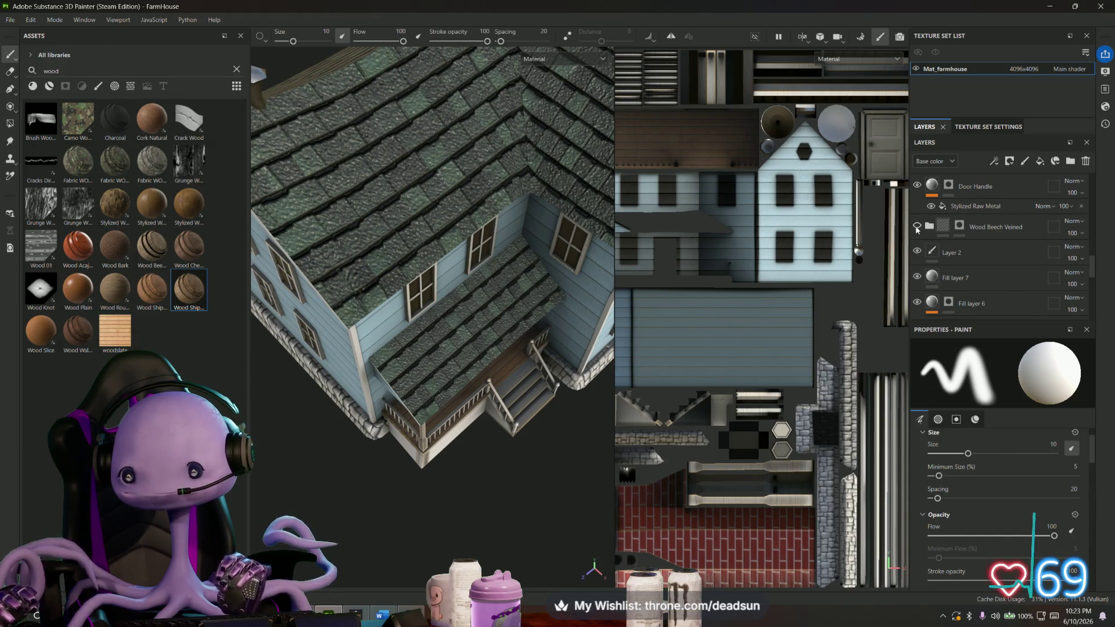
{"action": "scroll", "coordinate": [918, 270], "scroll_direction": "down", "scroll_amount": 1}
{"action": "scroll", "coordinate": [917, 281], "scroll_direction": "down", "scroll_amount": 2}
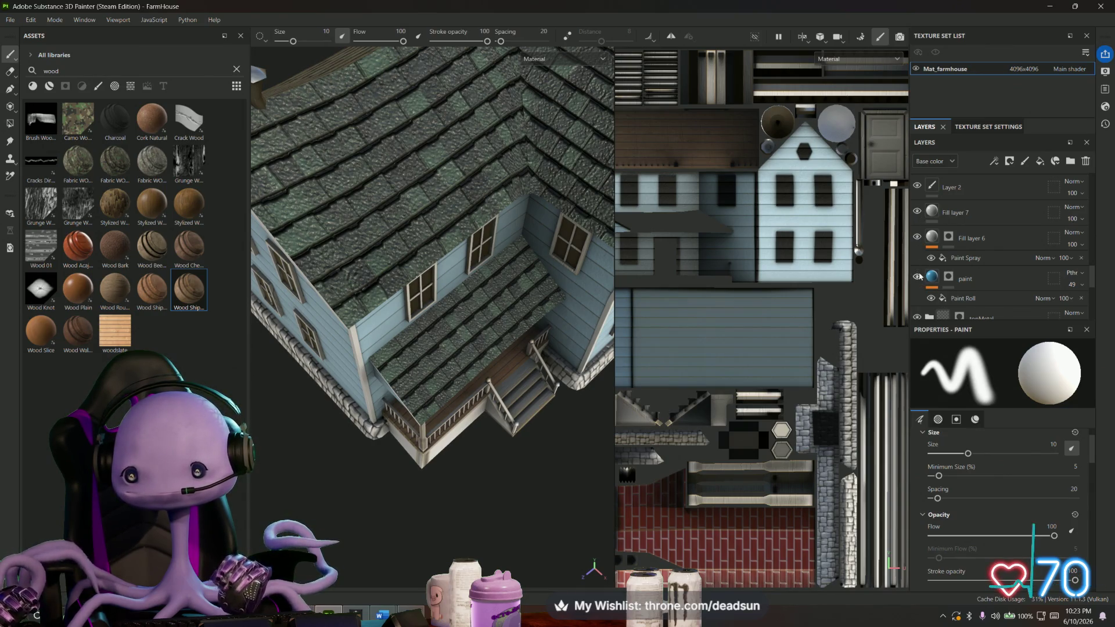
{"action": "scroll", "coordinate": [918, 277], "scroll_direction": "down", "scroll_amount": 1}
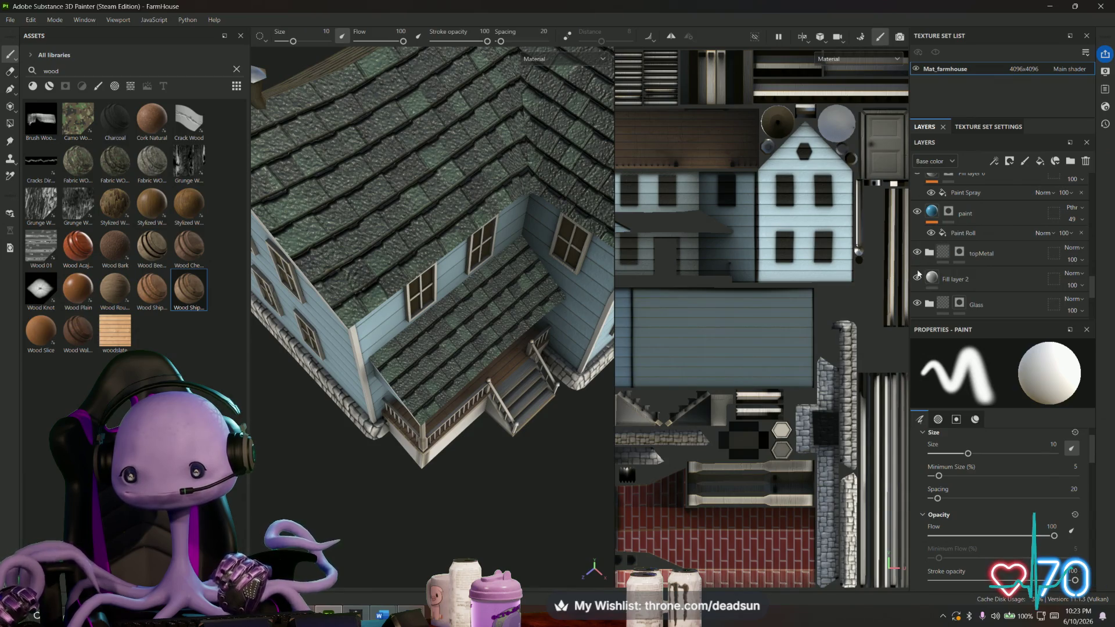
{"action": "scroll", "coordinate": [923, 281], "scroll_direction": "down", "scroll_amount": 2}
{"action": "scroll", "coordinate": [917, 281], "scroll_direction": "down", "scroll_amount": 2}
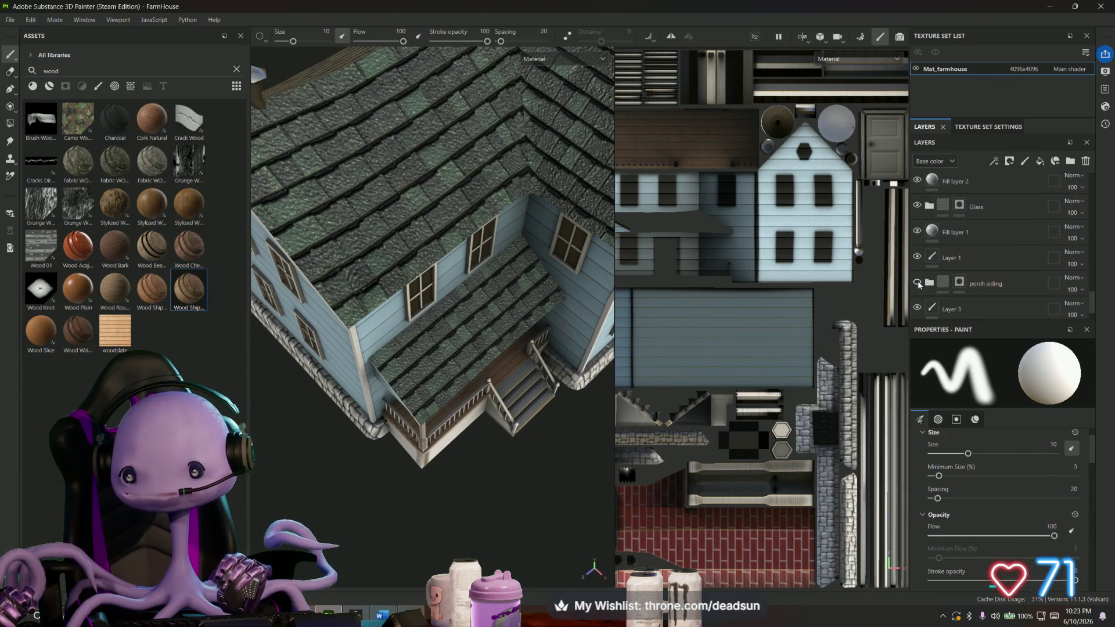
{"action": "scroll", "coordinate": [917, 281], "scroll_direction": "down", "scroll_amount": 1}
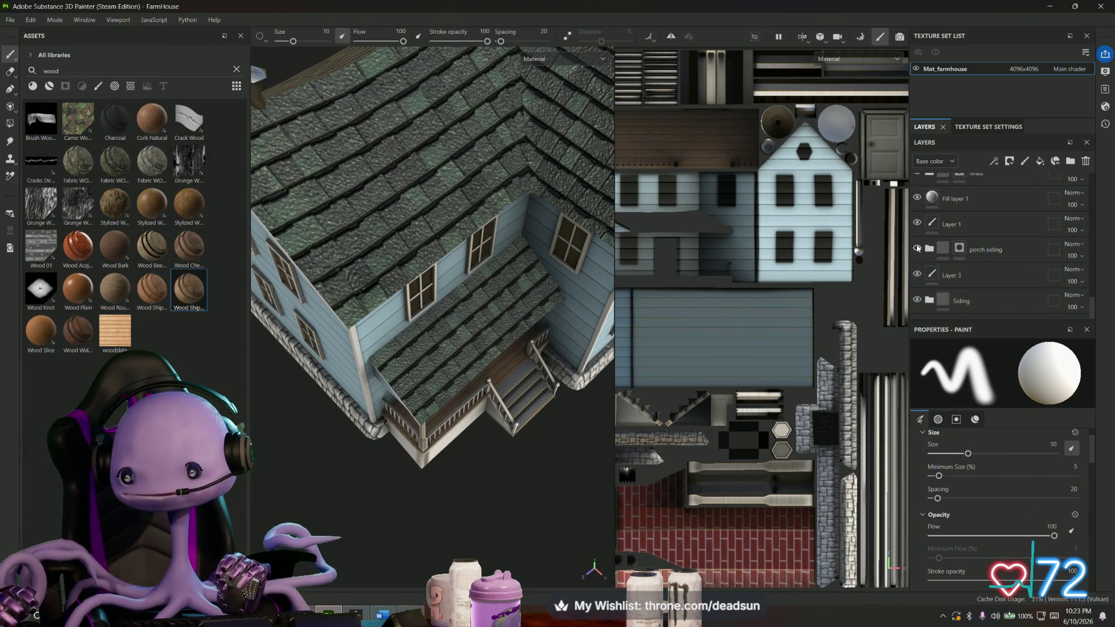
{"action": "scroll", "coordinate": [919, 245], "scroll_direction": "up", "scroll_amount": 2}
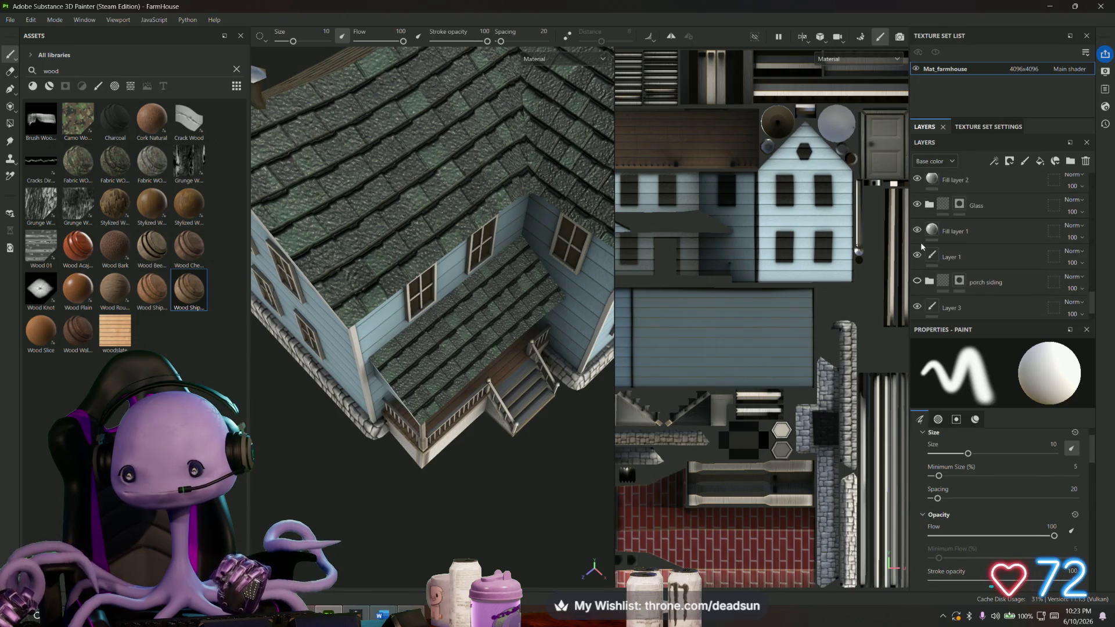
{"action": "scroll", "coordinate": [920, 242], "scroll_direction": "up", "scroll_amount": 1}
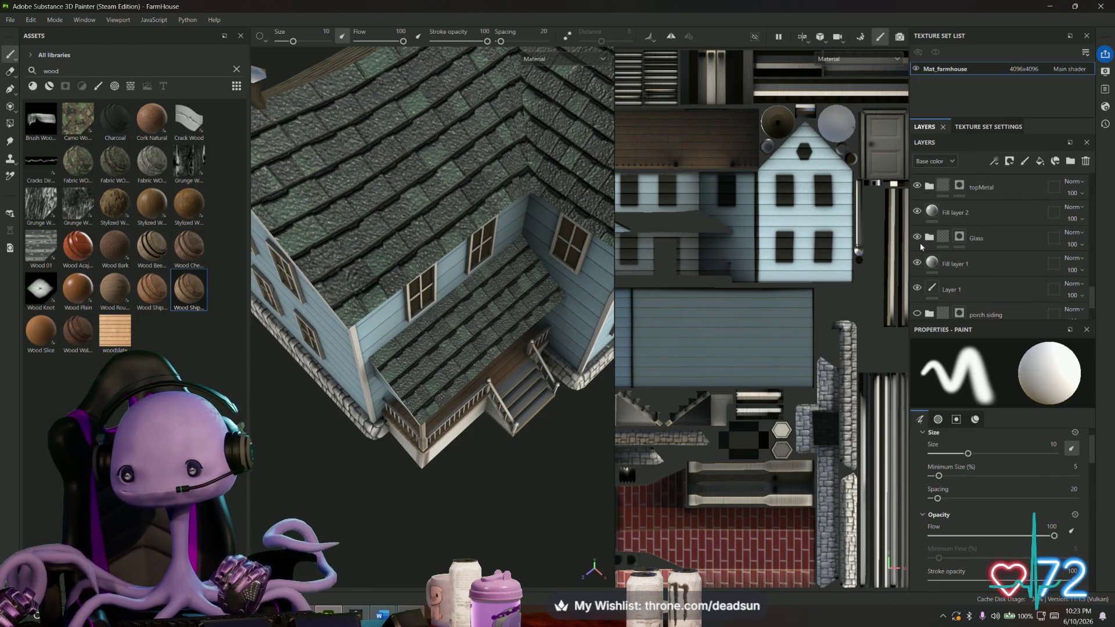
{"action": "scroll", "coordinate": [920, 243], "scroll_direction": "up", "scroll_amount": 1}
{"action": "scroll", "coordinate": [920, 243], "scroll_direction": "up", "scroll_amount": 1}
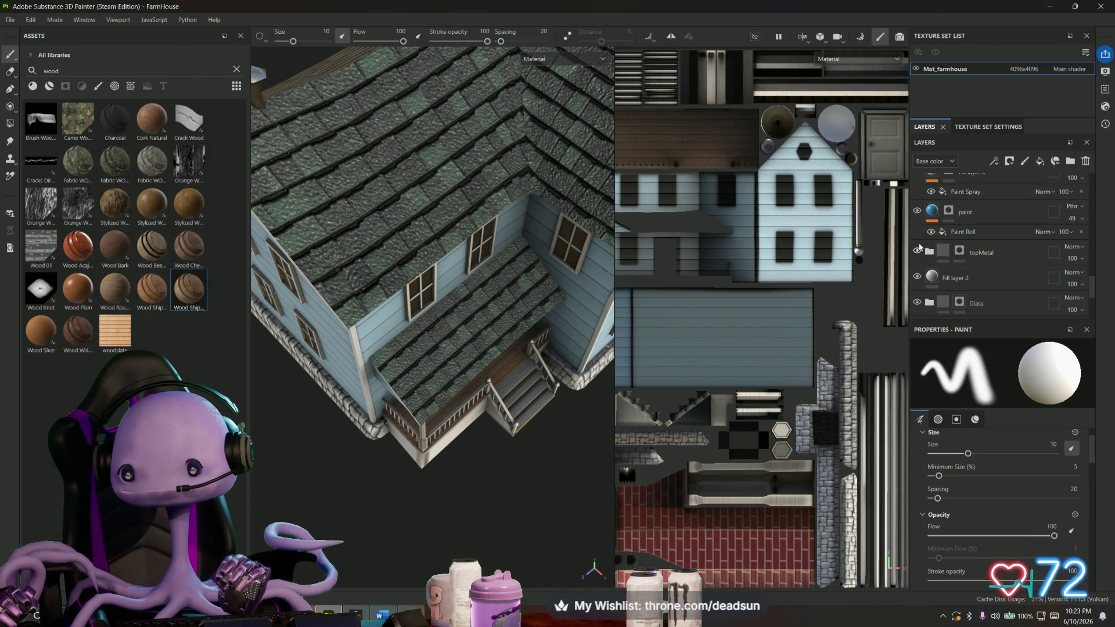
{"action": "scroll", "coordinate": [919, 246], "scroll_direction": "up", "scroll_amount": 1}
{"action": "scroll", "coordinate": [920, 244], "scroll_direction": "up", "scroll_amount": 1}
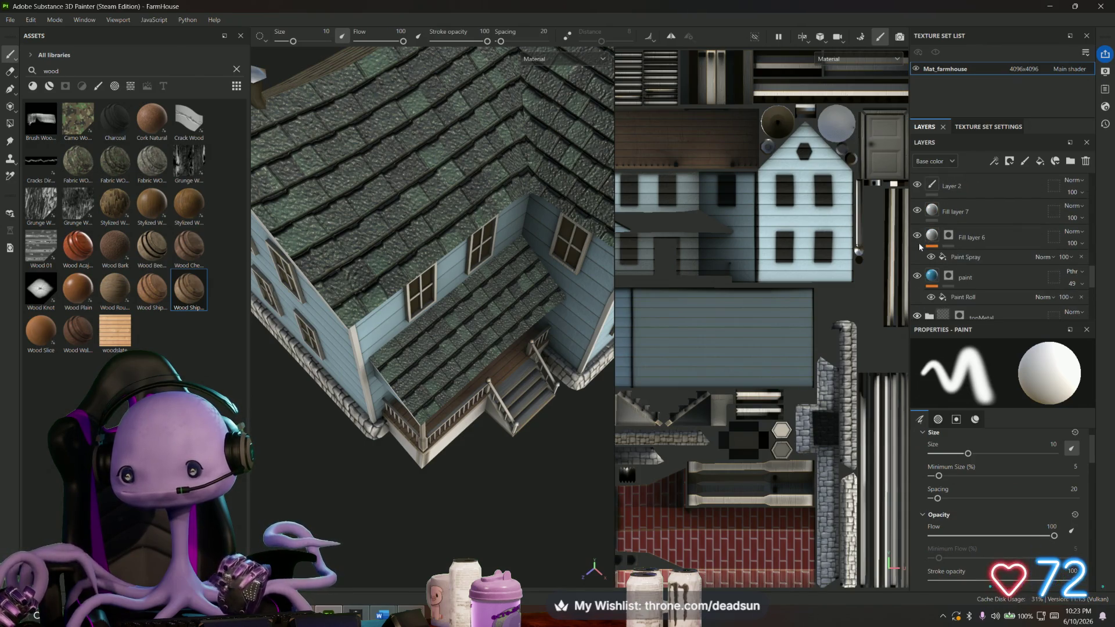
{"action": "scroll", "coordinate": [920, 244], "scroll_direction": "up", "scroll_amount": 1}
{"action": "scroll", "coordinate": [919, 243], "scroll_direction": "up", "scroll_amount": 1}
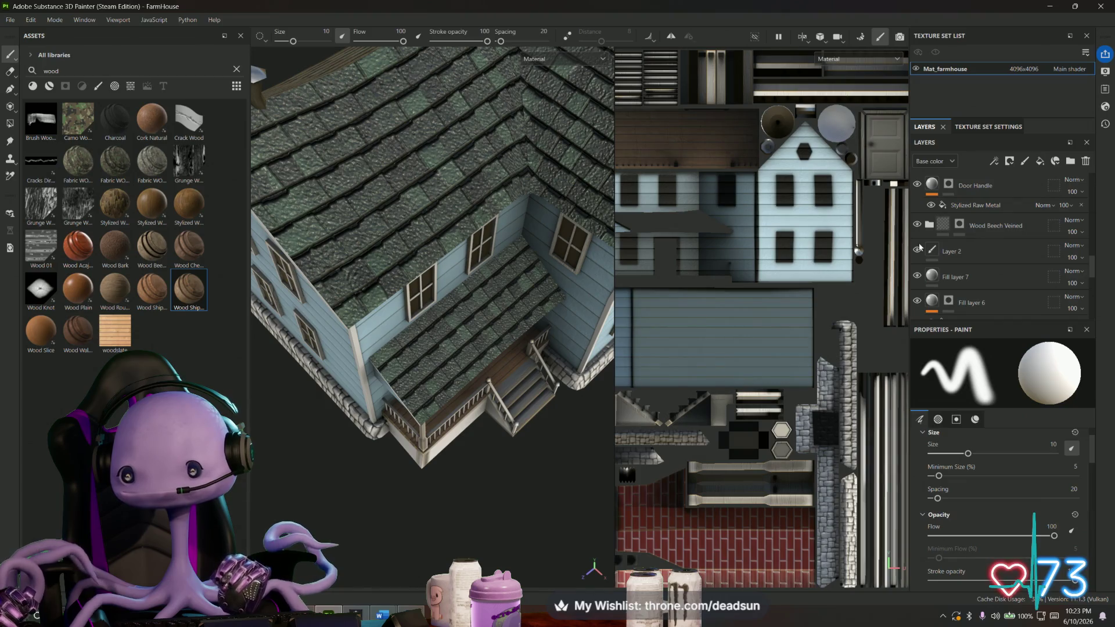
{"action": "scroll", "coordinate": [919, 243], "scroll_direction": "up", "scroll_amount": 2}
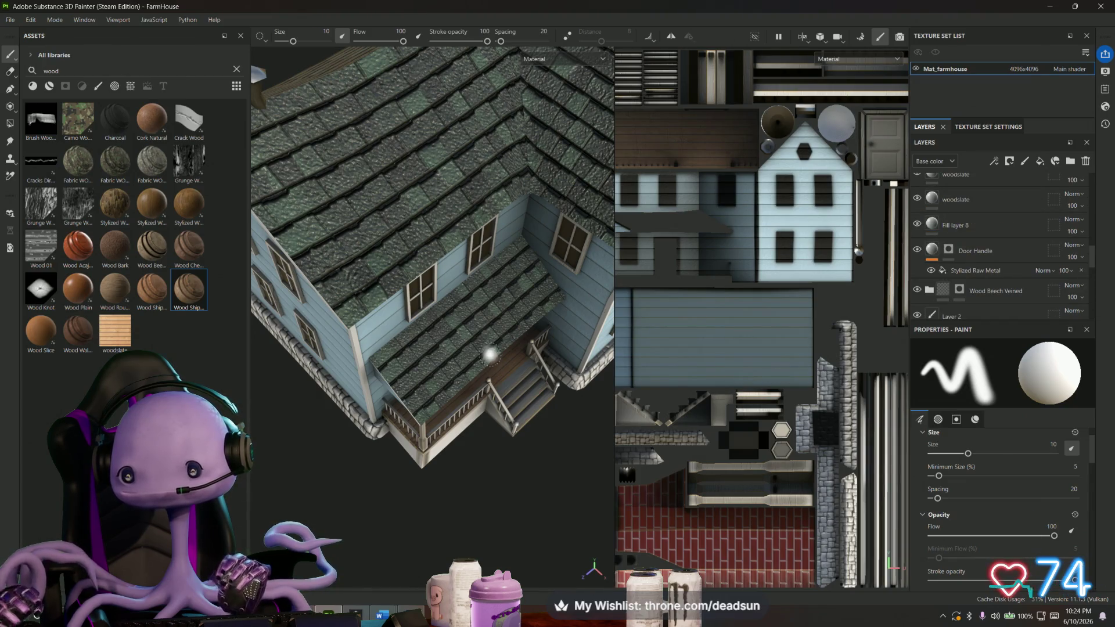
Toggle the roof shingle texture on and off from a side view to compare.
{"action": "left_click_drag", "start_coordinate": [492, 348], "coordinate": [503, 250], "text": "alt"}
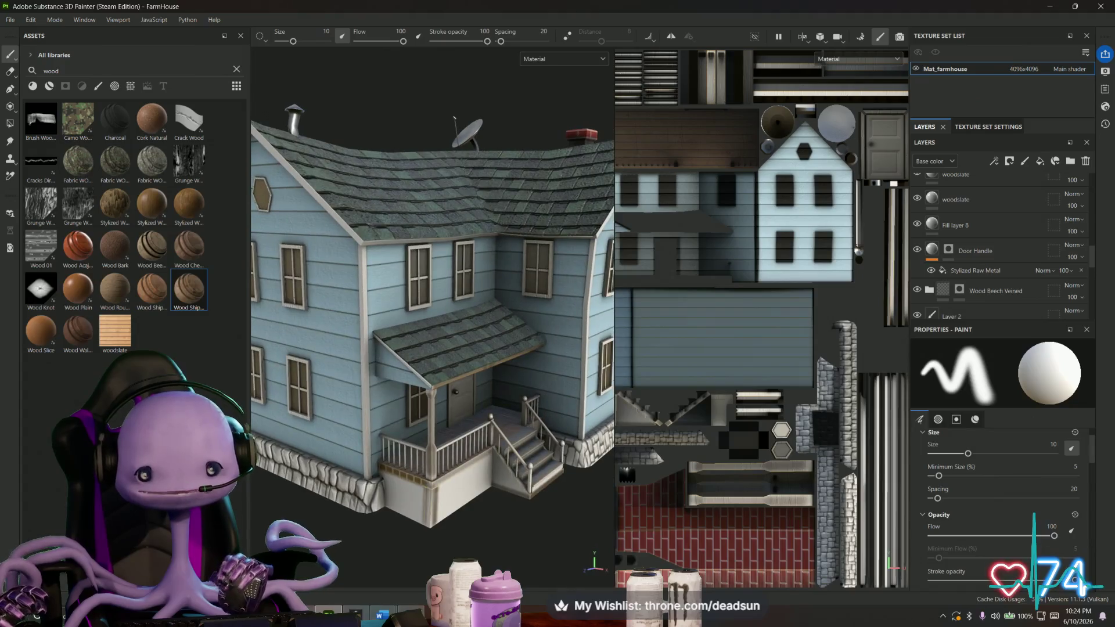
{"action": "scroll", "coordinate": [980, 221], "scroll_direction": "up", "scroll_amount": 2}
{"action": "scroll", "coordinate": [996, 224], "scroll_direction": "up", "scroll_amount": 1}
{"action": "scroll", "coordinate": [995, 223], "scroll_direction": "up", "scroll_amount": 1}
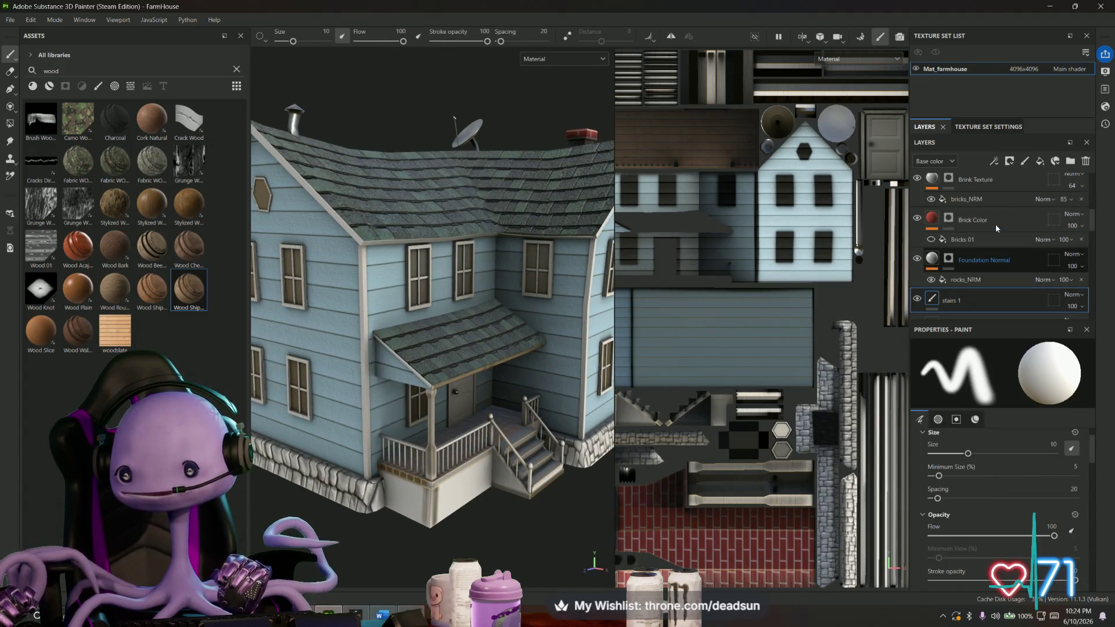
{"action": "scroll", "coordinate": [996, 224], "scroll_direction": "up", "scroll_amount": 1}
{"action": "scroll", "coordinate": [916, 268], "scroll_direction": "up", "scroll_amount": 1}
{"action": "scroll", "coordinate": [916, 269], "scroll_direction": "up", "scroll_amount": 2}
{"action": "scroll", "coordinate": [918, 274], "scroll_direction": "up", "scroll_amount": 2}
{"action": "scroll", "coordinate": [916, 224], "scroll_direction": "up", "scroll_amount": 2}
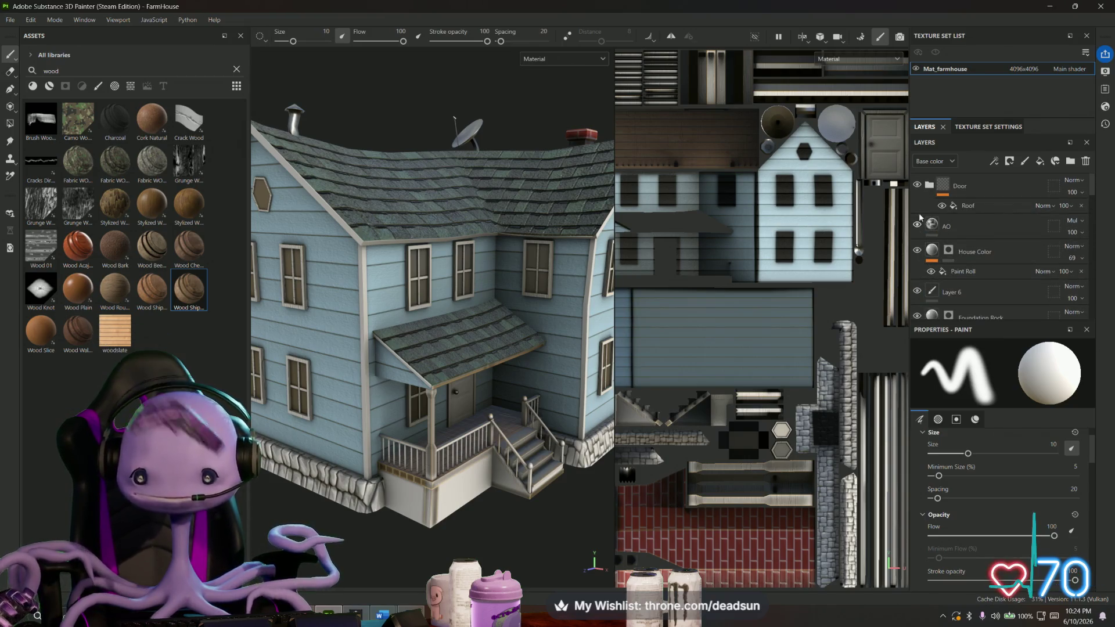
{"action": "left_click", "coordinate": [916, 186]}
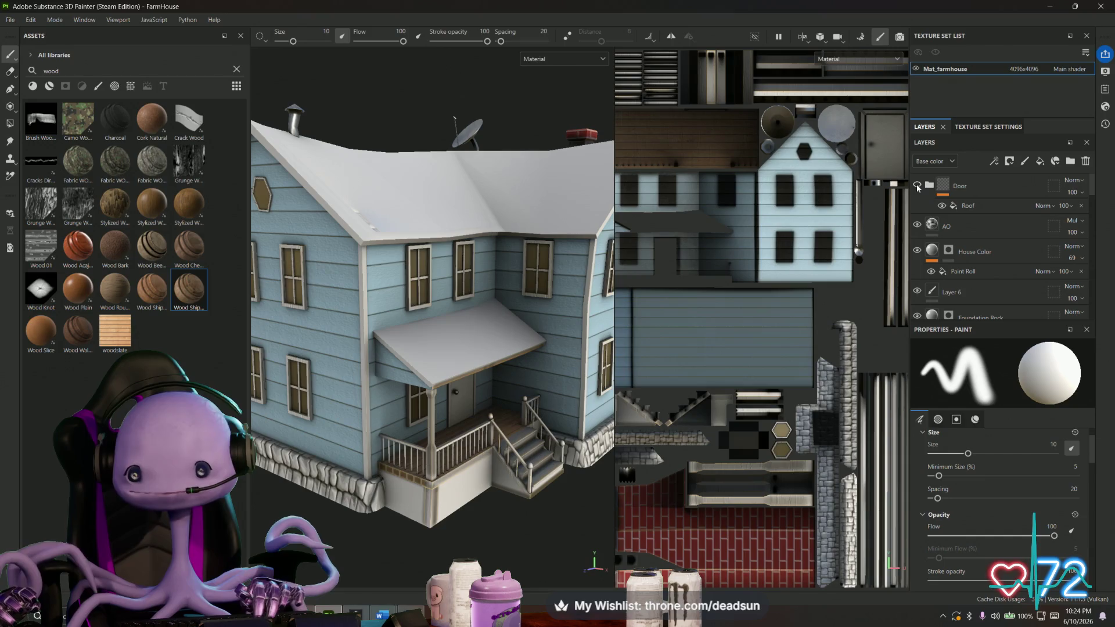
{"action": "left_click", "coordinate": [916, 184]}
{"action": "left_click", "coordinate": [917, 185]}
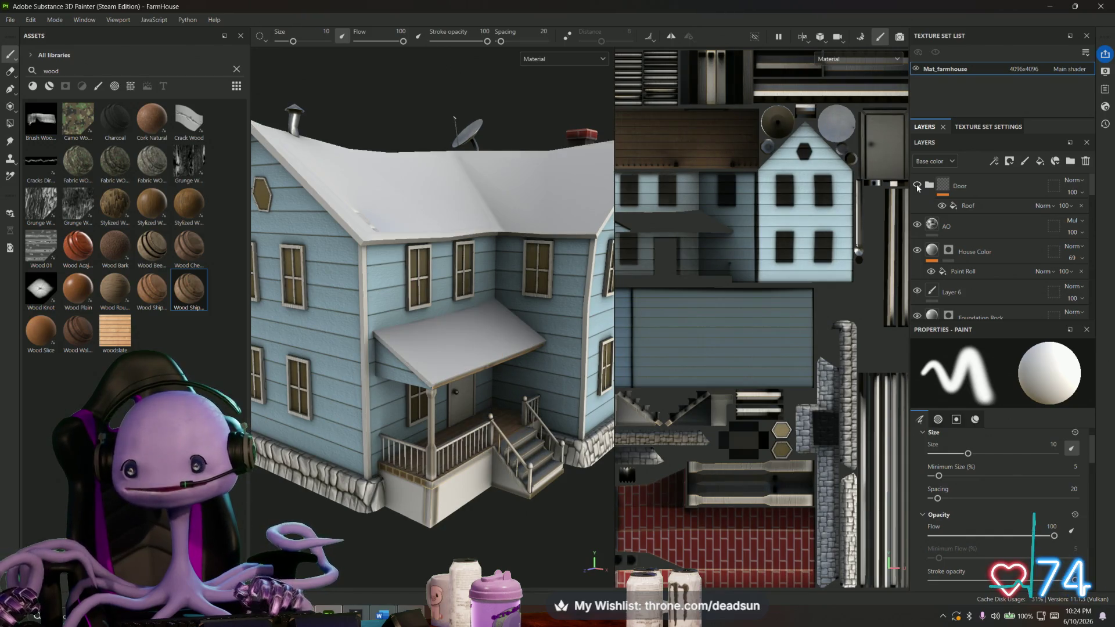
{"action": "left_click", "coordinate": [916, 185]}
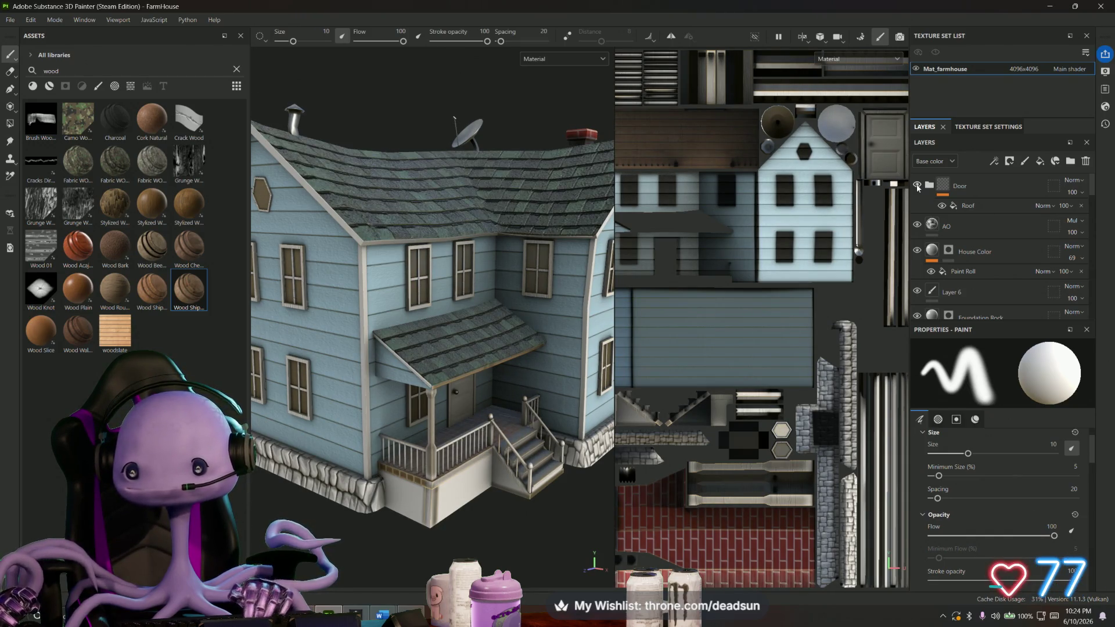
{"action": "left_click", "coordinate": [916, 185]}
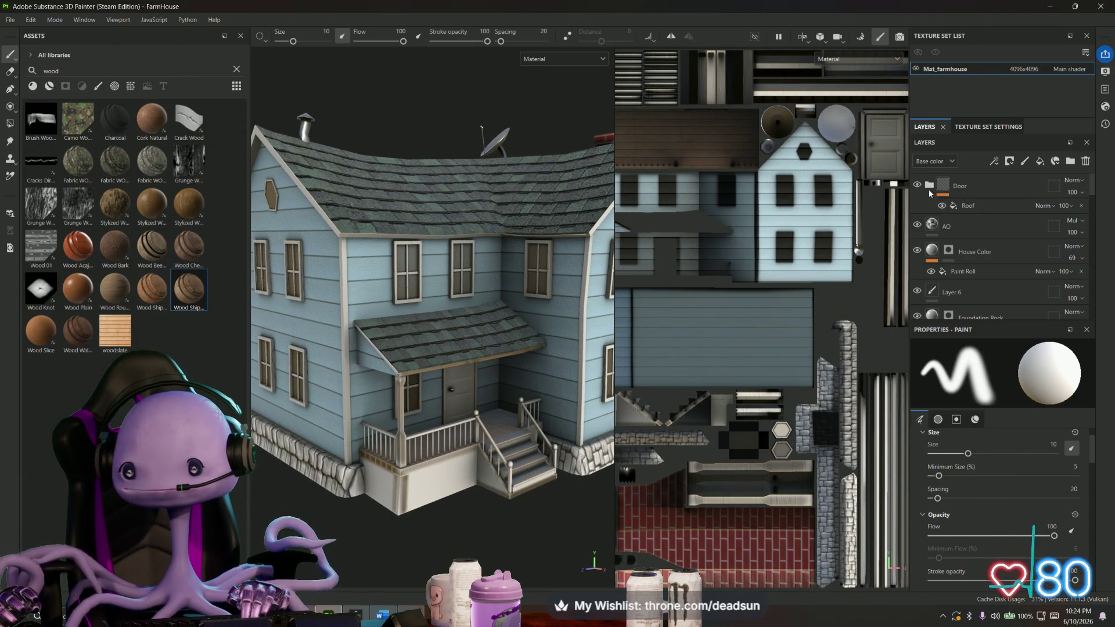
Select the Roof layer and add a new fill layer atop the stack.
{"action": "left_click", "coordinate": [981, 206]}
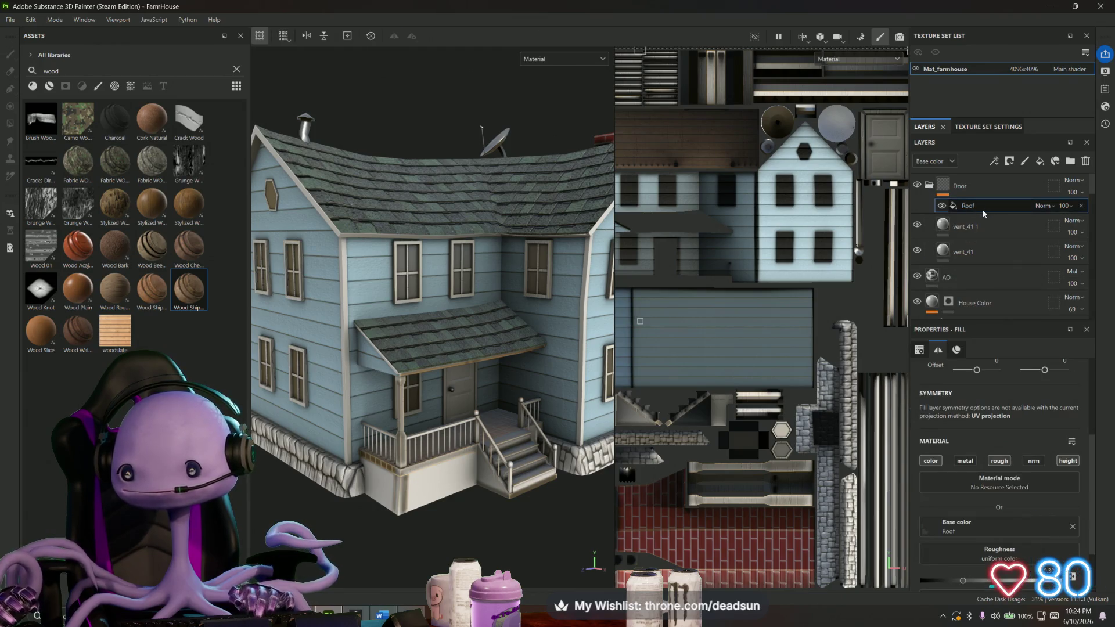
{"action": "left_click_drag", "start_coordinate": [976, 207], "coordinate": [968, 208]}
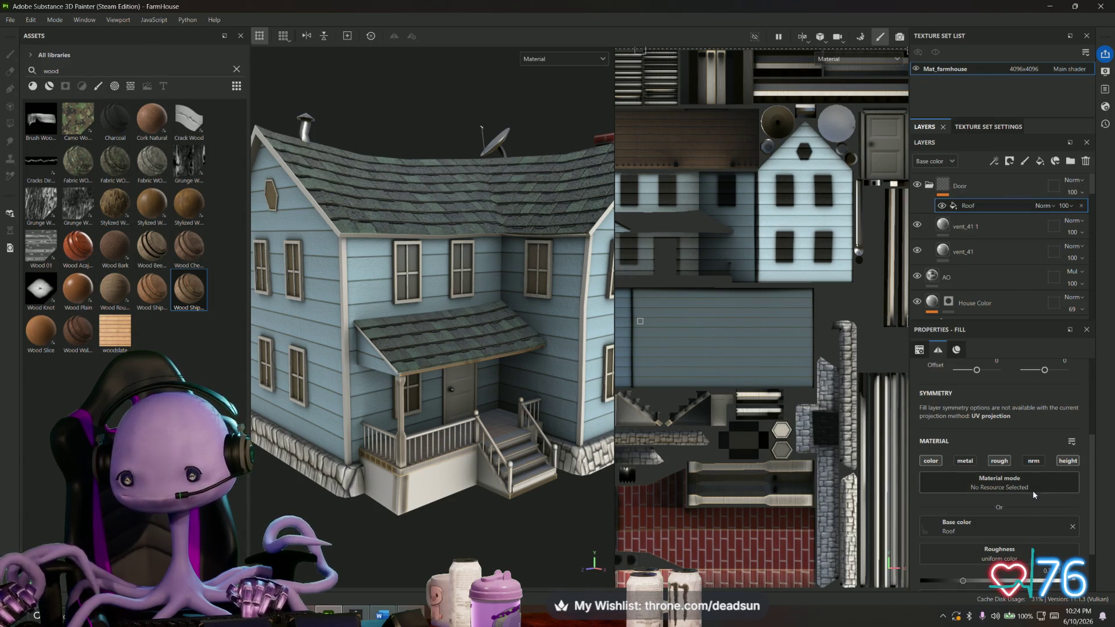
{"action": "left_click", "coordinate": [1038, 162]}
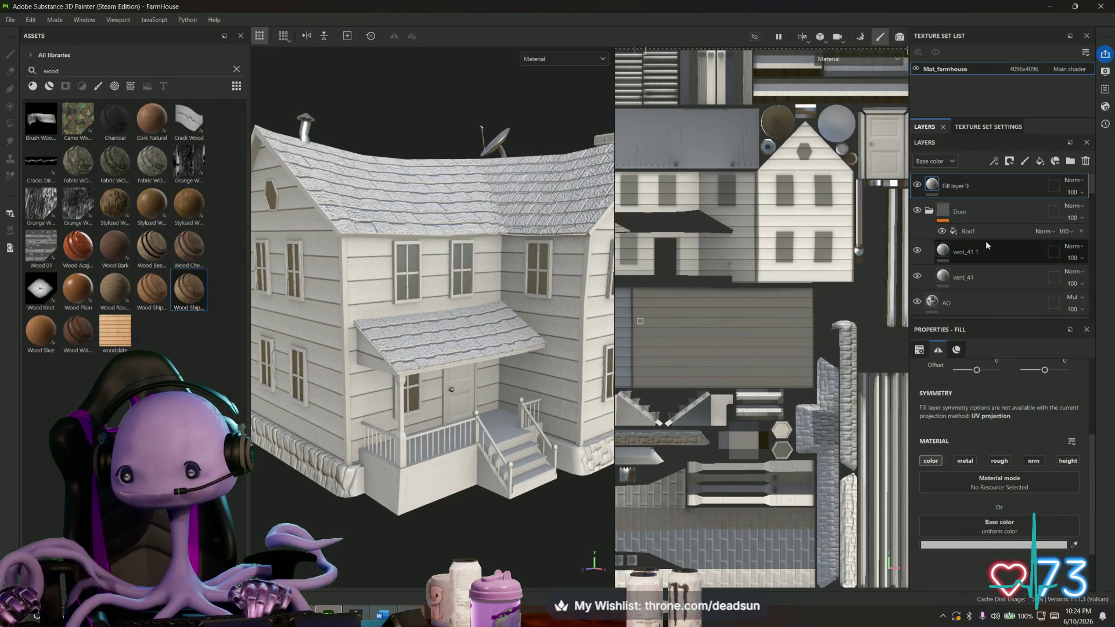
Feed the Roof anchor into the new fill layer and rename it Roof.
{"action": "left_click_drag", "start_coordinate": [986, 232], "coordinate": [988, 183]}
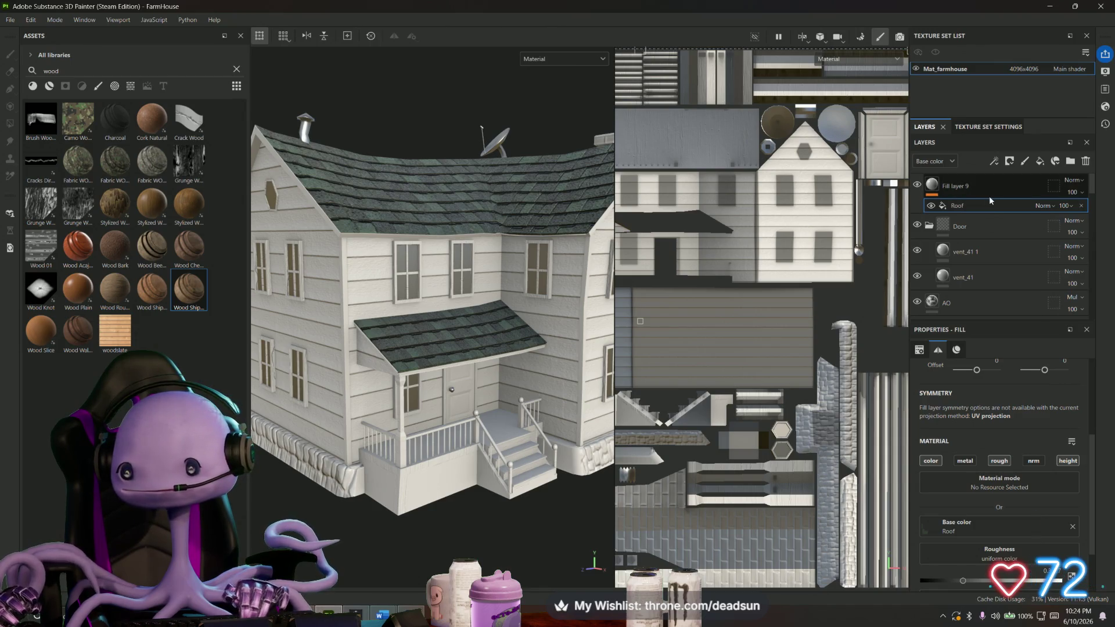
{"action": "mouse_move", "coordinate": [971, 183]}
{"action": "left_mouse_down"}
{"action": "mouse_move", "coordinate": [970, 325]}
{"action": "mouse_move", "coordinate": [969, 313]}
{"action": "left_mouse_up"}
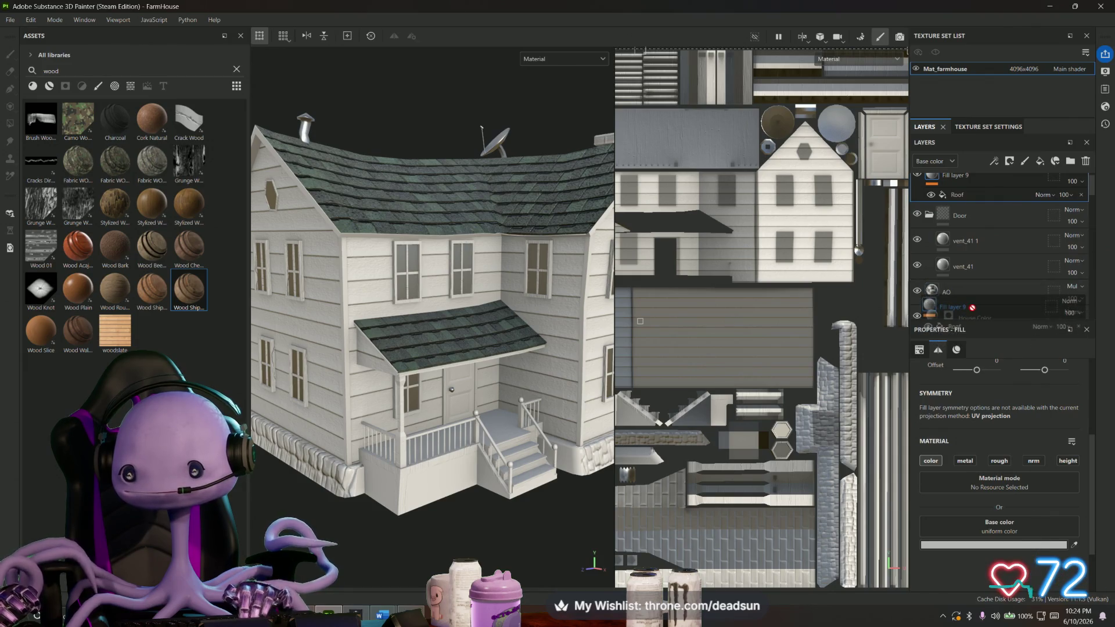
{"action": "scroll", "coordinate": [974, 293], "scroll_direction": "up", "scroll_amount": 1}
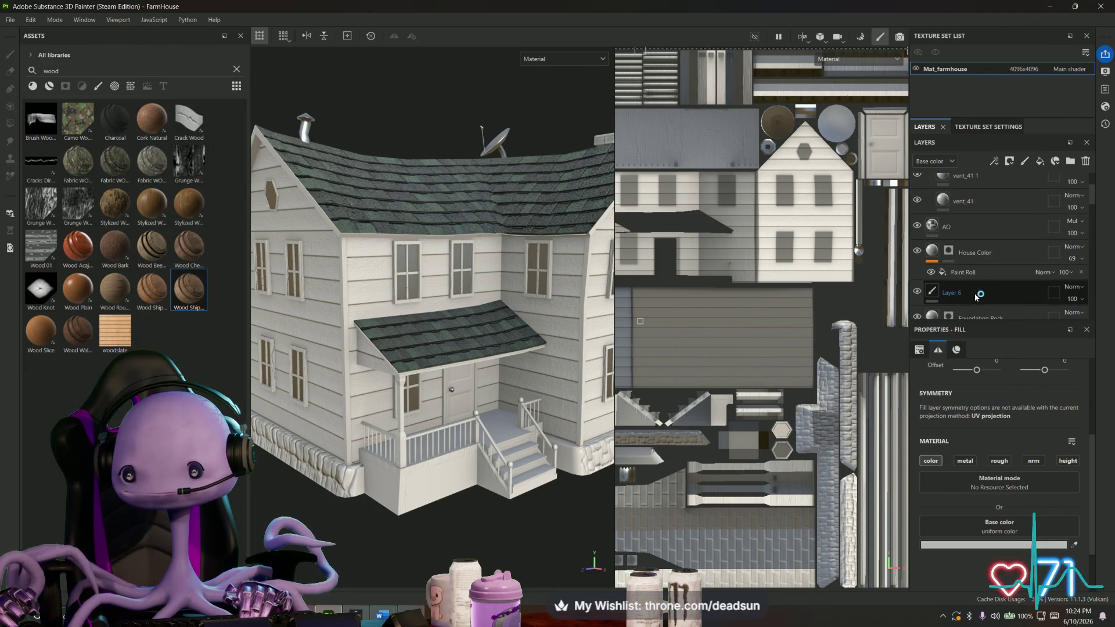
{"action": "double_click", "coordinate": [961, 186]}
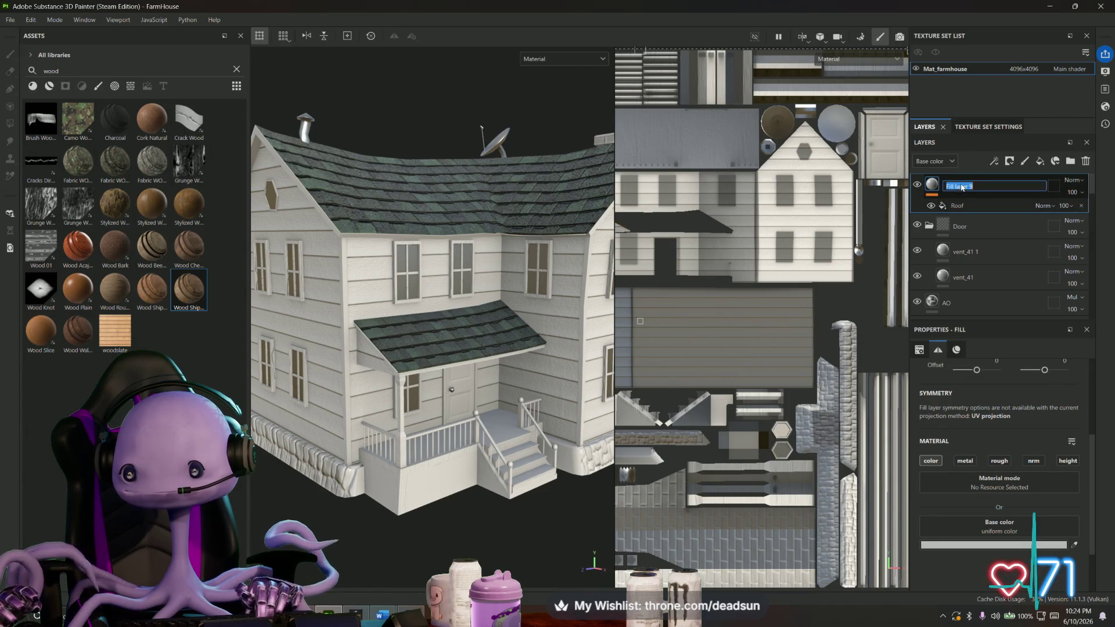
{"action": "type", "text": "Roof"}
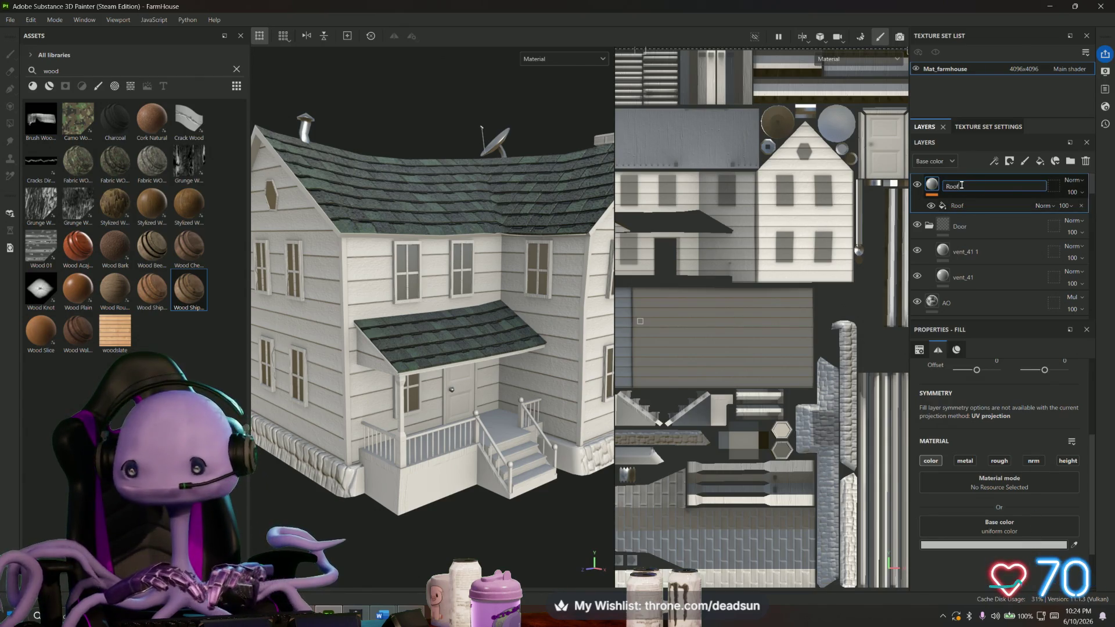
{"action": "mouse_move", "coordinate": [976, 190]}
{"action": "left_mouse_down"}
{"action": "mouse_move", "coordinate": [994, 270]}
{"action": "mouse_move", "coordinate": [1051, 196]}
{"action": "left_mouse_up"}
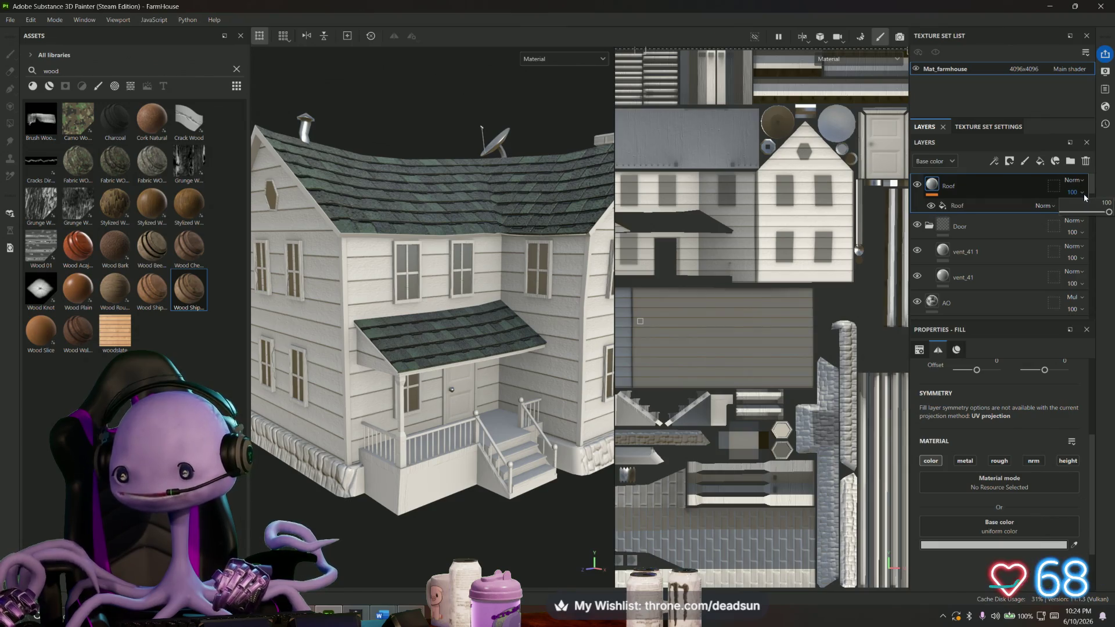
Set the Roof layer's blend mode to Multiply and check the chimney side.
{"action": "left_click", "coordinate": [1072, 180]}
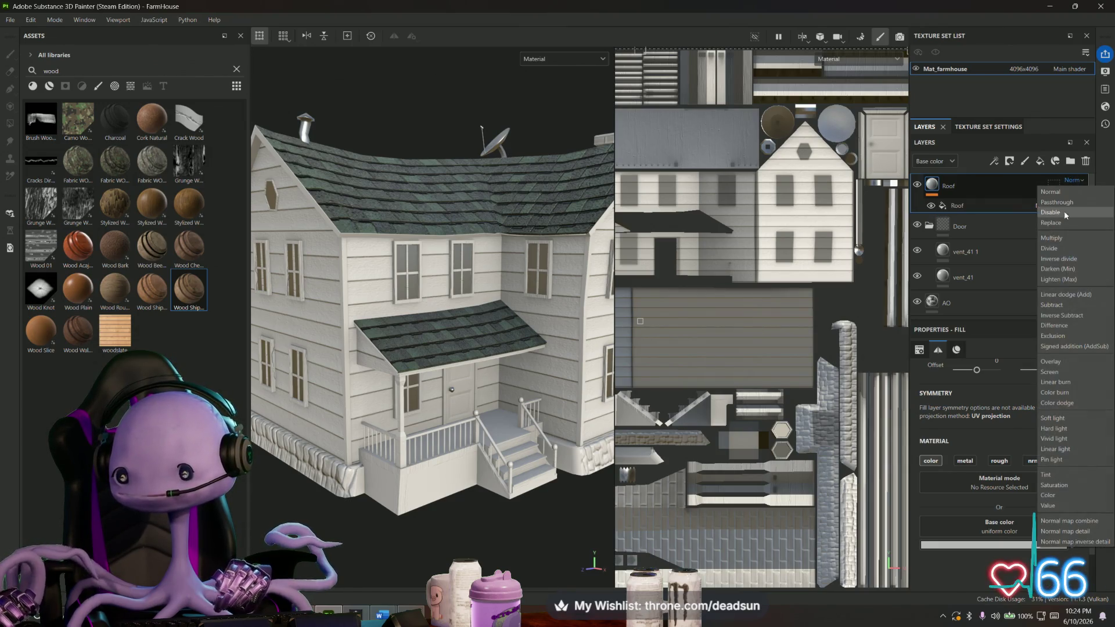
{"action": "left_click", "coordinate": [1063, 236]}
{"action": "mouse_move", "coordinate": [446, 324]}
{"action": "left_mouse_down", "text": "alt"}
{"action": "mouse_move", "coordinate": [424, 372]}
{"action": "mouse_move", "coordinate": [452, 312]}
{"action": "mouse_move", "coordinate": [490, 305]}
{"action": "mouse_move", "coordinate": [473, 281]}
{"action": "mouse_move", "coordinate": [520, 250]}
{"action": "mouse_move", "coordinate": [473, 241]}
{"action": "mouse_move", "coordinate": [461, 319]}
{"action": "mouse_move", "coordinate": [523, 353]}
{"action": "mouse_move", "coordinate": [496, 381]}
{"action": "left_mouse_up", "text": "alt"}
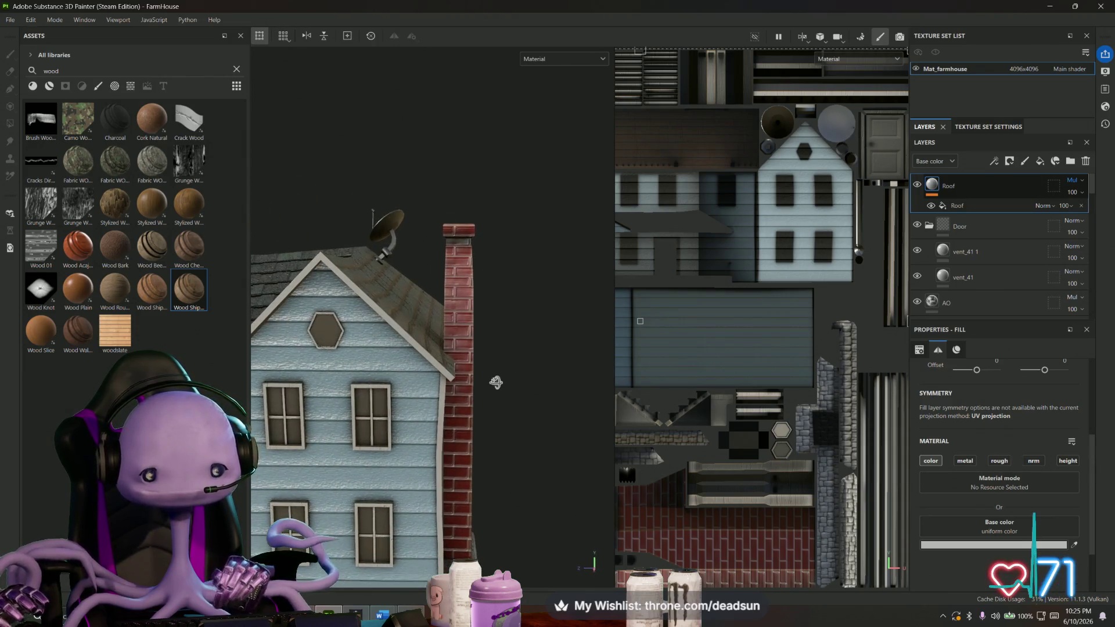
Add a black mask to the Roof layer and polygon-fill the main roof faces with shingles.
{"action": "right_click", "coordinate": [933, 183]}
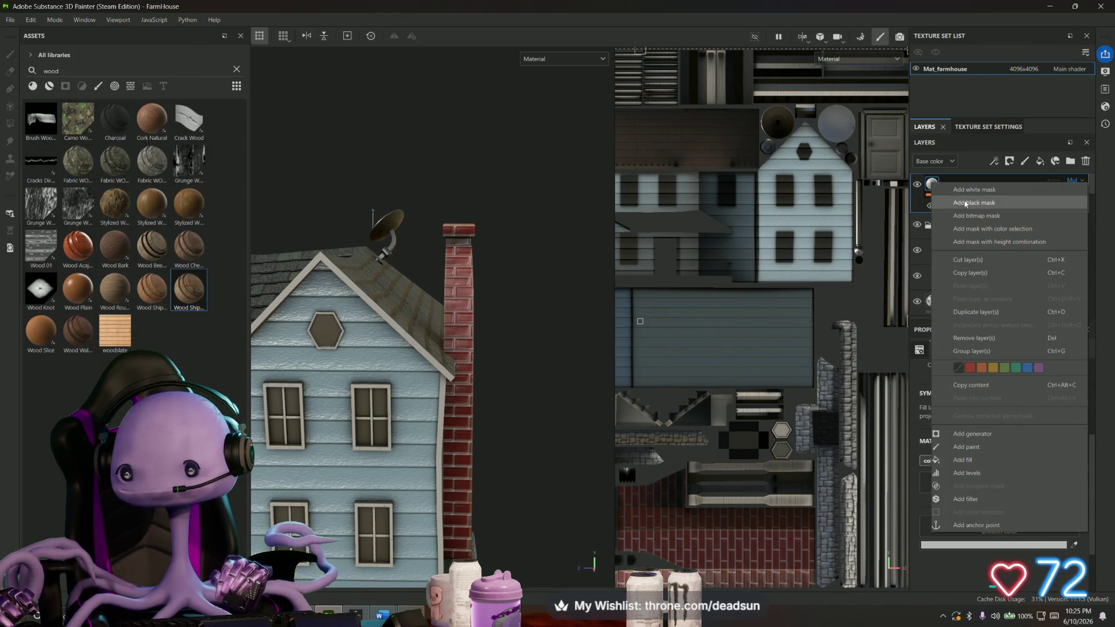
{"action": "left_click", "coordinate": [939, 202]}
{"action": "mouse_move", "coordinate": [488, 287]}
{"action": "left_mouse_down", "text": "alt"}
{"action": "mouse_move", "coordinate": [498, 311]}
{"action": "mouse_move", "coordinate": [791, 355]}
{"action": "left_mouse_up", "text": "alt"}
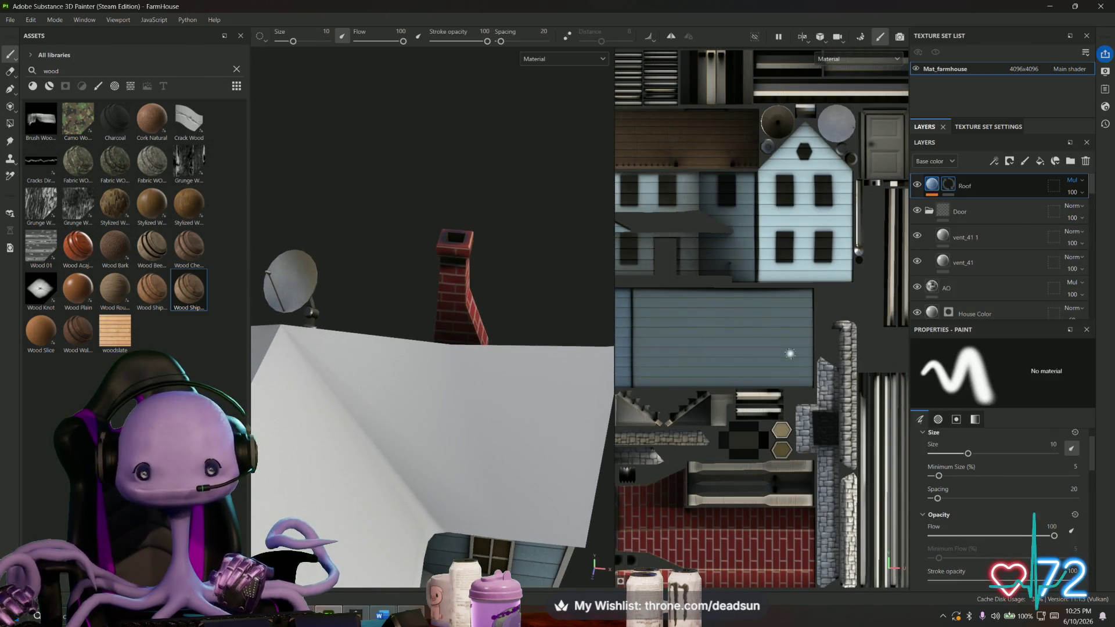
{"action": "middle_click_drag", "start_coordinate": [791, 354], "coordinate": [950, 242]}
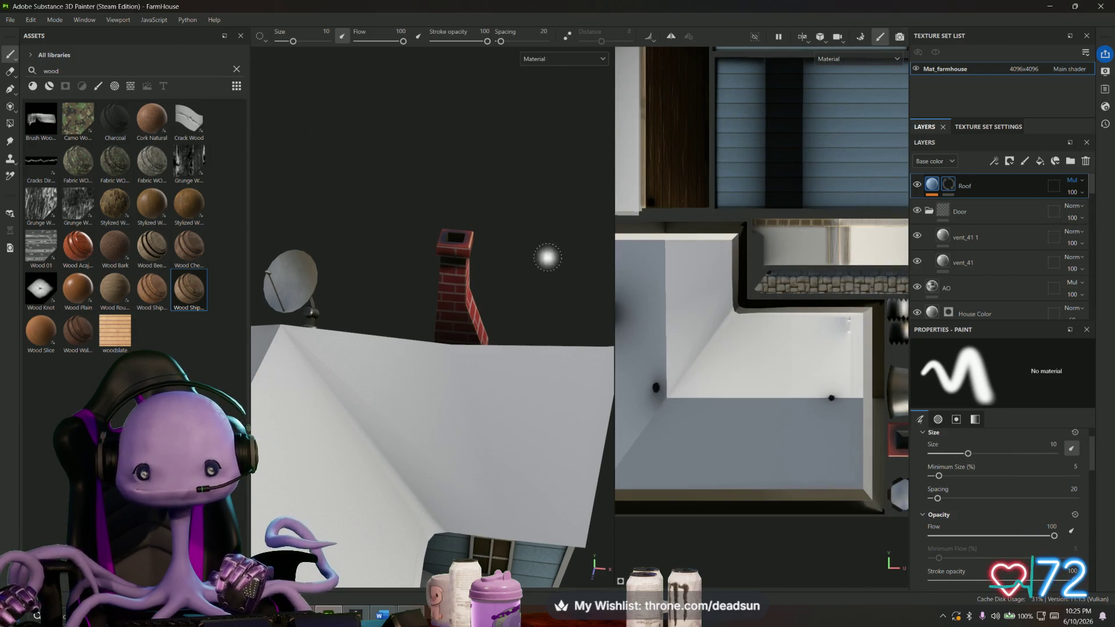
{"action": "key", "text": "4"}
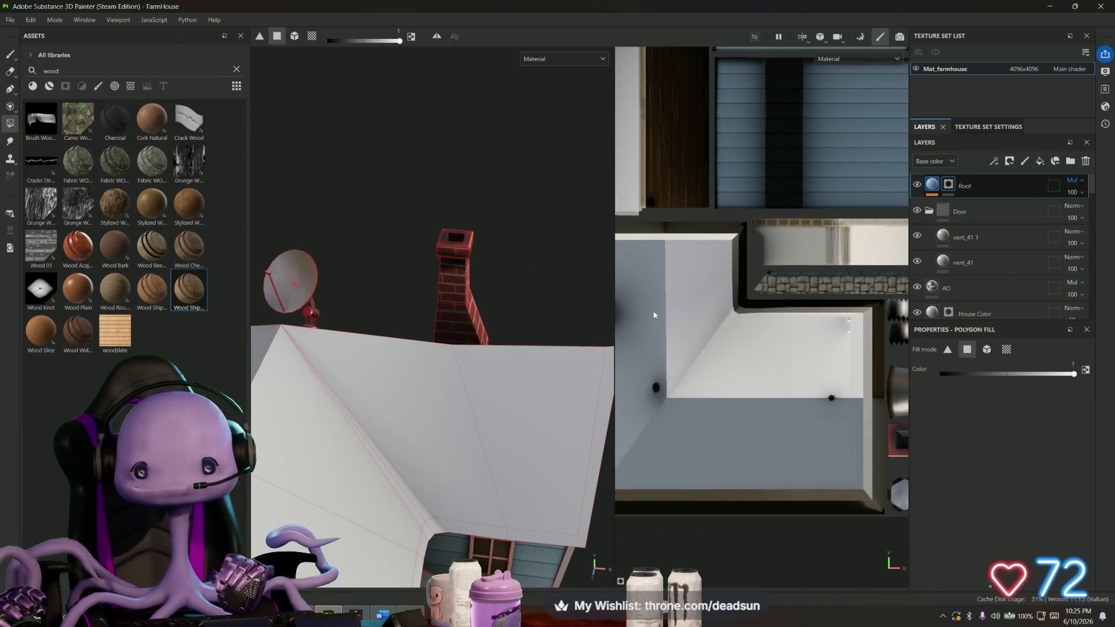
{"action": "left_click", "coordinate": [647, 299]}
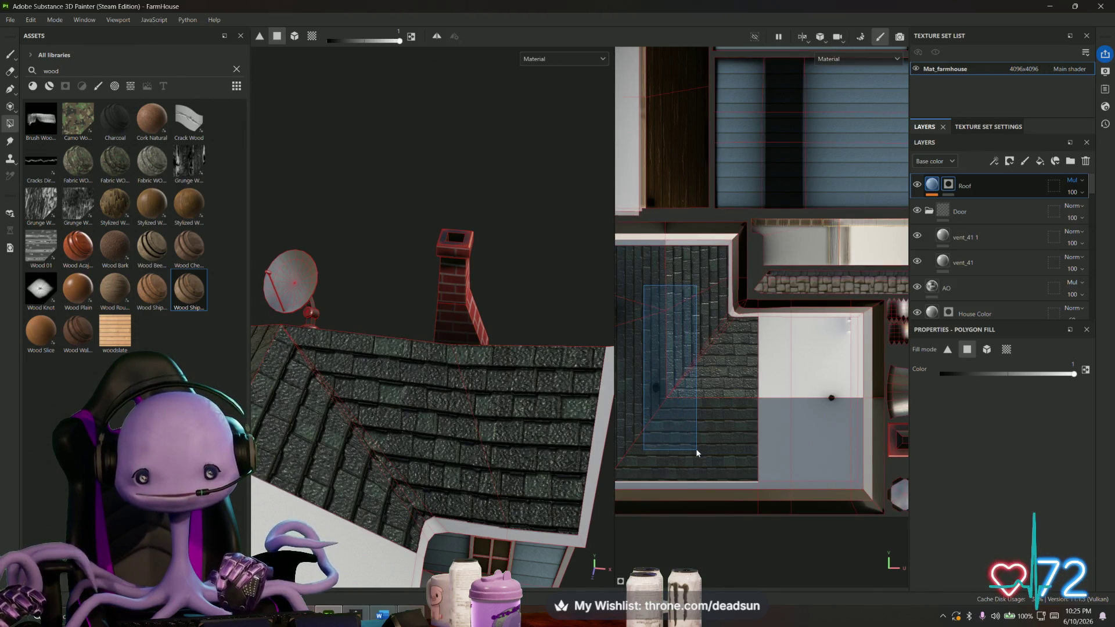
{"action": "left_click", "coordinate": [741, 360]}
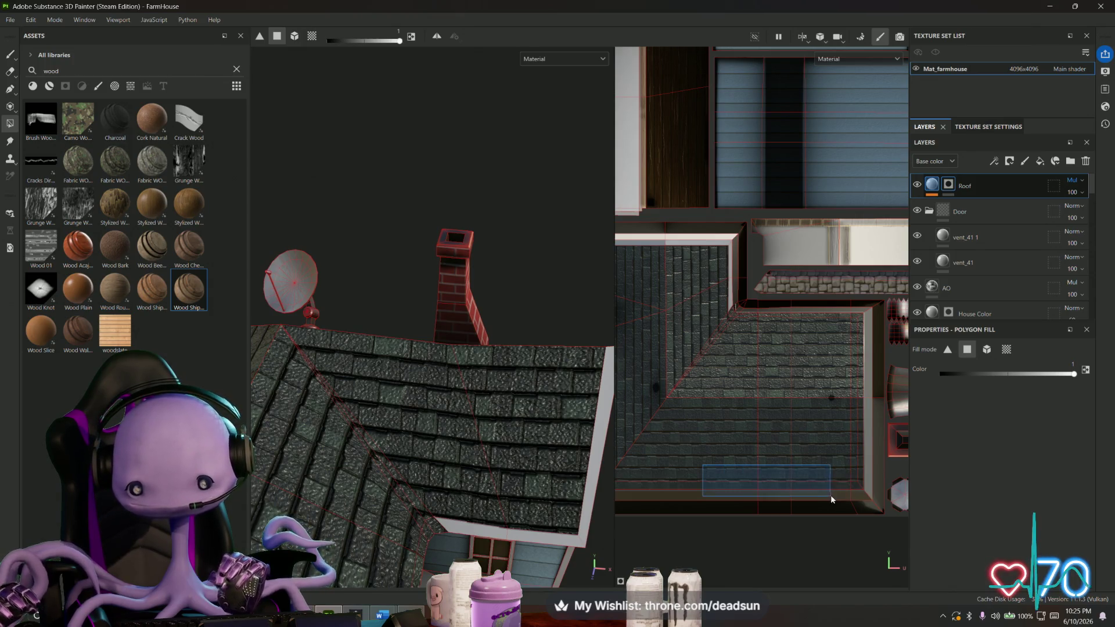
Reveal shingles on the roof trim, left roof island and narrow strip, then hide Roof to compare.
{"action": "middle_click_drag", "start_coordinate": [702, 468], "coordinate": [817, 390]}
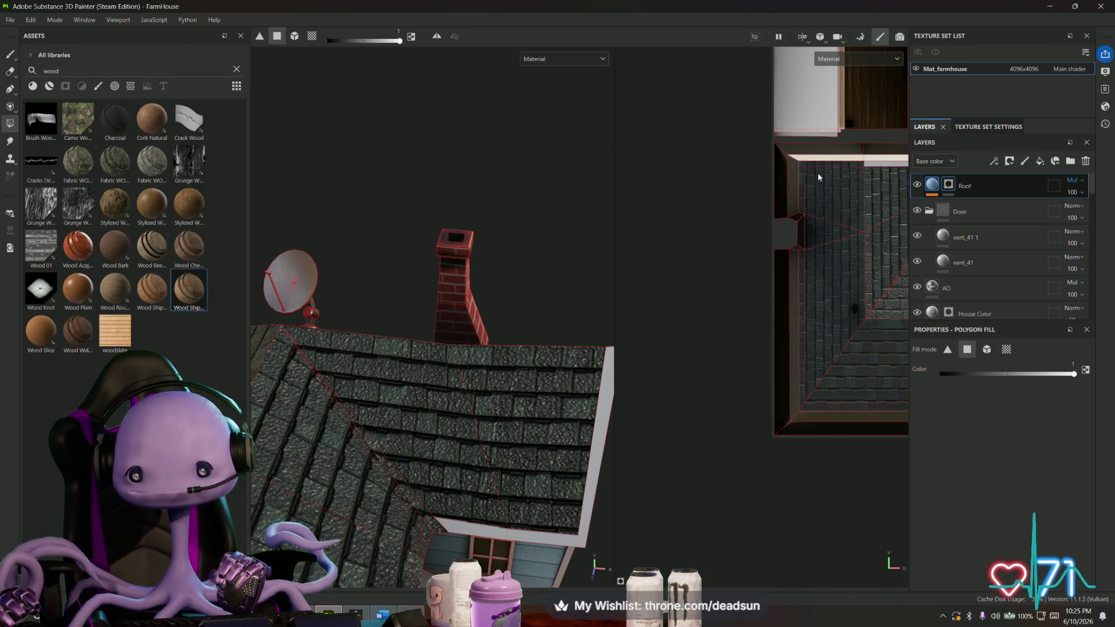
{"action": "middle_click_drag", "start_coordinate": [816, 172], "coordinate": [755, 284]}
{"action": "left_click", "coordinate": [765, 264]}
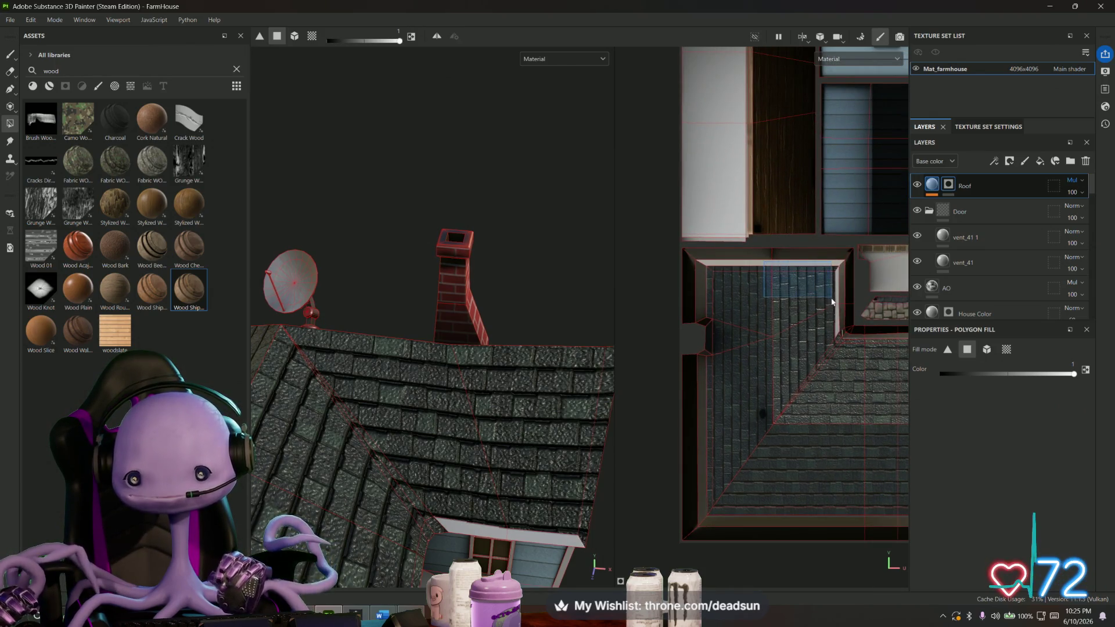
{"action": "middle_click_drag", "start_coordinate": [674, 28], "coordinate": [670, 157]}
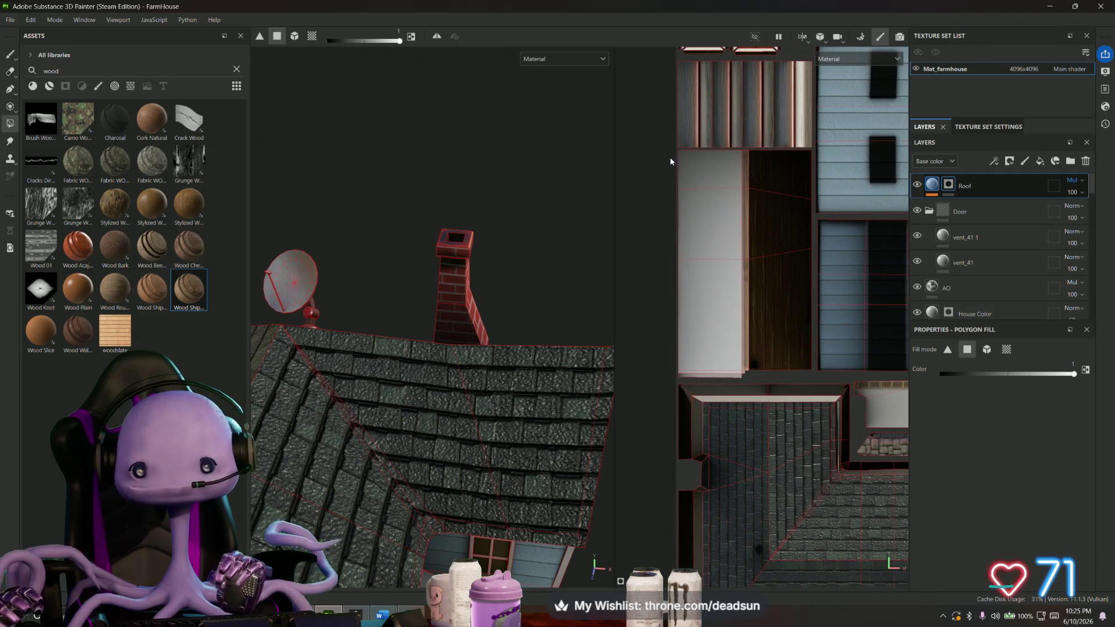
{"action": "left_click_drag", "start_coordinate": [670, 157], "coordinate": [737, 377]}
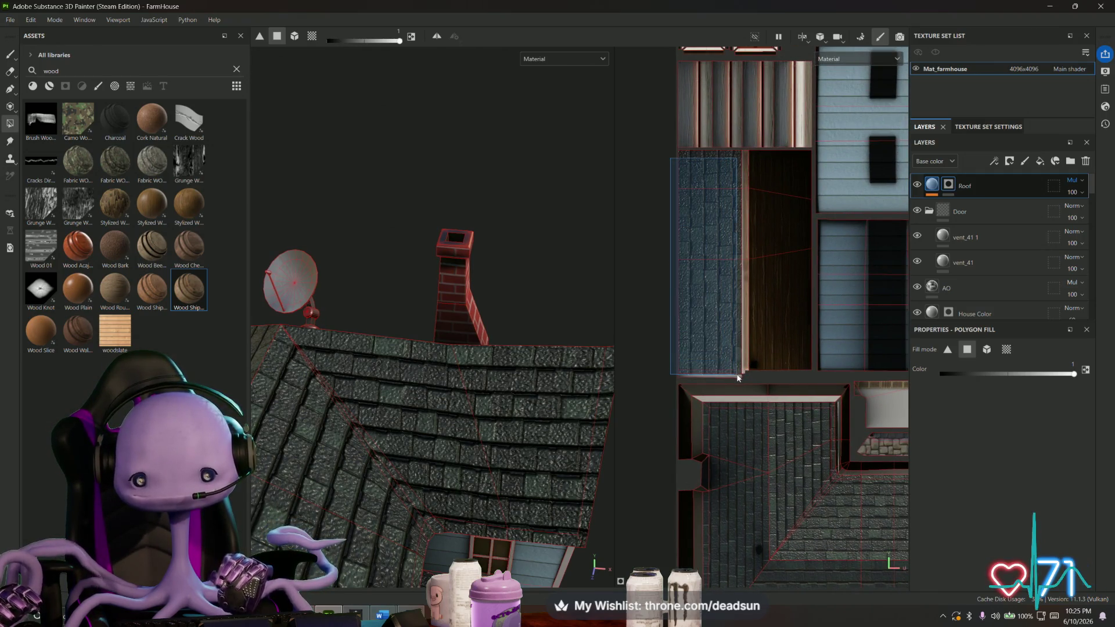
{"action": "scroll", "coordinate": [736, 377], "scroll_direction": "up", "scroll_amount": 2}
{"action": "scroll", "coordinate": [737, 373], "scroll_direction": "up", "scroll_amount": 2}
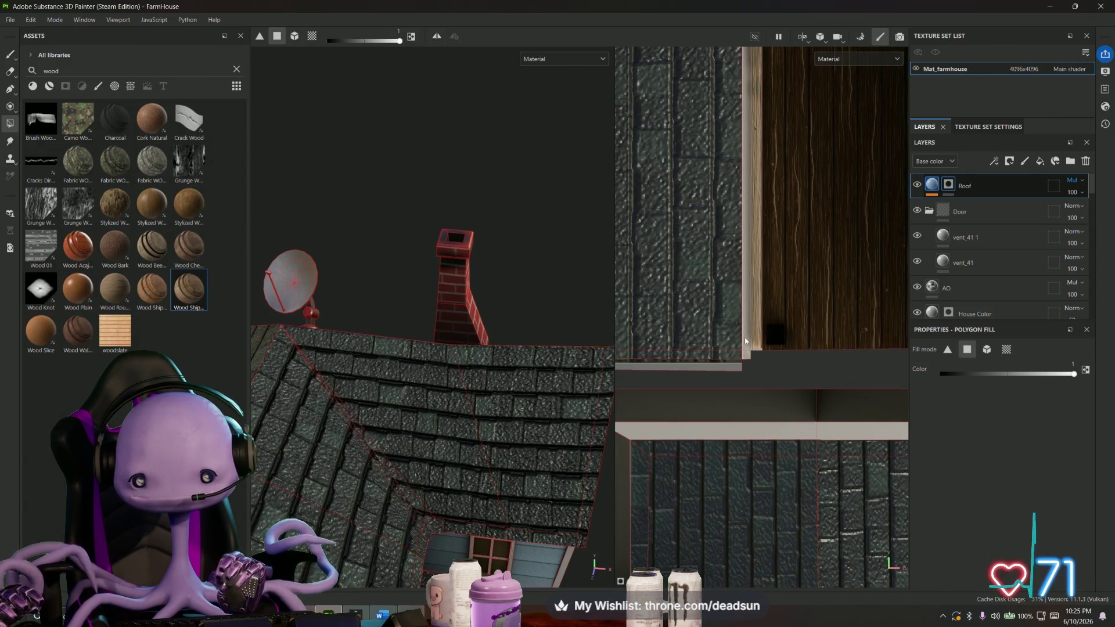
{"action": "left_click", "coordinate": [746, 343]}
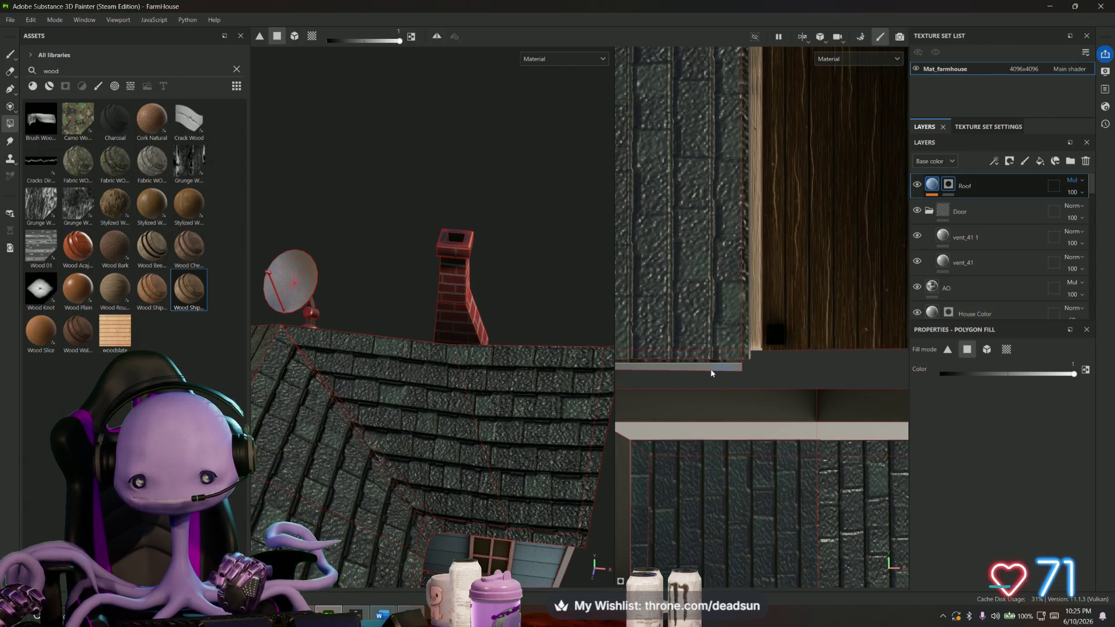
{"action": "scroll", "coordinate": [689, 370], "scroll_direction": "up", "scroll_amount": 2}
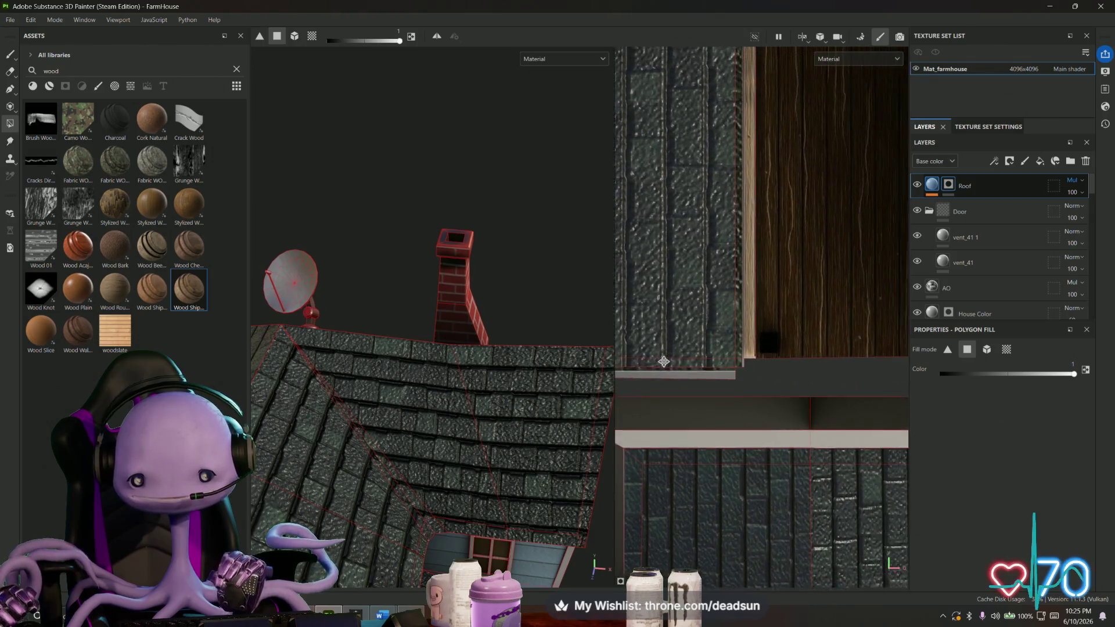
{"action": "scroll", "coordinate": [762, 374], "scroll_direction": "up", "scroll_amount": 2}
{"action": "scroll", "coordinate": [719, 362], "scroll_direction": "up", "scroll_amount": 2}
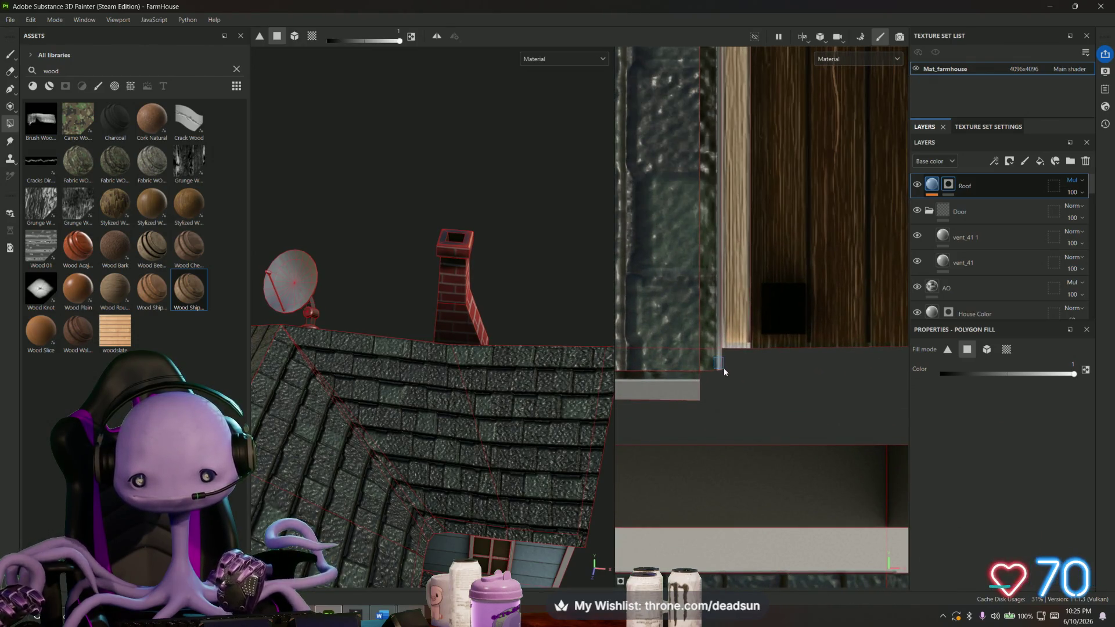
{"action": "scroll", "coordinate": [714, 342], "scroll_direction": "down", "scroll_amount": 2}
{"action": "scroll", "coordinate": [714, 343], "scroll_direction": "down", "scroll_amount": 2}
{"action": "mouse_move", "coordinate": [449, 341]}
{"action": "left_mouse_down", "text": "alt"}
{"action": "mouse_move", "coordinate": [501, 207]}
{"action": "mouse_move", "coordinate": [479, 355]}
{"action": "mouse_move", "coordinate": [488, 287]}
{"action": "left_mouse_up", "text": "alt"}
{"action": "scroll", "coordinate": [688, 254], "scroll_direction": "down", "scroll_amount": 2}
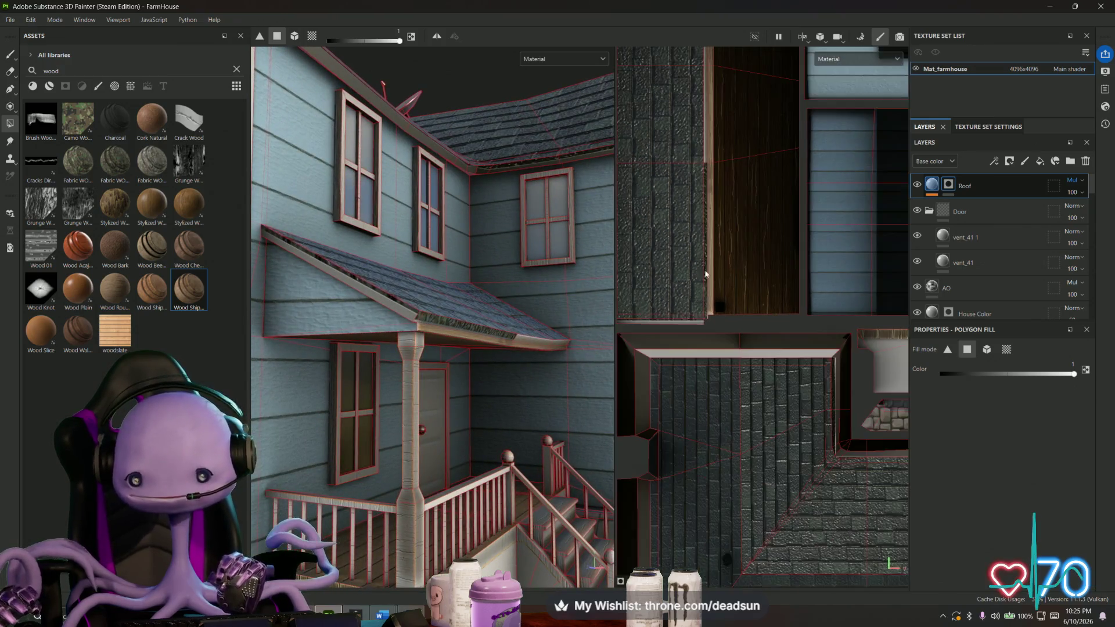
{"action": "scroll", "coordinate": [701, 272], "scroll_direction": "down", "scroll_amount": 2}
{"action": "scroll", "coordinate": [716, 265], "scroll_direction": "down", "scroll_amount": 2}
{"action": "scroll", "coordinate": [719, 250], "scroll_direction": "down", "scroll_amount": 2}
{"action": "scroll", "coordinate": [620, 317], "scroll_direction": "down", "scroll_amount": 2}
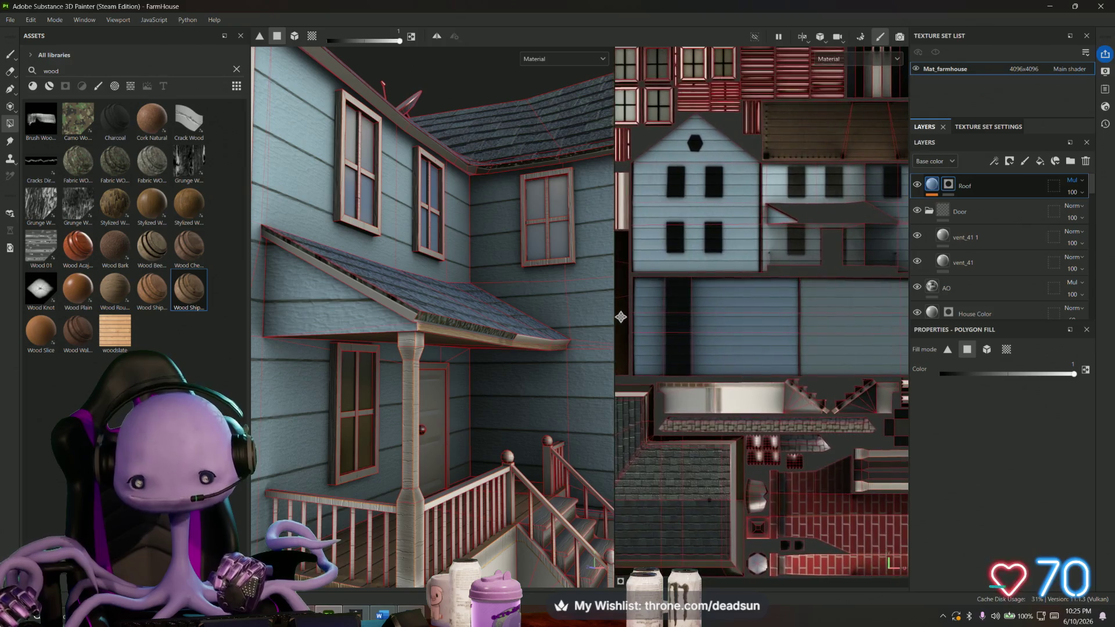
{"action": "middle_click_drag", "start_coordinate": [621, 317], "coordinate": [613, 318]}
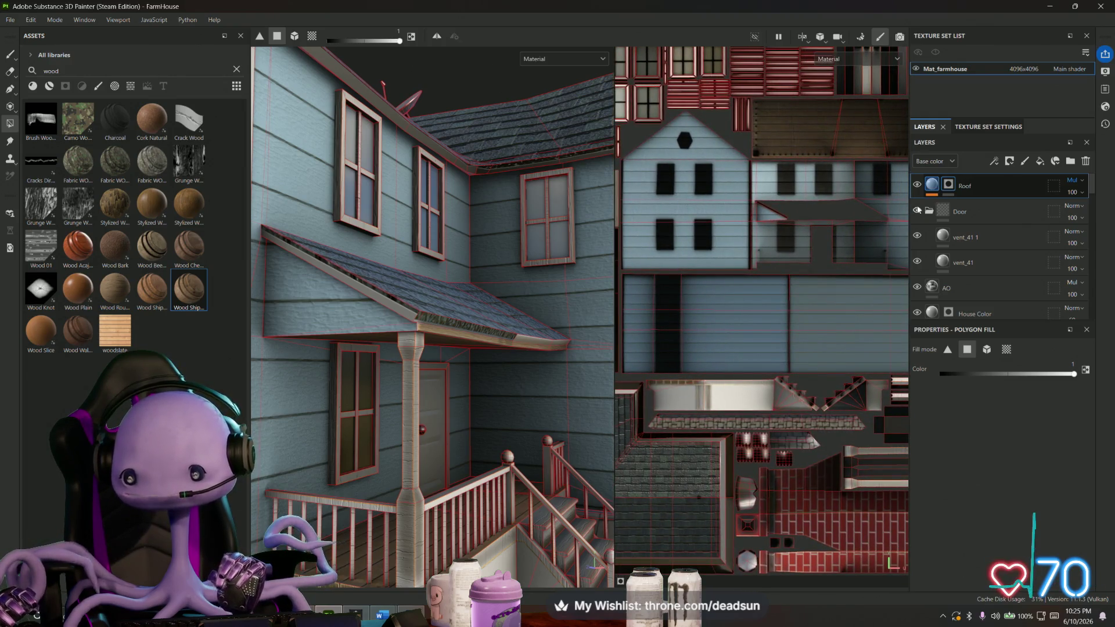
{"action": "left_click", "coordinate": [916, 185]}
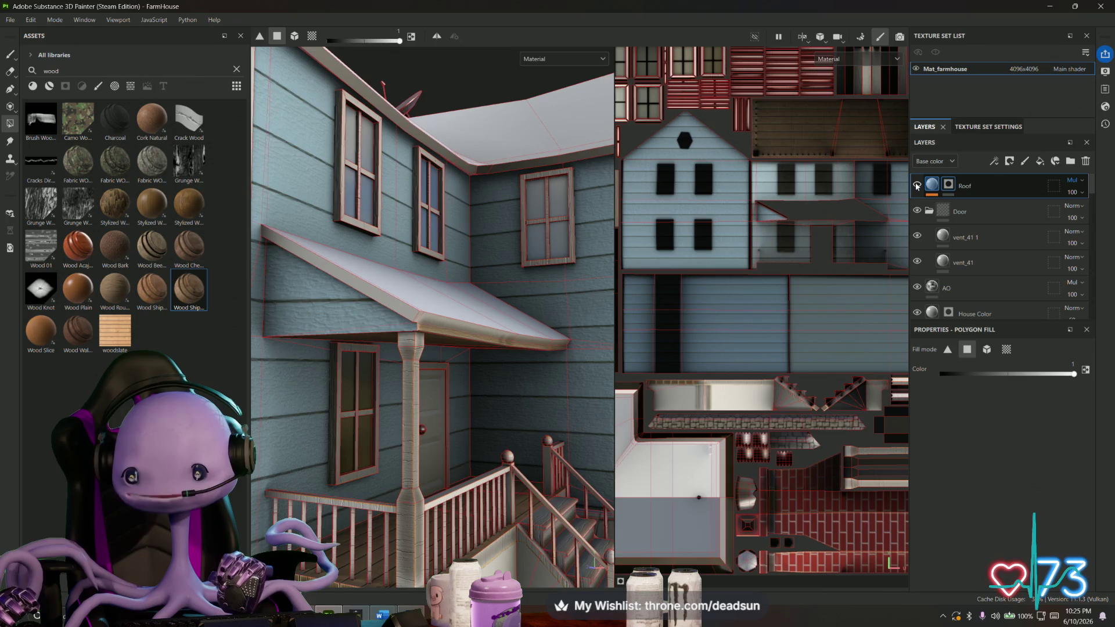
Show the Roof layer, mask in a small patch on the stone strip, and hide House Color to compare.
{"action": "left_click", "coordinate": [916, 186]}
{"action": "left_click_drag", "start_coordinate": [557, 281], "coordinate": [489, 280], "text": "alt"}
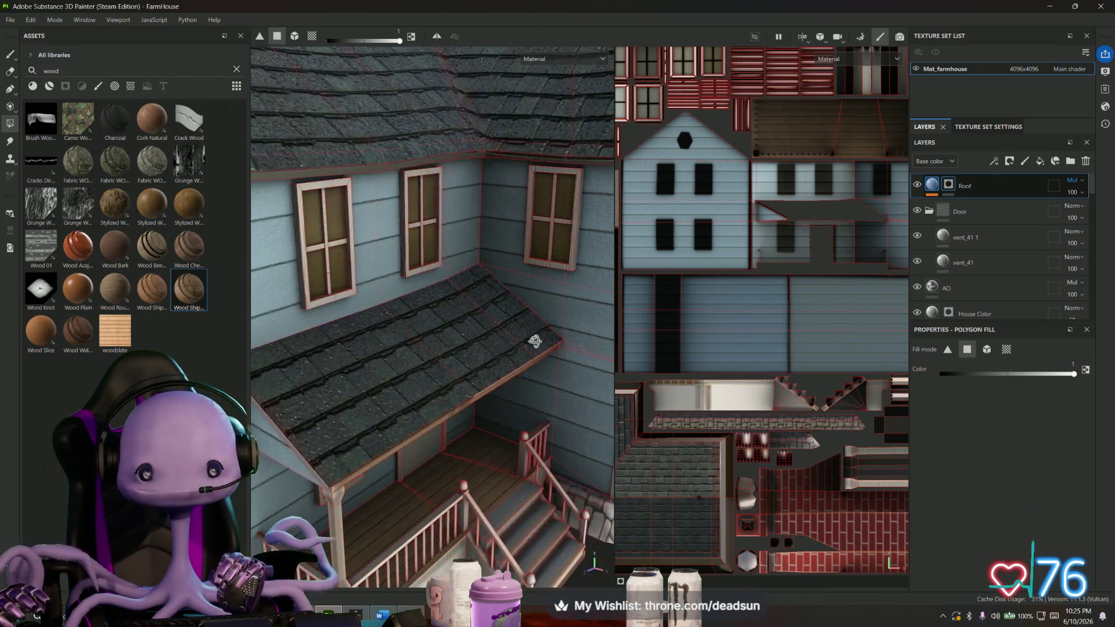
{"action": "right_click_drag", "start_coordinate": [690, 262], "coordinate": [660, 368], "text": "alt"}
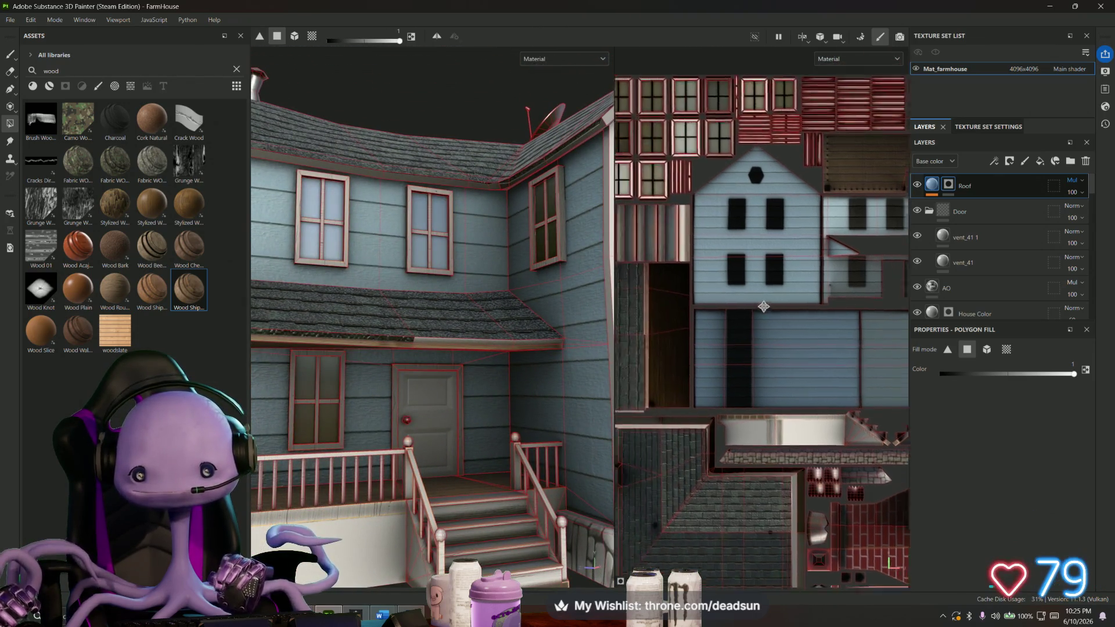
{"action": "left_click_drag", "start_coordinate": [659, 368], "coordinate": [672, 388]}
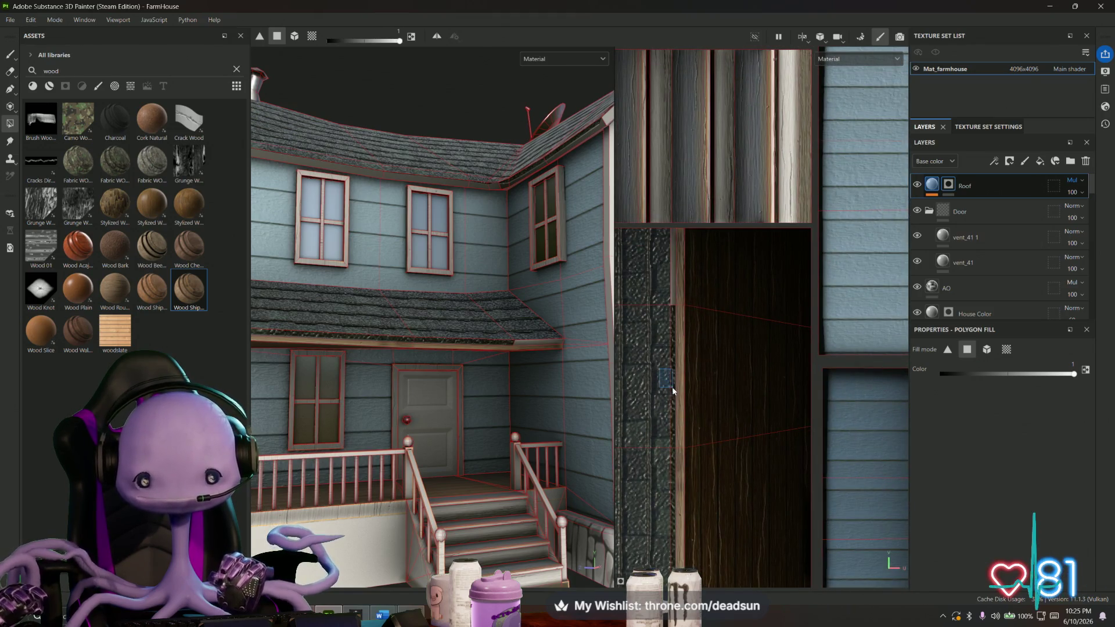
{"action": "mouse_move", "coordinate": [454, 366]}
{"action": "left_mouse_down", "text": "alt"}
{"action": "mouse_move", "coordinate": [432, 465]}
{"action": "mouse_move", "coordinate": [453, 418]}
{"action": "left_mouse_up", "text": "alt"}
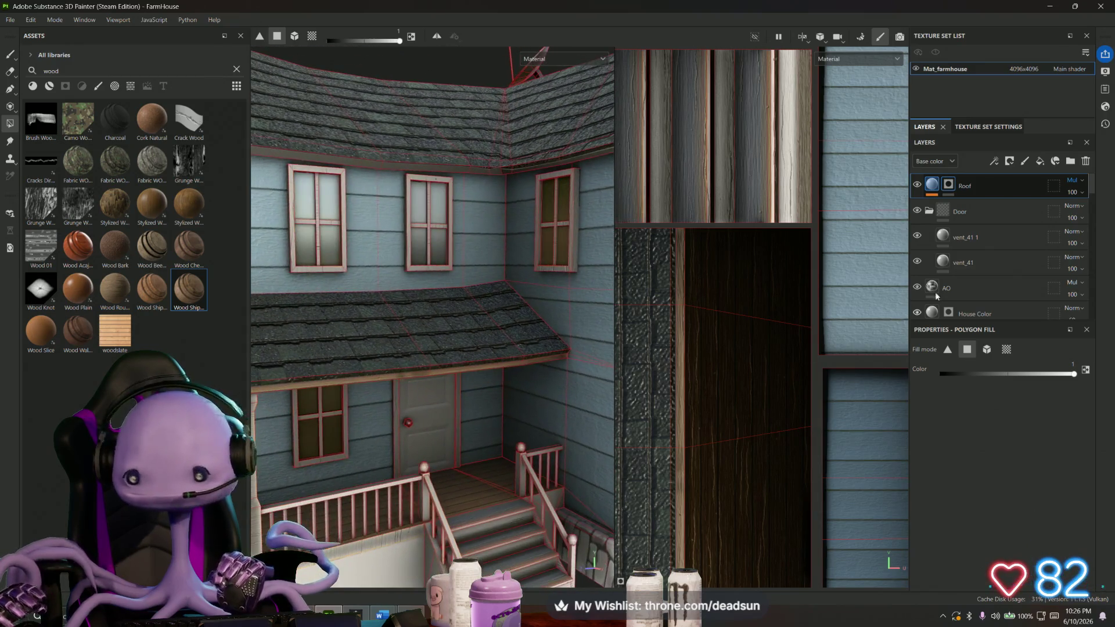
{"action": "scroll", "coordinate": [952, 249], "scroll_direction": "down", "scroll_amount": 1}
{"action": "key", "text": "Return"}
{"action": "left_click", "coordinate": [917, 281]}
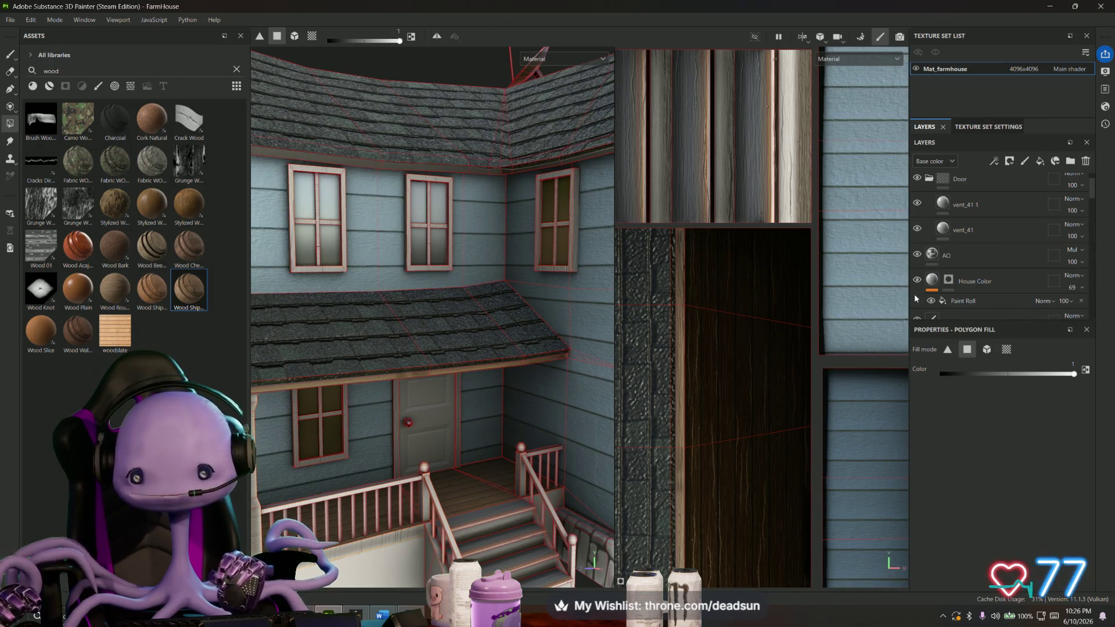
{"action": "scroll", "coordinate": [924, 286], "scroll_direction": "down", "scroll_amount": 1}
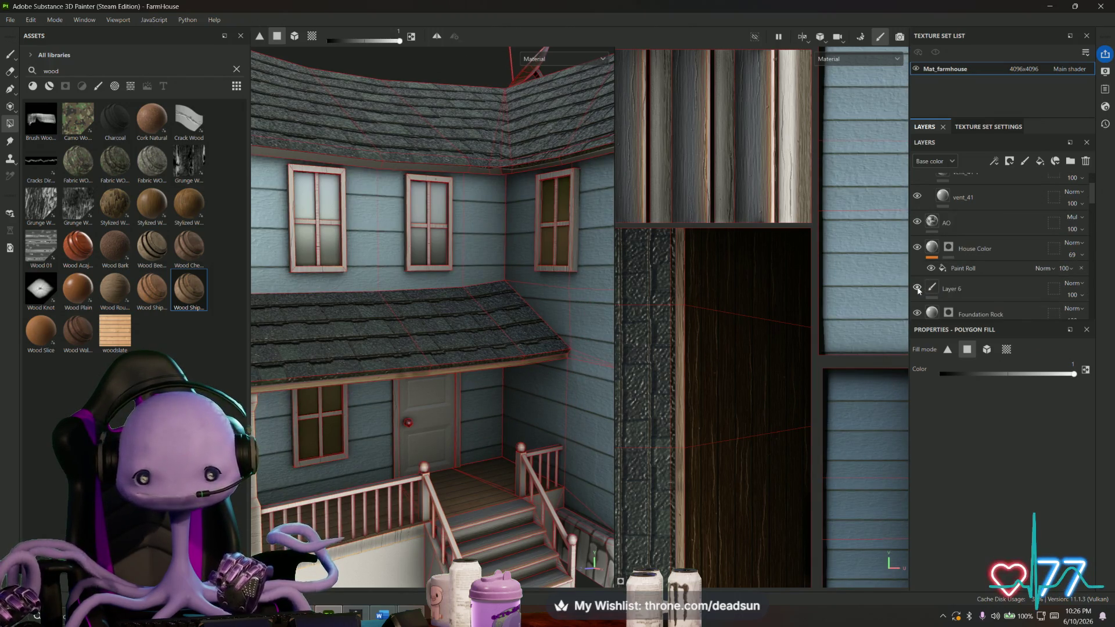
{"action": "scroll", "coordinate": [919, 289], "scroll_direction": "down", "scroll_amount": 1}
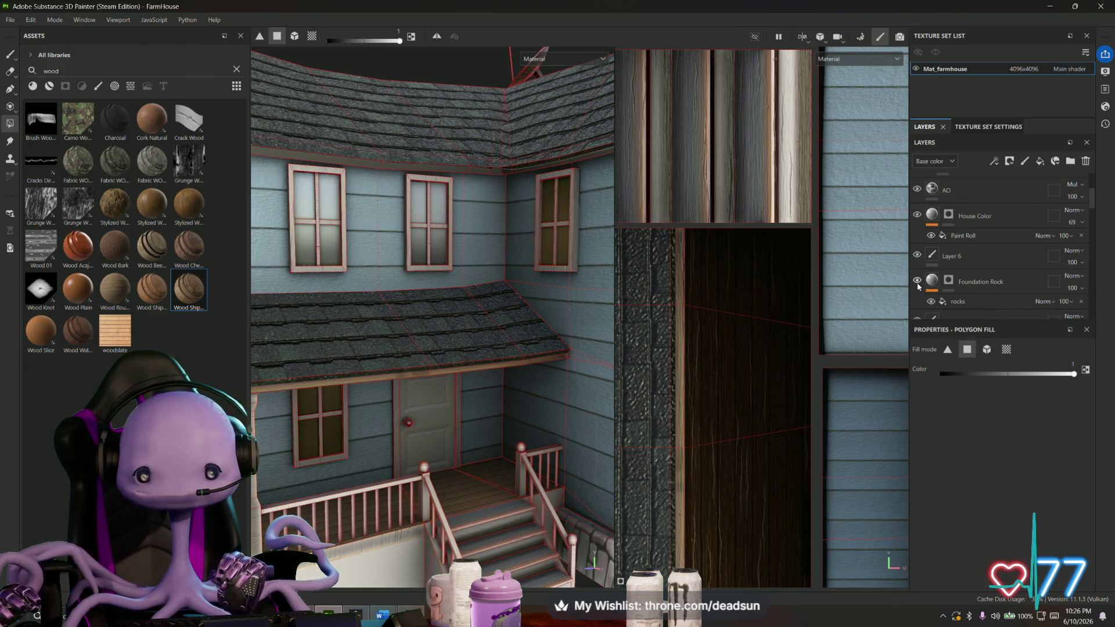
{"action": "scroll", "coordinate": [920, 288], "scroll_direction": "down", "scroll_amount": 1}
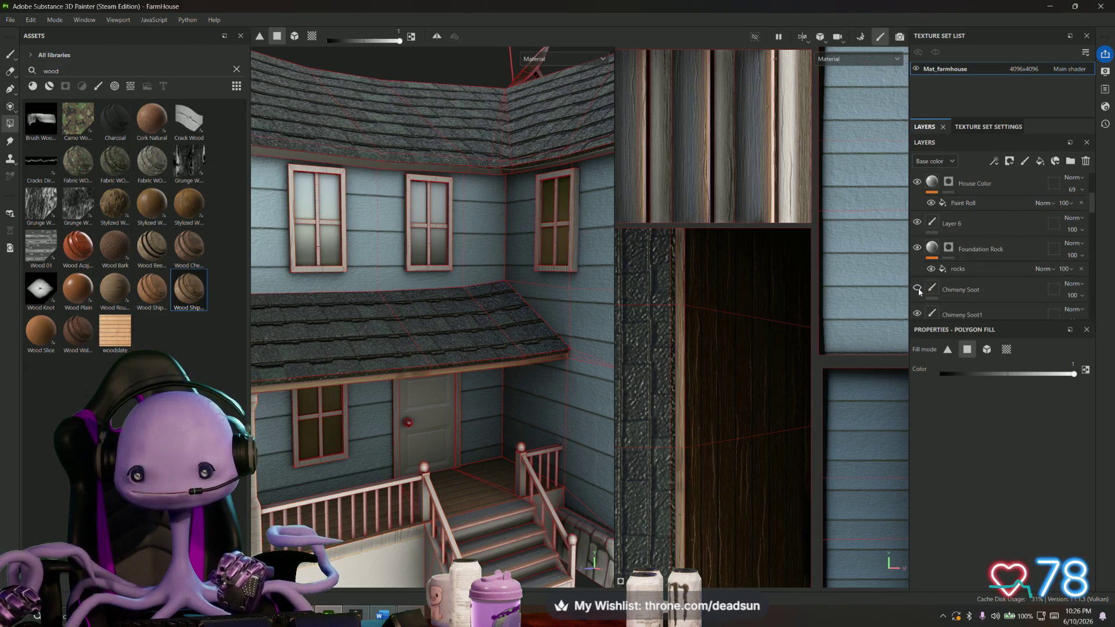
{"action": "scroll", "coordinate": [919, 290], "scroll_direction": "down", "scroll_amount": 1}
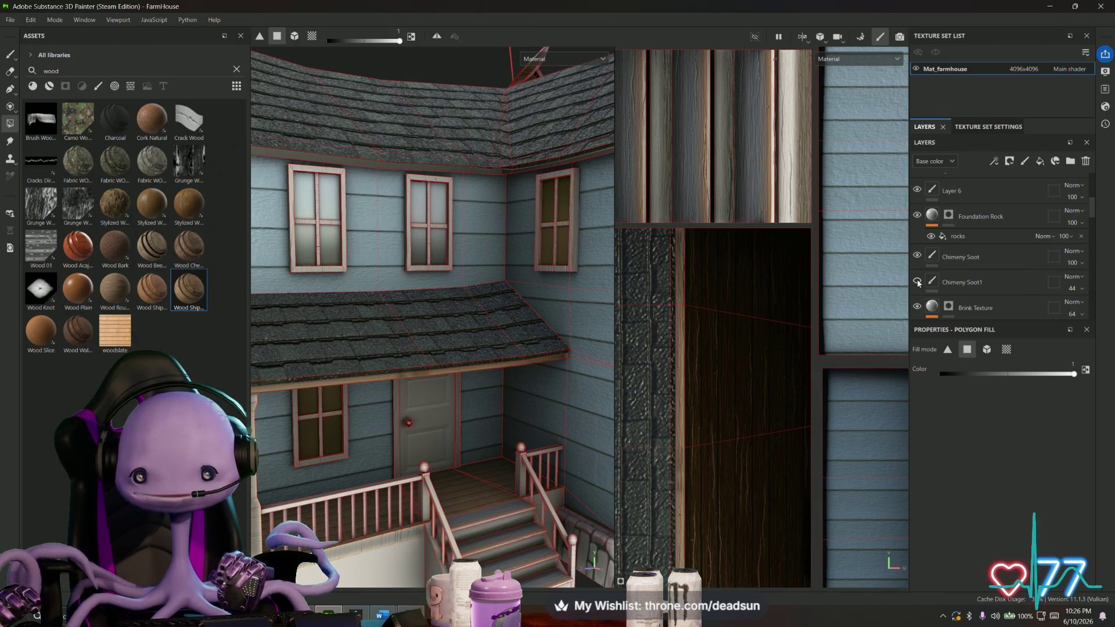
{"action": "scroll", "coordinate": [917, 282], "scroll_direction": "down", "scroll_amount": 1}
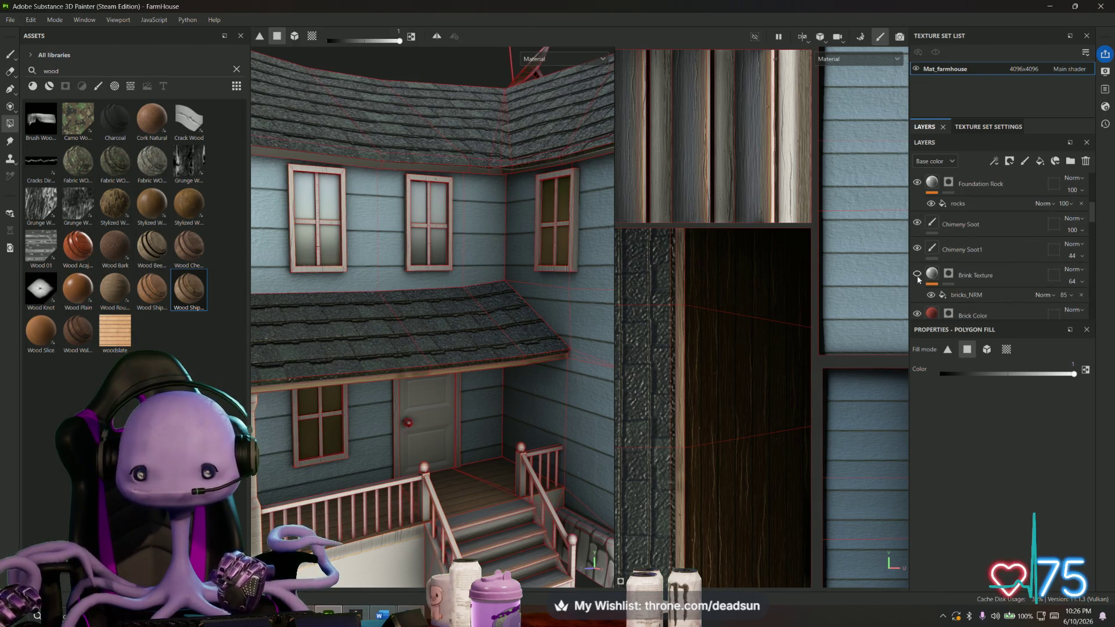
{"action": "scroll", "coordinate": [917, 279], "scroll_direction": "down", "scroll_amount": 1}
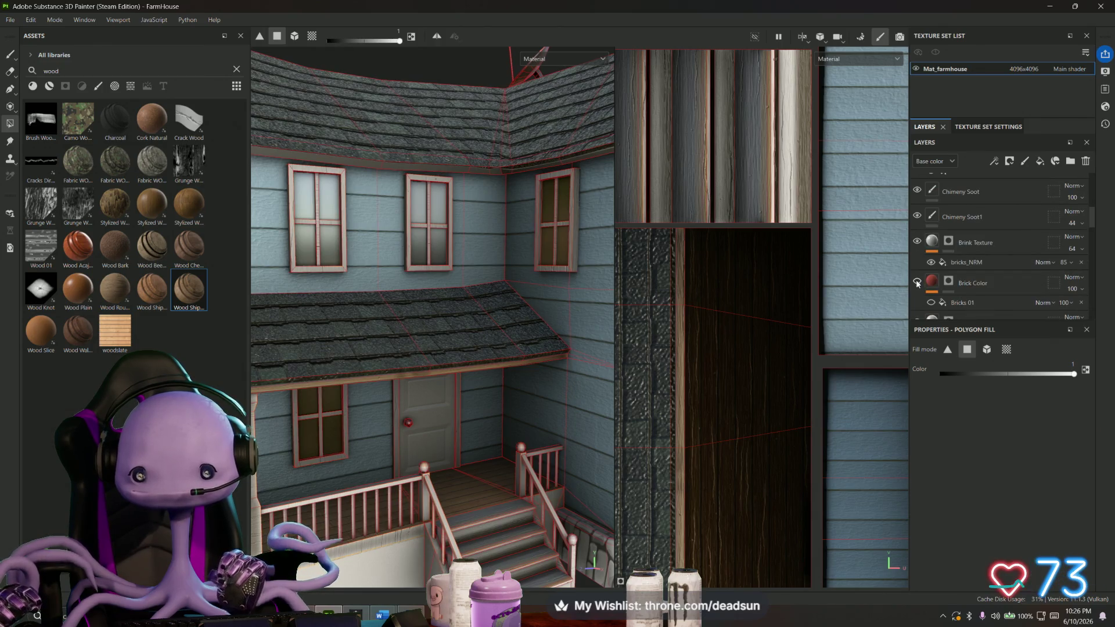
{"action": "scroll", "coordinate": [917, 283], "scroll_direction": "down", "scroll_amount": 1}
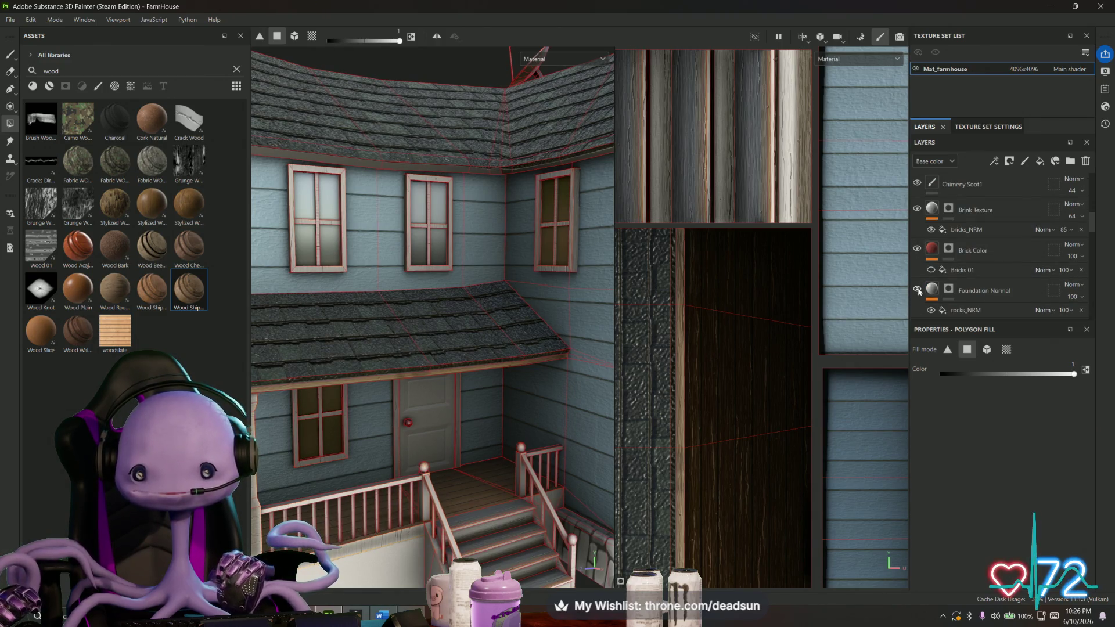
{"action": "scroll", "coordinate": [917, 288], "scroll_direction": "down", "scroll_amount": 1}
{"action": "scroll", "coordinate": [918, 275], "scroll_direction": "down", "scroll_amount": 2}
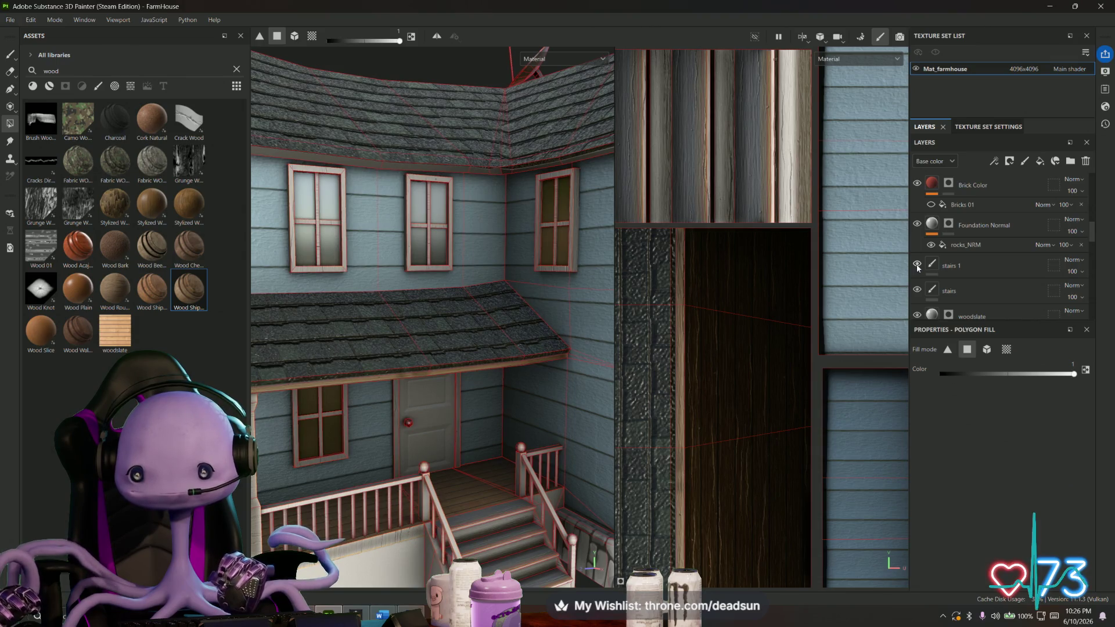
Toggle stairs 1 and woodslate visibility, then hide Fill layer 8 to reveal brown porch wood.
{"action": "left_click", "coordinate": [916, 265]}
{"action": "left_click", "coordinate": [916, 266]}
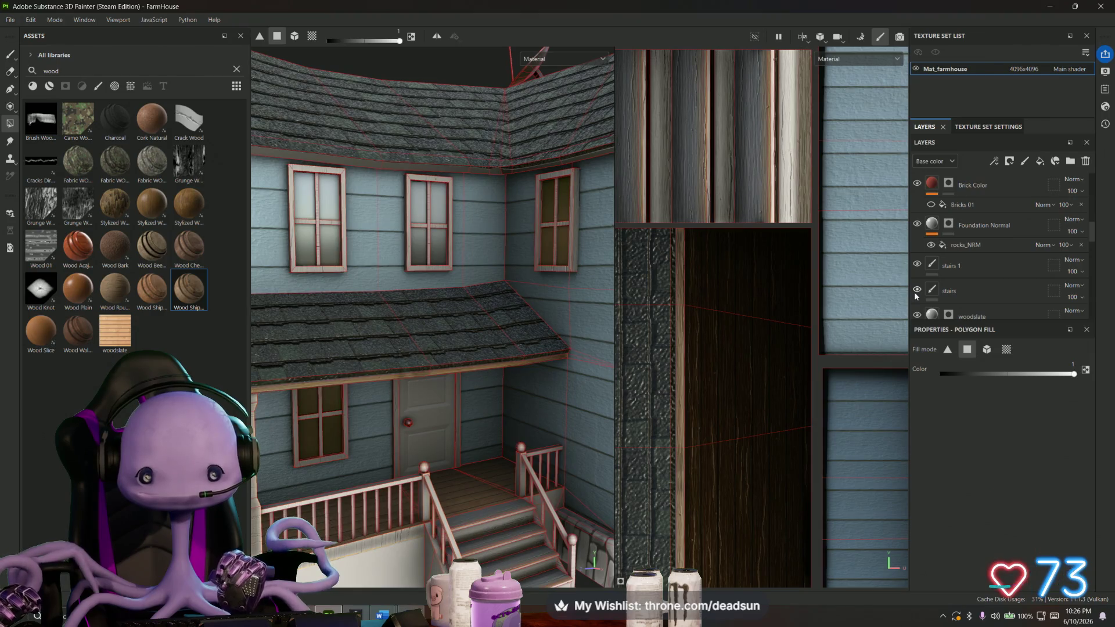
{"action": "scroll", "coordinate": [916, 294], "scroll_direction": "down", "scroll_amount": 2}
{"action": "left_click", "coordinate": [916, 283]}
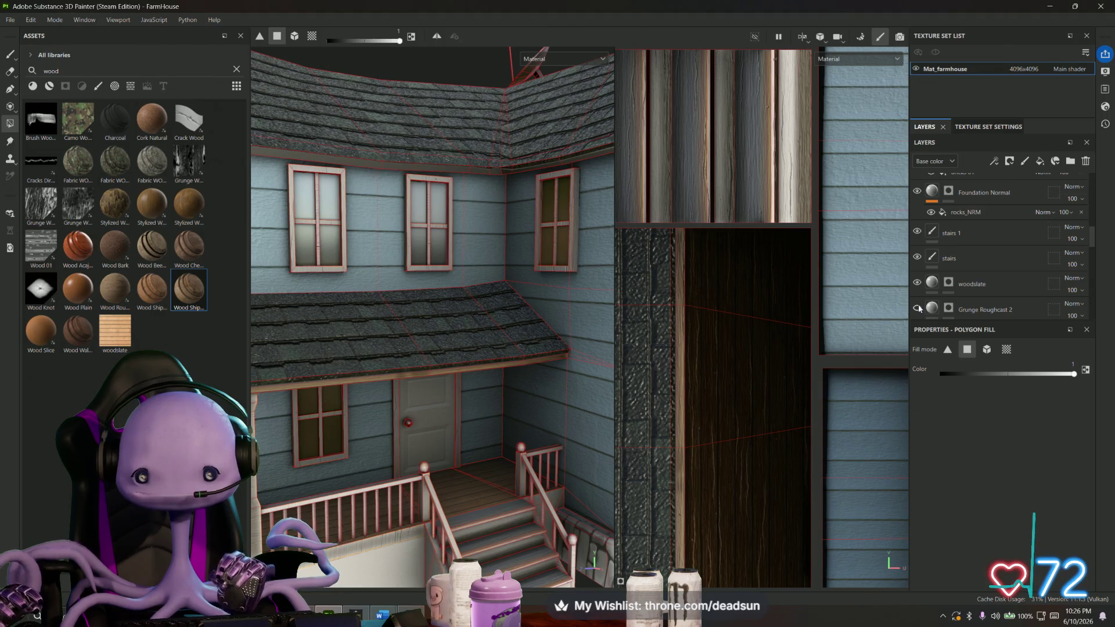
{"action": "scroll", "coordinate": [917, 304], "scroll_direction": "down", "scroll_amount": 2}
{"action": "scroll", "coordinate": [918, 298], "scroll_direction": "down", "scroll_amount": 2}
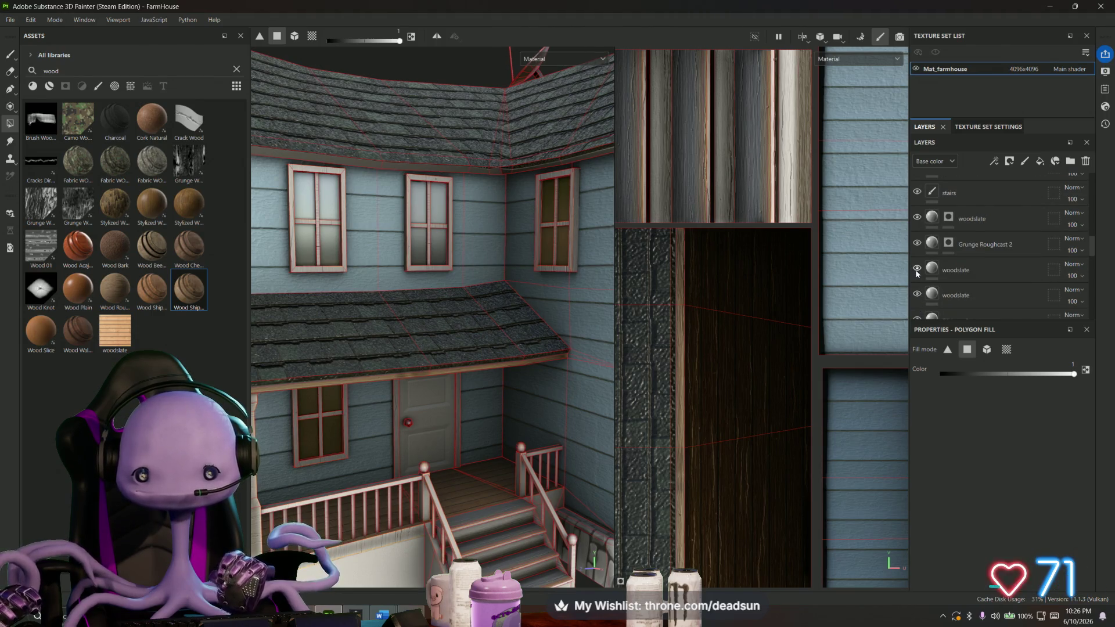
{"action": "left_click", "coordinate": [917, 270]}
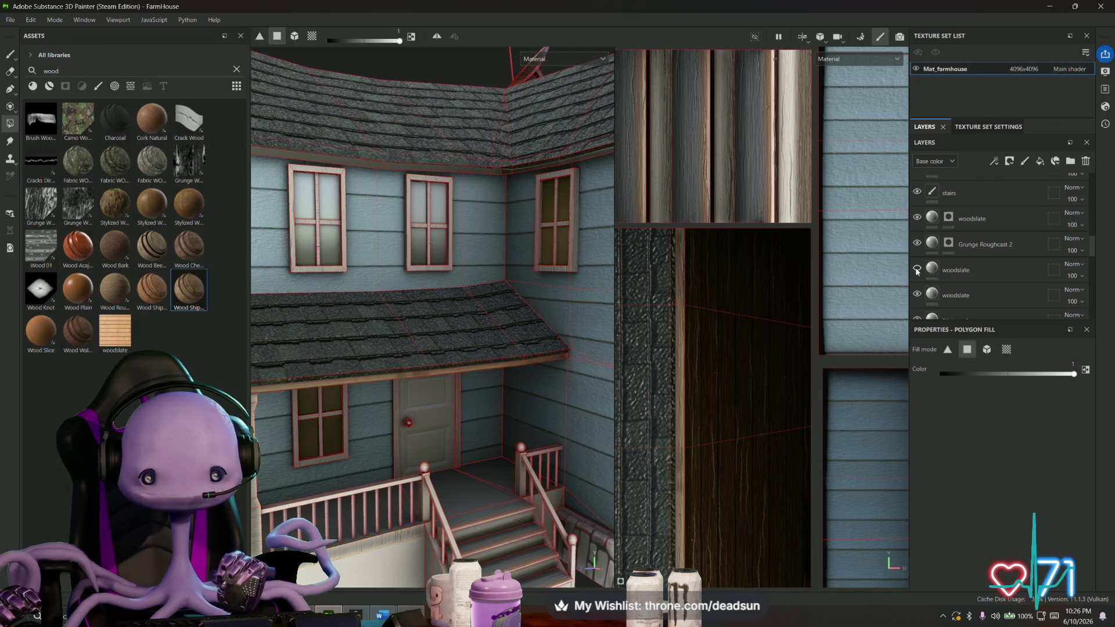
{"action": "left_click", "coordinate": [950, 273]}
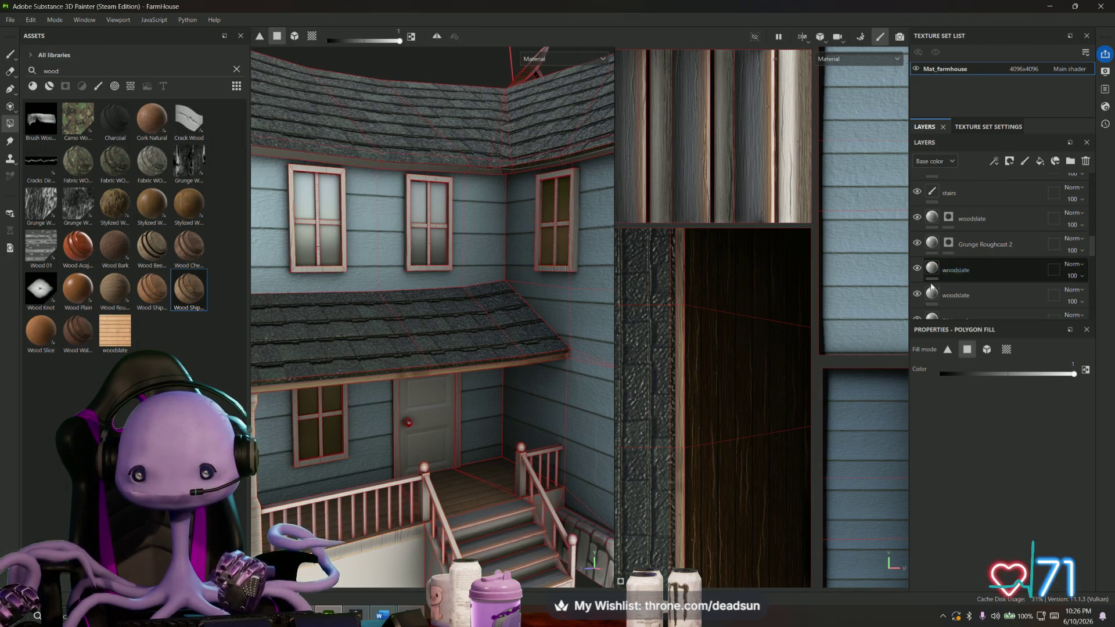
{"action": "key", "text": "Return"}
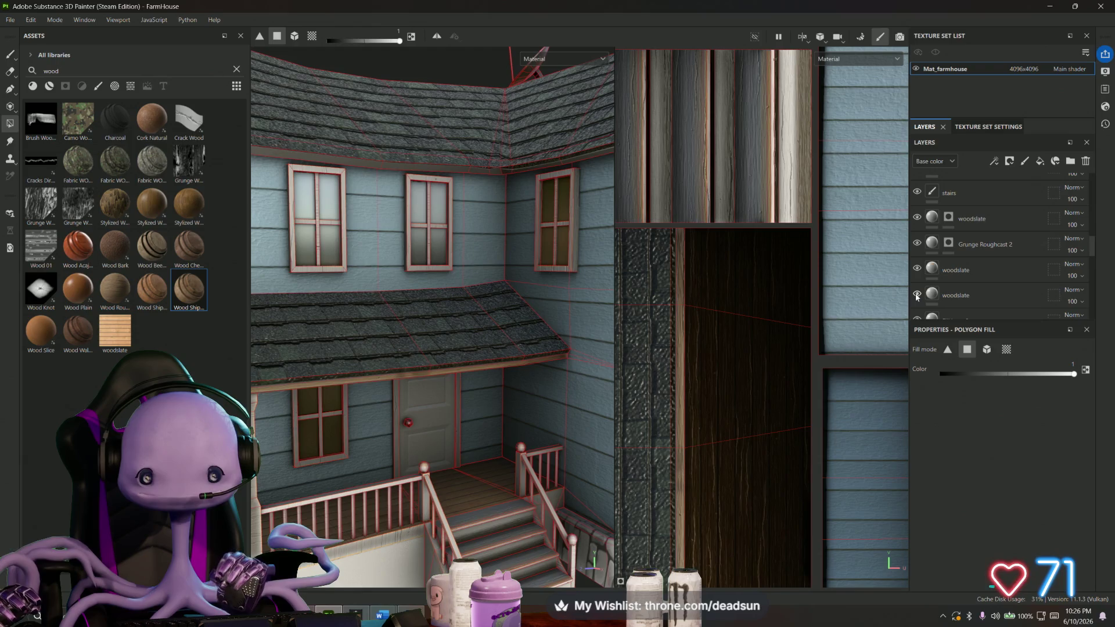
{"action": "scroll", "coordinate": [917, 295], "scroll_direction": "down", "scroll_amount": 2}
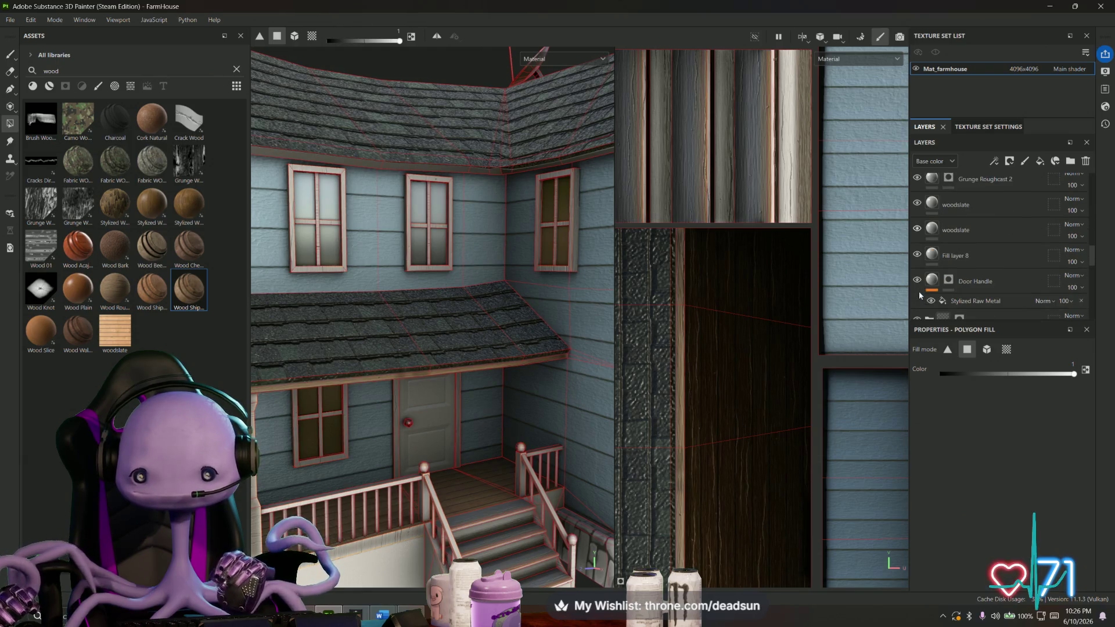
{"action": "left_click", "coordinate": [916, 254]}
{"action": "left_click", "coordinate": [917, 254]}
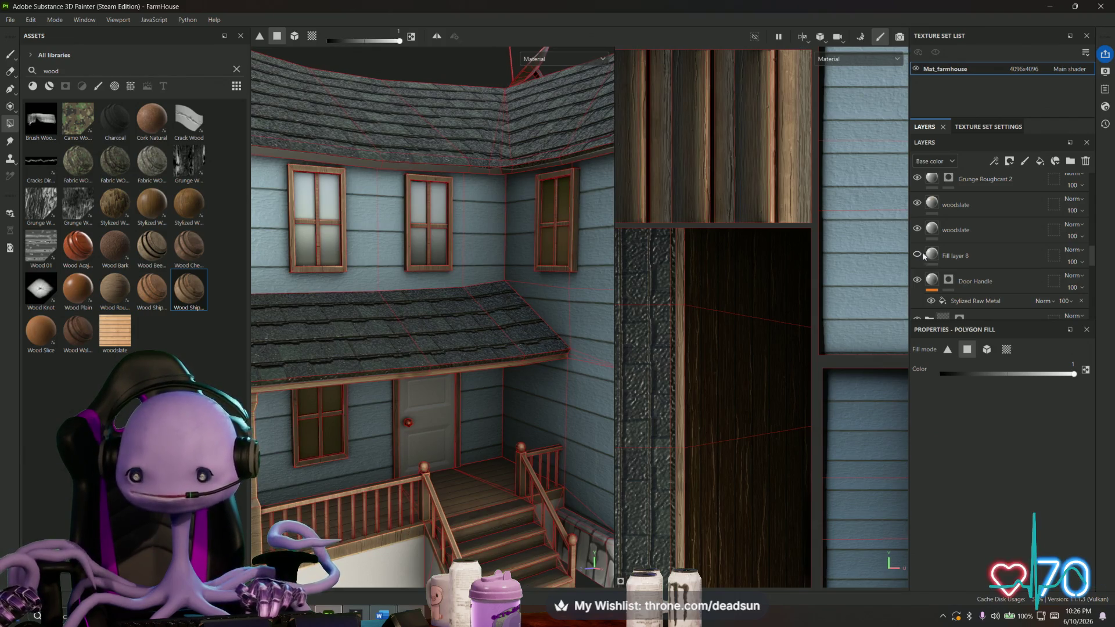
Frame the house, orbit to the porch front, select Fill layer 8 and hide it.
{"action": "key", "text": "f"}
{"action": "scroll", "coordinate": [471, 330], "scroll_direction": "up", "scroll_amount": 3}
{"action": "mouse_move", "coordinate": [472, 329]}
{"action": "left_mouse_down", "text": "alt"}
{"action": "mouse_move", "coordinate": [532, 502]}
{"action": "mouse_move", "coordinate": [378, 331]}
{"action": "left_mouse_up", "text": "alt"}
{"action": "scroll", "coordinate": [407, 350], "scroll_direction": "up", "scroll_amount": 3}
{"action": "scroll", "coordinate": [407, 350], "scroll_direction": "down", "scroll_amount": 3}
{"action": "left_click_drag", "start_coordinate": [514, 346], "coordinate": [450, 375], "text": "alt"}
{"action": "scroll", "coordinate": [584, 236], "scroll_direction": "up", "scroll_amount": 3}
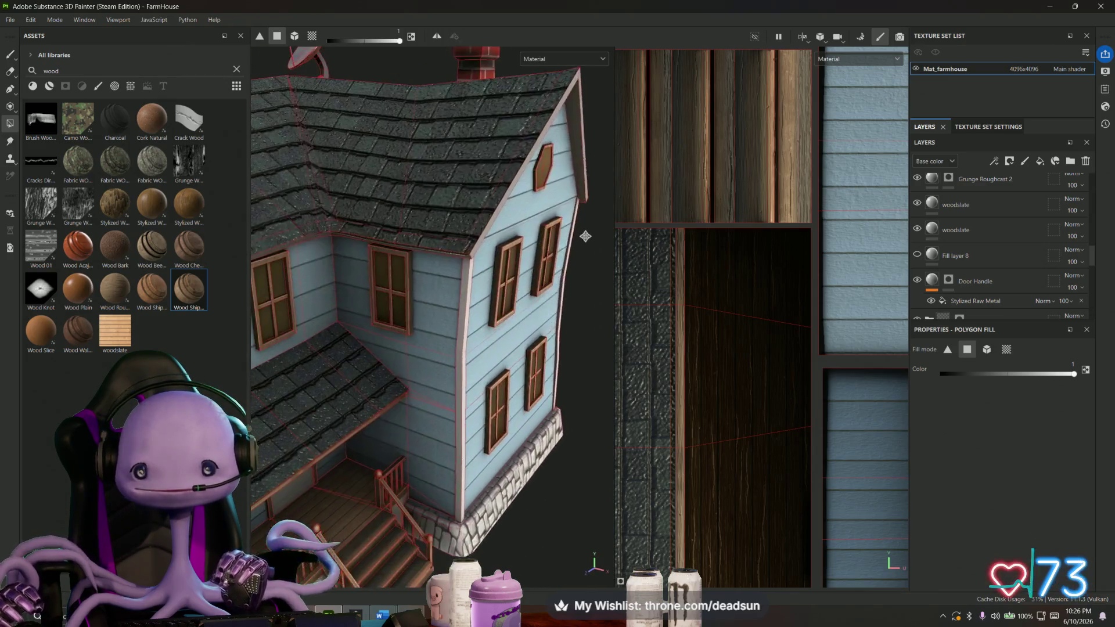
{"action": "left_click_drag", "start_coordinate": [583, 236], "coordinate": [515, 247], "text": "alt"}
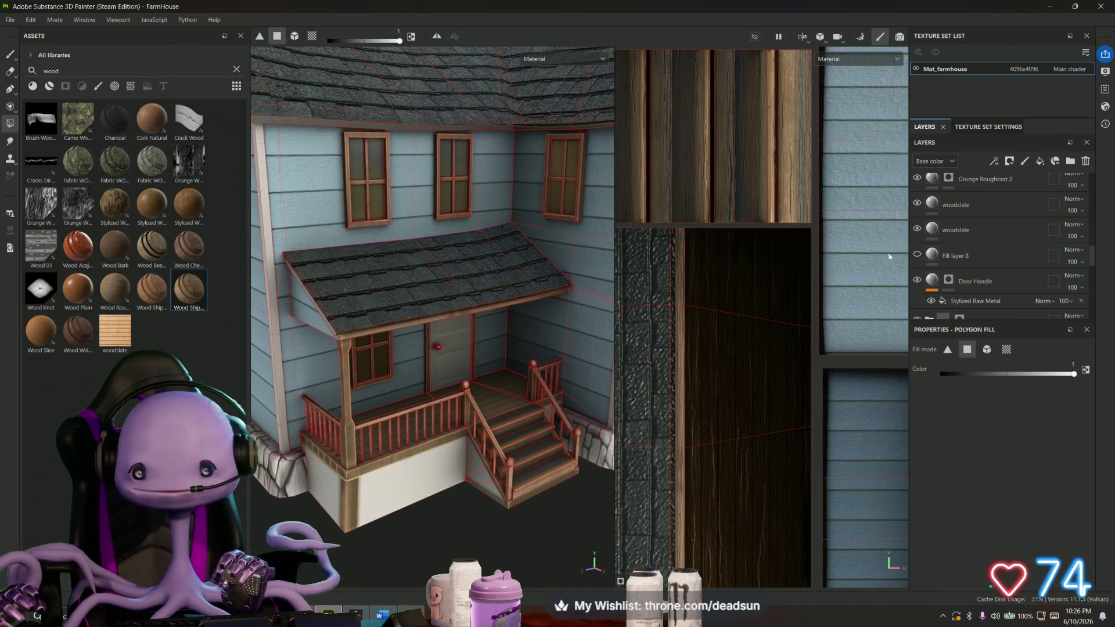
{"action": "left_click", "coordinate": [958, 256]}
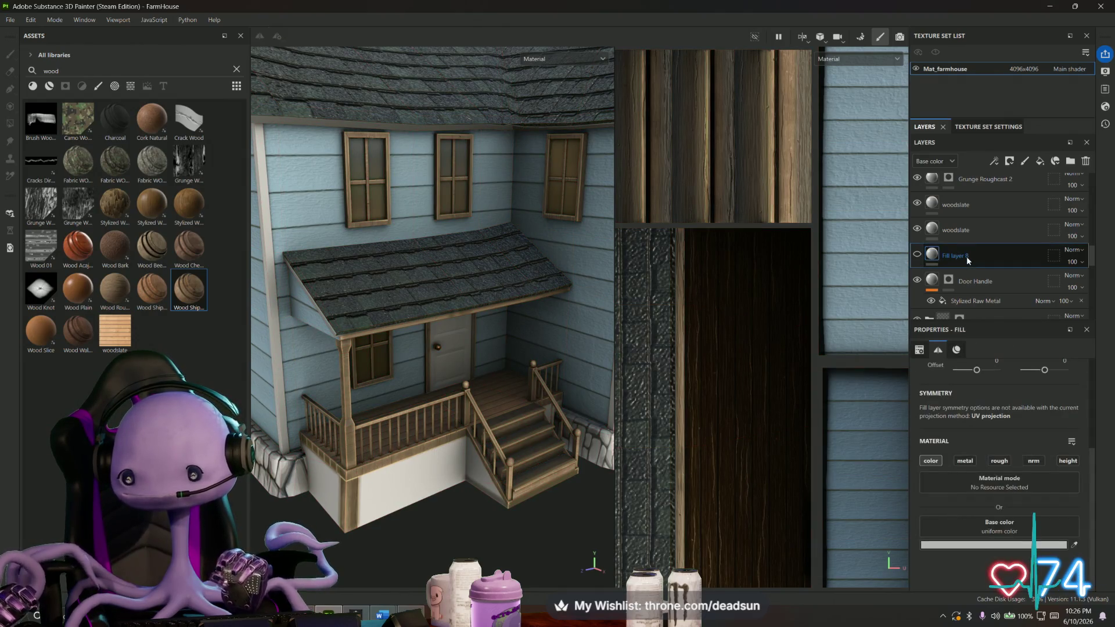
{"action": "scroll", "coordinate": [954, 268], "scroll_direction": "down", "scroll_amount": 3}
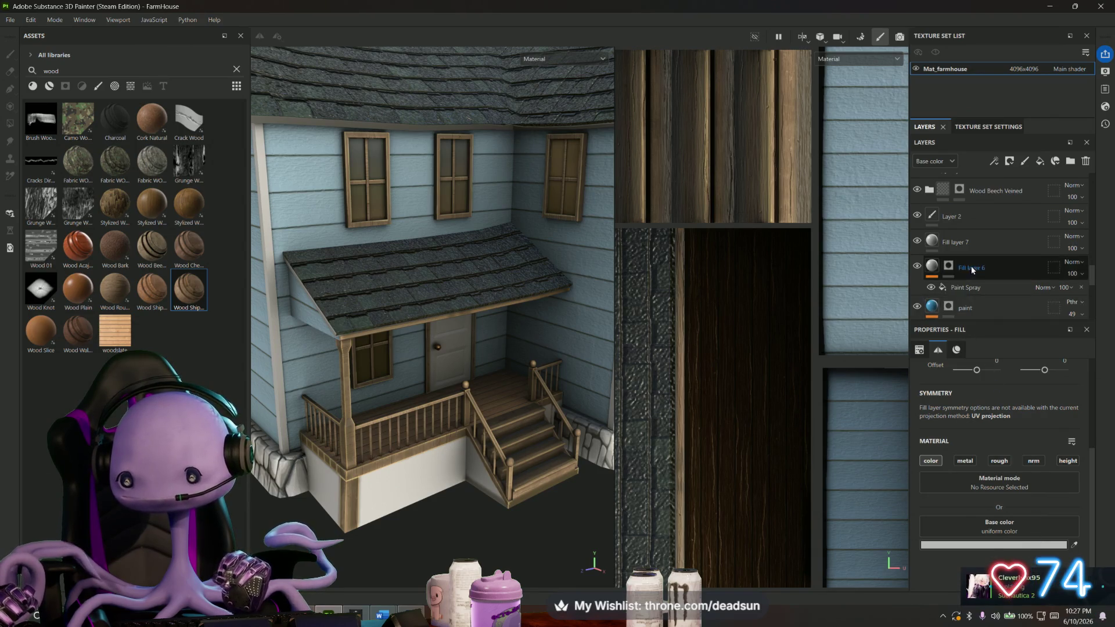
{"action": "scroll", "coordinate": [950, 279], "scroll_direction": "up", "scroll_amount": 3}
{"action": "left_click", "coordinate": [917, 254]}
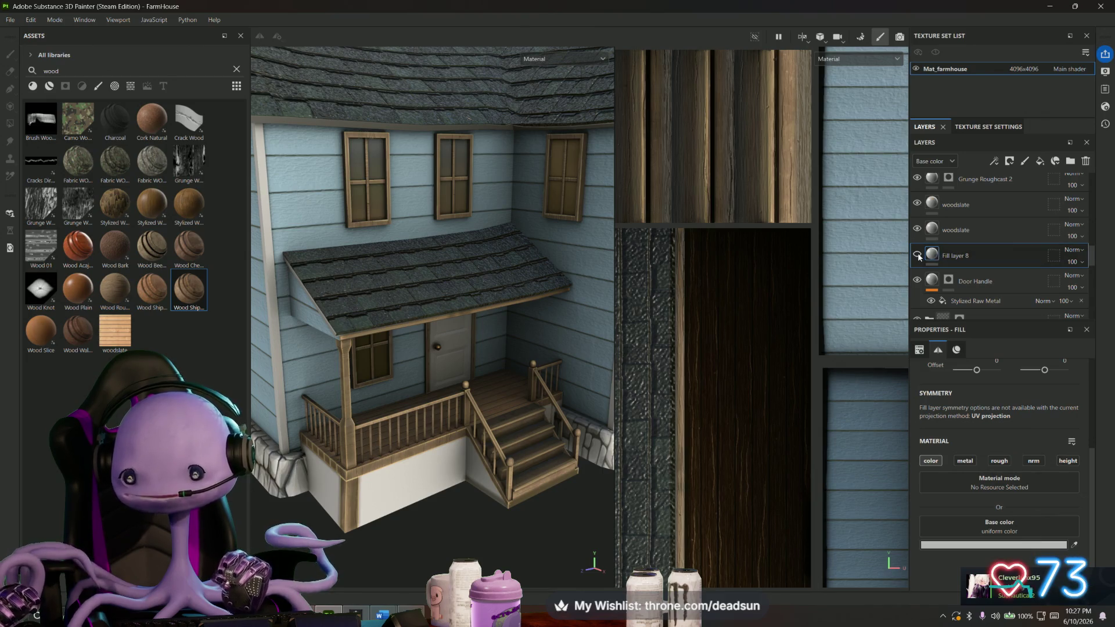
{"action": "double_click", "coordinate": [959, 255]}
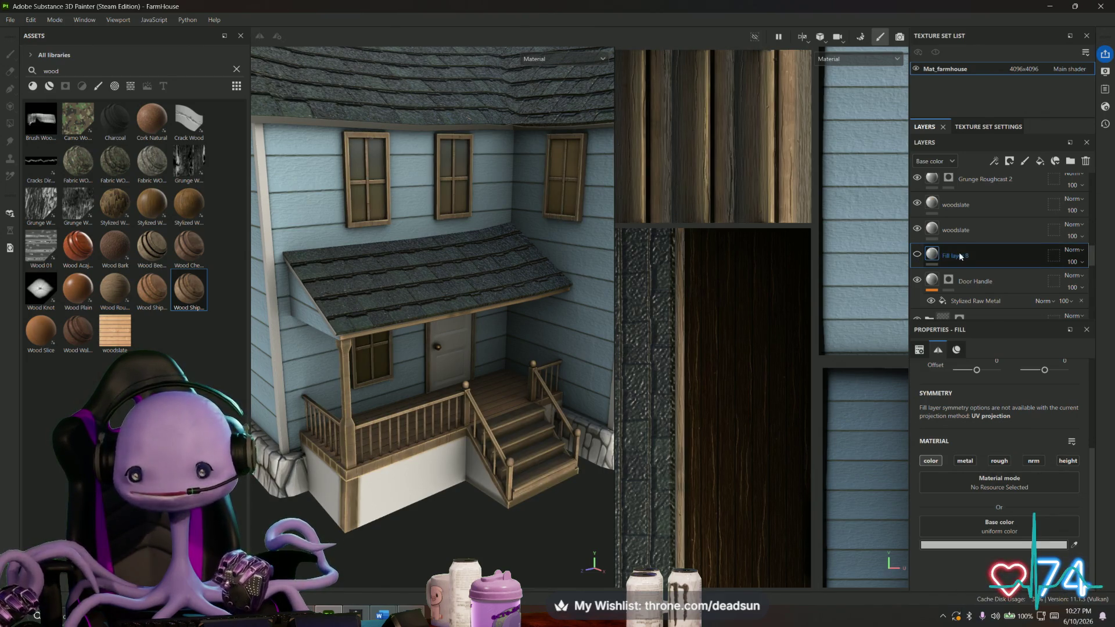
Toggle Fill layer 8 repeatedly to compare porch colours, then delete it and review the house.
{"action": "left_click", "coordinate": [916, 254]}
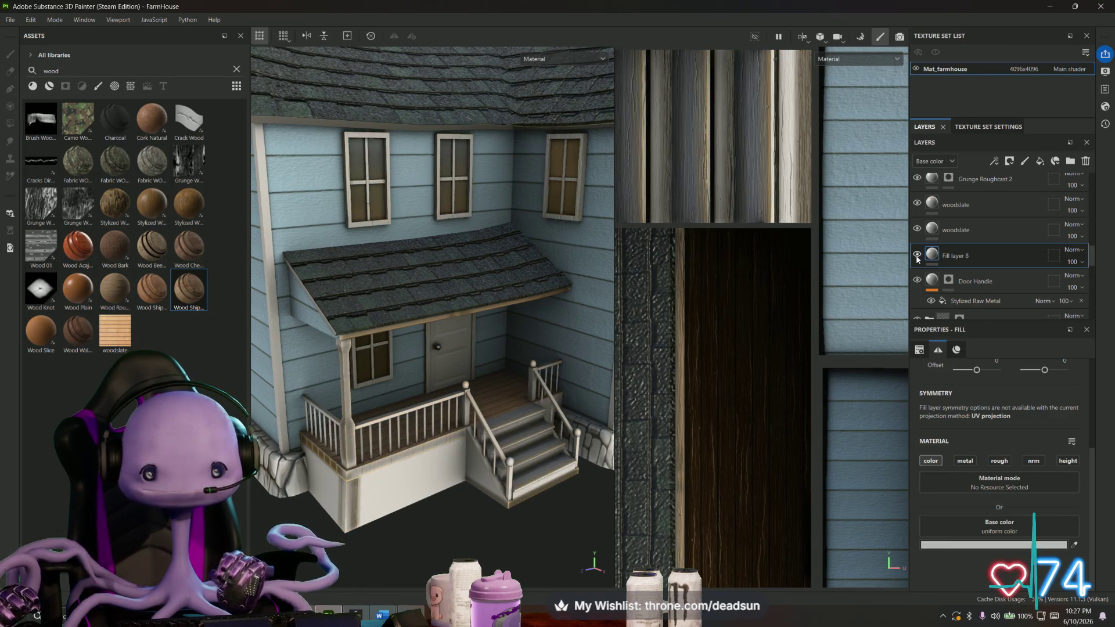
{"action": "left_click", "coordinate": [917, 254]}
{"action": "left_click", "coordinate": [916, 255]}
{"action": "left_click", "coordinate": [916, 255]}
{"action": "left_click", "coordinate": [916, 255]}
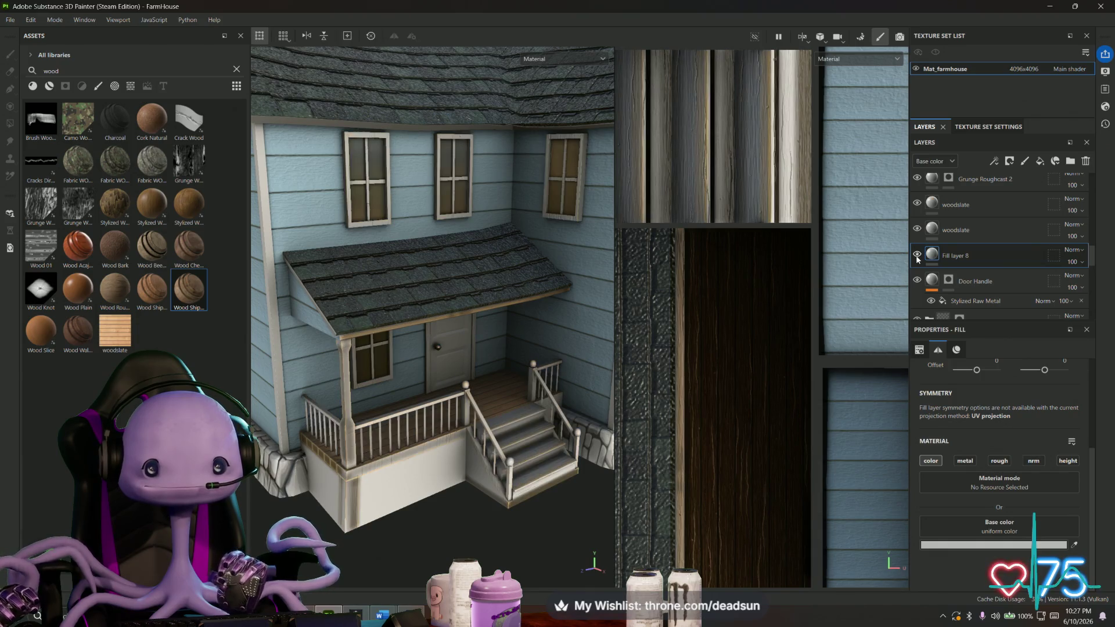
{"action": "left_click", "coordinate": [916, 255]}
{"action": "mouse_move", "coordinate": [514, 313]}
{"action": "left_mouse_down", "text": "alt"}
{"action": "mouse_move", "coordinate": [501, 215]}
{"action": "mouse_move", "coordinate": [511, 277]}
{"action": "left_mouse_up", "text": "alt"}
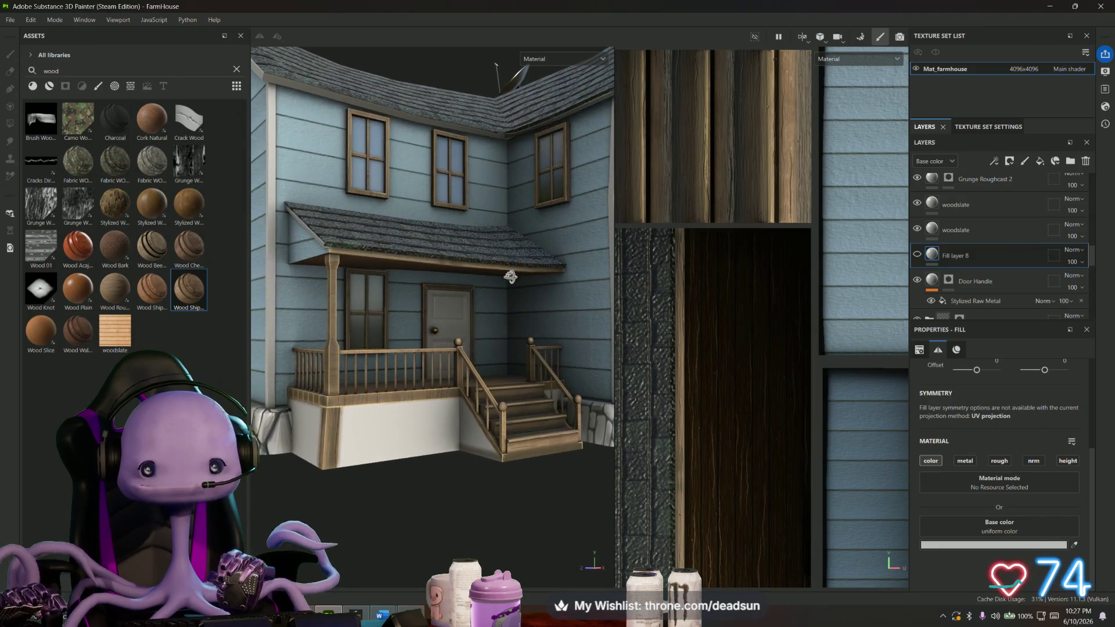
{"action": "left_click", "coordinate": [925, 230]}
{"action": "left_click", "coordinate": [925, 255]}
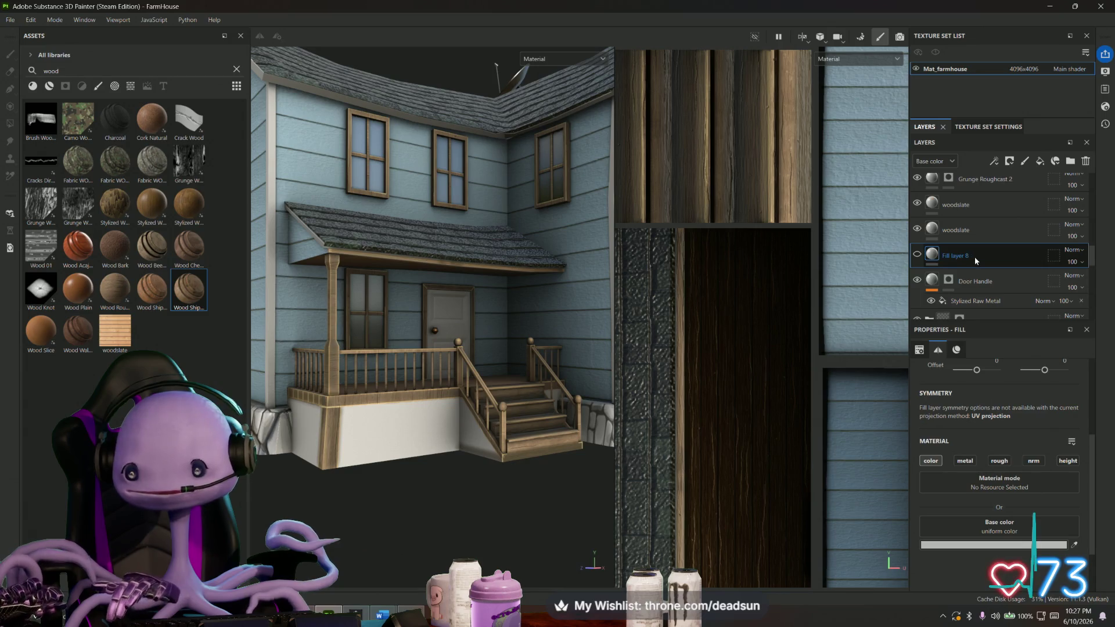
{"action": "key", "text": "Delete"}
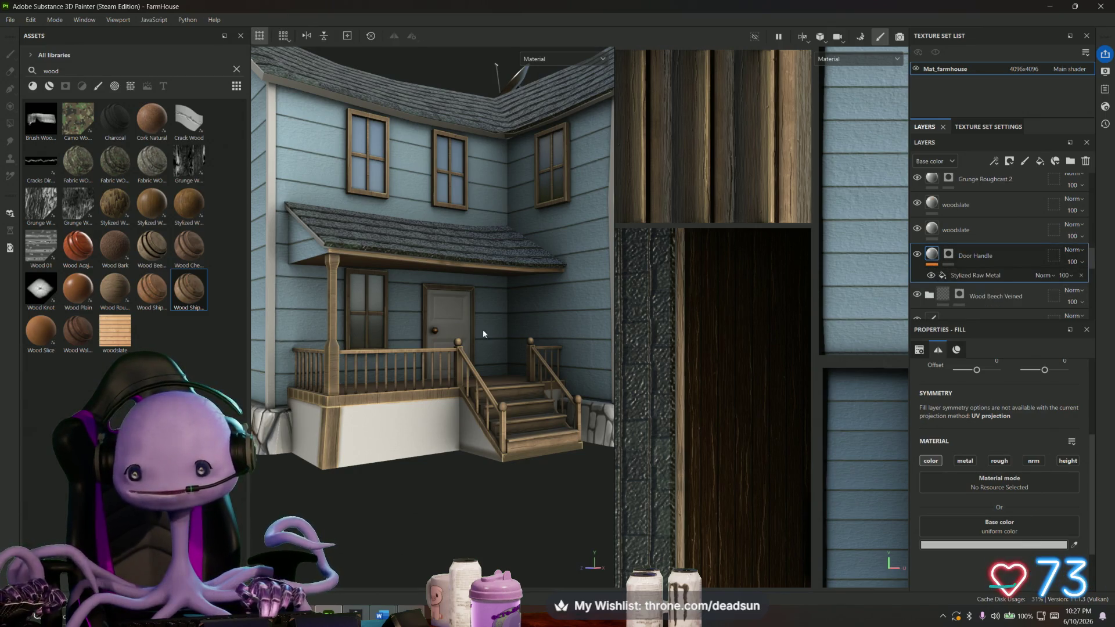
{"action": "mouse_move", "coordinate": [490, 332]}
{"action": "left_mouse_down", "text": "alt"}
{"action": "mouse_move", "coordinate": [374, 354]}
{"action": "mouse_move", "coordinate": [379, 296]}
{"action": "mouse_move", "coordinate": [468, 283]}
{"action": "left_mouse_up", "text": "alt"}
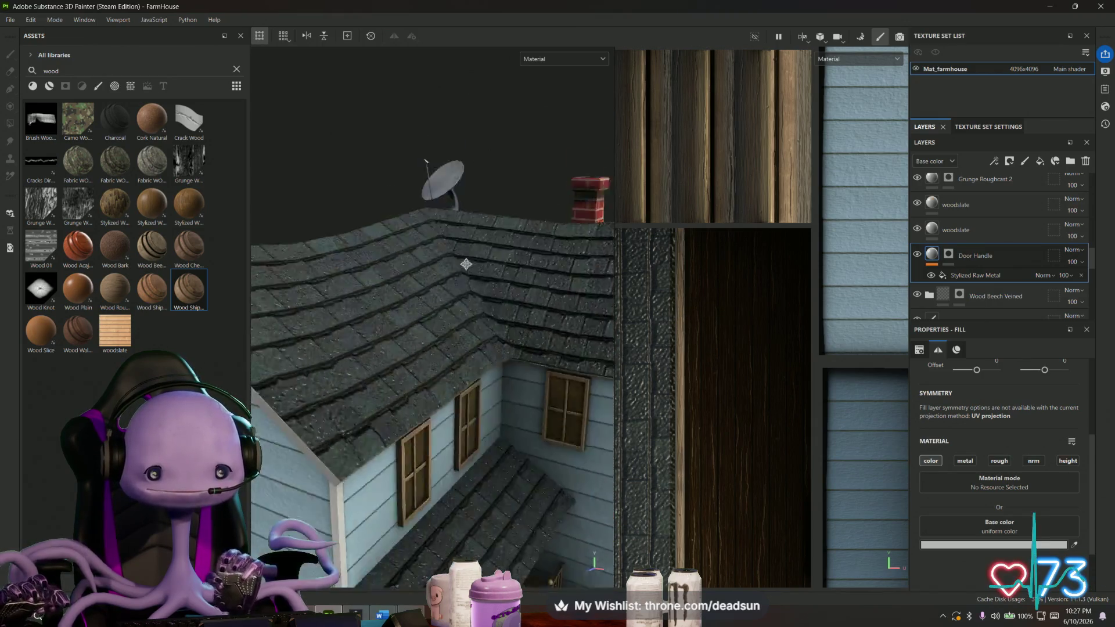
{"action": "mouse_move", "coordinate": [467, 282]}
{"action": "left_mouse_down", "text": "alt"}
{"action": "mouse_move", "coordinate": [409, 229]}
{"action": "mouse_move", "coordinate": [436, 337]}
{"action": "left_mouse_up", "text": "alt"}
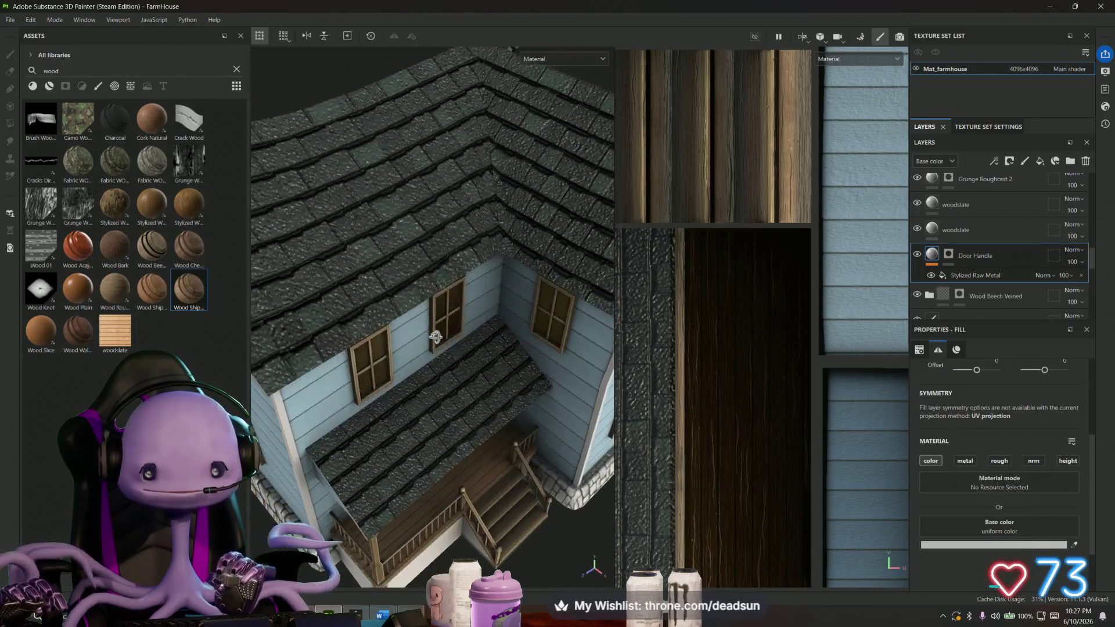
{"action": "scroll", "coordinate": [983, 220], "scroll_direction": "up", "scroll_amount": 5}
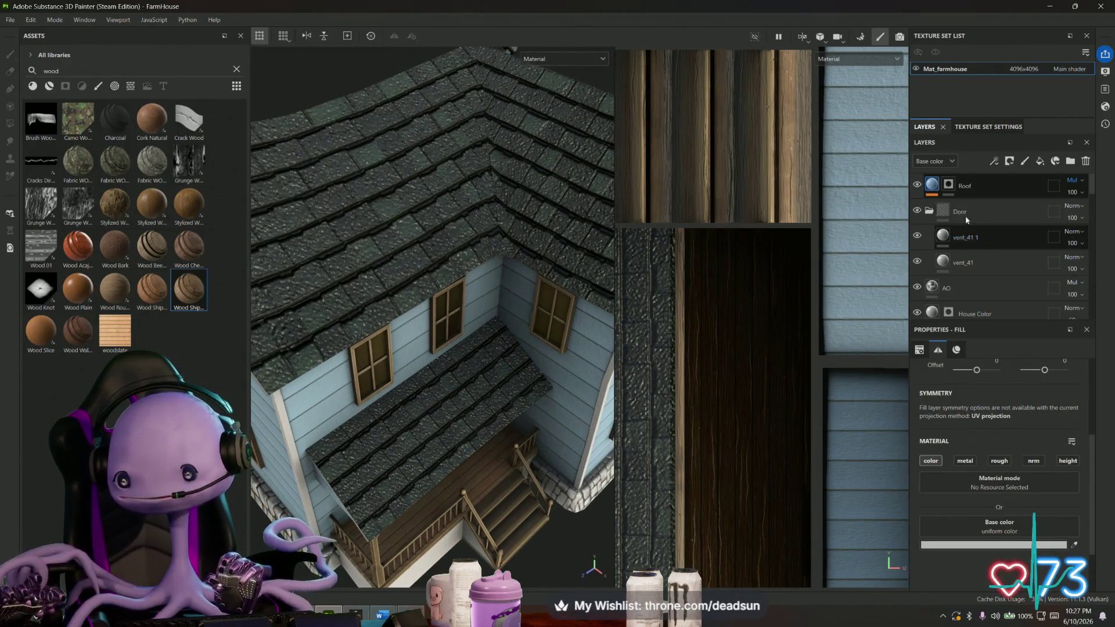
Expand the Roof layer, enable a roughness channel and raise it to about 0.86.
{"action": "left_click", "coordinate": [965, 188]}
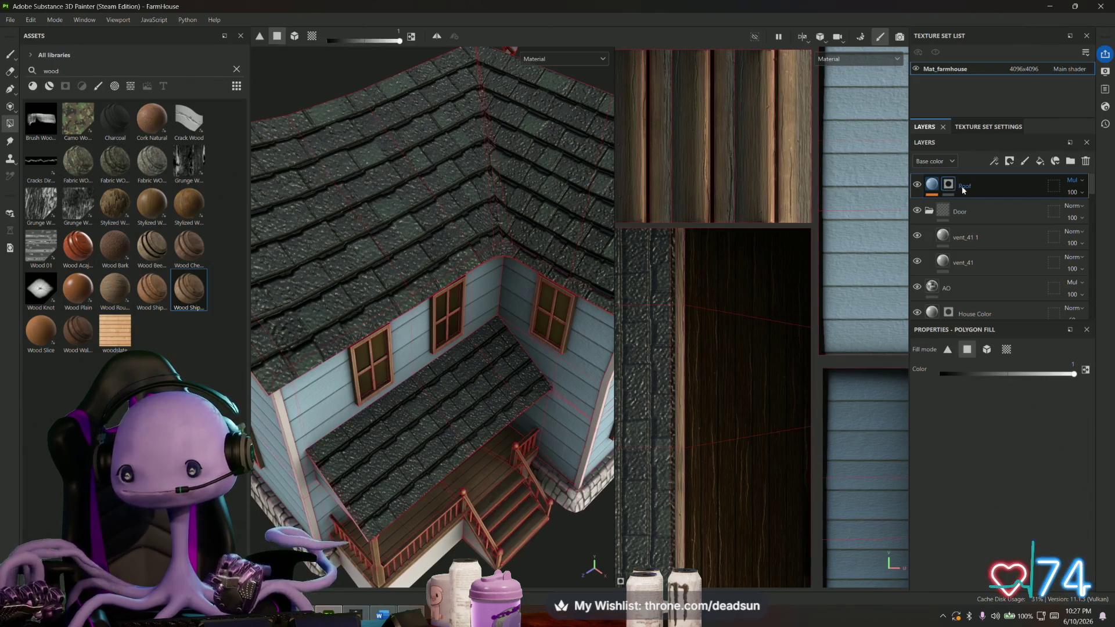
{"action": "left_click", "coordinate": [931, 186]}
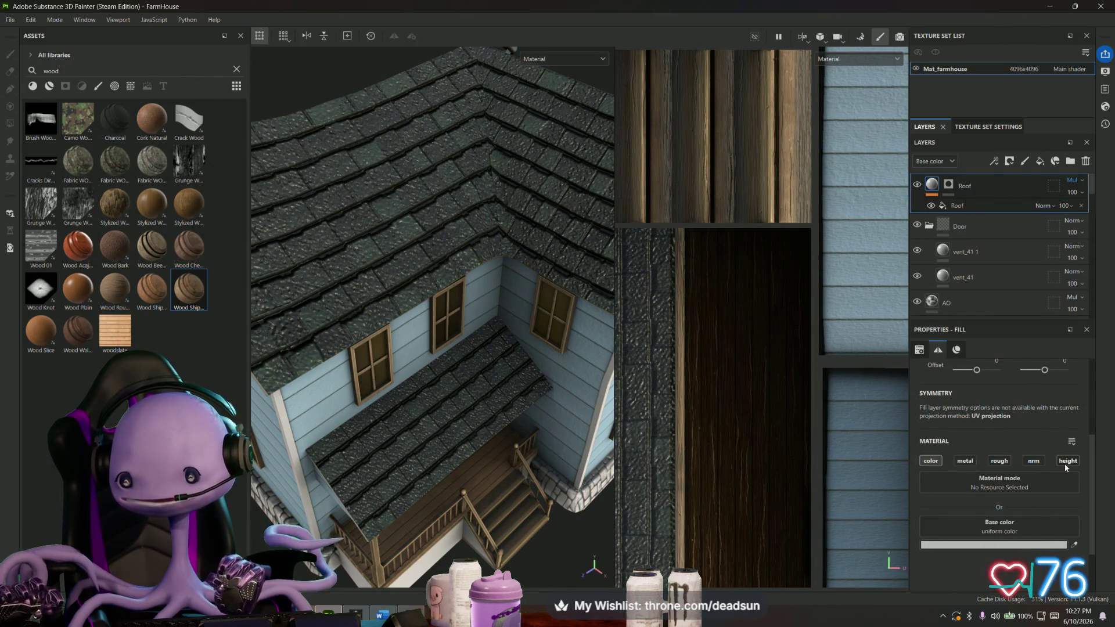
{"action": "left_click_drag", "start_coordinate": [524, 392], "coordinate": [710, 412], "text": "alt"}
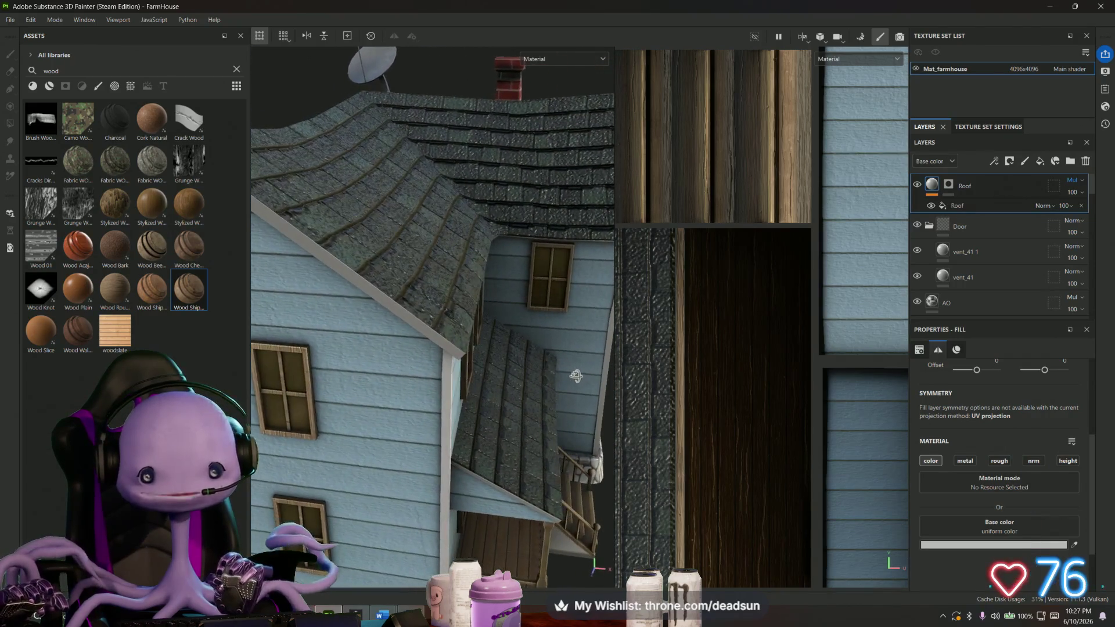
{"action": "left_click", "coordinate": [999, 461]}
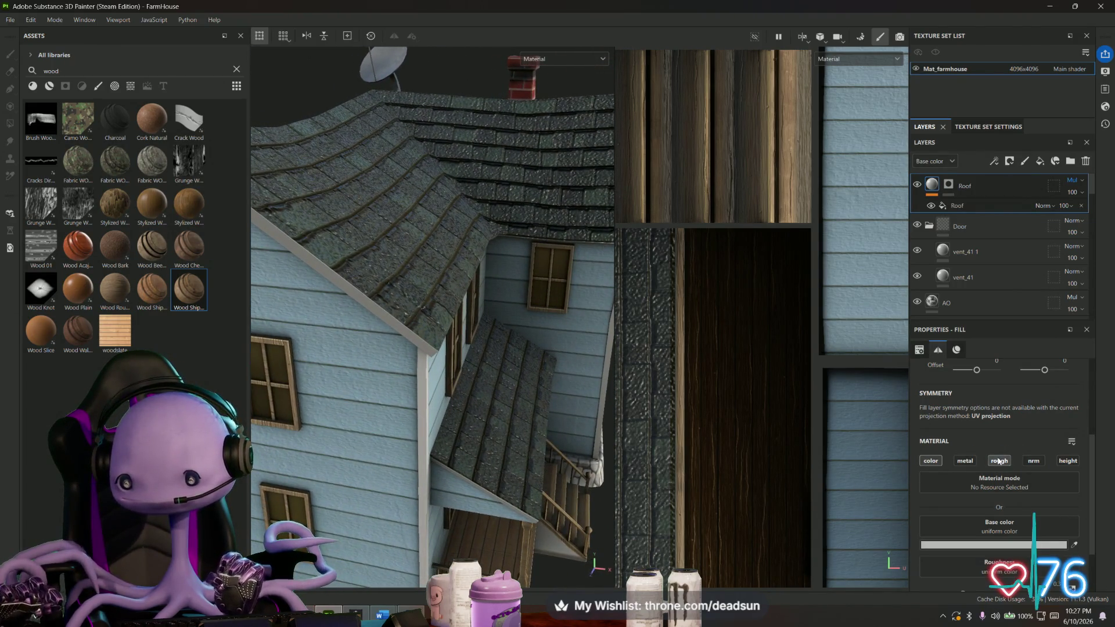
{"action": "scroll", "coordinate": [995, 475], "scroll_direction": "down", "scroll_amount": 2}
{"action": "left_click_drag", "start_coordinate": [962, 524], "coordinate": [1042, 525]}
{"action": "mouse_move", "coordinate": [762, 479]}
{"action": "left_mouse_down", "text": "alt"}
{"action": "mouse_move", "coordinate": [500, 425]}
{"action": "mouse_move", "coordinate": [530, 456]}
{"action": "mouse_move", "coordinate": [592, 410]}
{"action": "left_mouse_up", "text": "alt"}
{"action": "scroll", "coordinate": [500, 425], "scroll_direction": "down", "scroll_amount": 3}
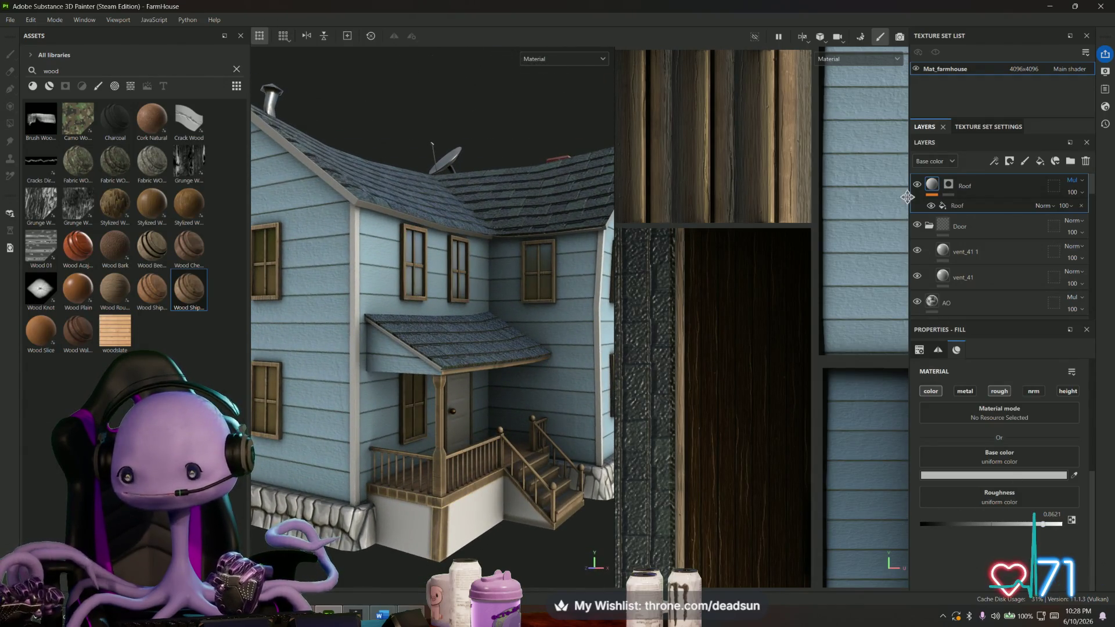
Undo the roughness tweaks and show the Roof fill's material settings.
{"action": "key", "text": "ctrl+z"}
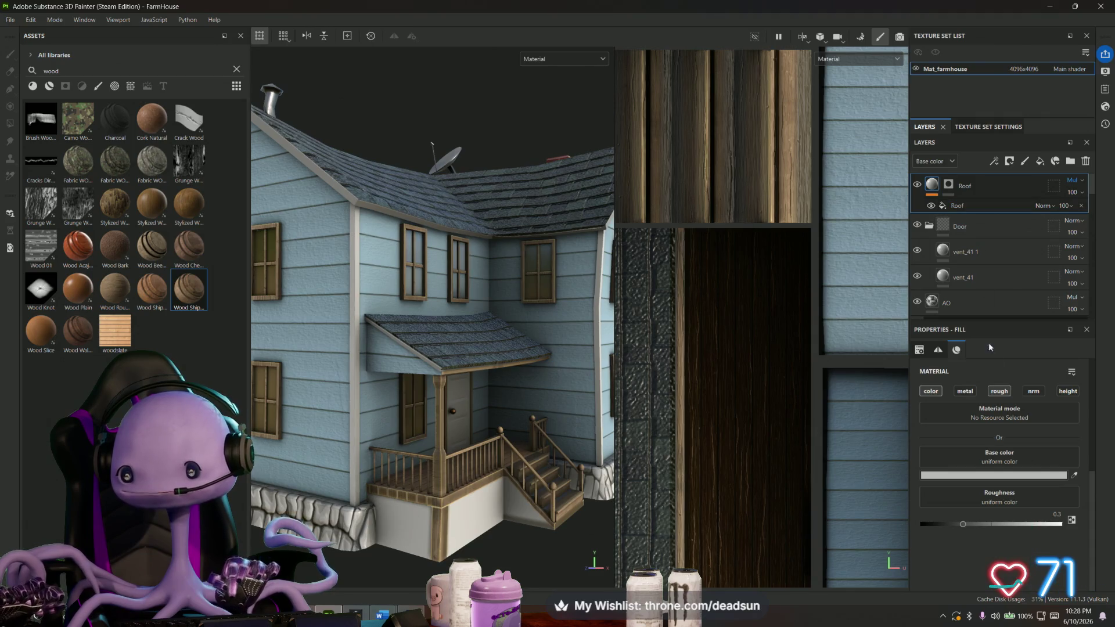
{"action": "key", "text": "ctrl+z"}
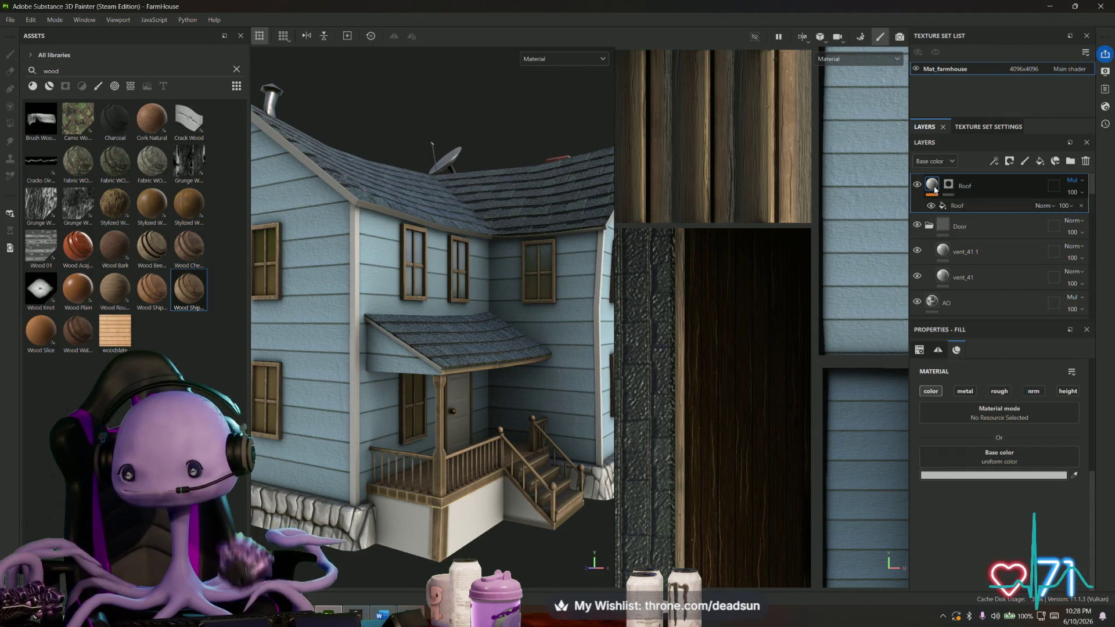
{"action": "key", "text": "ctrl+z"}
{"action": "key", "text": "ctrl+shift+z"}
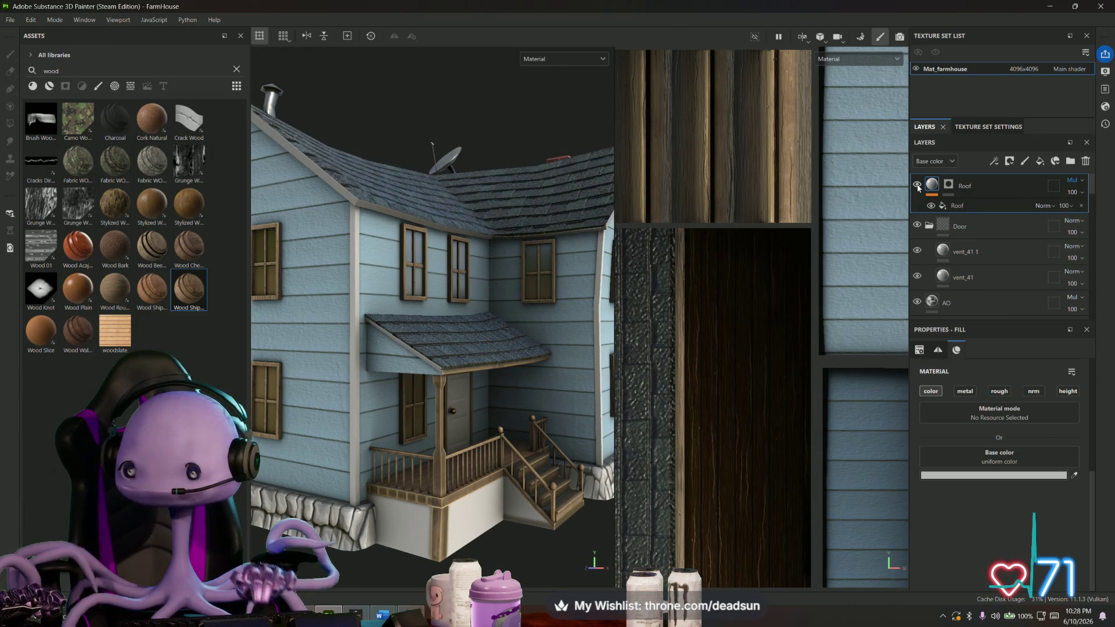
{"action": "left_click", "coordinate": [965, 205]}
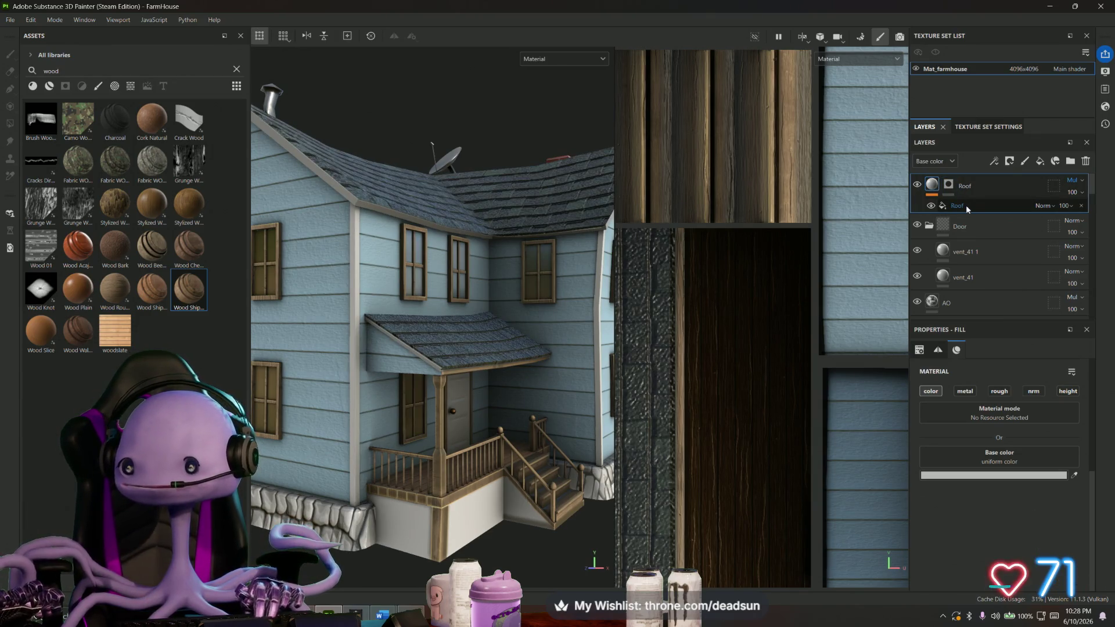
{"action": "left_click", "coordinate": [964, 203]}
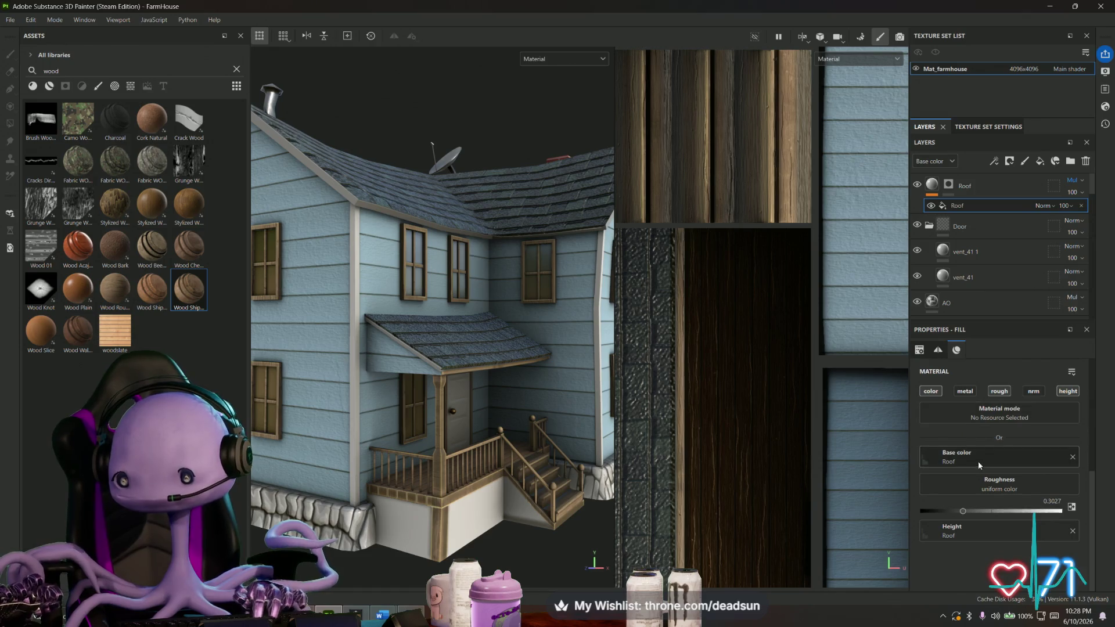
Raise the Roof fill roughness to about 0.54 and check the shingles up close.
{"action": "left_click_drag", "start_coordinate": [964, 511], "coordinate": [994, 514]}
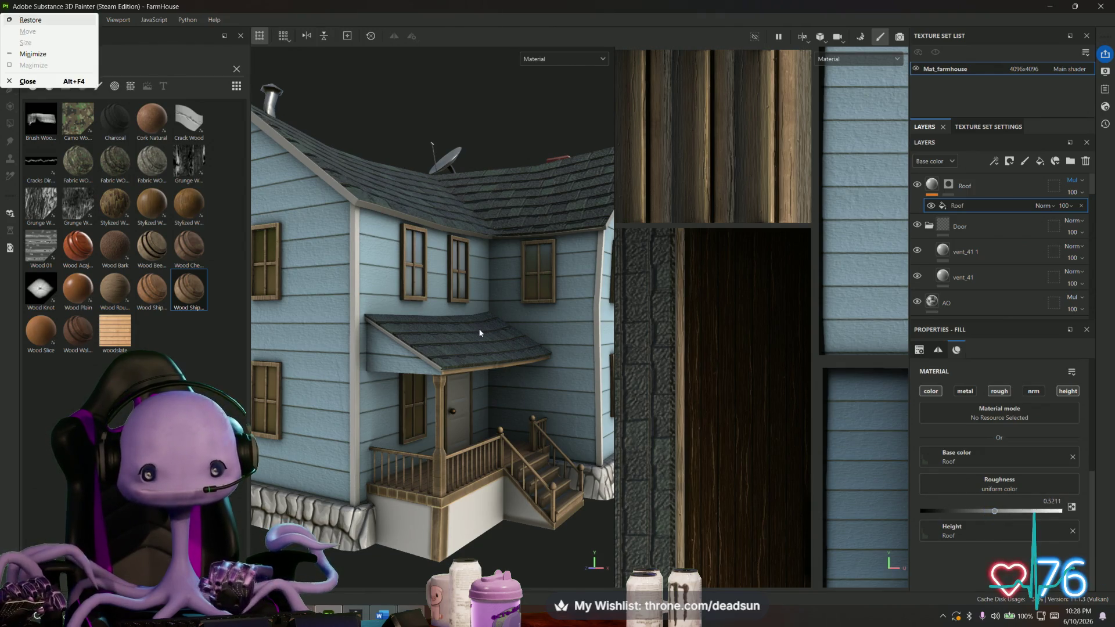
{"action": "key", "text": "alt"}
{"action": "mouse_move", "coordinate": [471, 311]}
{"action": "left_mouse_down", "text": "alt"}
{"action": "mouse_move", "coordinate": [546, 358]}
{"action": "mouse_move", "coordinate": [451, 333]}
{"action": "left_mouse_up", "text": "alt"}
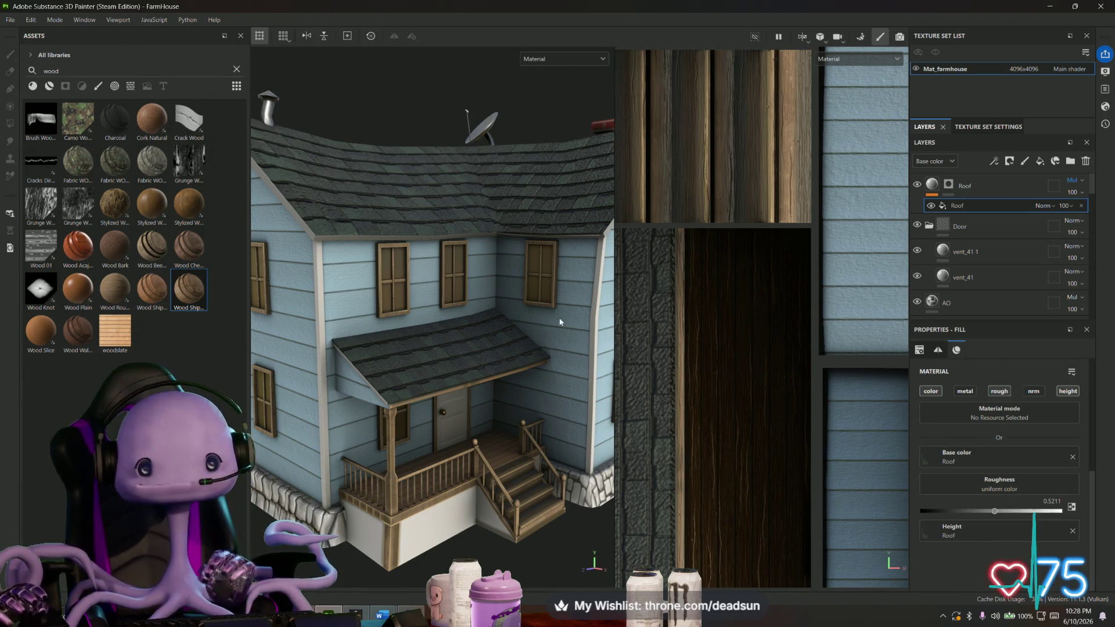
{"action": "mouse_move", "coordinate": [506, 544]}
{"action": "left_mouse_down", "text": "alt"}
{"action": "mouse_move", "coordinate": [586, 519]}
{"action": "mouse_move", "coordinate": [442, 464]}
{"action": "left_mouse_up", "text": "alt"}
Try roughness near 0.45, then settle the Roof fill at 0.567 and enlarge the 3D view.
{"action": "left_click_drag", "start_coordinate": [1013, 510], "coordinate": [984, 511]}
{"action": "mouse_move", "coordinate": [436, 348]}
{"action": "left_mouse_down", "text": "alt"}
{"action": "mouse_move", "coordinate": [497, 454]}
{"action": "mouse_move", "coordinate": [505, 374]}
{"action": "mouse_move", "coordinate": [456, 423]}
{"action": "mouse_move", "coordinate": [439, 515]}
{"action": "mouse_move", "coordinate": [440, 462]}
{"action": "left_mouse_up", "text": "alt"}
{"action": "scroll", "coordinate": [502, 378], "scroll_direction": "up", "scroll_amount": 8}
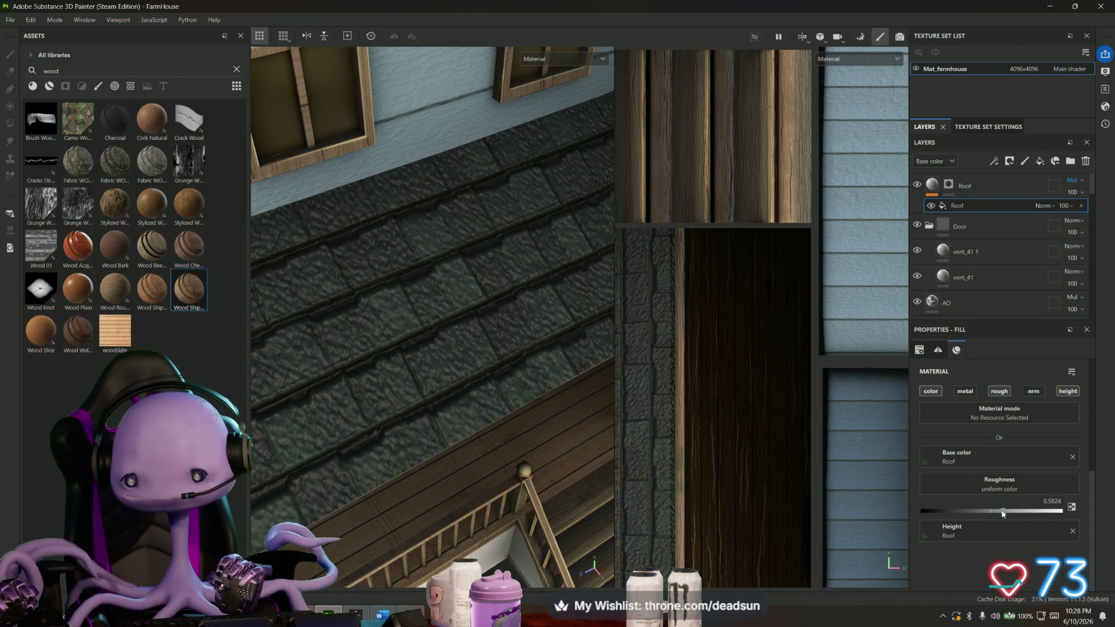
{"action": "left_click_drag", "start_coordinate": [1002, 512], "coordinate": [1000, 513]}
{"action": "scroll", "coordinate": [416, 398], "scroll_direction": "down", "scroll_amount": 5}
{"action": "scroll", "coordinate": [435, 397], "scroll_direction": "down", "scroll_amount": 4}
{"action": "scroll", "coordinate": [458, 398], "scroll_direction": "down", "scroll_amount": 4}
{"action": "scroll", "coordinate": [477, 376], "scroll_direction": "down", "scroll_amount": 2}
{"action": "left_click_drag", "start_coordinate": [476, 376], "coordinate": [470, 358], "text": "alt"}
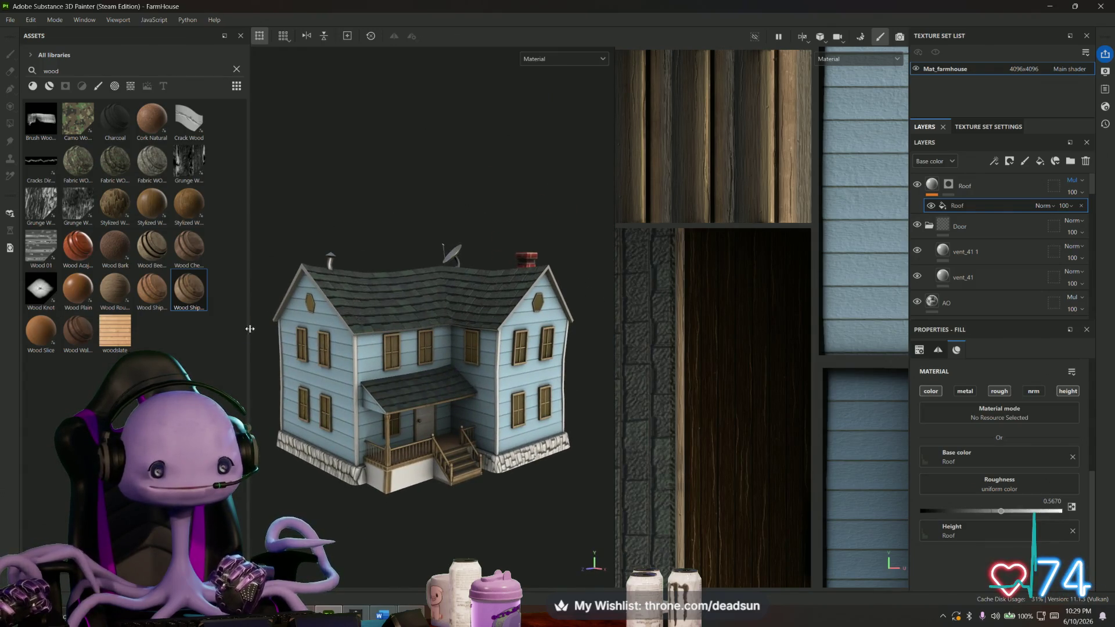
{"action": "left_click_drag", "start_coordinate": [251, 327], "coordinate": [200, 327]}
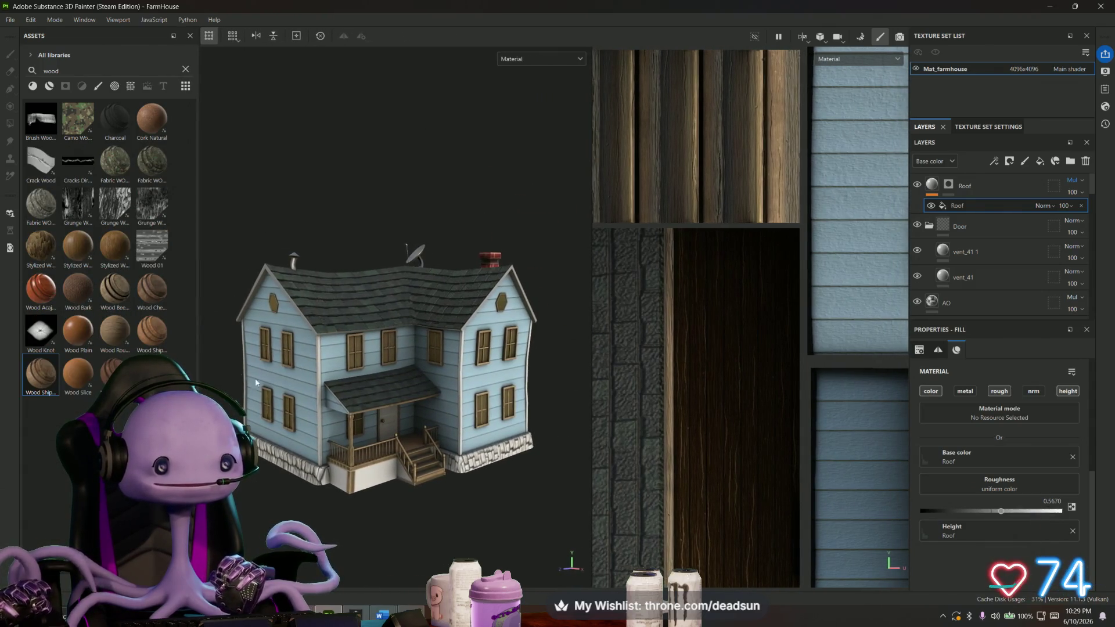
{"action": "scroll", "coordinate": [390, 450], "scroll_direction": "up", "scroll_amount": 2}
{"action": "scroll", "coordinate": [318, 428], "scroll_direction": "up", "scroll_amount": 2}
Orbit over the roof and porch to inspect the house, then bring up the File menu.
{"action": "mouse_move", "coordinate": [361, 431]}
{"action": "left_mouse_down", "text": "alt"}
{"action": "mouse_move", "coordinate": [502, 460]}
{"action": "mouse_move", "coordinate": [477, 395]}
{"action": "mouse_move", "coordinate": [480, 458]}
{"action": "left_mouse_up", "text": "alt"}
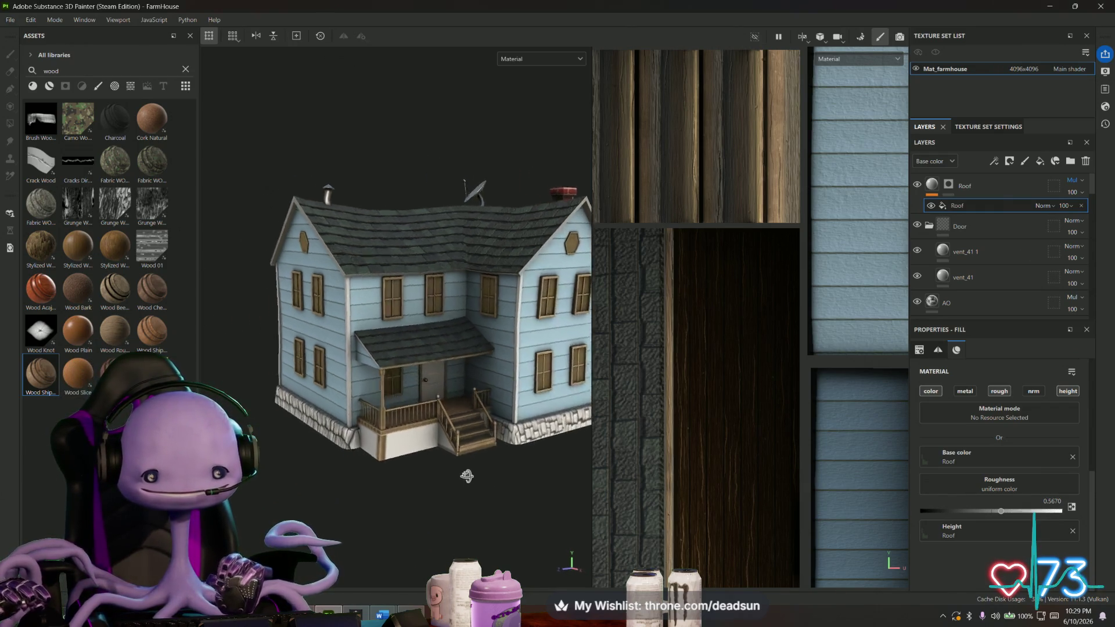
{"action": "left_click_drag", "start_coordinate": [464, 481], "coordinate": [375, 448], "text": "alt"}
{"action": "scroll", "coordinate": [465, 479], "scroll_direction": "up", "scroll_amount": 5}
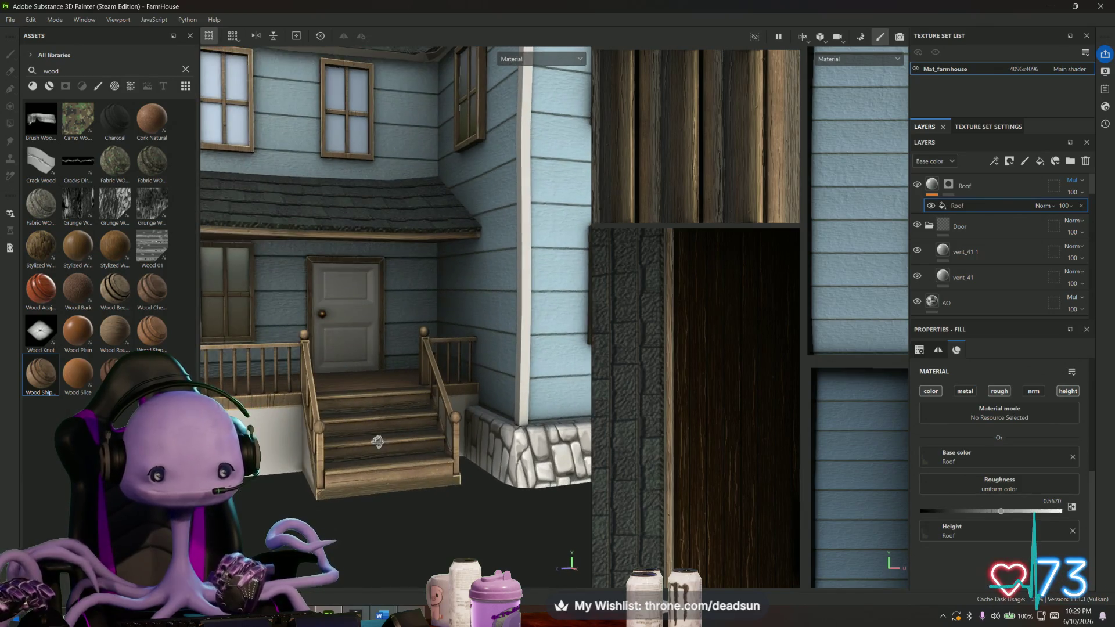
{"action": "scroll", "coordinate": [384, 388], "scroll_direction": "up", "scroll_amount": 3}
{"action": "scroll", "coordinate": [379, 375], "scroll_direction": "up", "scroll_amount": 2}
{"action": "scroll", "coordinate": [442, 453], "scroll_direction": "up", "scroll_amount": 2}
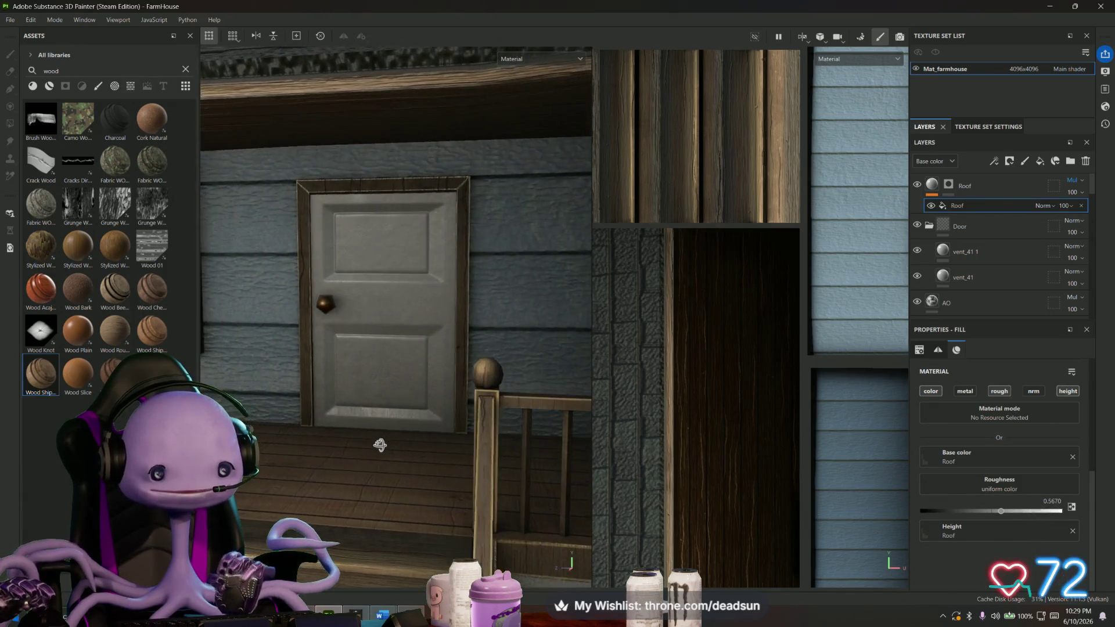
{"action": "left_click_drag", "start_coordinate": [442, 453], "coordinate": [460, 446], "text": "alt"}
{"action": "scroll", "coordinate": [461, 445], "scroll_direction": "down", "scroll_amount": 3}
{"action": "scroll", "coordinate": [461, 445], "scroll_direction": "down", "scroll_amount": 3}
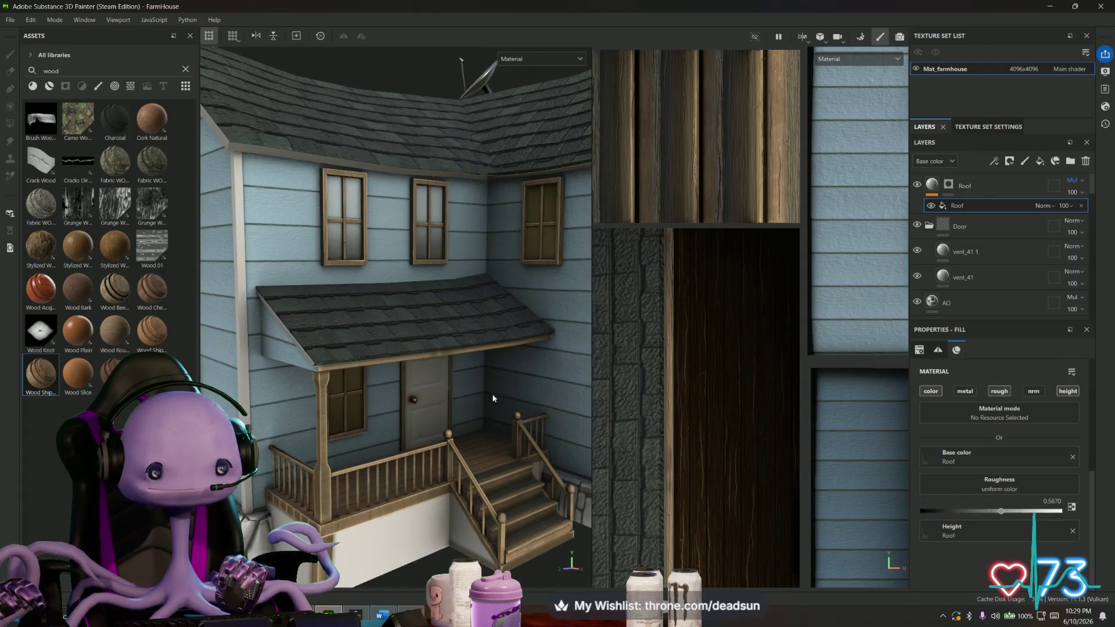
{"action": "scroll", "coordinate": [492, 428], "scroll_direction": "down", "scroll_amount": 2}
{"action": "scroll", "coordinate": [492, 424], "scroll_direction": "down", "scroll_amount": 3}
{"action": "scroll", "coordinate": [407, 385], "scroll_direction": "down", "scroll_amount": 2}
{"action": "scroll", "coordinate": [407, 386], "scroll_direction": "up", "scroll_amount": 2}
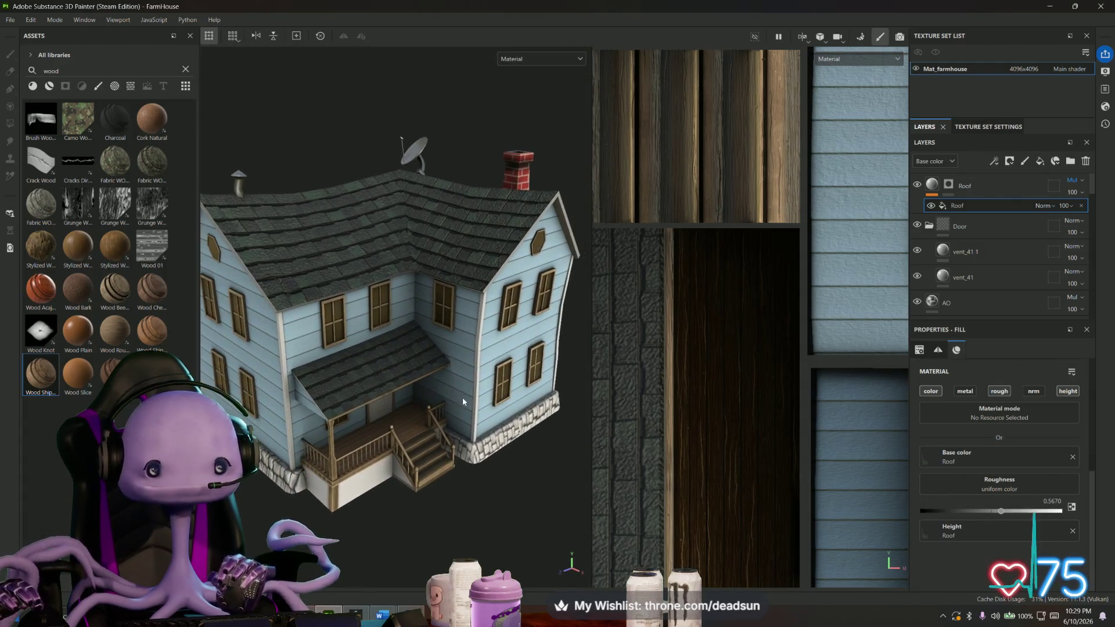
{"action": "left_click", "coordinate": [11, 20]}
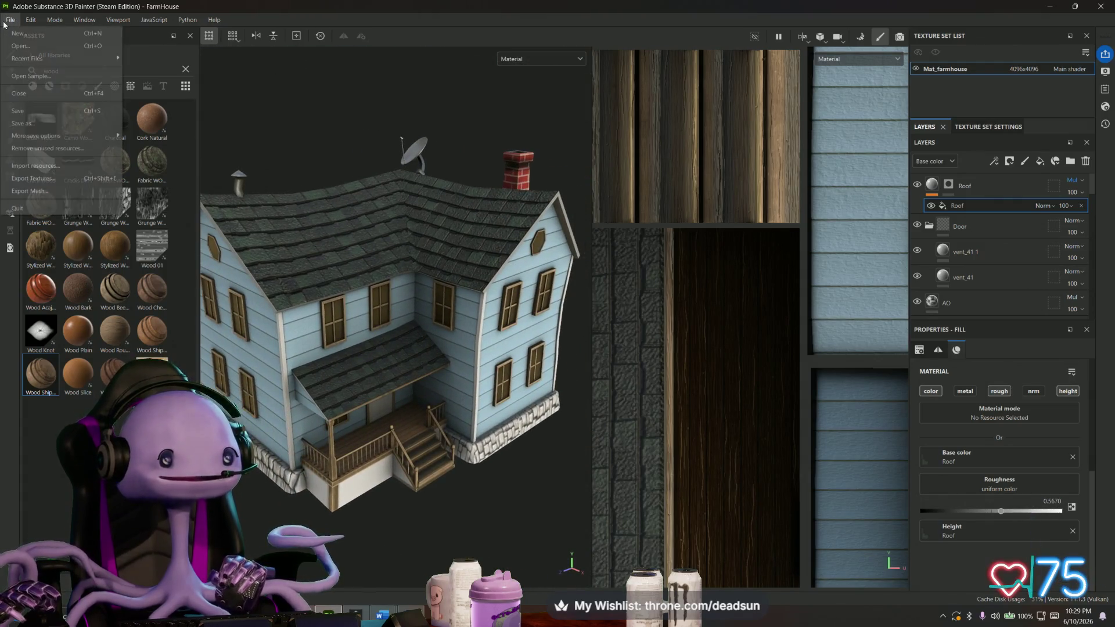
Save the project and orbit down to look over the porch floor.
{"action": "left_click", "coordinate": [18, 111]}
{"action": "mouse_move", "coordinate": [318, 361]}
{"action": "left_mouse_down", "text": "alt"}
{"action": "mouse_move", "coordinate": [356, 465]}
{"action": "mouse_move", "coordinate": [345, 474]}
{"action": "left_mouse_up", "text": "alt"}
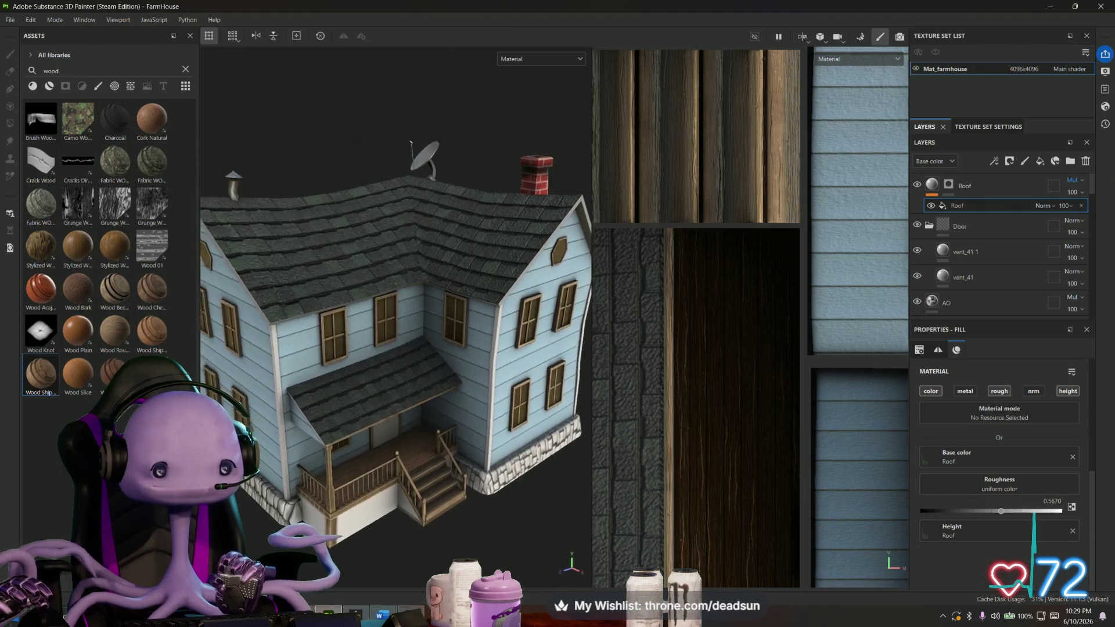
{"action": "scroll", "coordinate": [345, 474], "scroll_direction": "up", "scroll_amount": 3}
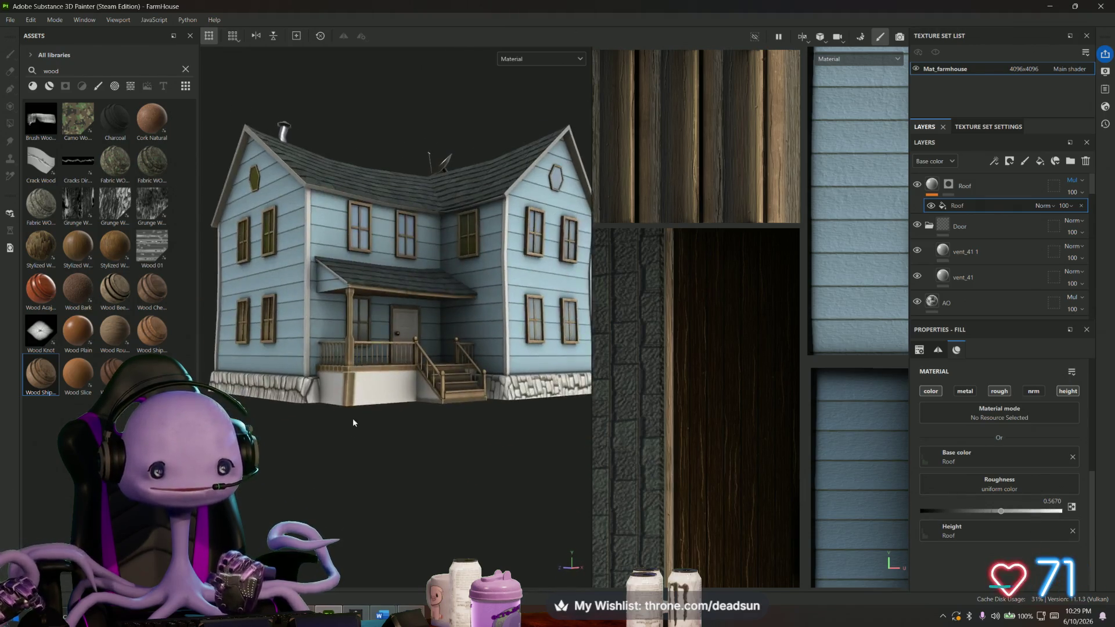
{"action": "scroll", "coordinate": [381, 431], "scroll_direction": "up", "scroll_amount": 3}
{"action": "scroll", "coordinate": [411, 430], "scroll_direction": "up", "scroll_amount": 2}
{"action": "scroll", "coordinate": [381, 432], "scroll_direction": "up", "scroll_amount": 2}
{"action": "mouse_move", "coordinate": [381, 433]}
{"action": "left_mouse_down", "text": "alt"}
{"action": "mouse_move", "coordinate": [341, 443]}
{"action": "mouse_move", "coordinate": [389, 470]}
{"action": "mouse_move", "coordinate": [427, 463]}
{"action": "mouse_move", "coordinate": [478, 393]}
{"action": "mouse_move", "coordinate": [505, 386]}
{"action": "mouse_move", "coordinate": [480, 374]}
{"action": "mouse_move", "coordinate": [386, 403]}
{"action": "mouse_move", "coordinate": [406, 401]}
{"action": "mouse_move", "coordinate": [366, 279]}
{"action": "left_mouse_up", "text": "alt"}
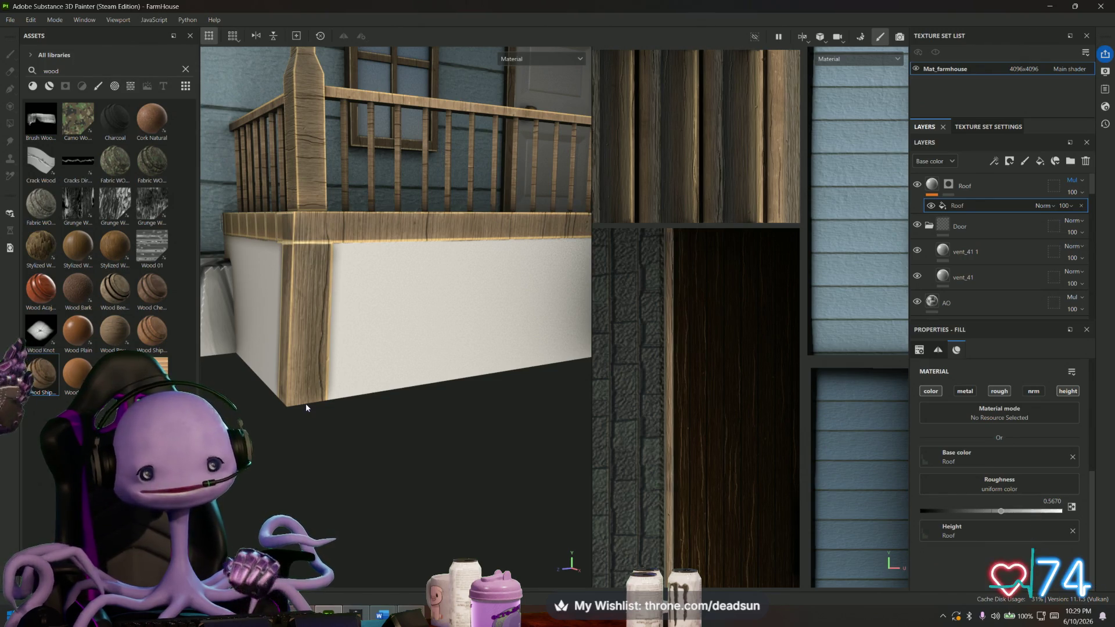
{"action": "scroll", "coordinate": [275, 305], "scroll_direction": "down", "scroll_amount": 2}
{"action": "mouse_move", "coordinate": [281, 317]}
{"action": "left_mouse_down", "text": "alt"}
{"action": "mouse_move", "coordinate": [410, 307]}
{"action": "mouse_move", "coordinate": [269, 373]}
{"action": "mouse_move", "coordinate": [489, 301]}
{"action": "mouse_move", "coordinate": [454, 310]}
{"action": "mouse_move", "coordinate": [439, 297]}
{"action": "left_mouse_up", "text": "alt"}
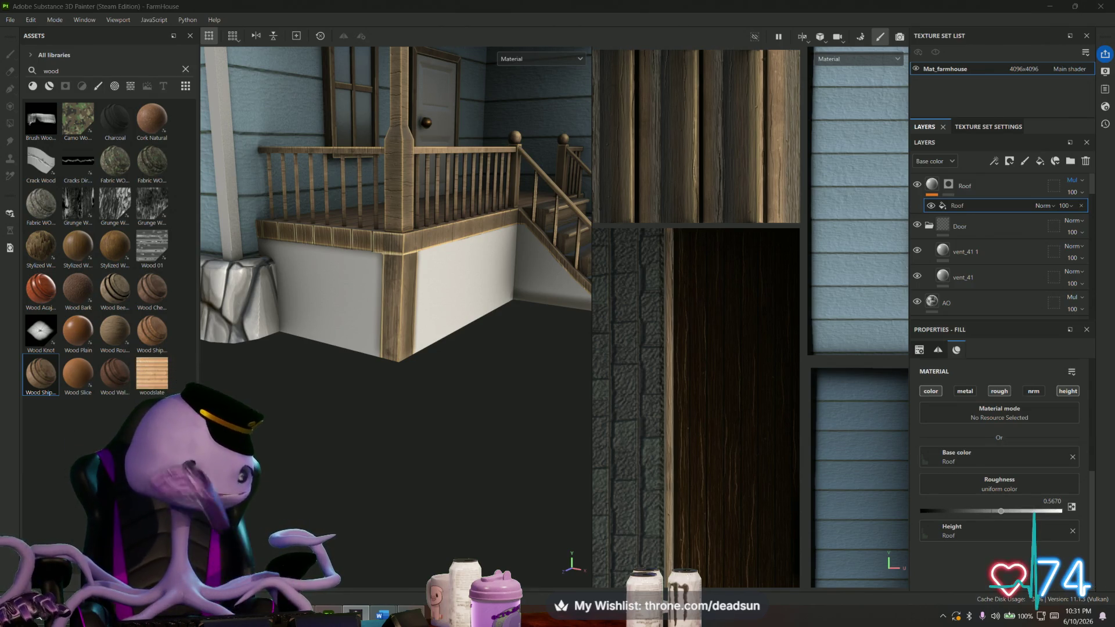
{"action": "mouse_move", "coordinate": [378, 420]}
{"action": "left_mouse_down", "text": "alt"}
{"action": "mouse_move", "coordinate": [351, 460]}
{"action": "mouse_move", "coordinate": [482, 456]}
{"action": "mouse_move", "coordinate": [477, 441]}
{"action": "mouse_move", "coordinate": [428, 441]}
{"action": "mouse_move", "coordinate": [361, 465]}
{"action": "mouse_move", "coordinate": [428, 438]}
{"action": "mouse_move", "coordinate": [342, 496]}
{"action": "left_mouse_up", "text": "alt"}
{"action": "scroll", "coordinate": [447, 432], "scroll_direction": "down", "scroll_amount": 5}
{"action": "mouse_move", "coordinate": [447, 431]}
{"action": "left_mouse_down", "text": "alt"}
{"action": "mouse_move", "coordinate": [394, 470]}
{"action": "mouse_move", "coordinate": [400, 539]}
{"action": "mouse_move", "coordinate": [399, 504]}
{"action": "mouse_move", "coordinate": [240, 382]}
{"action": "mouse_move", "coordinate": [269, 404]}
{"action": "mouse_move", "coordinate": [251, 323]}
{"action": "mouse_move", "coordinate": [291, 418]}
{"action": "mouse_move", "coordinate": [401, 449]}
{"action": "mouse_move", "coordinate": [346, 394]}
{"action": "left_mouse_up", "text": "alt"}
Save the project via File > Save and switch to the Maya farm scene window.
{"action": "left_click", "coordinate": [9, 21]}
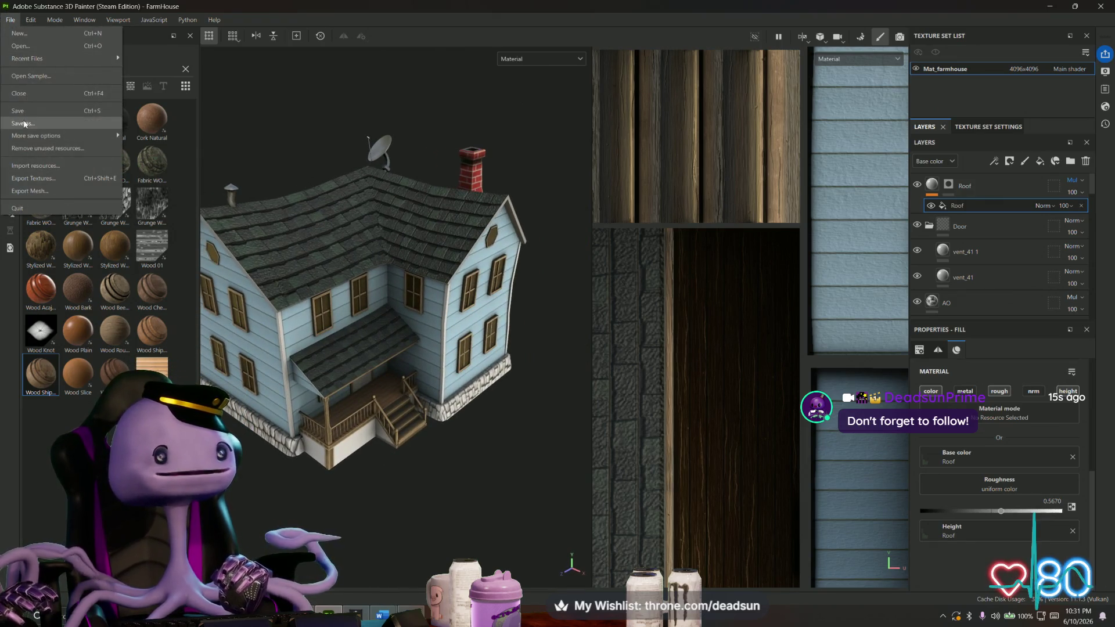
{"action": "left_click", "coordinate": [29, 111]}
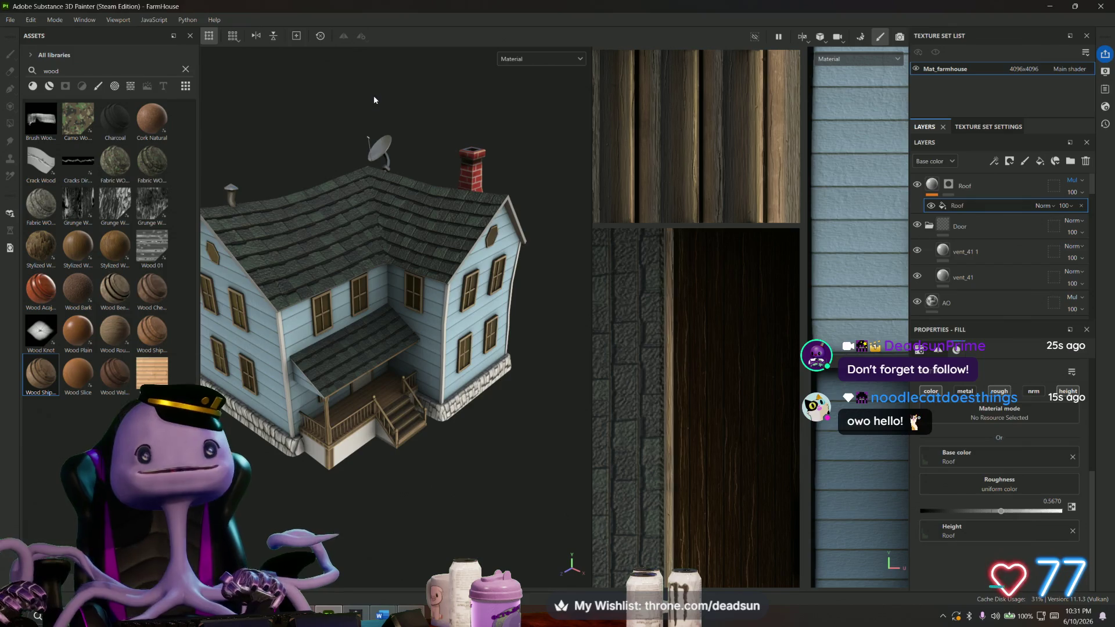
{"action": "key", "text": "alt+Tab"}
{"action": "left_click", "coordinate": [191, 357]}
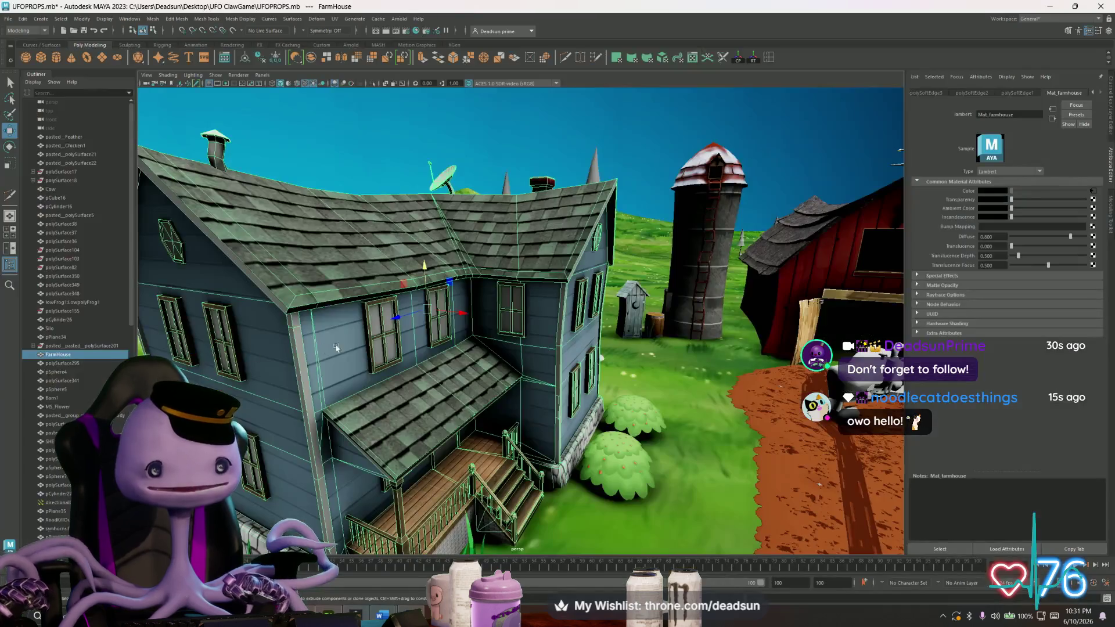
Tumble around the farmhouse, barn and silo in Maya, then return to Substance 3D Painter.
{"action": "mouse_move", "coordinate": [454, 256]}
{"action": "left_mouse_down", "text": "alt"}
{"action": "mouse_move", "coordinate": [410, 325]}
{"action": "mouse_move", "coordinate": [480, 284]}
{"action": "left_mouse_up", "text": "alt"}
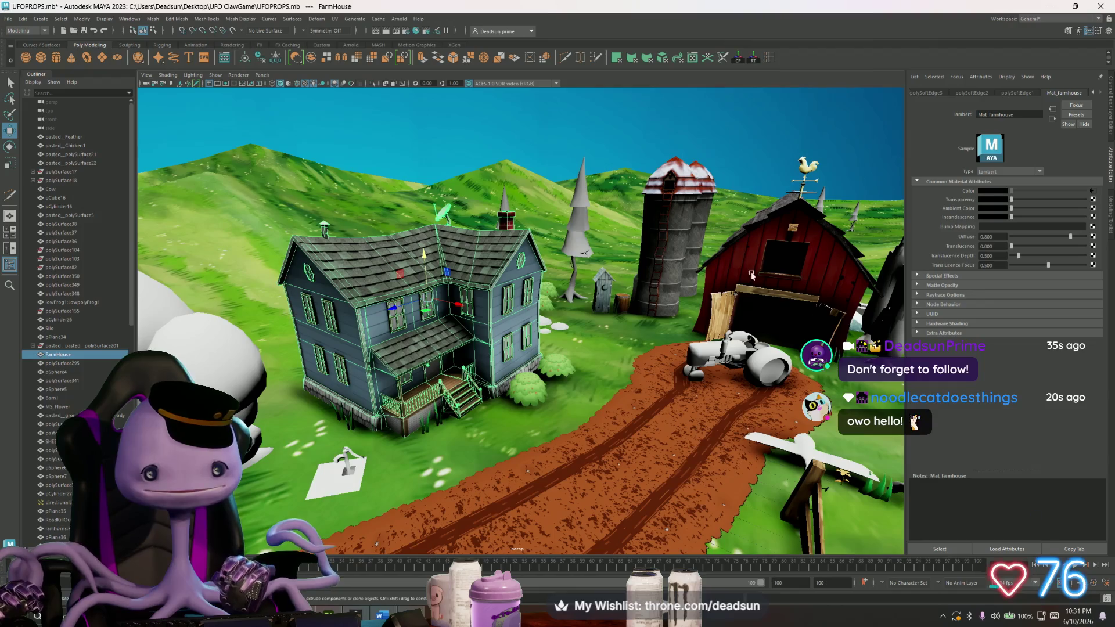
{"action": "left_click", "coordinate": [858, 252]}
{"action": "mouse_move", "coordinate": [858, 254]}
{"action": "left_mouse_down", "text": "alt"}
{"action": "mouse_move", "coordinate": [768, 263]}
{"action": "mouse_move", "coordinate": [554, 252]}
{"action": "left_mouse_up", "text": "alt"}
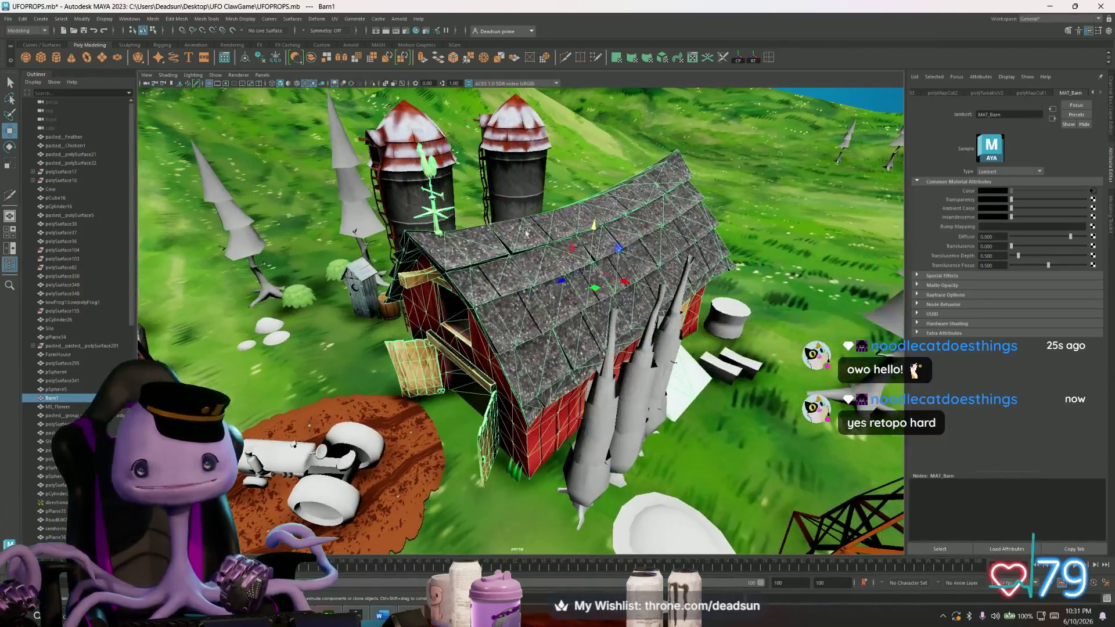
{"action": "left_click", "coordinate": [448, 150]}
{"action": "mouse_move", "coordinate": [448, 150]}
{"action": "left_mouse_down", "text": "alt"}
{"action": "mouse_move", "coordinate": [480, 301]}
{"action": "mouse_move", "coordinate": [488, 296]}
{"action": "left_mouse_up", "text": "alt"}
{"action": "scroll", "coordinate": [480, 301], "scroll_direction": "down", "scroll_amount": 5}
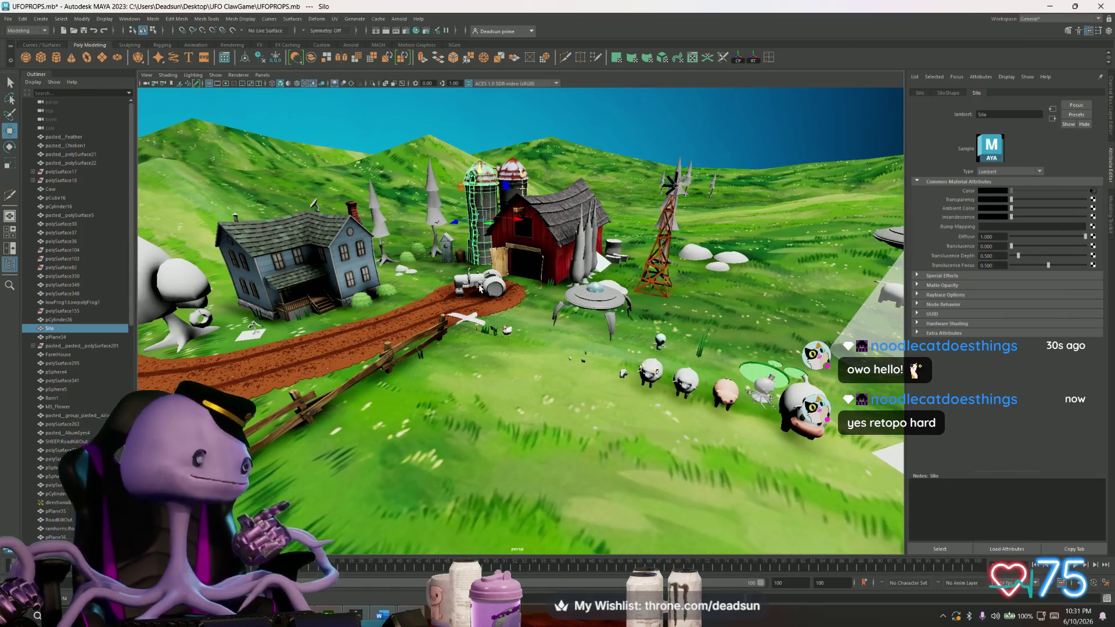
{"action": "scroll", "coordinate": [526, 308], "scroll_direction": "up", "scroll_amount": 2}
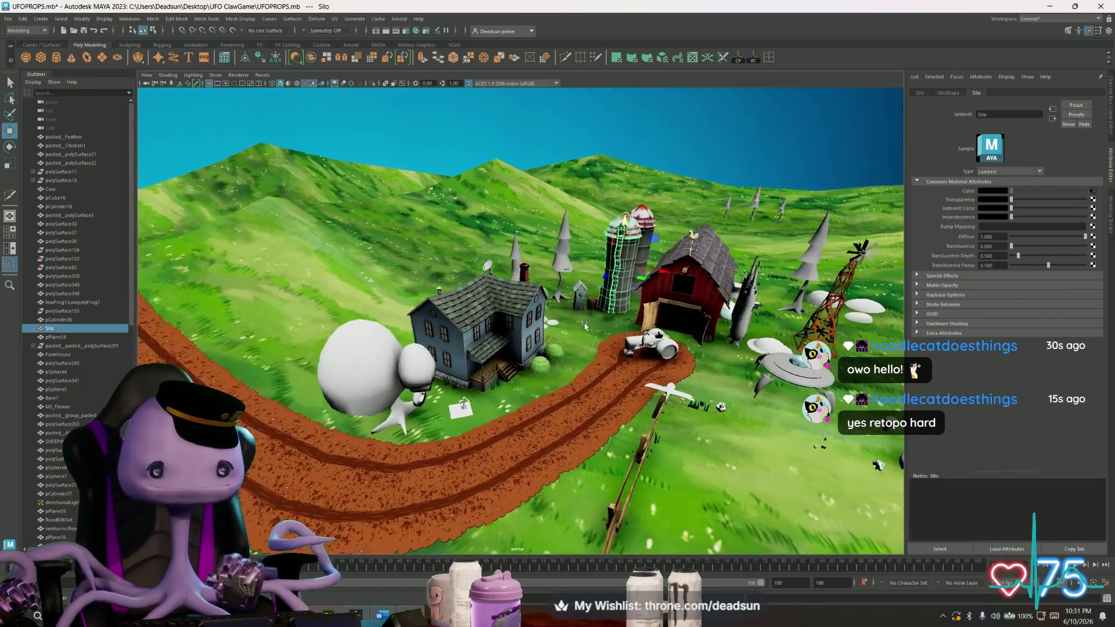
{"action": "scroll", "coordinate": [540, 305], "scroll_direction": "up", "scroll_amount": 2}
{"action": "scroll", "coordinate": [558, 302], "scroll_direction": "up", "scroll_amount": 2}
{"action": "scroll", "coordinate": [585, 298], "scroll_direction": "up", "scroll_amount": 2}
{"action": "left_click_drag", "start_coordinate": [585, 301], "coordinate": [351, 301], "text": "alt"}
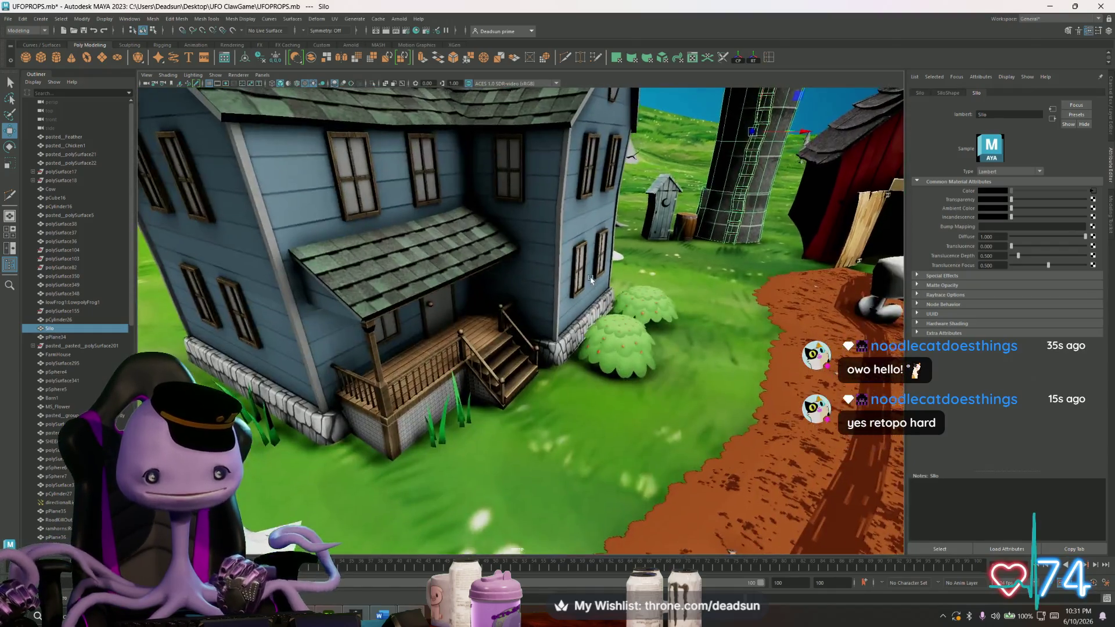
{"action": "scroll", "coordinate": [353, 303], "scroll_direction": "up", "scroll_amount": 1}
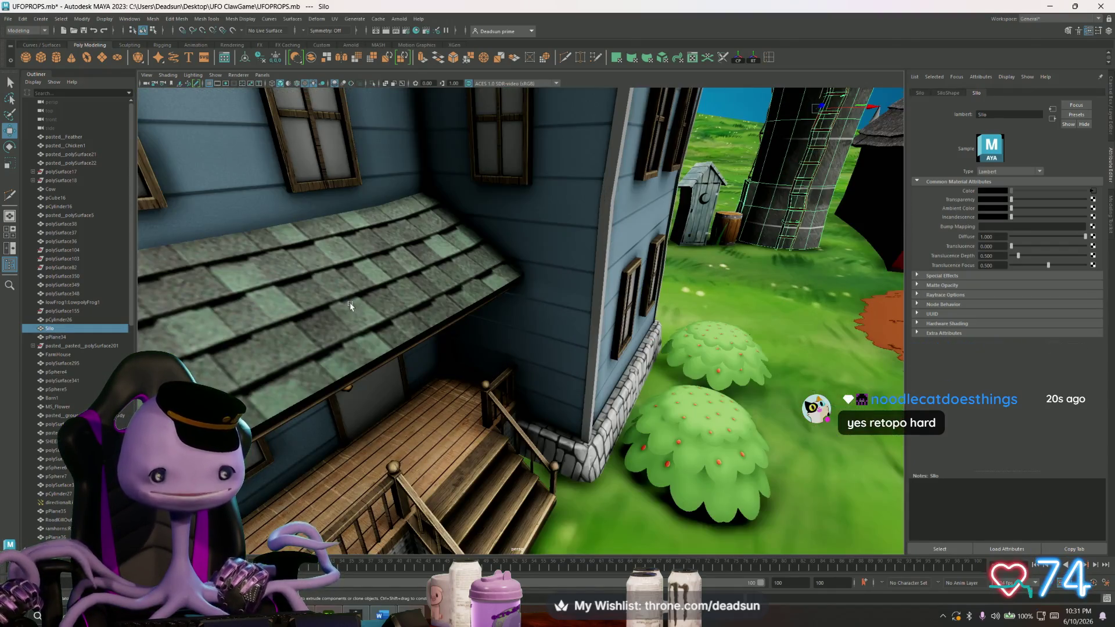
{"action": "scroll", "coordinate": [388, 314], "scroll_direction": "up", "scroll_amount": 1}
{"action": "scroll", "coordinate": [392, 316], "scroll_direction": "up", "scroll_amount": 1}
{"action": "scroll", "coordinate": [405, 317], "scroll_direction": "down", "scroll_amount": 3}
{"action": "scroll", "coordinate": [406, 318], "scroll_direction": "down", "scroll_amount": 4}
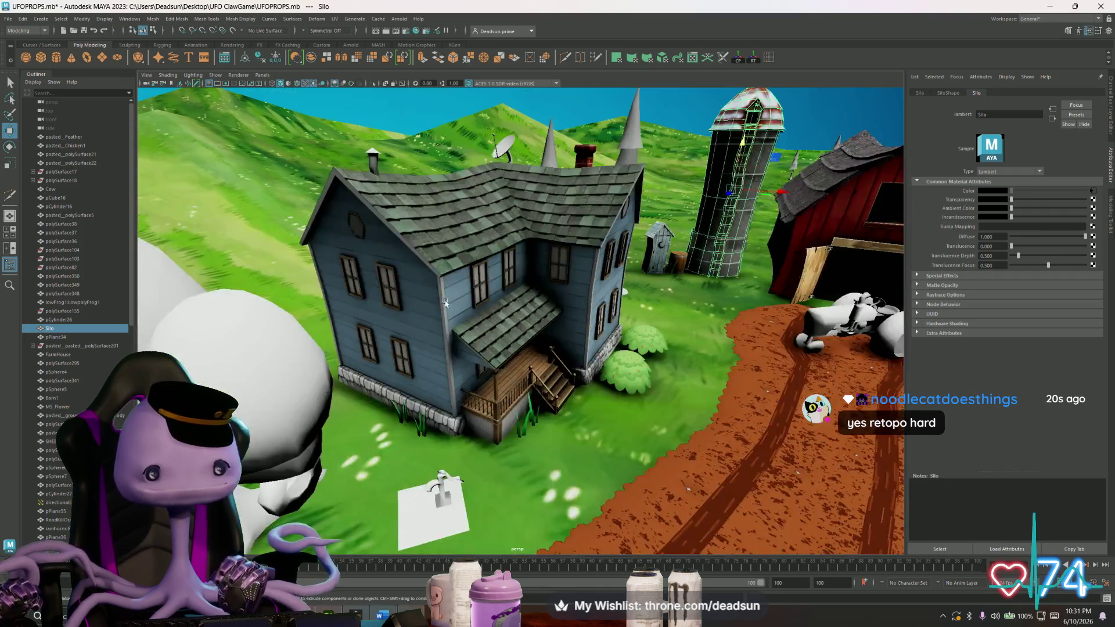
{"action": "scroll", "coordinate": [418, 312], "scroll_direction": "up", "scroll_amount": 1}
{"action": "scroll", "coordinate": [427, 304], "scroll_direction": "down", "scroll_amount": 1}
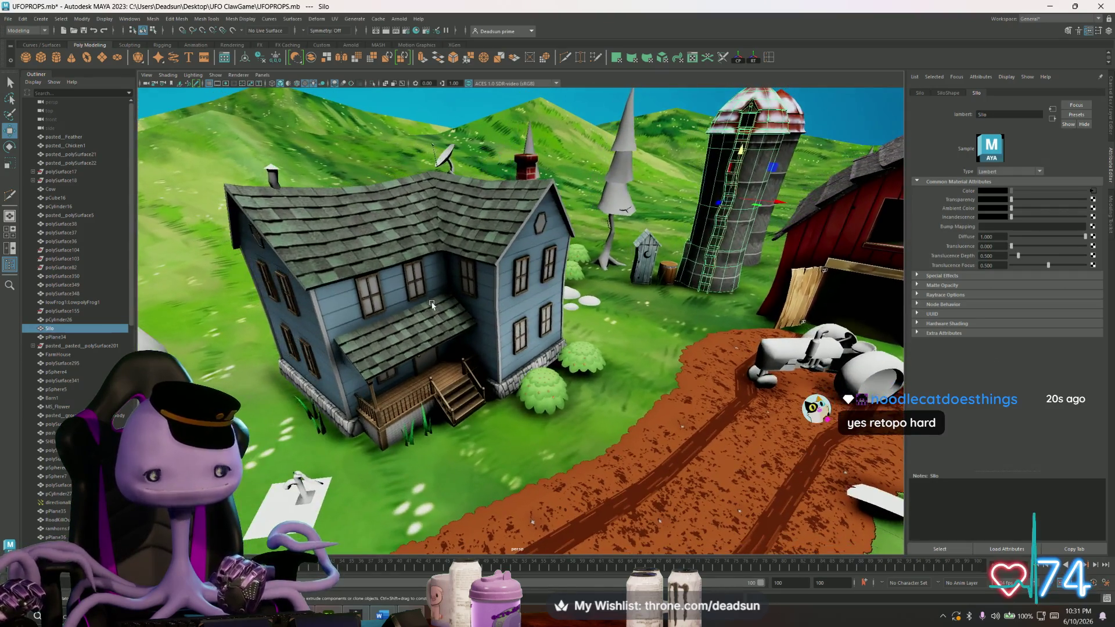
{"action": "key", "text": "alt+Tab"}
{"action": "scroll", "coordinate": [467, 305], "scroll_direction": "up", "scroll_amount": 1}
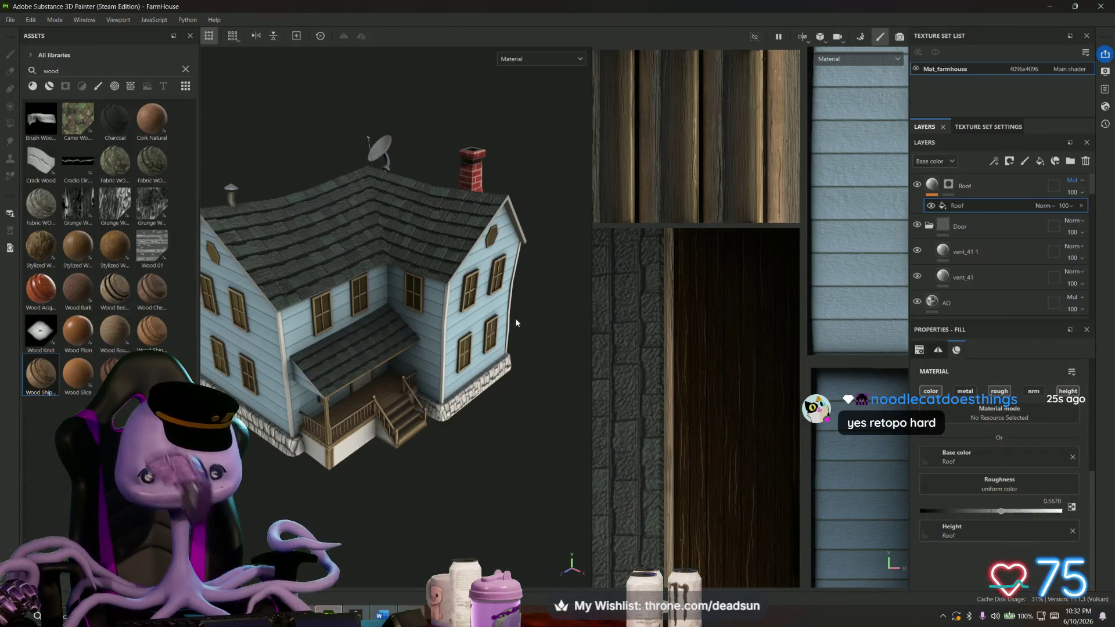
{"action": "scroll", "coordinate": [471, 327], "scroll_direction": "up", "scroll_amount": 2}
{"action": "scroll", "coordinate": [476, 352], "scroll_direction": "up", "scroll_amount": 2}
{"action": "scroll", "coordinate": [429, 355], "scroll_direction": "up", "scroll_amount": 2}
{"action": "scroll", "coordinate": [429, 353], "scroll_direction": "down", "scroll_amount": 2}
Orbit round the porch side and over the house, then switch to Photoshop.
{"action": "mouse_move", "coordinate": [389, 373]}
{"action": "left_mouse_down", "text": "alt"}
{"action": "mouse_move", "coordinate": [456, 331]}
{"action": "mouse_move", "coordinate": [416, 304]}
{"action": "left_mouse_up", "text": "alt"}
{"action": "scroll", "coordinate": [466, 315], "scroll_direction": "up", "scroll_amount": 2}
{"action": "scroll", "coordinate": [479, 300], "scroll_direction": "up", "scroll_amount": 2}
{"action": "scroll", "coordinate": [479, 300], "scroll_direction": "down", "scroll_amount": 2}
{"action": "scroll", "coordinate": [415, 304], "scroll_direction": "up", "scroll_amount": 3}
{"action": "scroll", "coordinate": [415, 304], "scroll_direction": "up", "scroll_amount": 1}
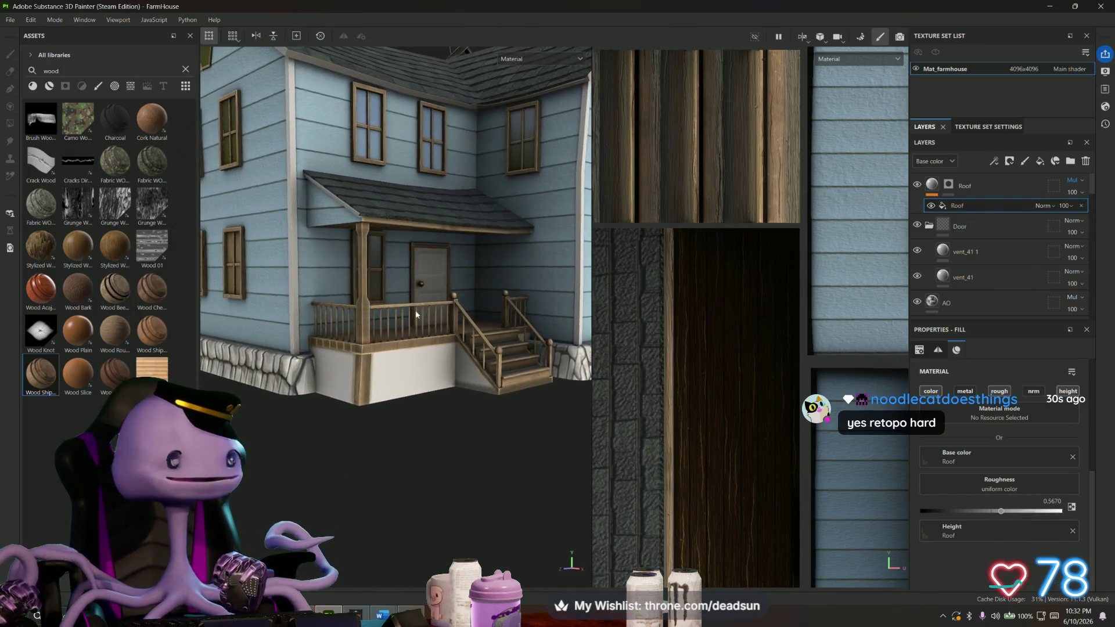
{"action": "scroll", "coordinate": [420, 308], "scroll_direction": "up", "scroll_amount": 2}
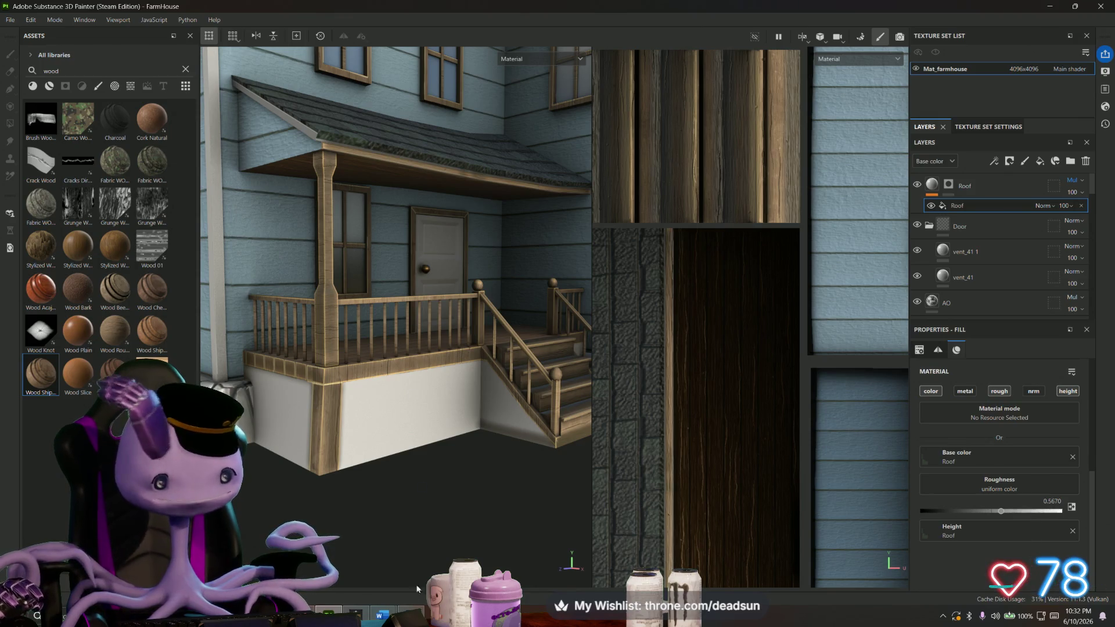
{"action": "scroll", "coordinate": [409, 389], "scroll_direction": "down", "scroll_amount": 1}
{"action": "scroll", "coordinate": [430, 397], "scroll_direction": "down", "scroll_amount": 2}
{"action": "mouse_move", "coordinate": [431, 396]}
{"action": "left_mouse_down", "text": "alt"}
{"action": "mouse_move", "coordinate": [411, 511]}
{"action": "mouse_move", "coordinate": [410, 401]}
{"action": "left_mouse_up", "text": "alt"}
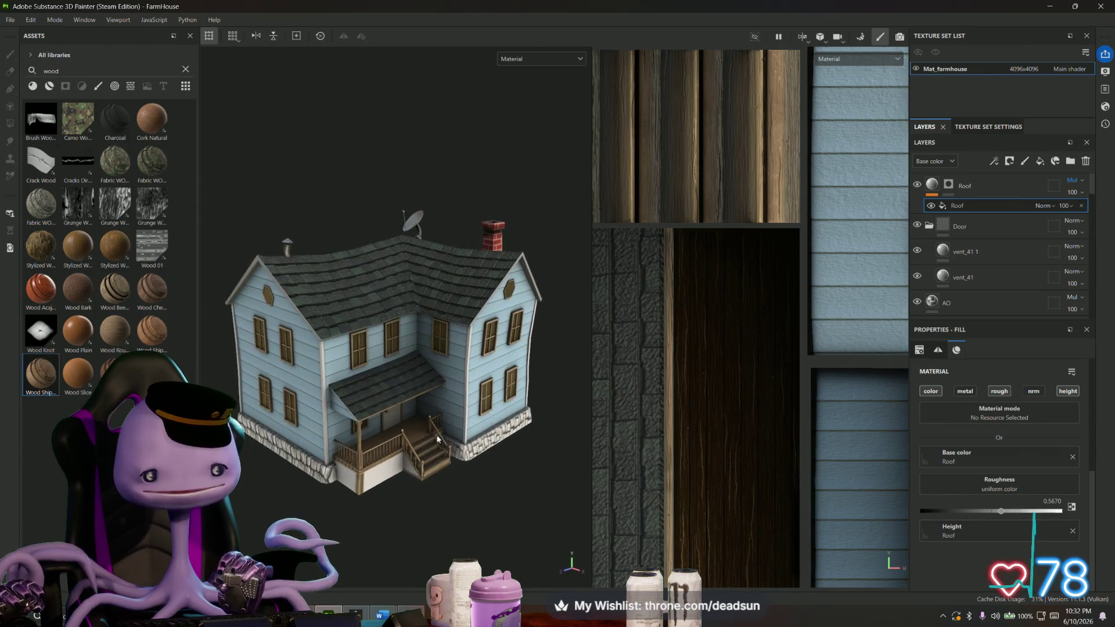
{"action": "key", "text": "alt+Tab"}
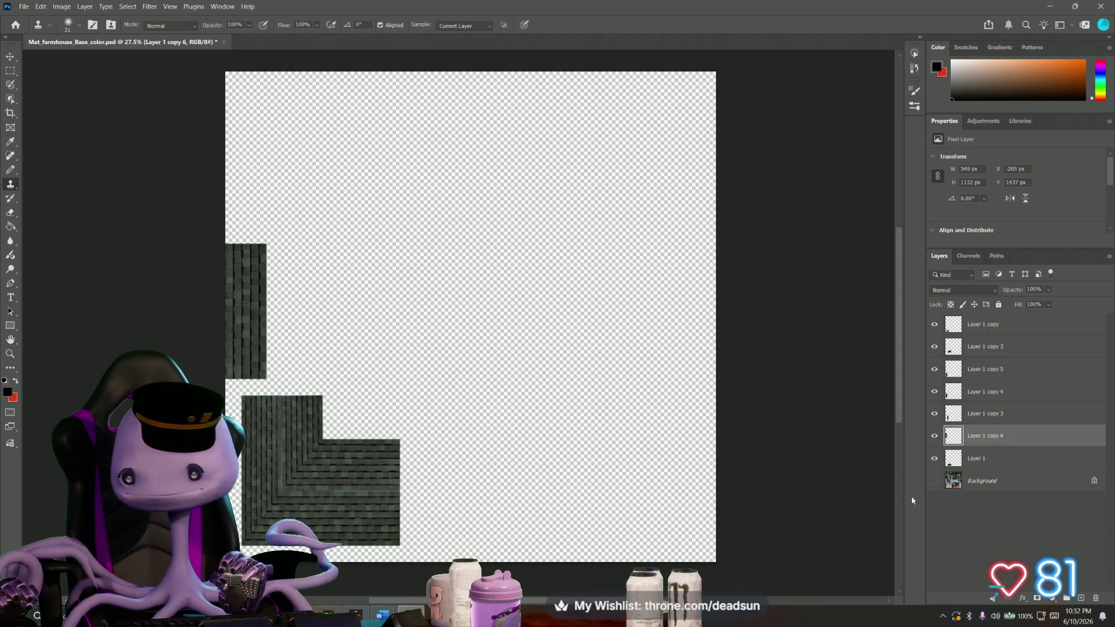
Show the Background texture layer again and pick the Rectangular Marquee tool.
{"action": "left_click", "coordinate": [933, 481]}
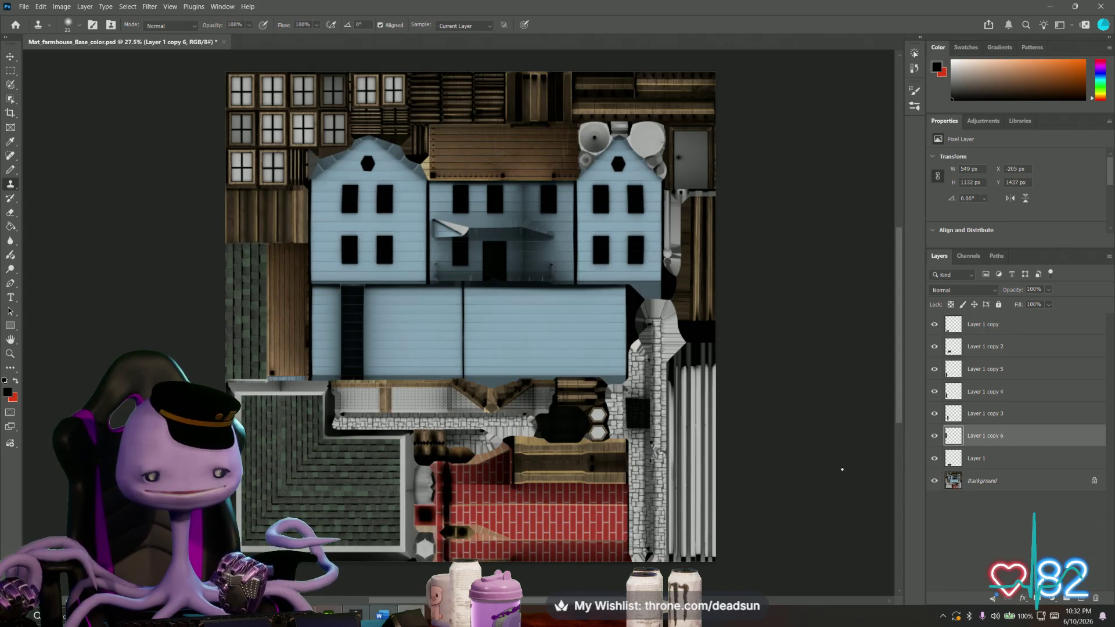
{"action": "scroll", "coordinate": [357, 426], "scroll_direction": "up", "scroll_amount": 3, "text": "alt"}
{"action": "scroll", "coordinate": [363, 407], "scroll_direction": "up", "scroll_amount": 2, "text": "alt"}
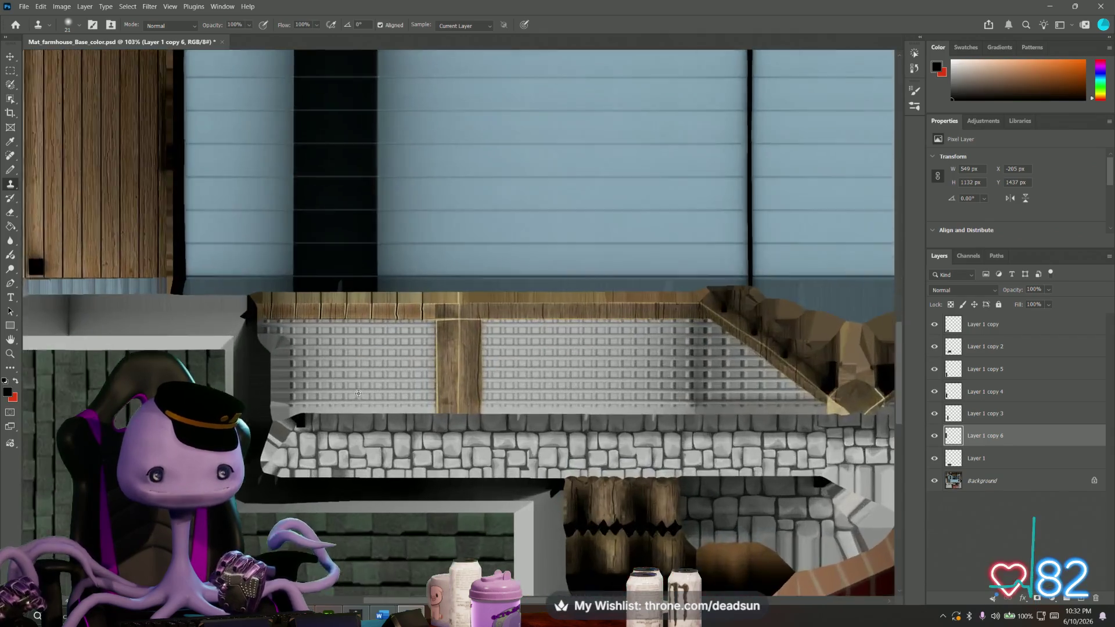
{"action": "scroll", "coordinate": [347, 398], "scroll_direction": "up", "scroll_amount": 3, "text": "alt"}
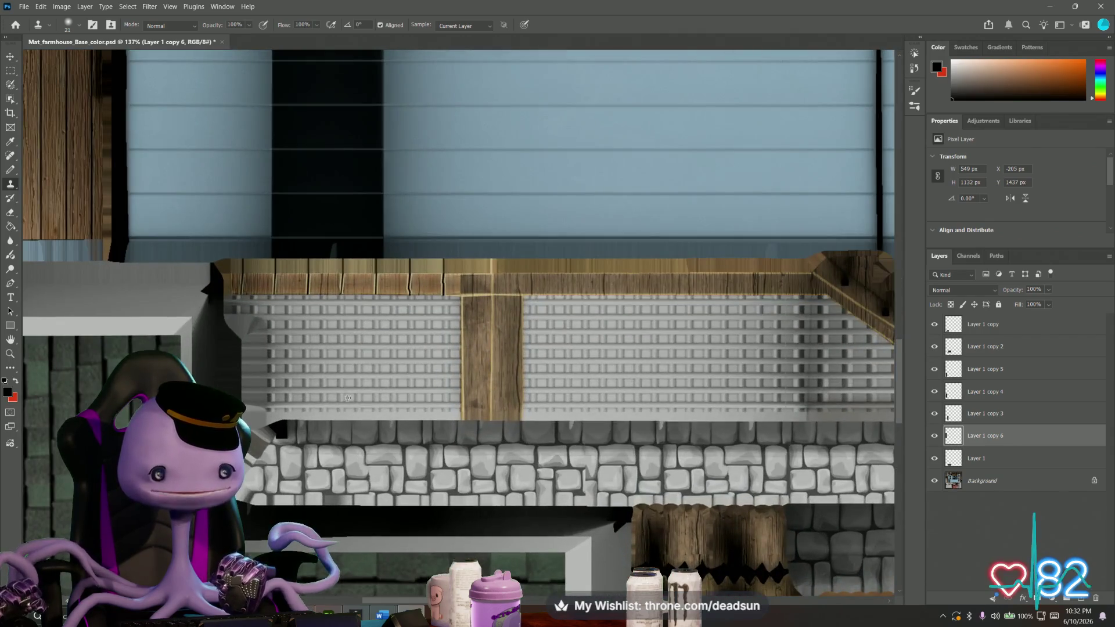
{"action": "left_click", "coordinate": [11, 71]}
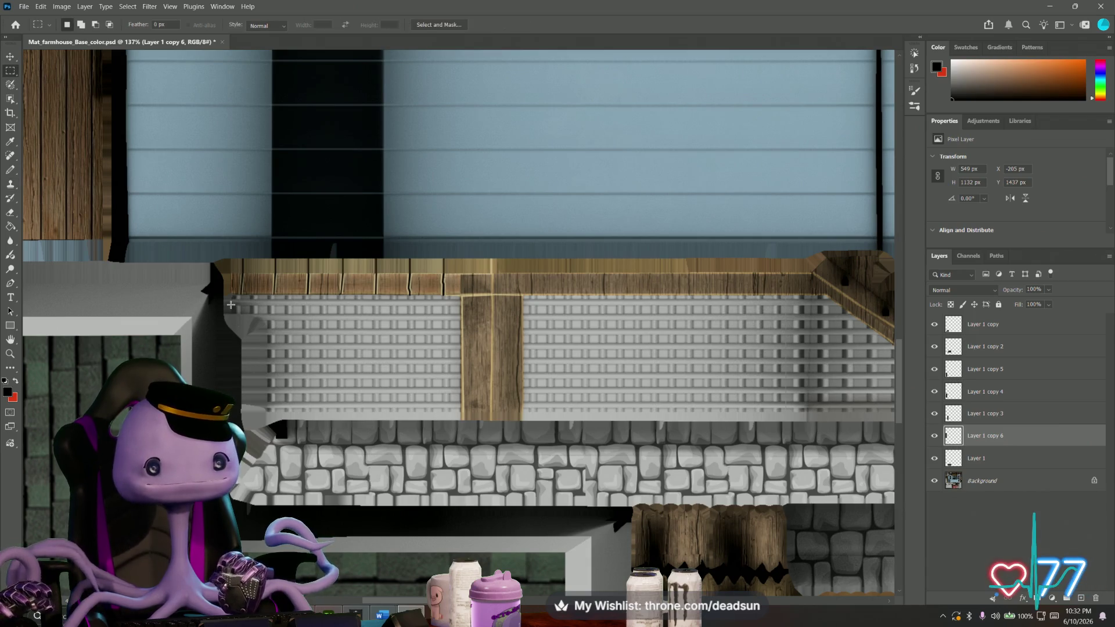
Marquee-select the left lattice panel under the porch and switch to the Polygonal Lasso.
{"action": "left_click_drag", "start_coordinate": [240, 307], "coordinate": [460, 419]}
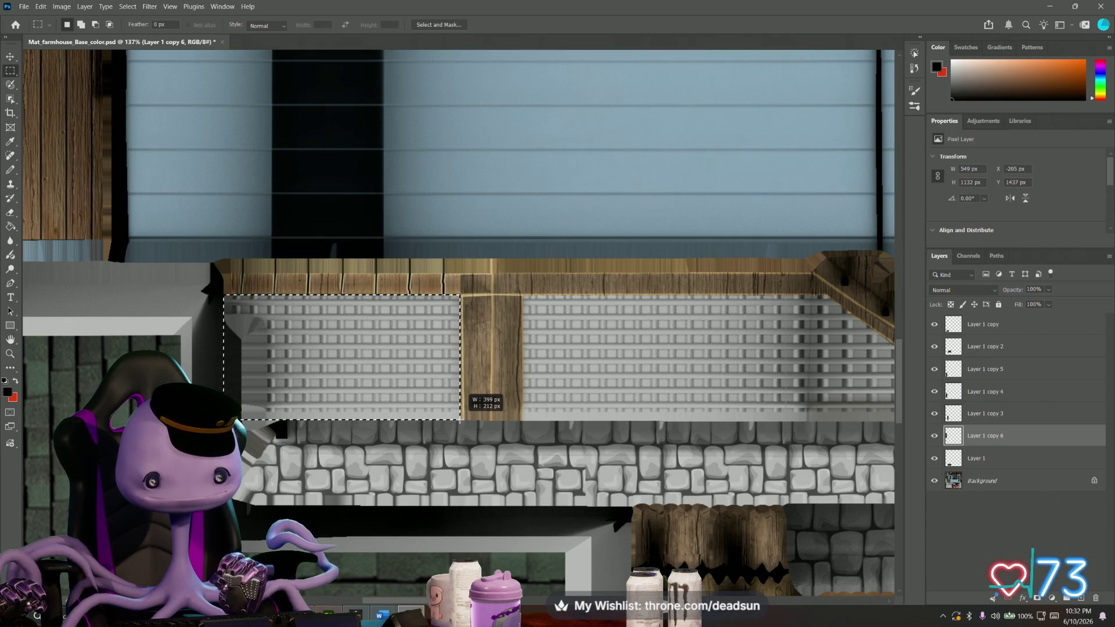
{"action": "left_click_drag", "start_coordinate": [459, 420], "coordinate": [460, 418]}
{"action": "scroll", "coordinate": [459, 419], "scroll_direction": "down", "scroll_amount": 1}
{"action": "scroll", "coordinate": [523, 393], "scroll_direction": "up", "scroll_amount": 2, "text": "alt"}
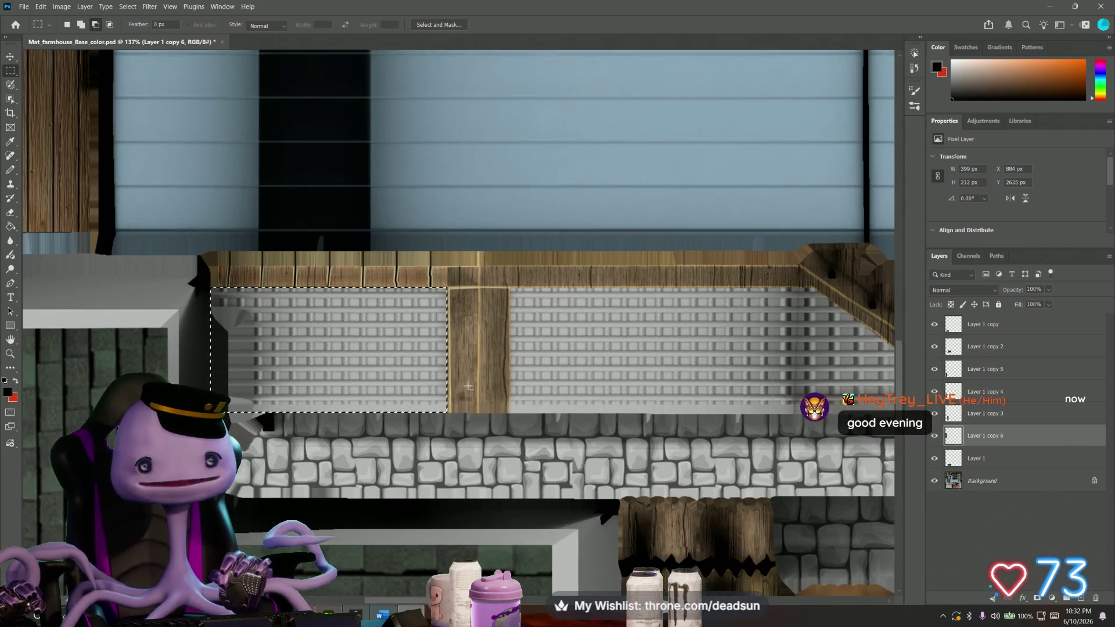
{"action": "scroll", "coordinate": [547, 377], "scroll_direction": "up", "scroll_amount": 1, "text": "alt"}
{"action": "scroll", "coordinate": [547, 381], "scroll_direction": "down", "scroll_amount": 1, "text": "alt"}
{"action": "scroll", "coordinate": [546, 381], "scroll_direction": "down", "scroll_amount": 1, "text": "alt"}
{"action": "scroll", "coordinate": [617, 344], "scroll_direction": "down", "scroll_amount": 1, "text": "alt"}
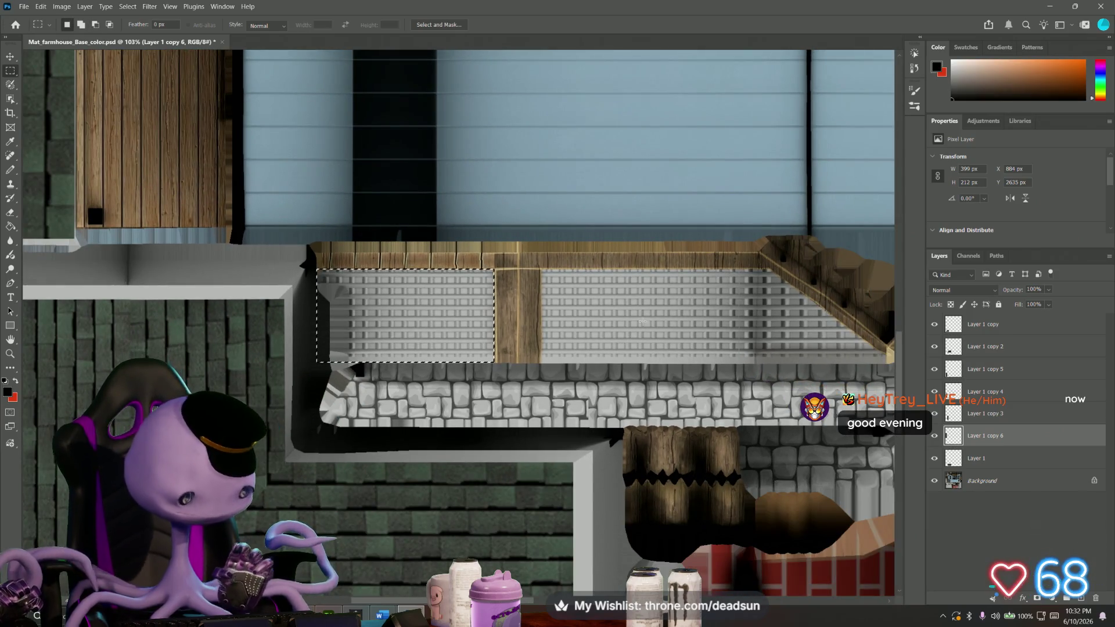
{"action": "mouse_move", "coordinate": [655, 314]}
{"action": "left_mouse_down"}
{"action": "mouse_move", "coordinate": [289, 326]}
{"action": "mouse_move", "coordinate": [304, 328]}
{"action": "left_mouse_up"}
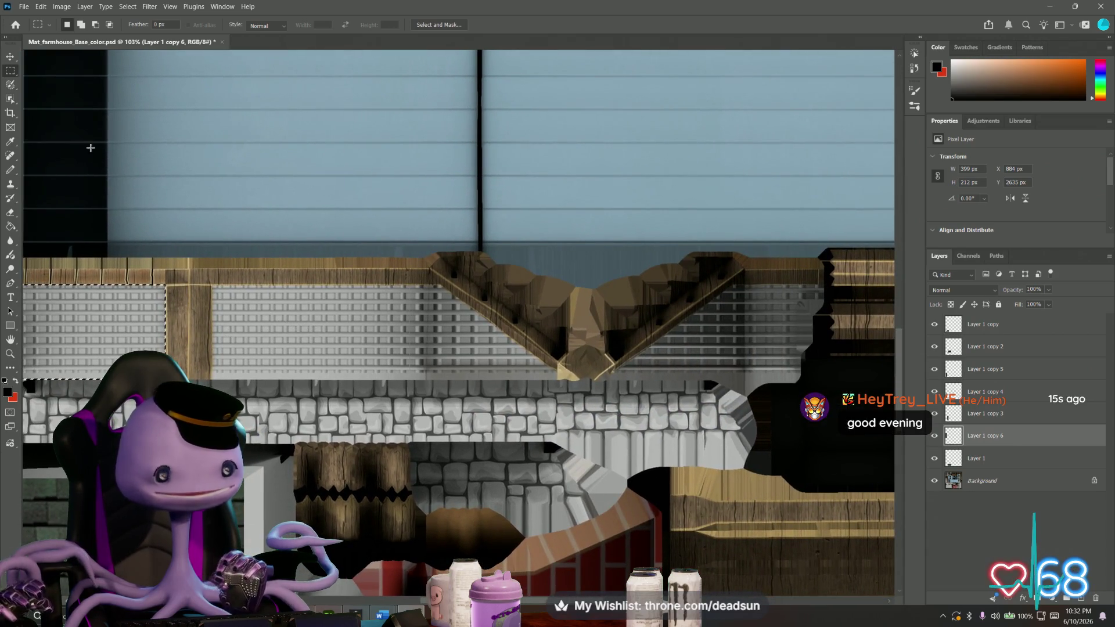
{"action": "left_click", "coordinate": [8, 87]}
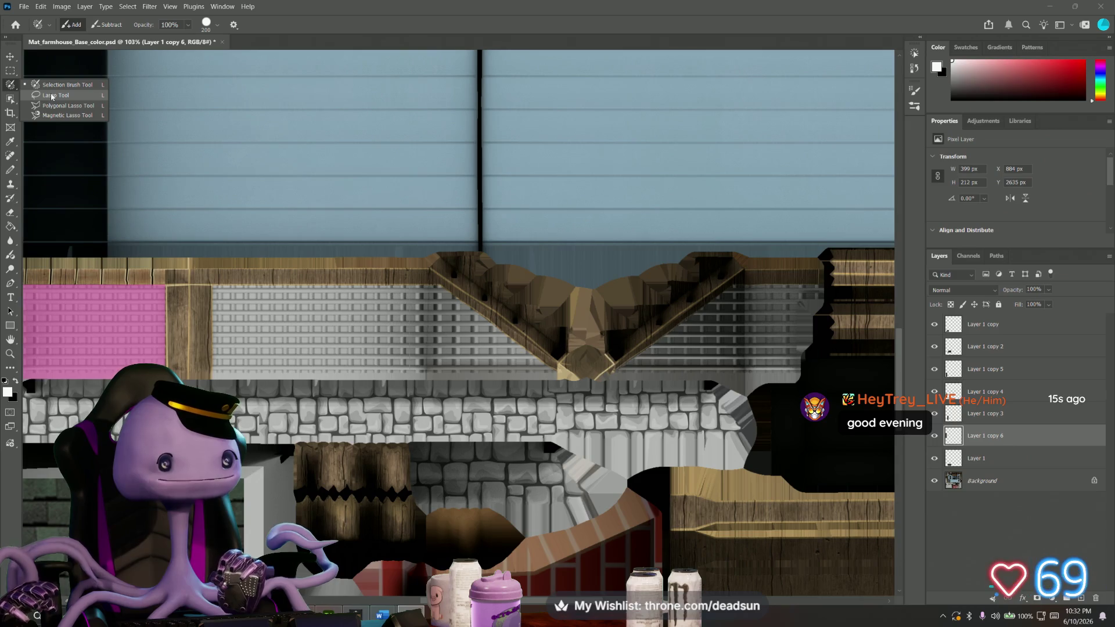
{"action": "left_click", "coordinate": [54, 106]}
{"action": "scroll", "coordinate": [66, 128], "scroll_direction": "up", "scroll_amount": 2}
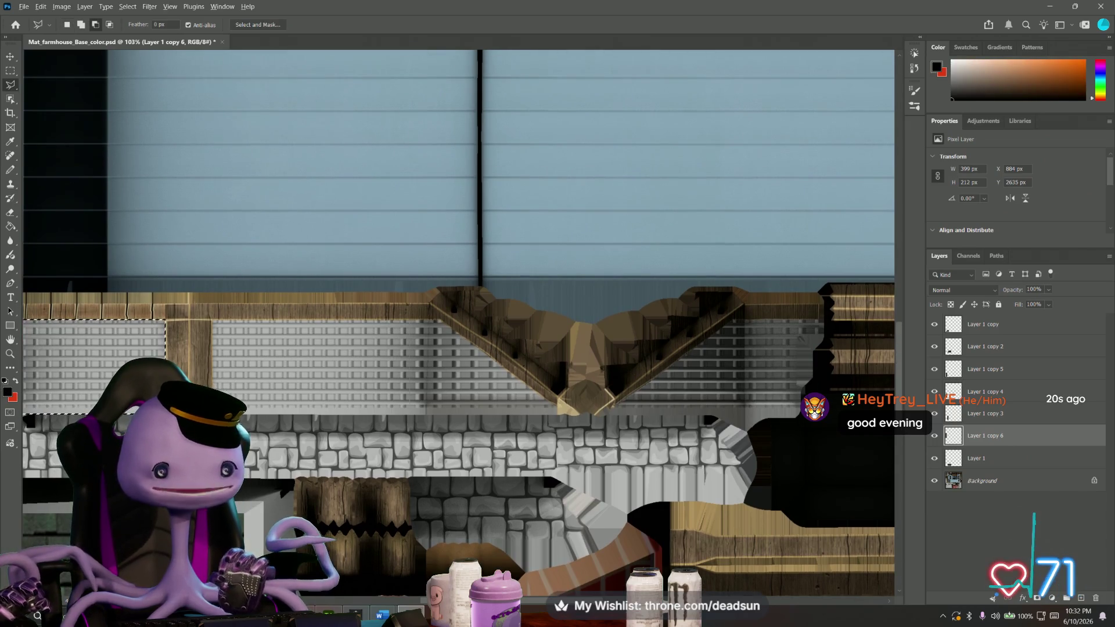
{"action": "scroll", "coordinate": [216, 418], "scroll_direction": "up", "scroll_amount": 4, "text": "alt"}
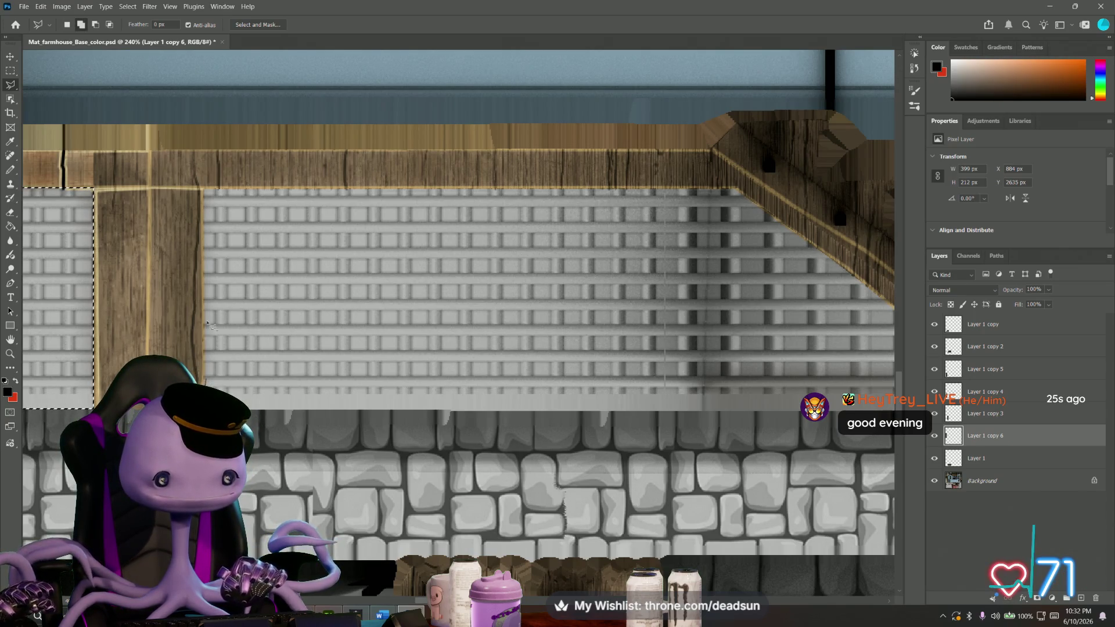
Outline the lattice section beside the stairs along its top edge and close it.
{"action": "left_click", "coordinate": [204, 191]}
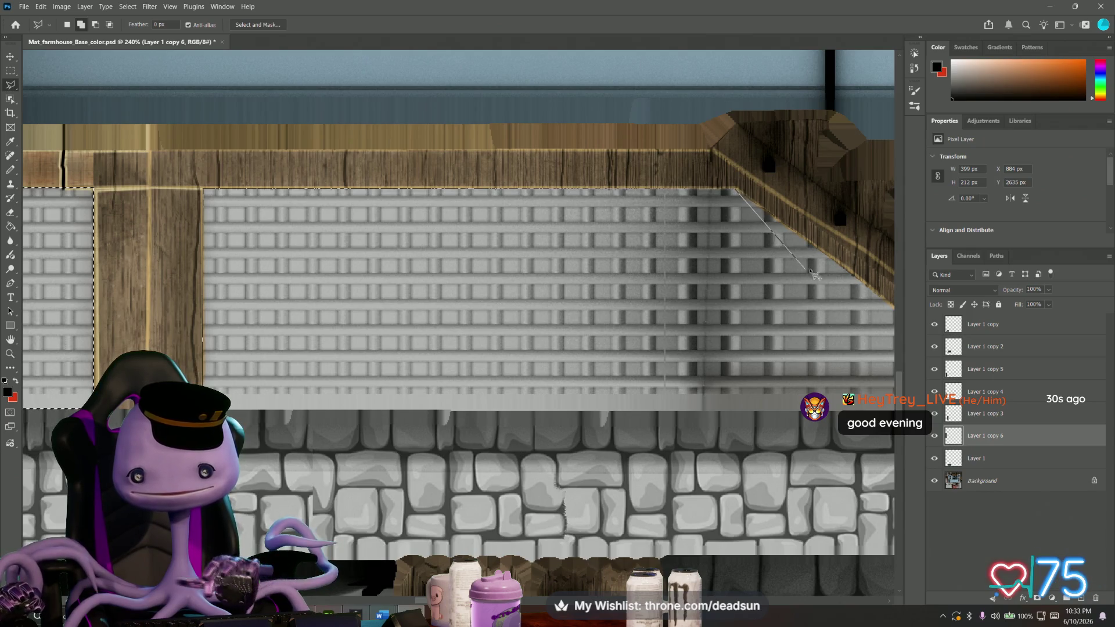
{"action": "left_click_drag", "start_coordinate": [838, 292], "coordinate": [459, 327]}
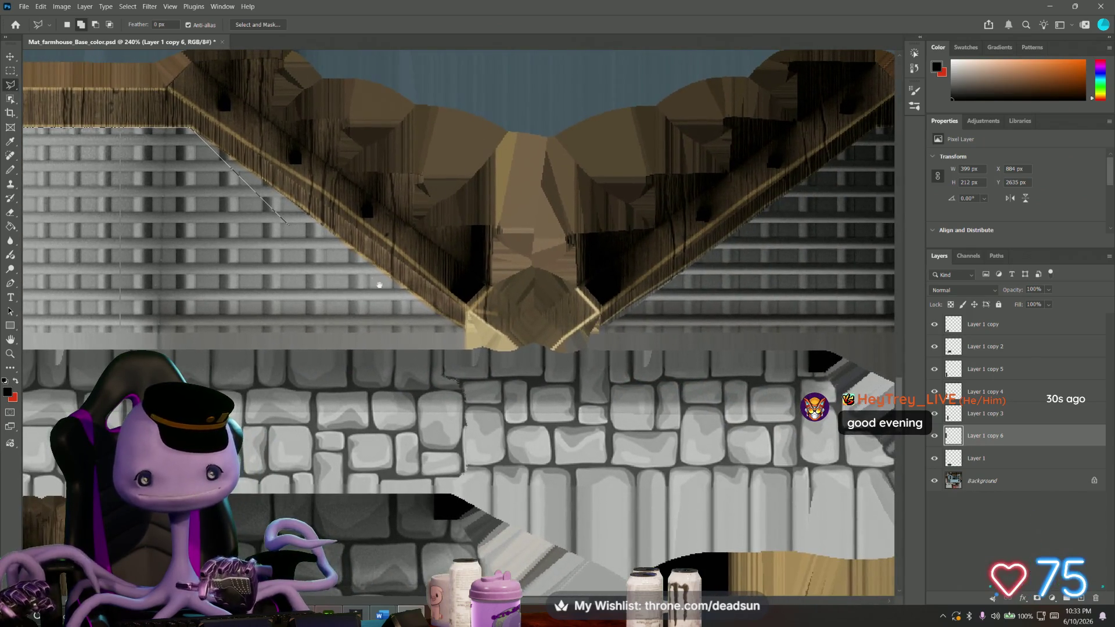
{"action": "double_click", "coordinate": [466, 349]}
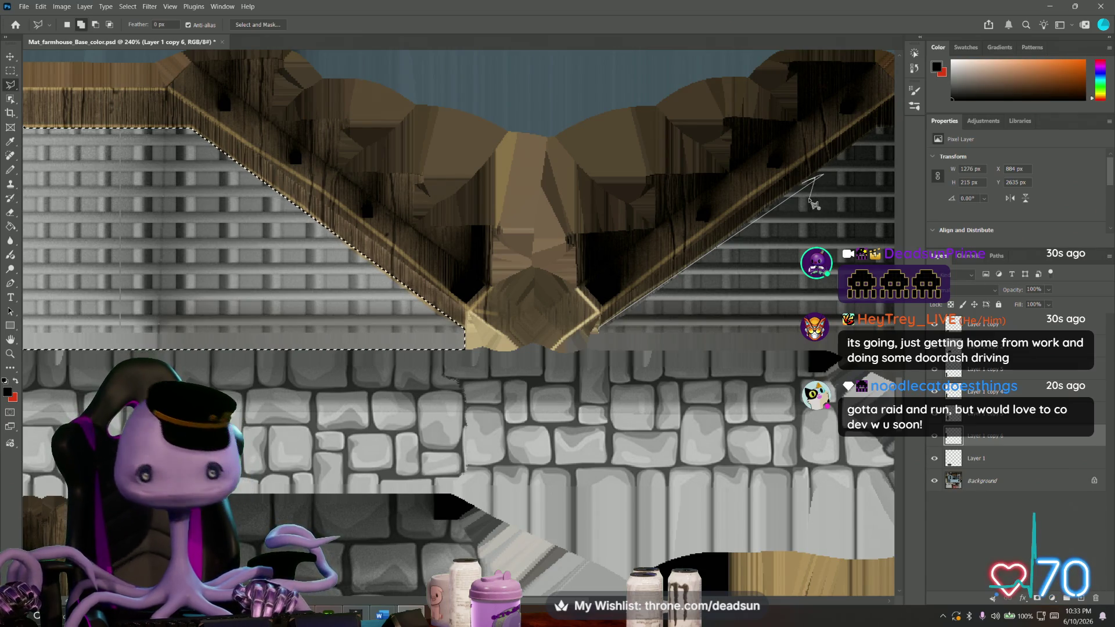
Add the sloped right lattice area to the selection and make Background the active layer.
{"action": "left_click", "coordinate": [826, 194]}
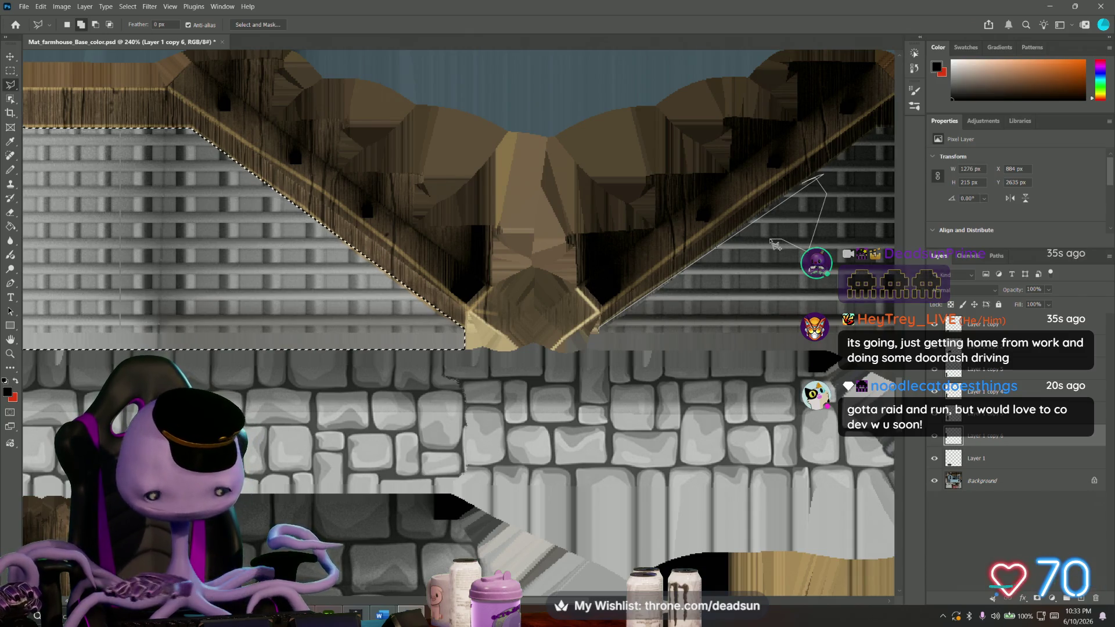
{"action": "key", "text": "BackSpace"}
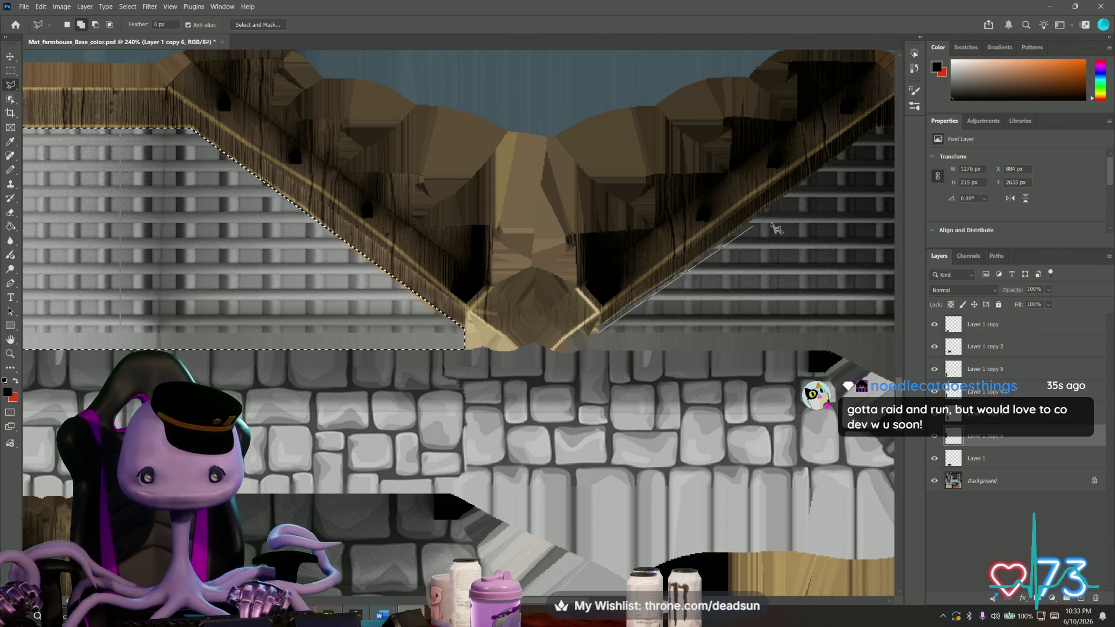
{"action": "scroll", "coordinate": [763, 215], "scroll_direction": "up", "scroll_amount": 2, "text": "alt"}
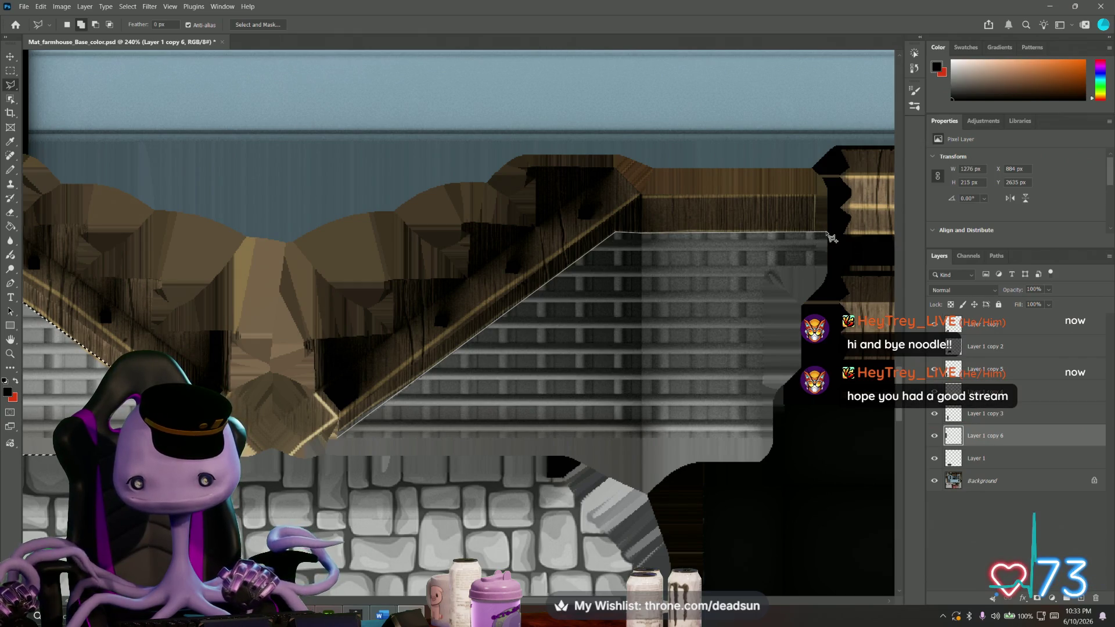
{"action": "left_click", "coordinate": [826, 440]}
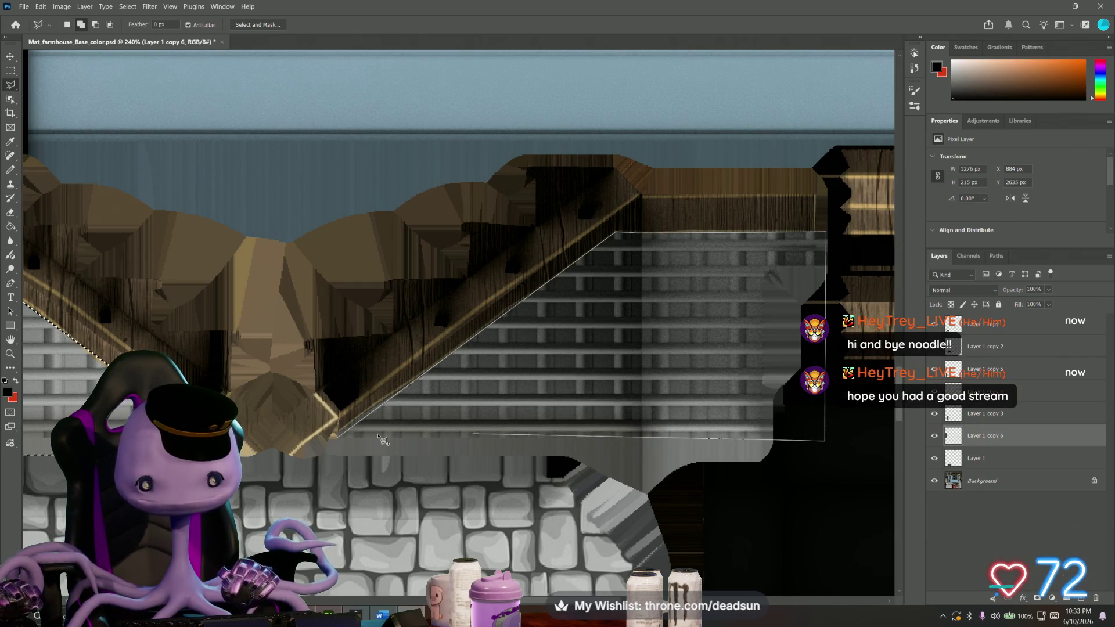
{"action": "left_click", "coordinate": [347, 445]}
{"action": "scroll", "coordinate": [301, 440], "scroll_direction": "down", "scroll_amount": 5, "text": "alt"}
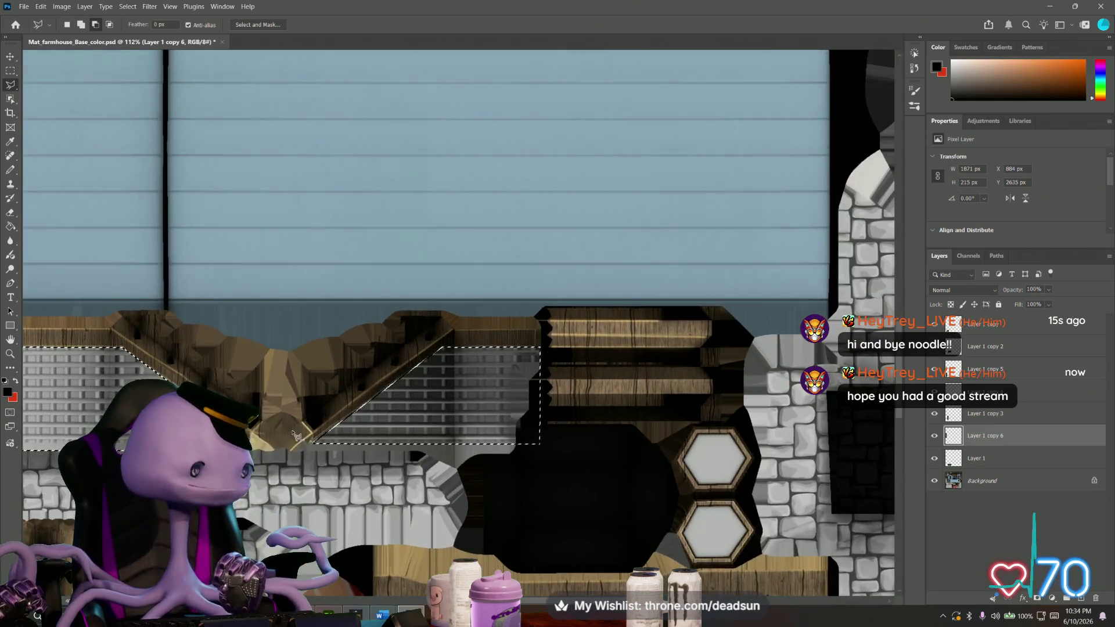
{"action": "scroll", "coordinate": [301, 440], "scroll_direction": "up", "scroll_amount": 3, "text": "alt"}
{"action": "mouse_move", "coordinate": [300, 440]}
{"action": "left_mouse_down"}
{"action": "mouse_move", "coordinate": [447, 337]}
{"action": "mouse_move", "coordinate": [794, 349]}
{"action": "left_mouse_up"}
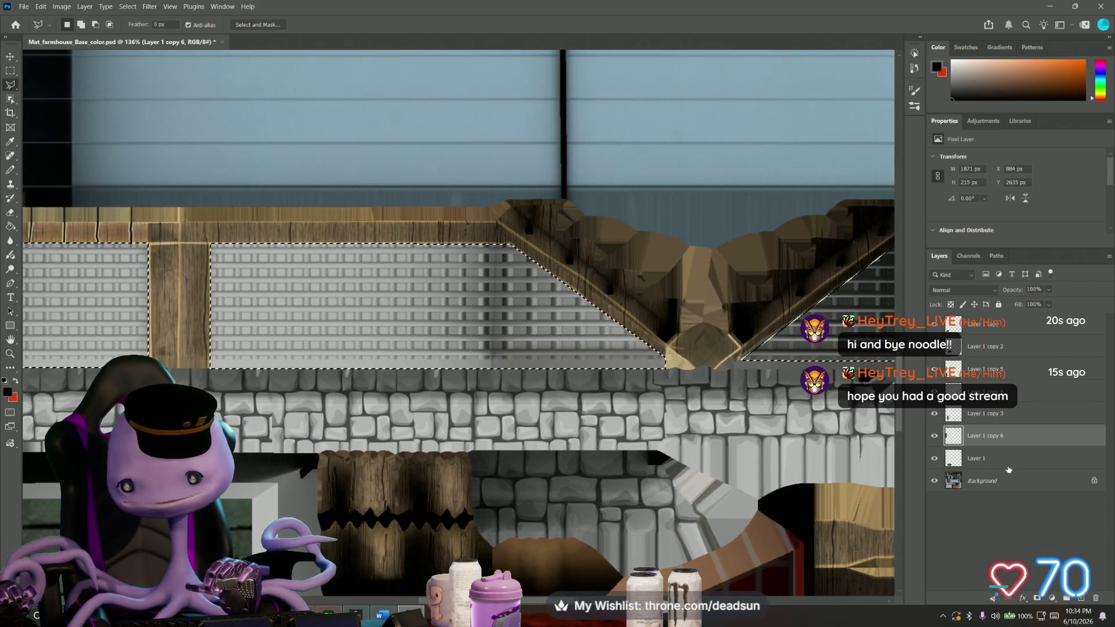
{"action": "left_click", "coordinate": [988, 480]}
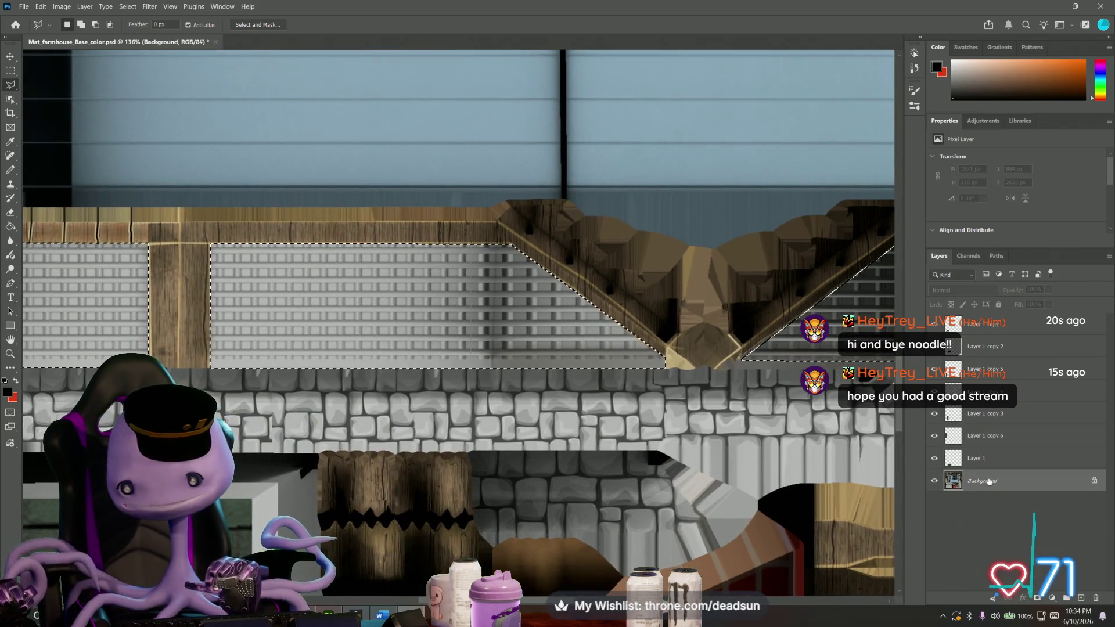
Fill the selected lattice areas black on a new layer, add Layer 3 above it, and deselect.
{"action": "left_click", "coordinate": [1081, 597]}
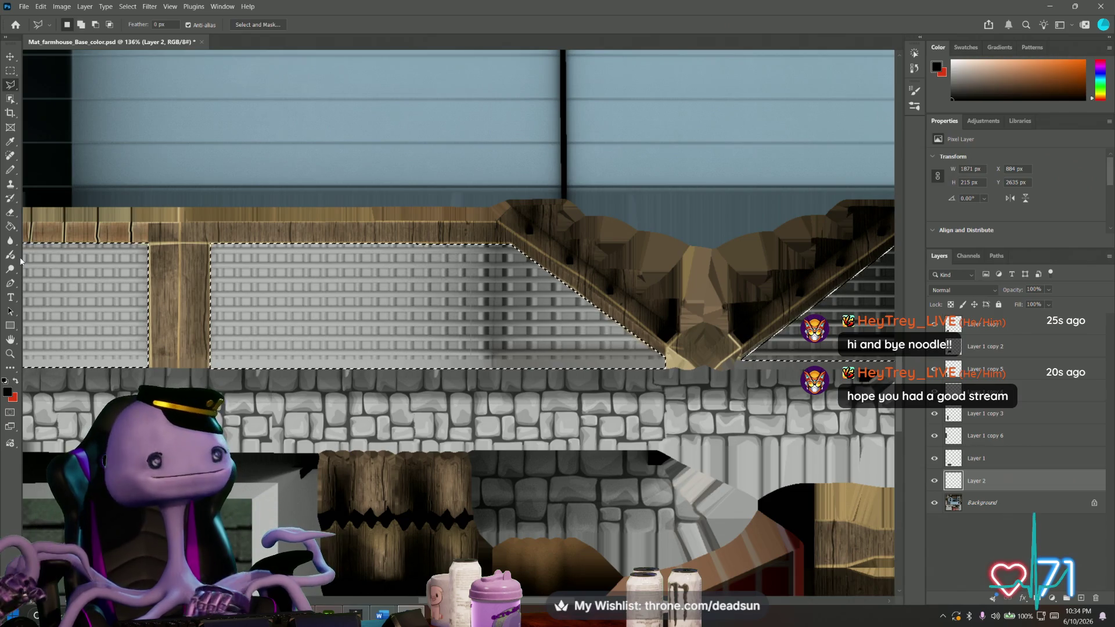
{"action": "left_click", "coordinate": [12, 226]}
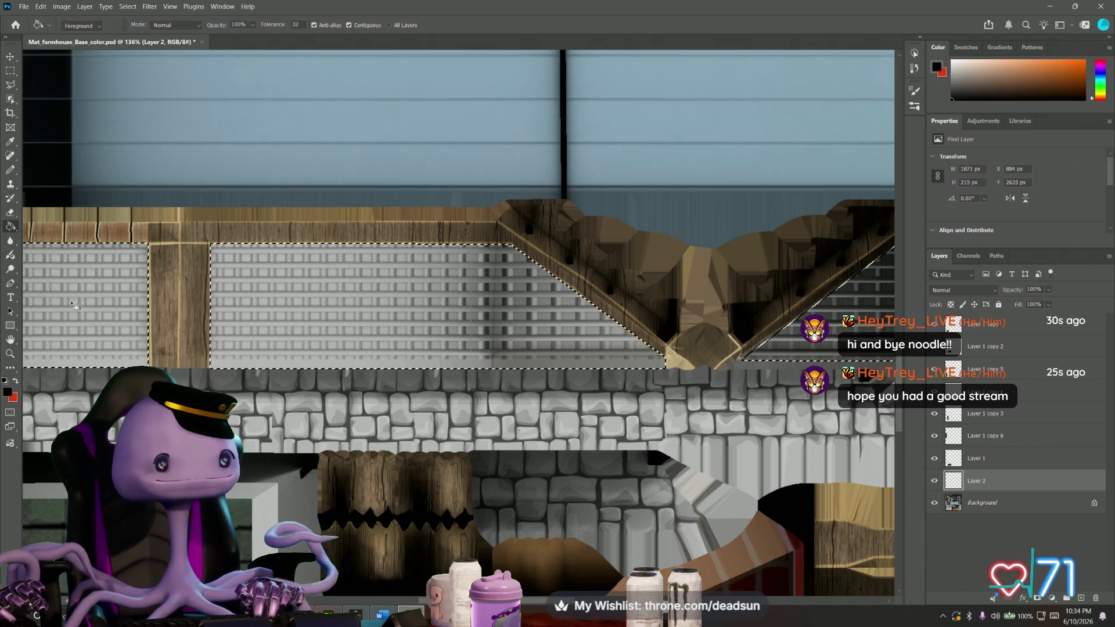
{"action": "left_click", "coordinate": [72, 309]}
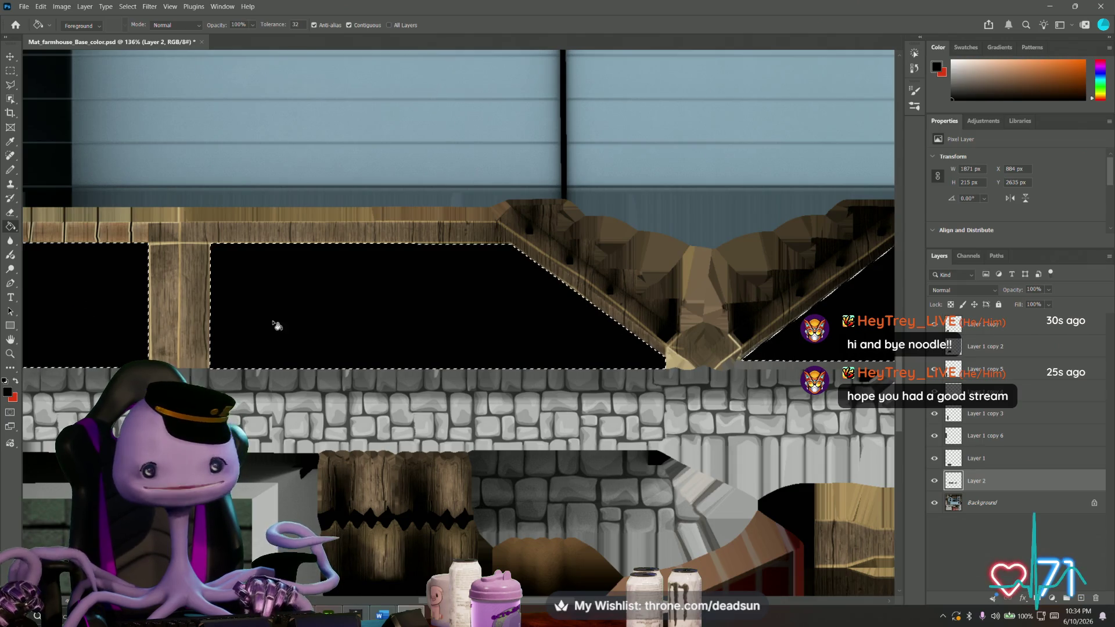
{"action": "scroll", "coordinate": [292, 324], "scroll_direction": "down", "scroll_amount": 3, "text": "alt"}
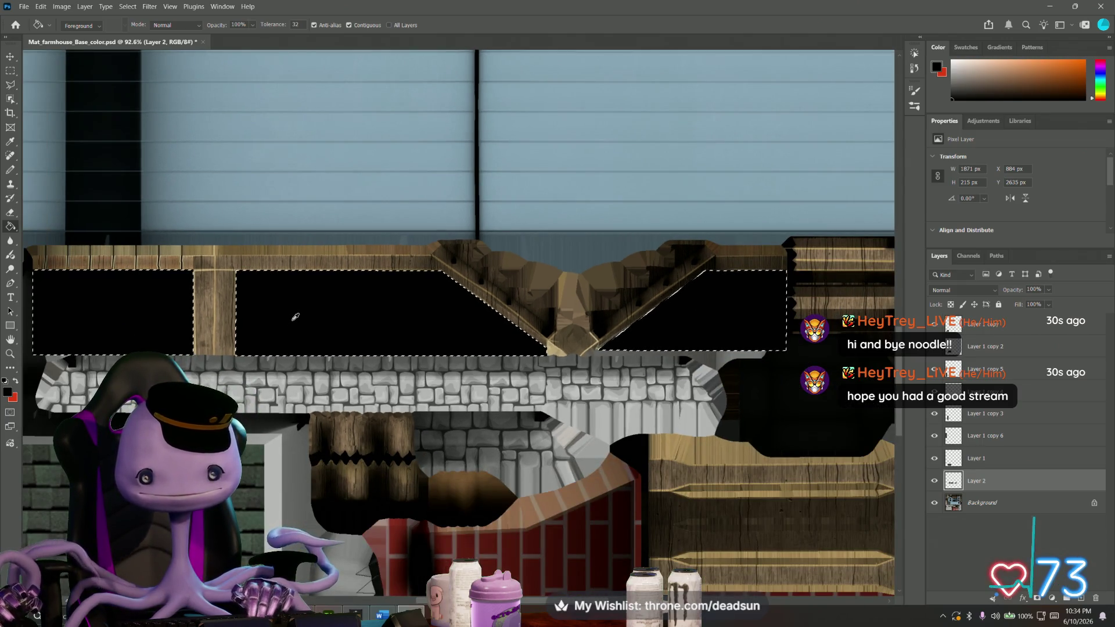
{"action": "scroll", "coordinate": [352, 324], "scroll_direction": "down", "scroll_amount": 1, "text": "alt"}
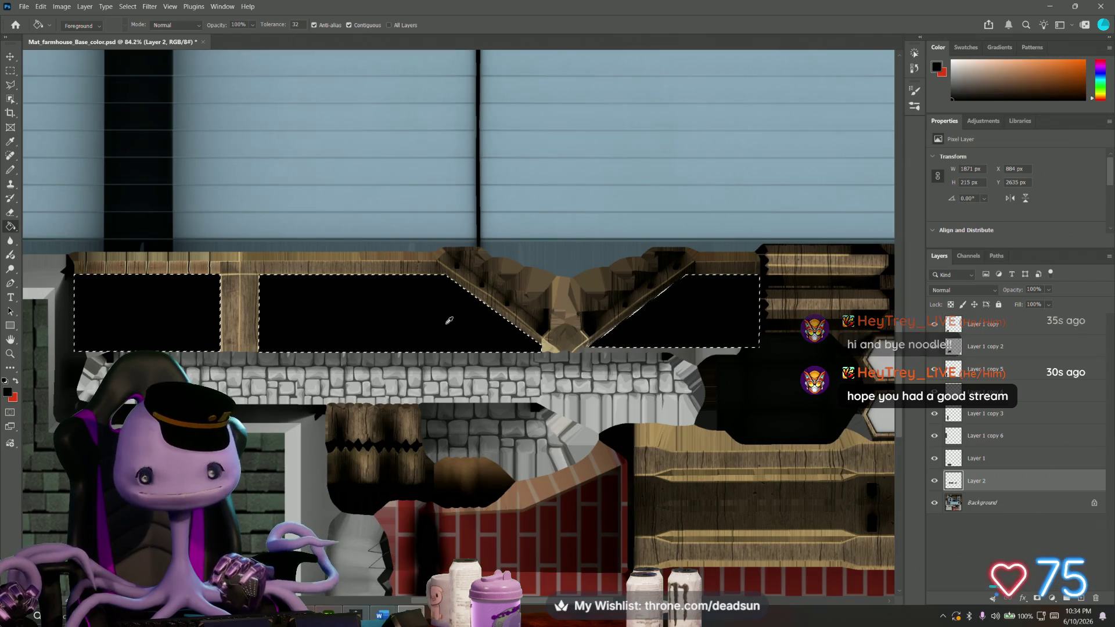
{"action": "key", "text": "ctrl+shift+alt+n"}
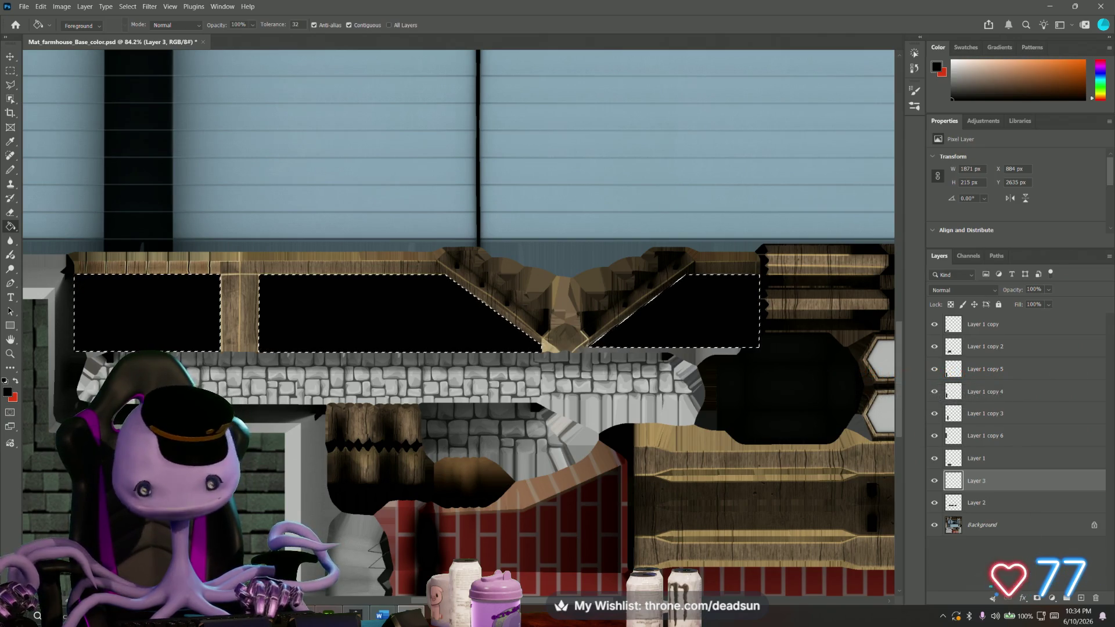
{"action": "key", "text": "ctrl+d"}
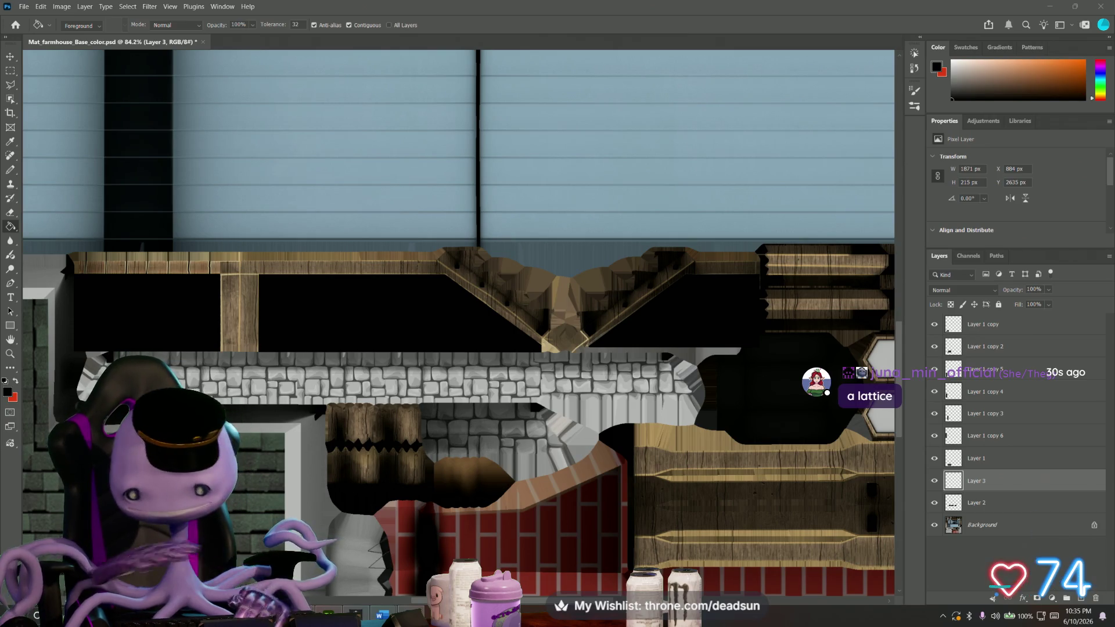
Capture a lattice image with Snipping Tool, restore the panel selection, and paste the lattice onto Layer 3.
{"action": "key", "text": "super+shift+s"}
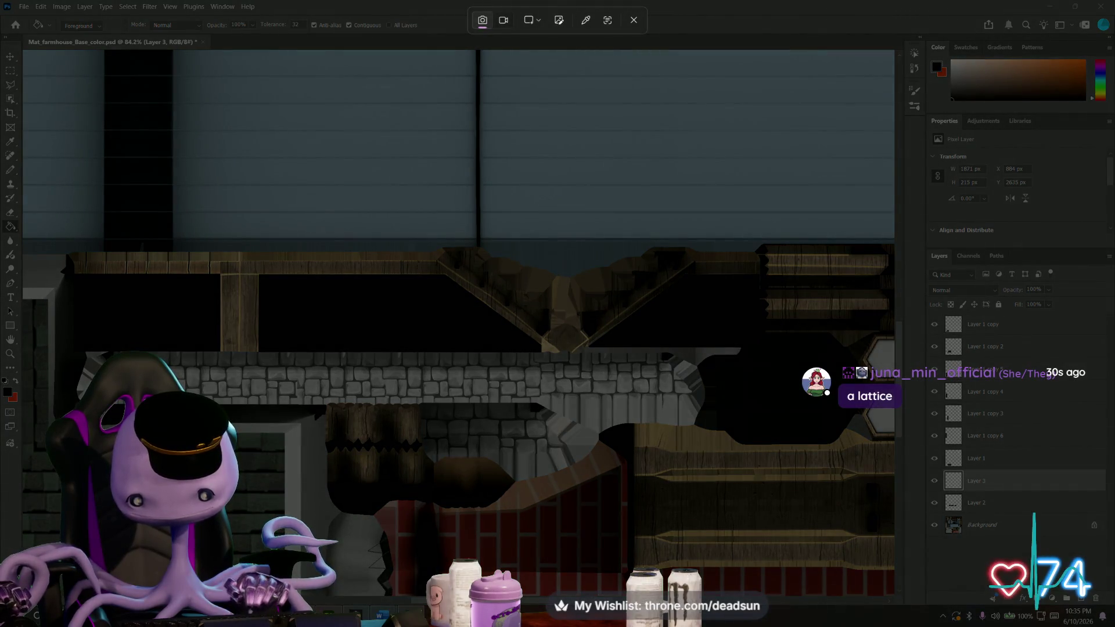
{"action": "key", "text": "Escape"}
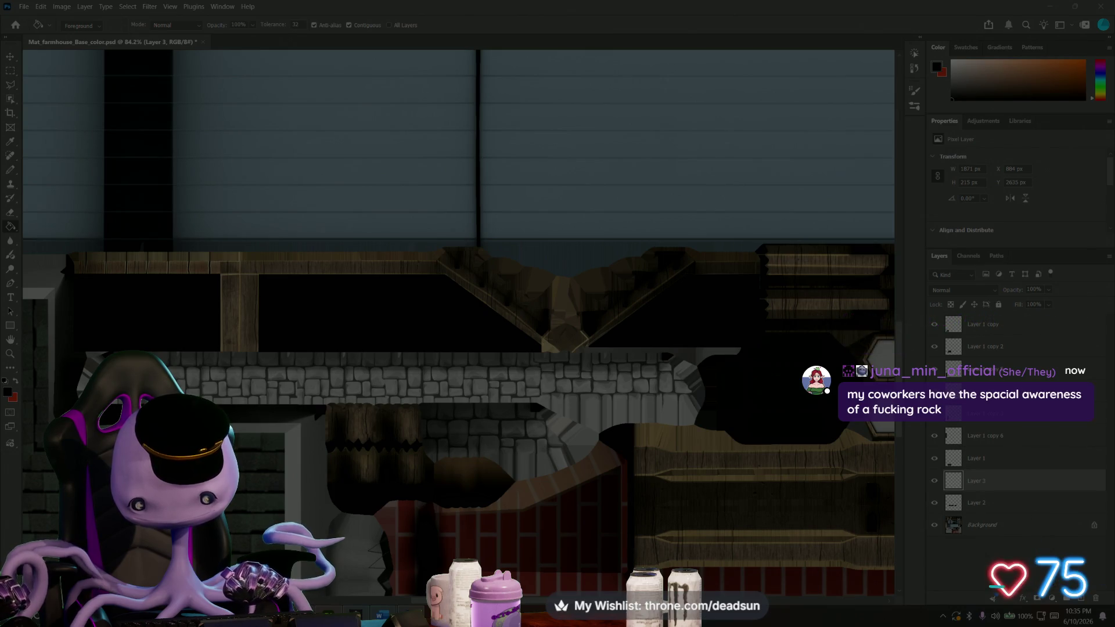
{"action": "key", "text": "Escape"}
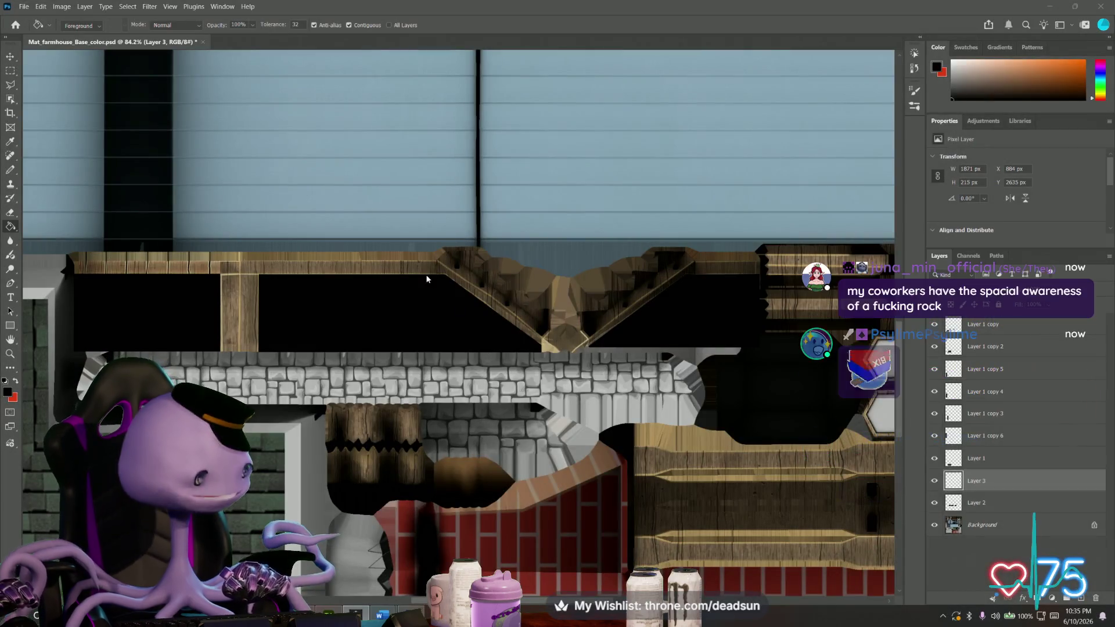
{"action": "key", "text": "ctrl+shift+d"}
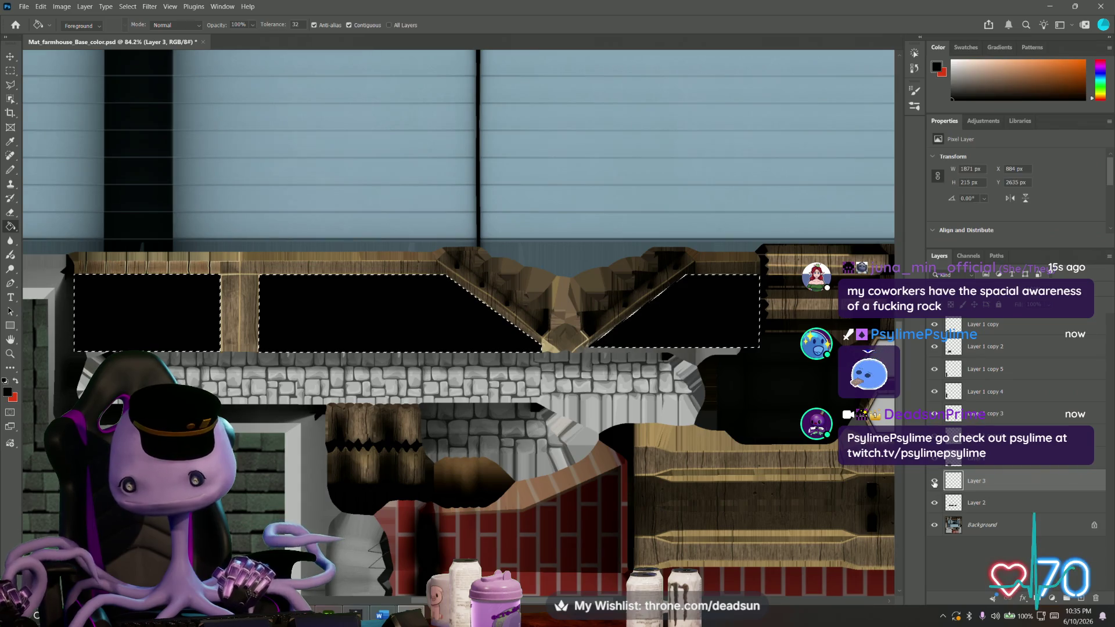
{"action": "key", "text": "ctrl+z"}
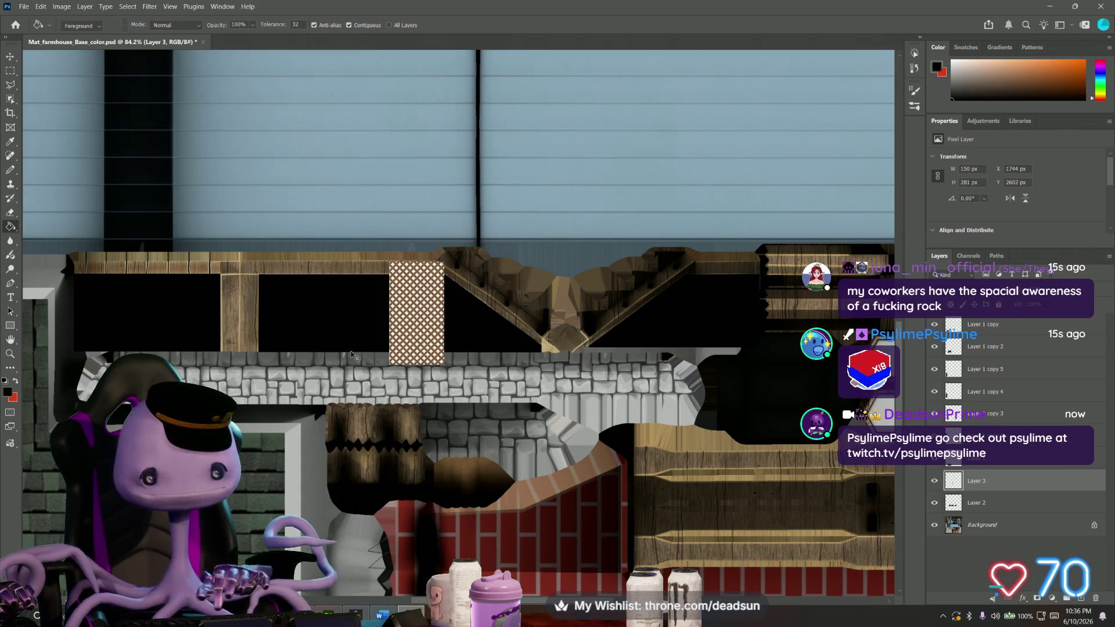
In Free Transform, rotate the pasted lattice 90° and move it onto the left porch panel.
{"action": "key", "text": "ctrl+t"}
{"action": "left_click_drag", "start_coordinate": [375, 223], "coordinate": [482, 286]}
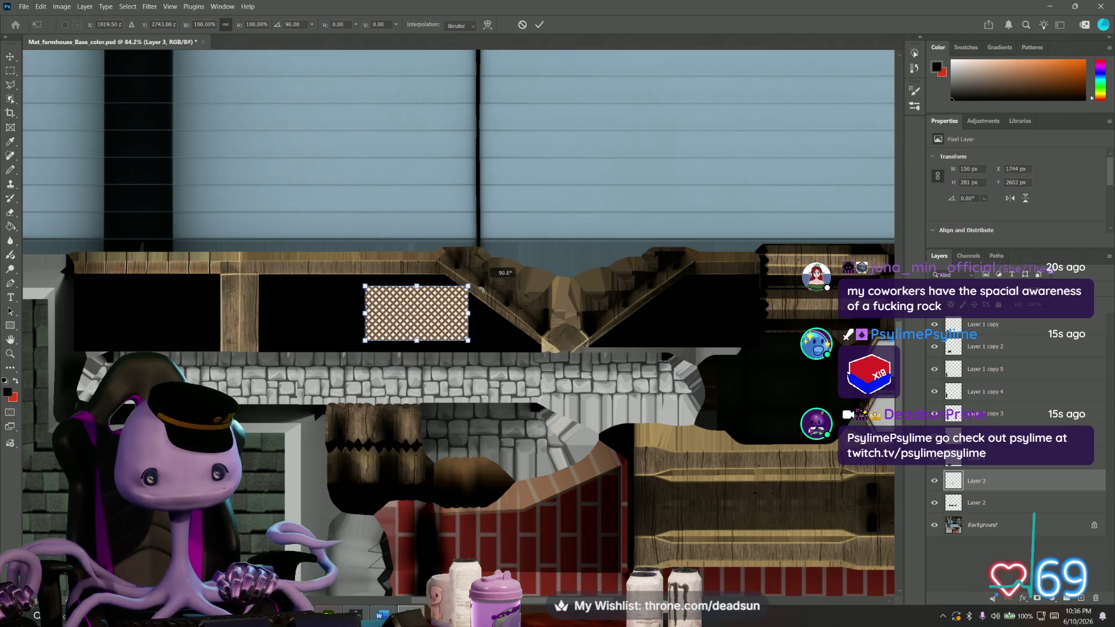
{"action": "left_click_drag", "start_coordinate": [419, 318], "coordinate": [126, 329]}
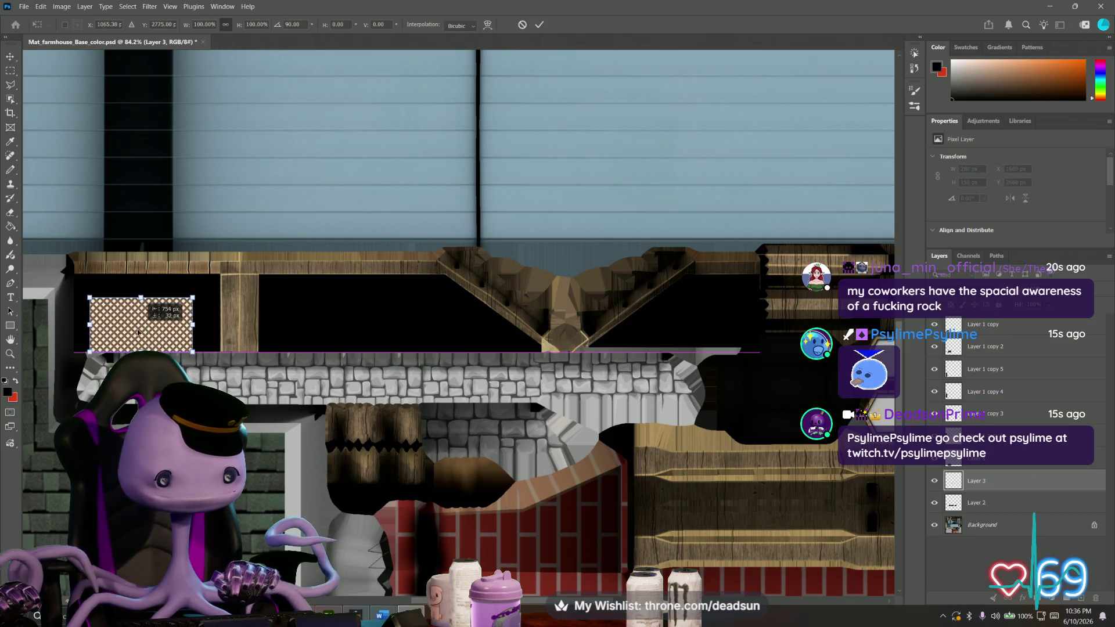
{"action": "scroll", "coordinate": [127, 329], "scroll_direction": "up", "scroll_amount": 1, "text": "alt"}
{"action": "scroll", "coordinate": [131, 329], "scroll_direction": "up", "scroll_amount": 2, "text": "alt"}
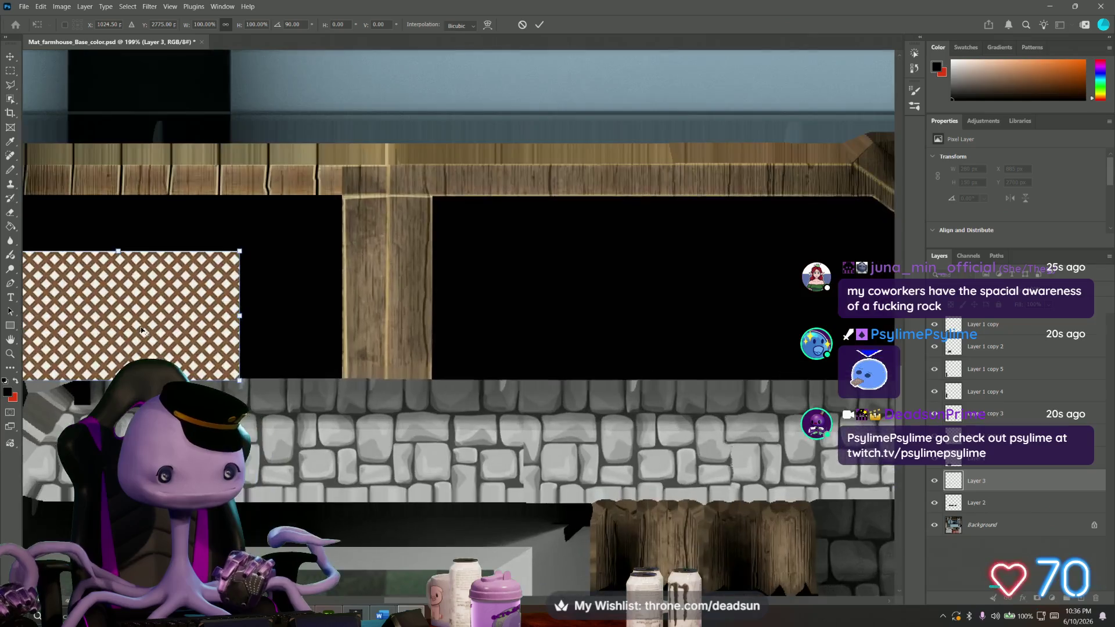
{"action": "scroll", "coordinate": [139, 330], "scroll_direction": "up", "scroll_amount": 2, "text": "alt"}
{"action": "key", "text": "alt+space"}
{"action": "left_click_drag", "start_coordinate": [142, 329], "coordinate": [349, 373]}
Scale the lattice to span the whole left black panel and commit the transform.
{"action": "left_click_drag", "start_coordinate": [396, 301], "coordinate": [489, 252]}
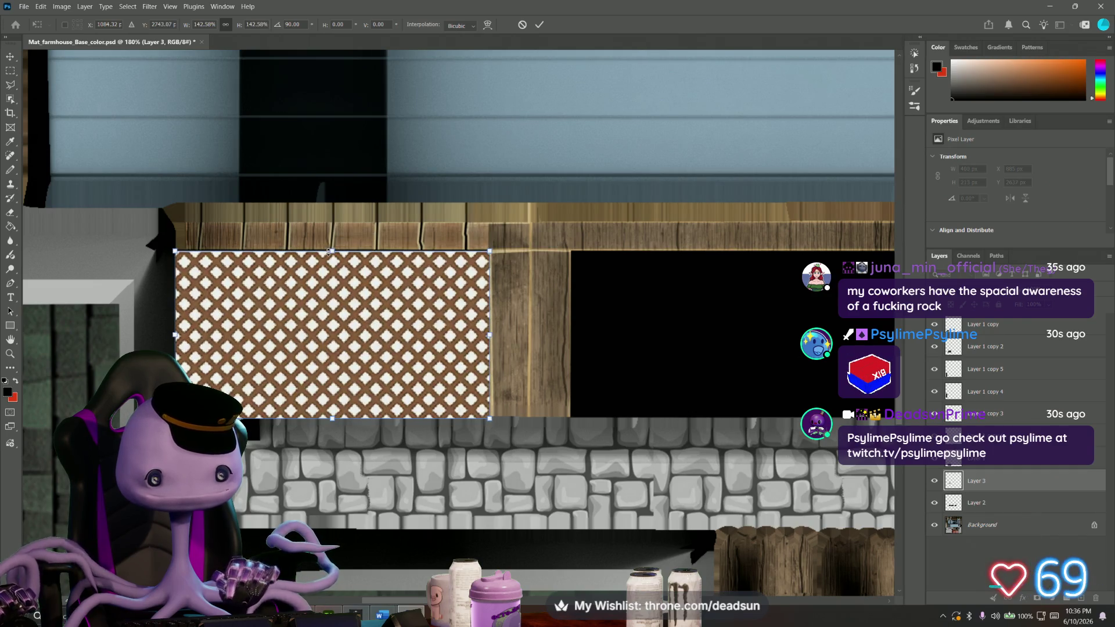
{"action": "left_click_drag", "start_coordinate": [330, 251], "coordinate": [330, 250]}
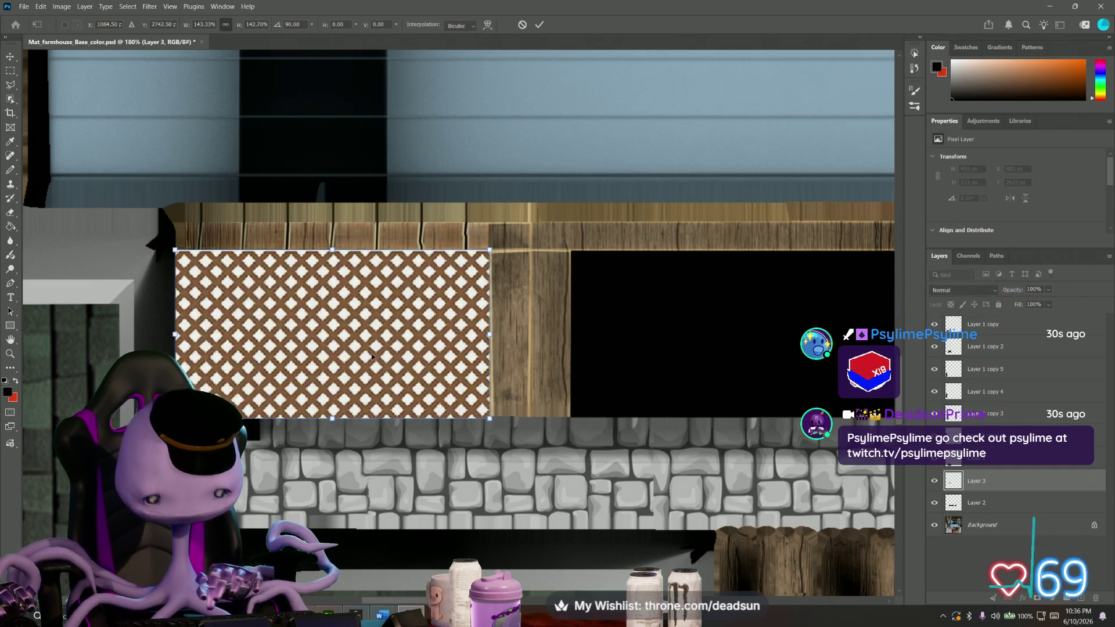
{"action": "key", "text": "Return"}
{"action": "key", "text": "g"}
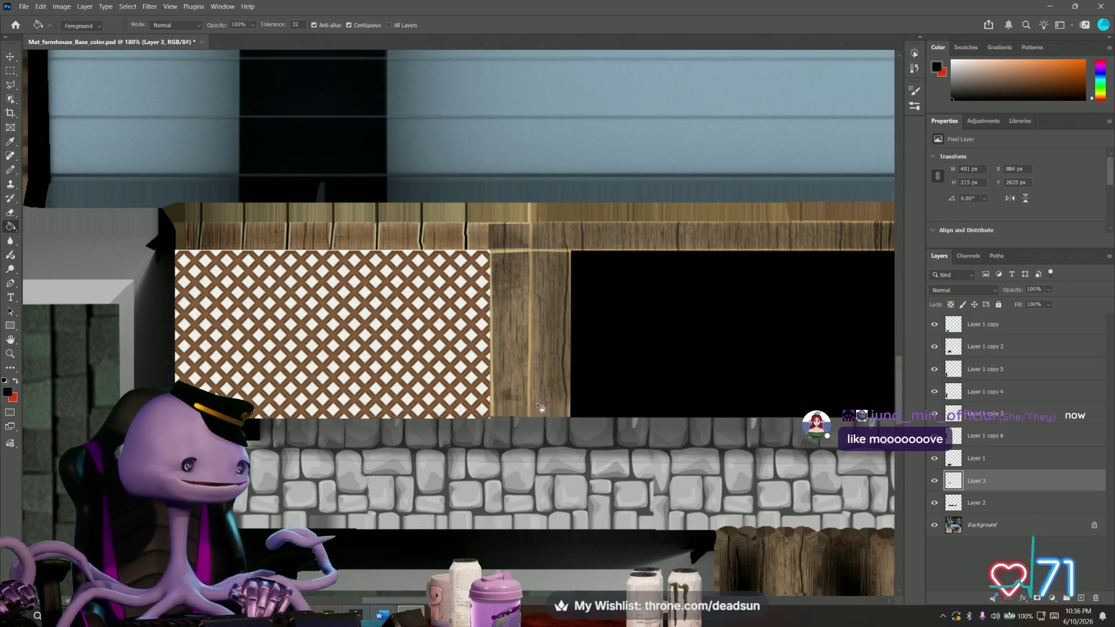
Duplicate the lattice layer as Layer 3 copy.
{"action": "right_click", "coordinate": [999, 481]}
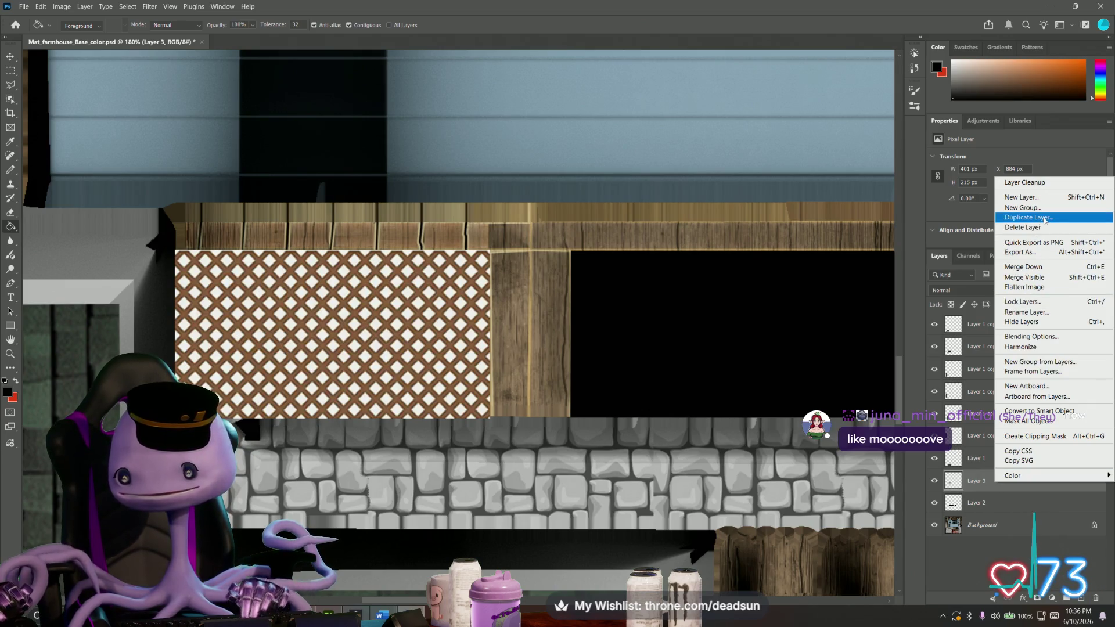
{"action": "left_click", "coordinate": [1045, 219]}
{"action": "left_click", "coordinate": [648, 174]}
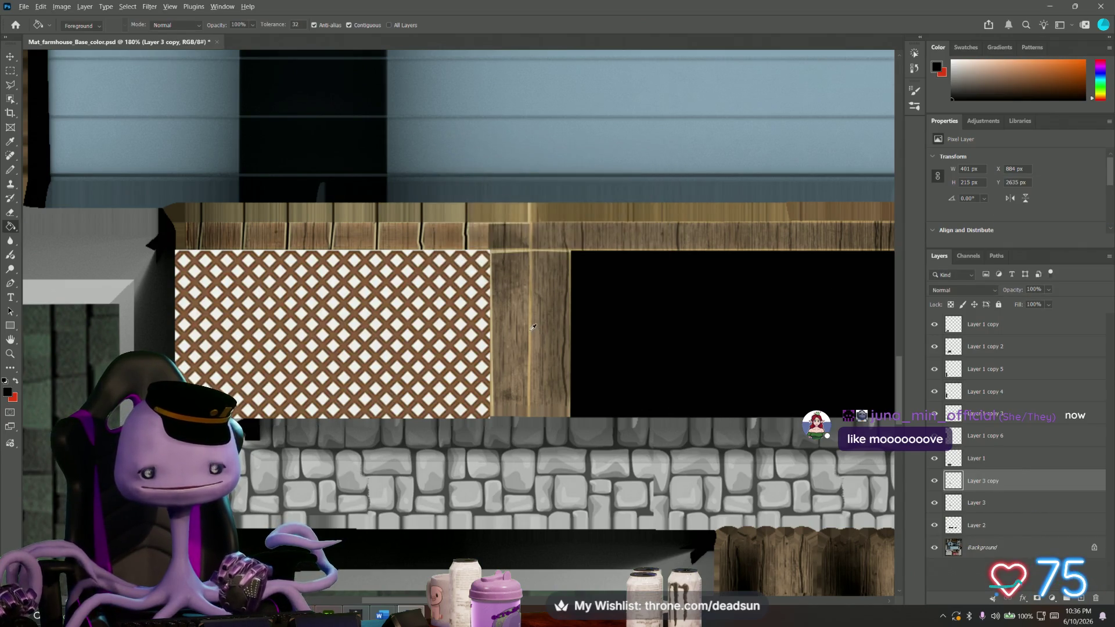
{"action": "scroll", "coordinate": [533, 327], "scroll_direction": "down", "scroll_amount": 3, "text": "alt"}
{"action": "left_click_drag", "start_coordinate": [585, 339], "coordinate": [414, 365]}
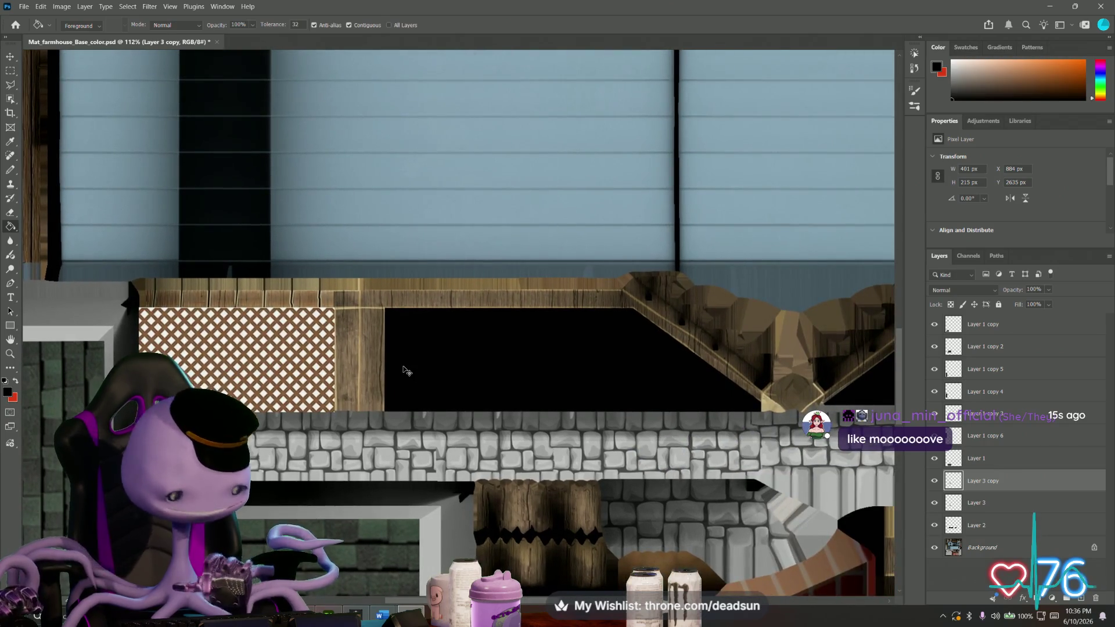
Move the lattice copy over the second porch panel, flush against the wooden post, and commit it.
{"action": "key", "text": "ctrl+t"}
{"action": "left_click_drag", "start_coordinate": [267, 344], "coordinate": [515, 360]}
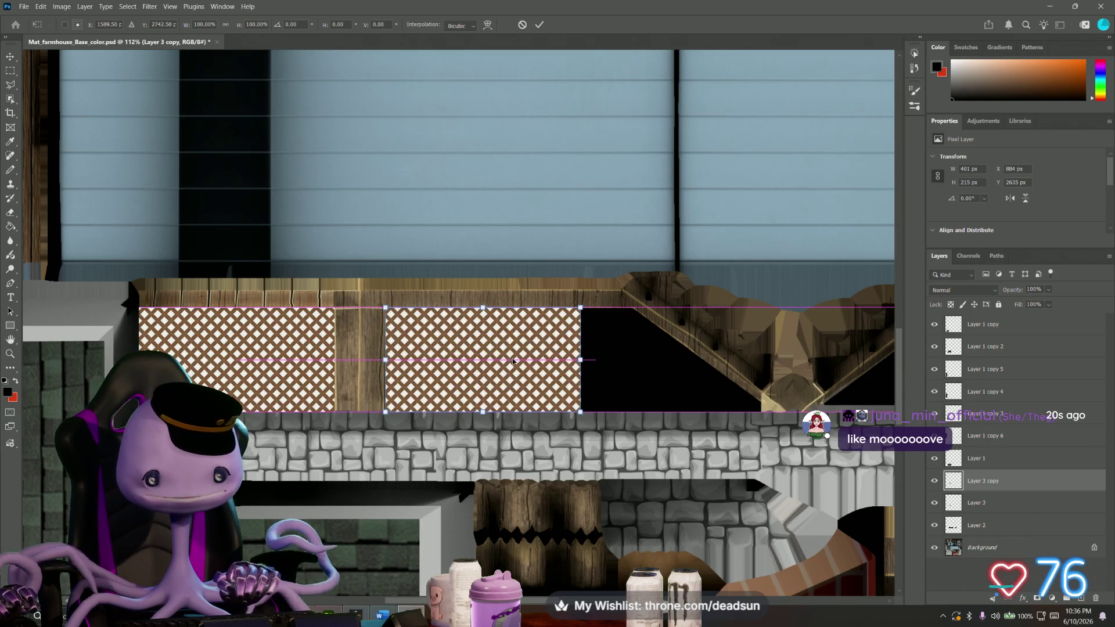
{"action": "scroll", "coordinate": [427, 375], "scroll_direction": "up", "scroll_amount": 5, "text": "alt"}
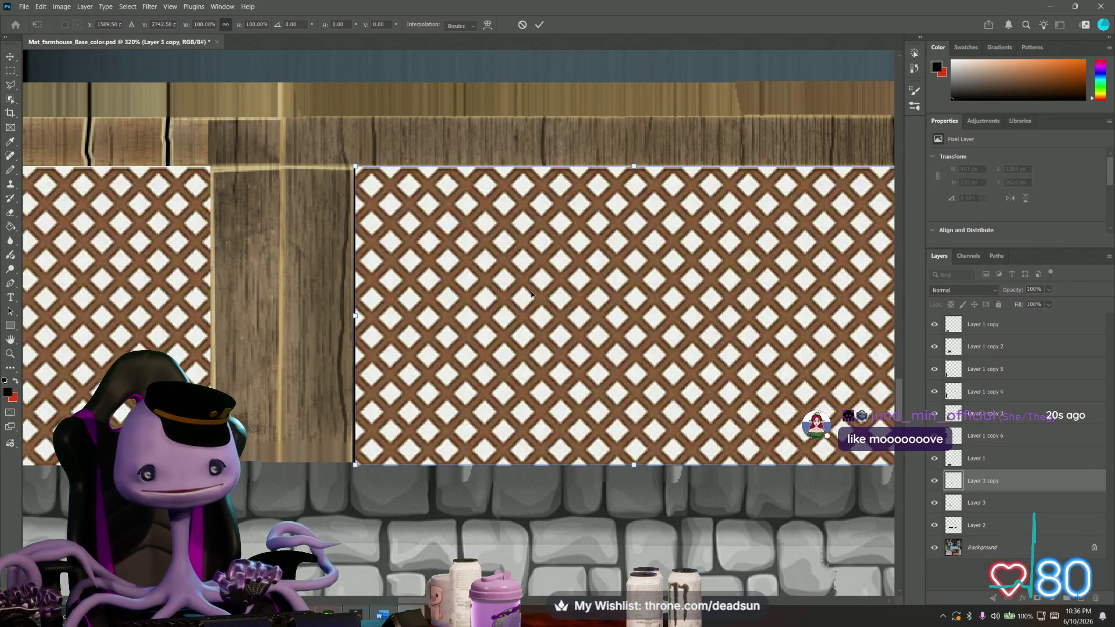
{"action": "left_click_drag", "start_coordinate": [511, 295], "coordinate": [554, 279]}
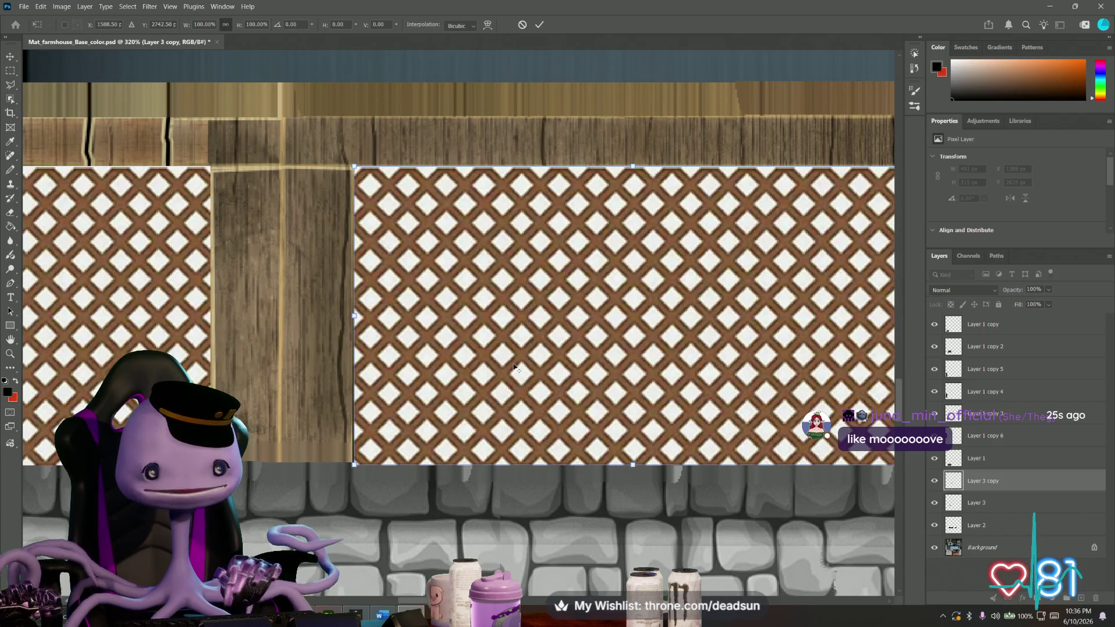
{"action": "scroll", "coordinate": [516, 368], "scroll_direction": "down", "scroll_amount": 3, "text": "alt"}
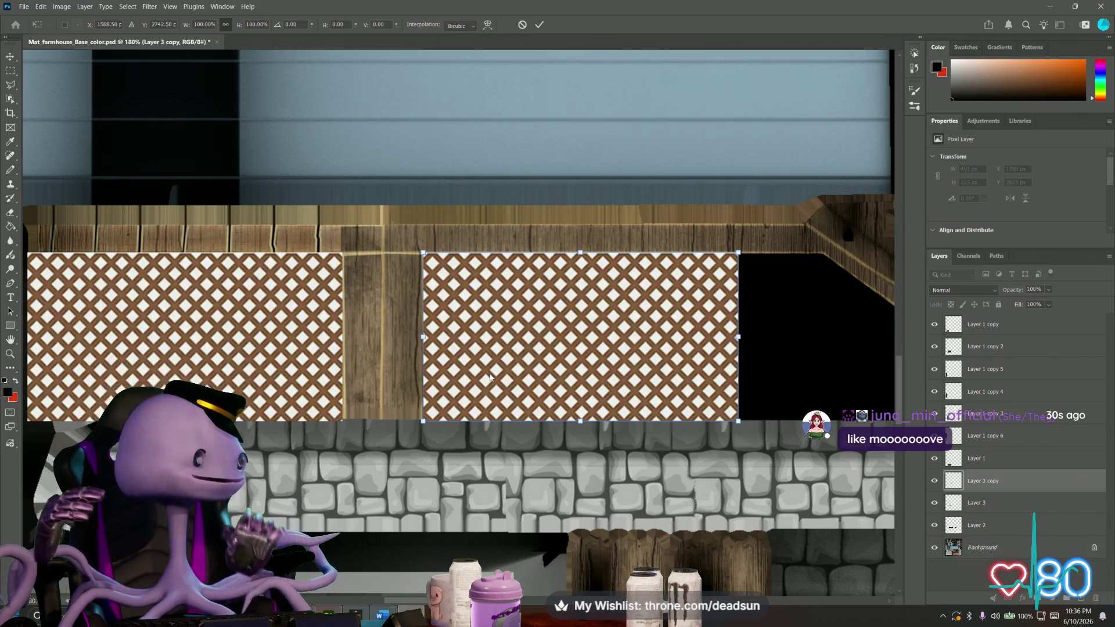
{"action": "key", "text": "alt+space"}
{"action": "key", "text": "Escape"}
{"action": "key", "text": "Return"}
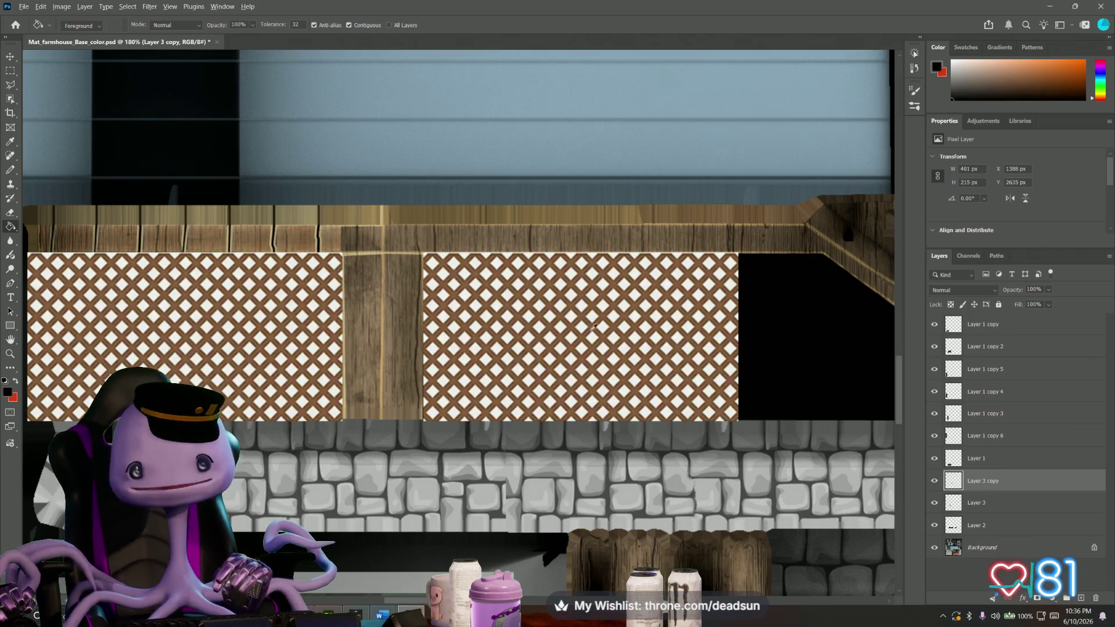
{"action": "left_click", "coordinate": [981, 503]}
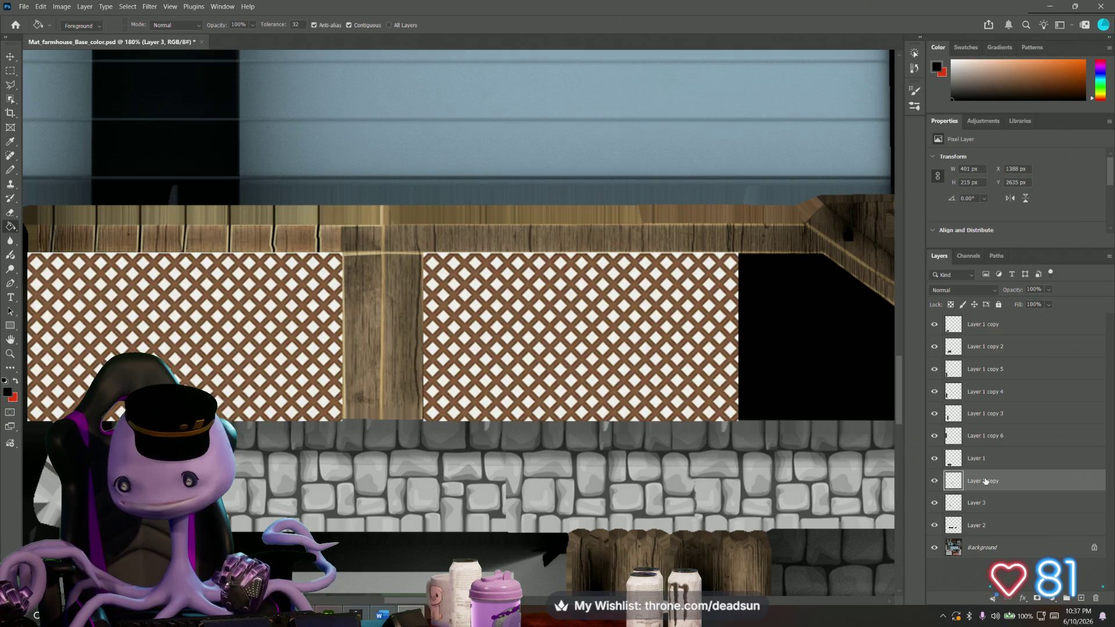
{"action": "right_click", "coordinate": [984, 480]}
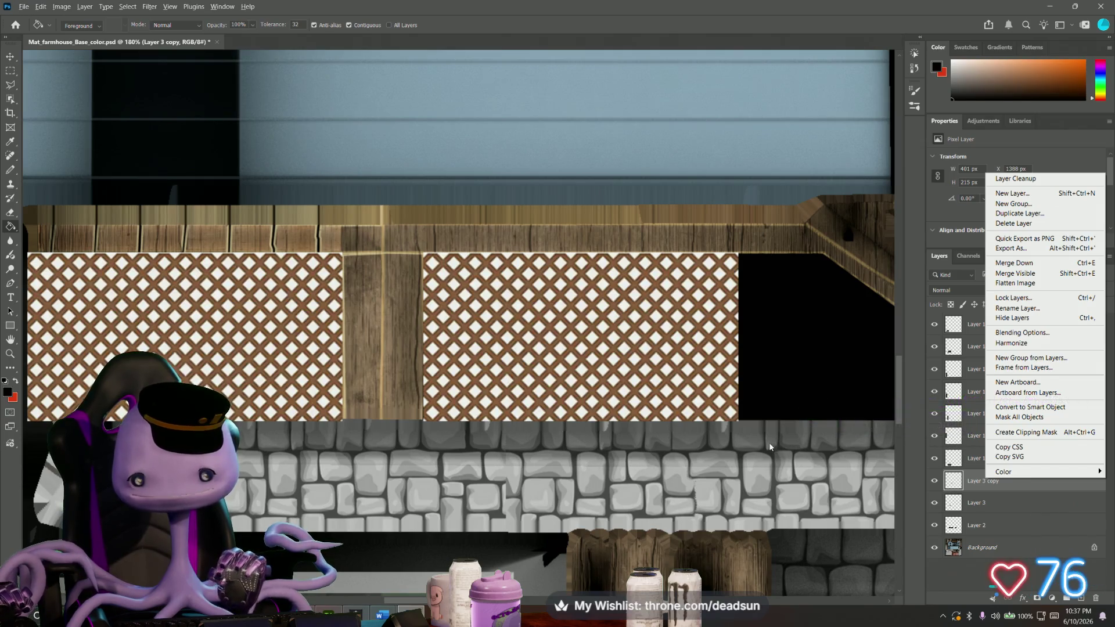
Duplicate the lattice copy again as Layer 3 copy 2.
{"action": "key", "text": "Escape"}
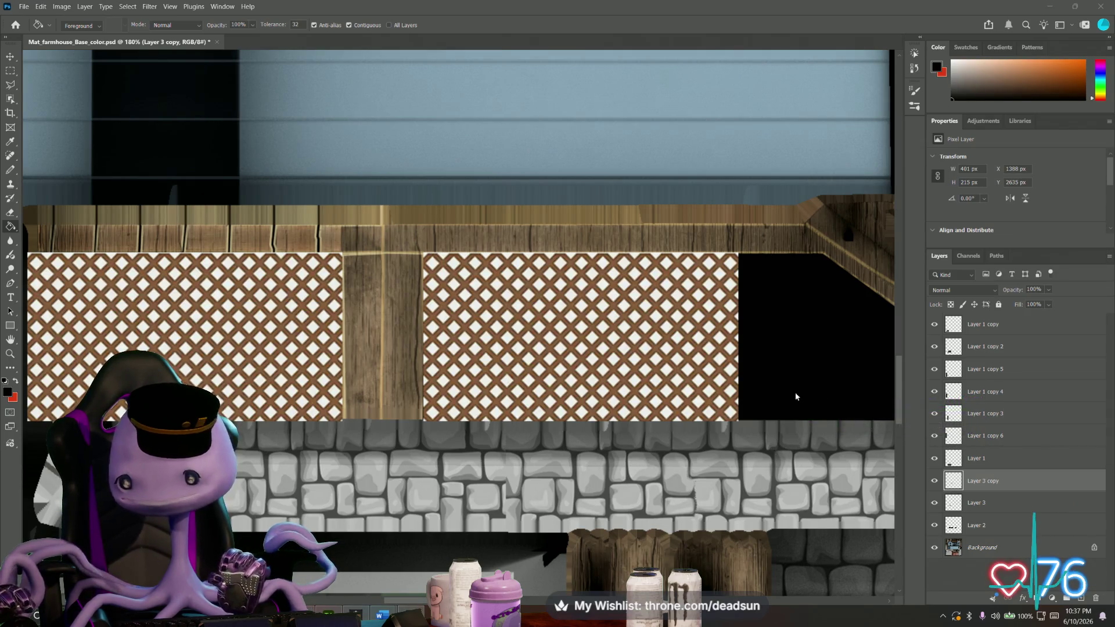
{"action": "scroll", "coordinate": [781, 415], "scroll_direction": "down", "scroll_amount": 2, "text": "alt"}
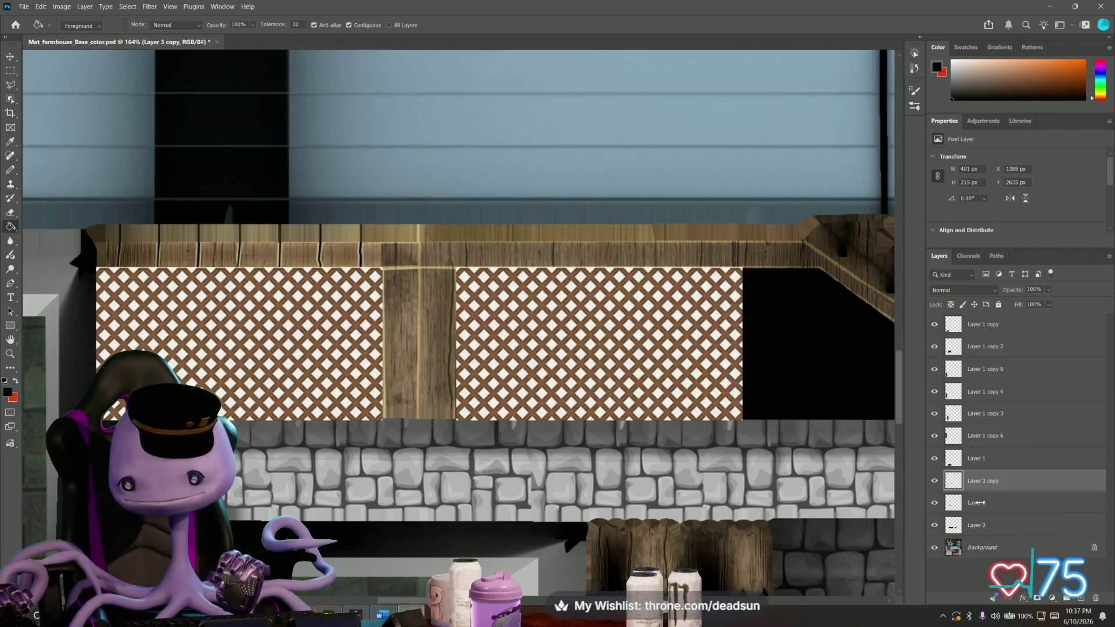
{"action": "right_click", "coordinate": [977, 484]}
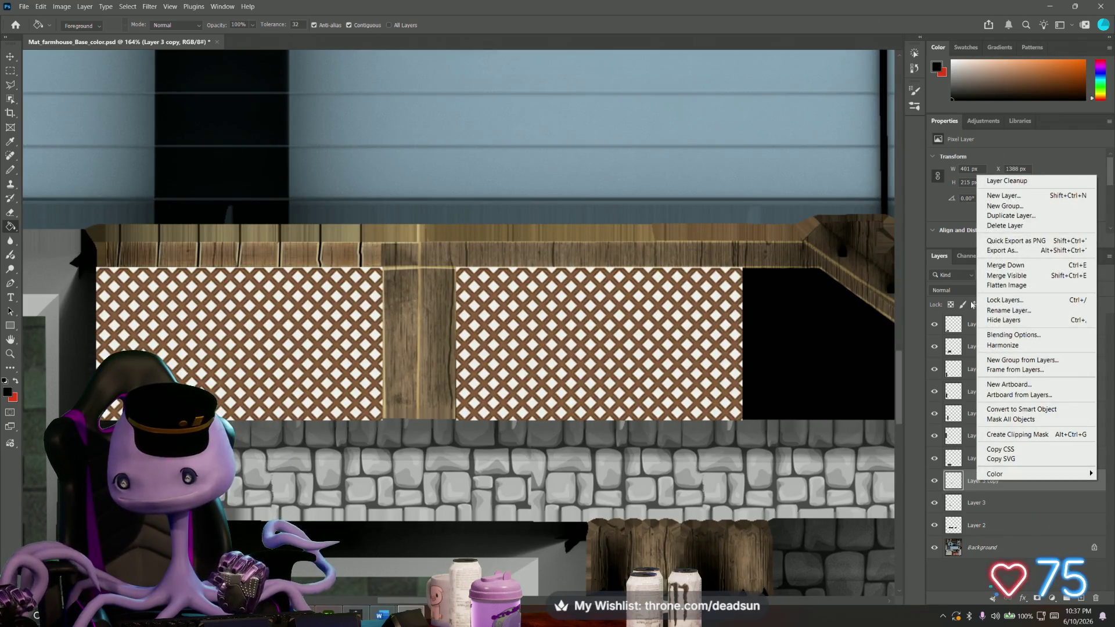
{"action": "left_click", "coordinate": [1011, 216]}
{"action": "key", "text": "Return"}
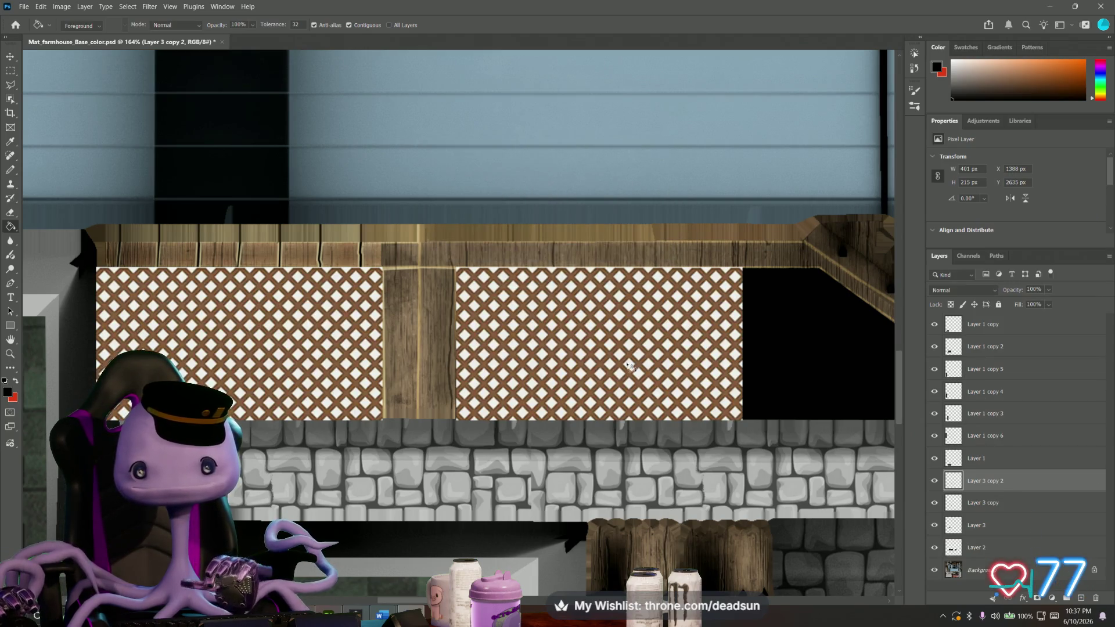
{"action": "scroll", "coordinate": [362, 354], "scroll_direction": "right", "scroll_amount": 5}
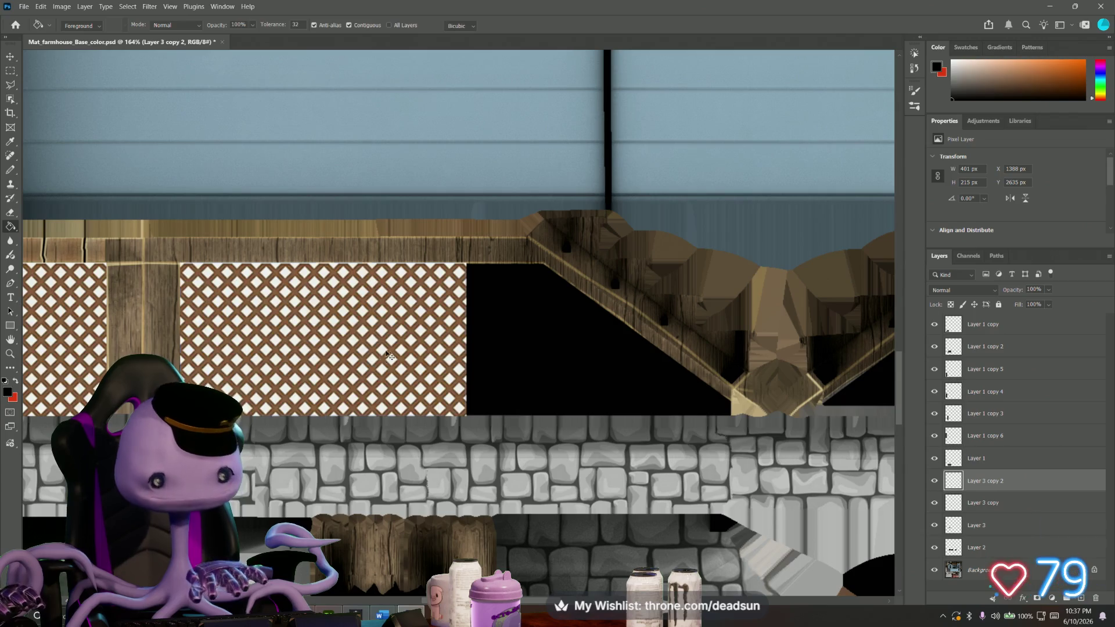
Move Layer 3 copy 2 right to the next panel, nudging it so the diamond pattern aligns, and commit.
{"action": "key", "text": "ctrl+t"}
{"action": "mouse_move", "coordinate": [363, 355]}
{"action": "left_mouse_down"}
{"action": "mouse_move", "coordinate": [520, 298]}
{"action": "mouse_move", "coordinate": [633, 299]}
{"action": "left_mouse_up"}
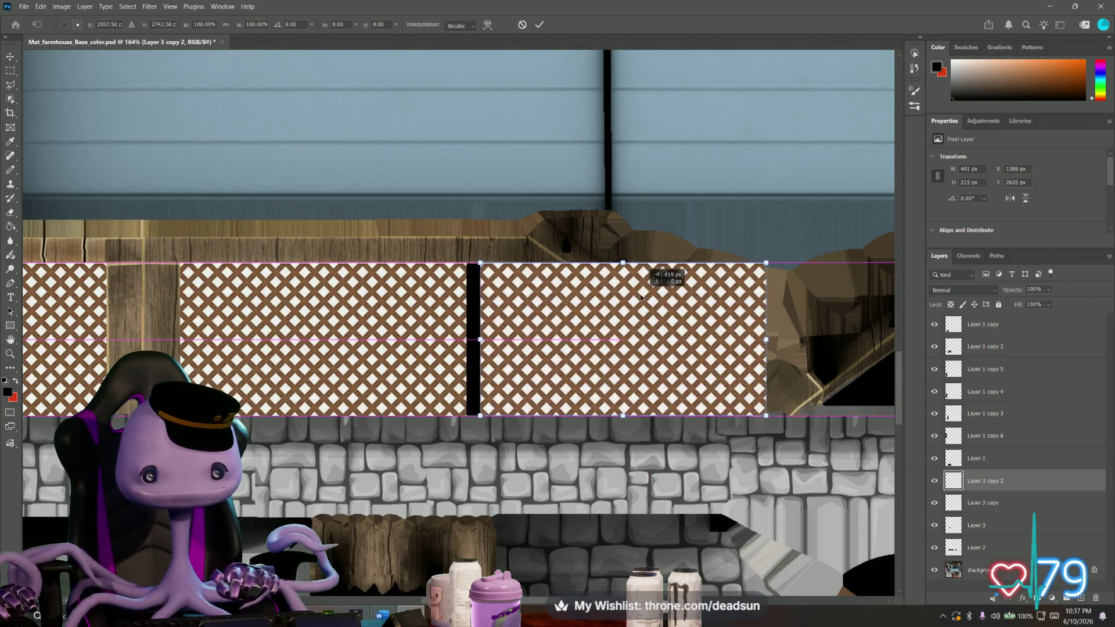
{"action": "scroll", "coordinate": [513, 386], "scroll_direction": "up", "scroll_amount": 3, "text": "alt"}
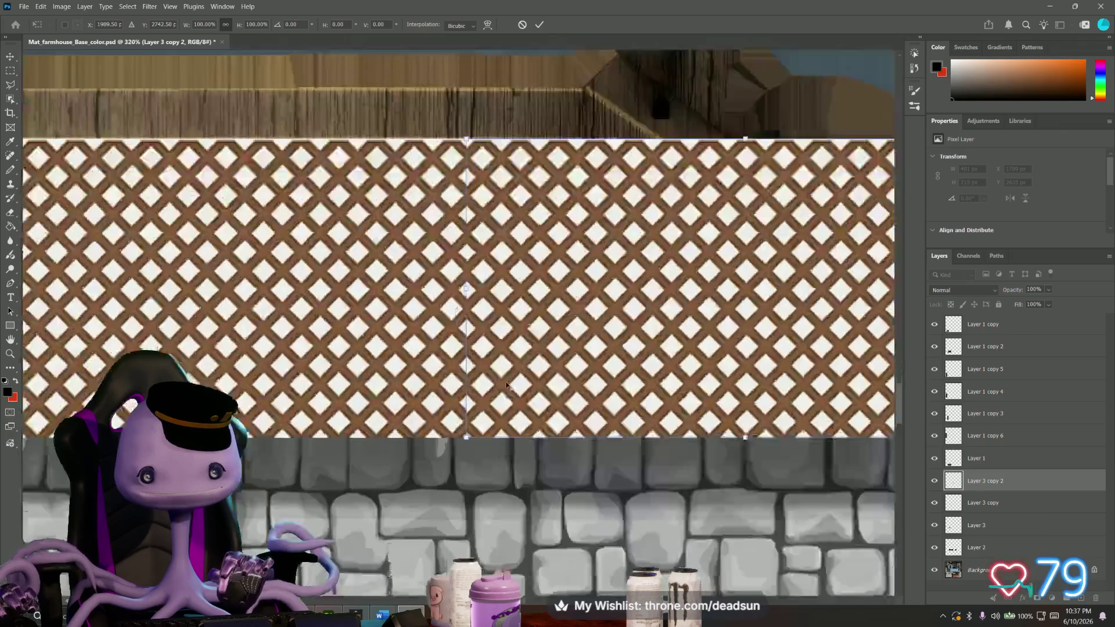
{"action": "scroll", "coordinate": [514, 387], "scroll_direction": "up", "scroll_amount": 3, "text": "alt"}
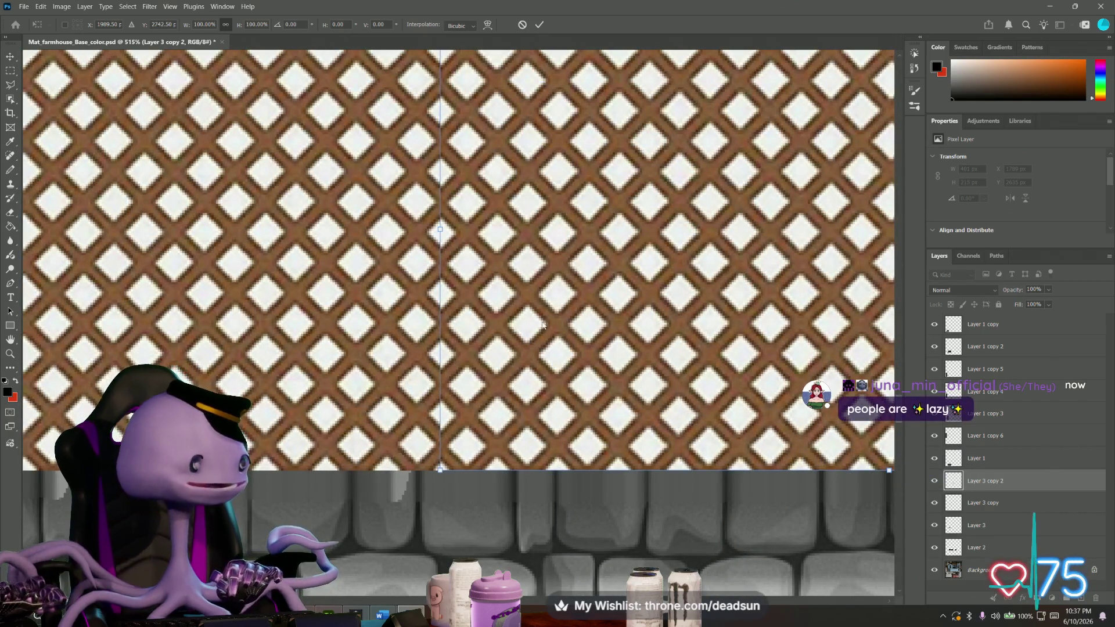
{"action": "key", "text": "Left"}
{"action": "key", "text": "Left"}
{"action": "key", "text": "Left"}
{"action": "key", "text": "Left"}
{"action": "key", "text": "Left"}
{"action": "key", "text": "Left"}
{"action": "key", "text": "Left"}
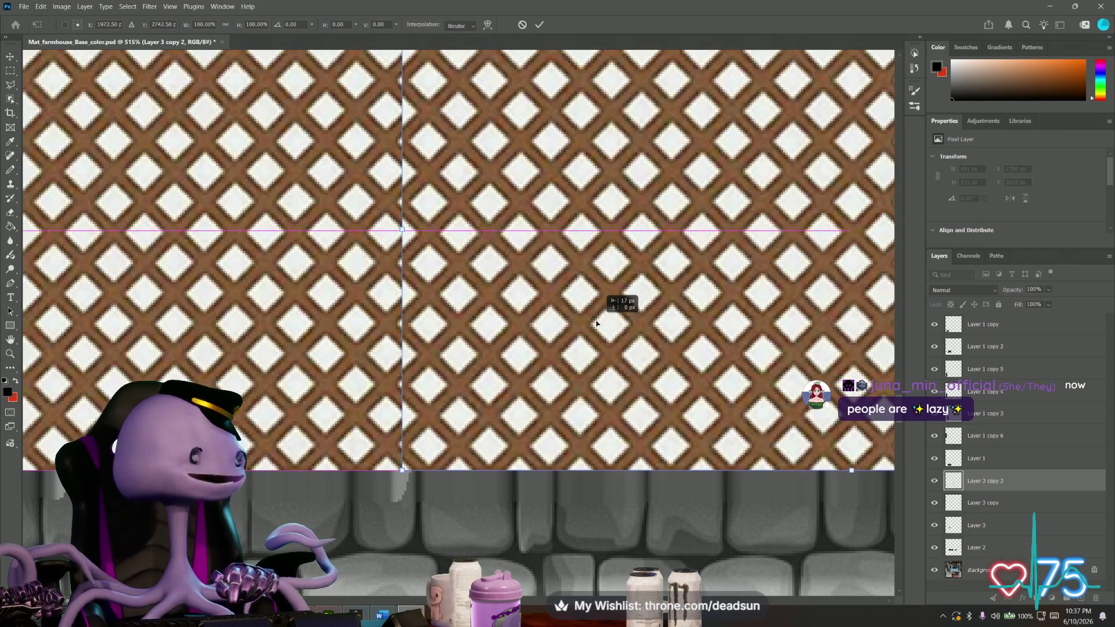
{"action": "left_click_drag", "start_coordinate": [597, 323], "coordinate": [584, 323]}
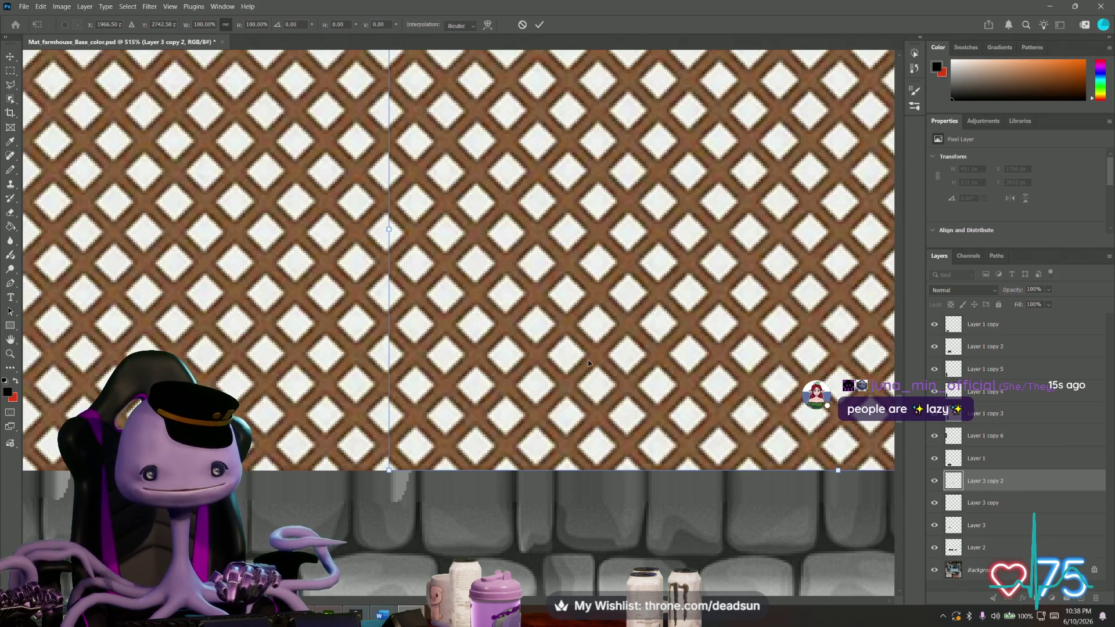
{"action": "key", "text": "Right"}
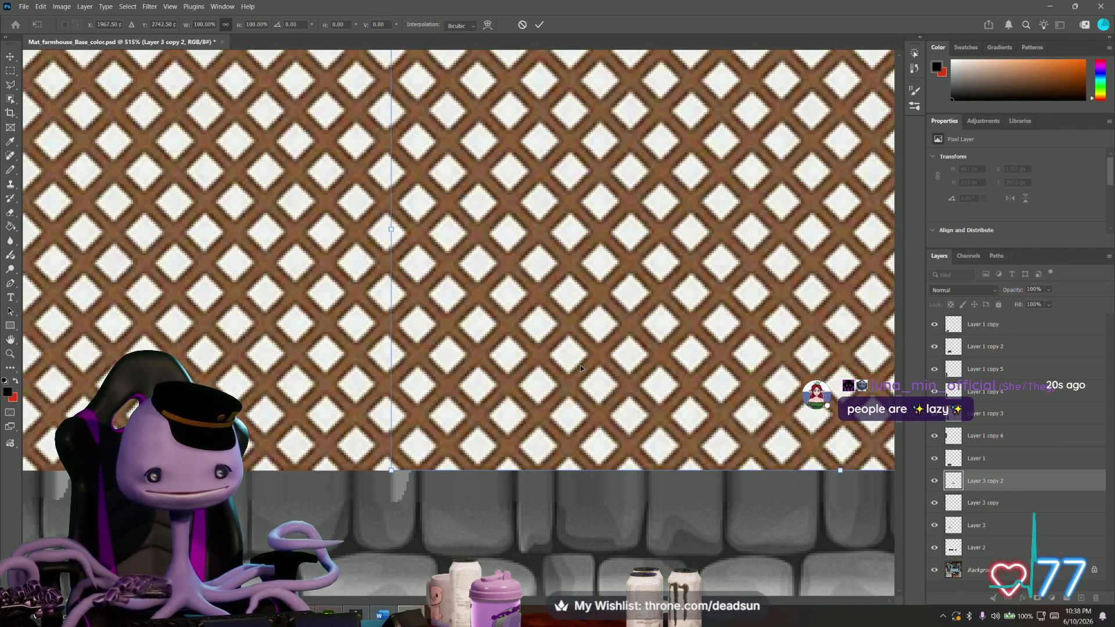
{"action": "key", "text": "Return"}
{"action": "scroll", "coordinate": [588, 370], "scroll_direction": "down", "scroll_amount": 2, "text": "alt"}
{"action": "scroll", "coordinate": [596, 371], "scroll_direction": "down", "scroll_amount": 2, "text": "alt"}
{"action": "scroll", "coordinate": [608, 373], "scroll_direction": "down", "scroll_amount": 2, "text": "alt"}
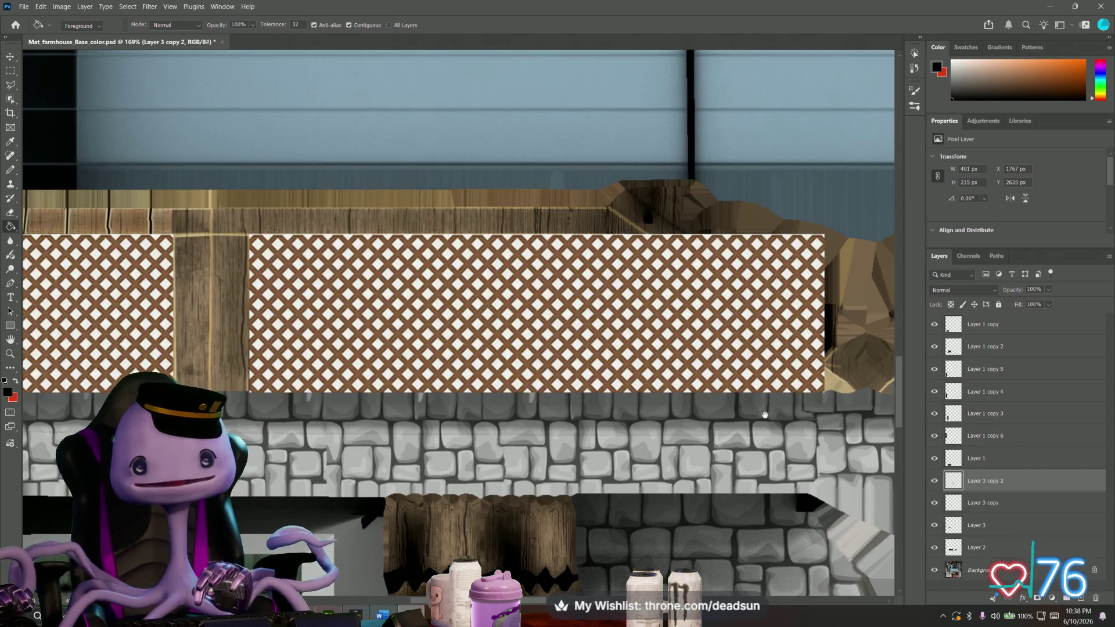
{"action": "left_click_drag", "start_coordinate": [895, 419], "coordinate": [519, 414]}
{"action": "scroll", "coordinate": [519, 415], "scroll_direction": "down", "scroll_amount": 1, "text": "alt"}
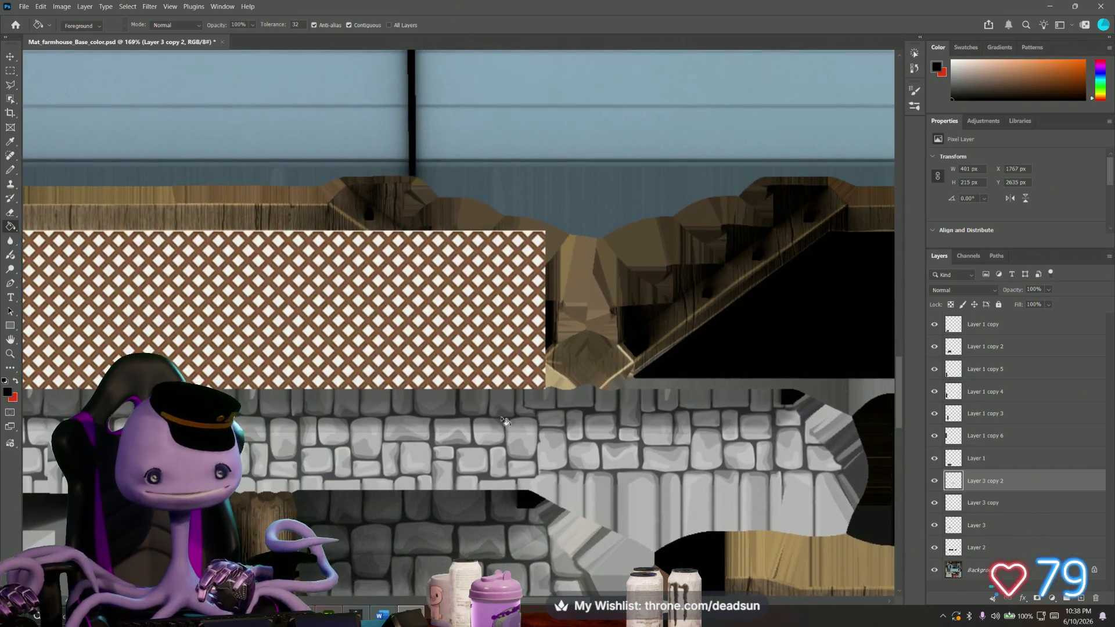
{"action": "scroll", "coordinate": [505, 428], "scroll_direction": "down", "scroll_amount": 3, "text": "alt"}
{"action": "scroll", "coordinate": [504, 430], "scroll_direction": "up", "scroll_amount": 1, "text": "alt"}
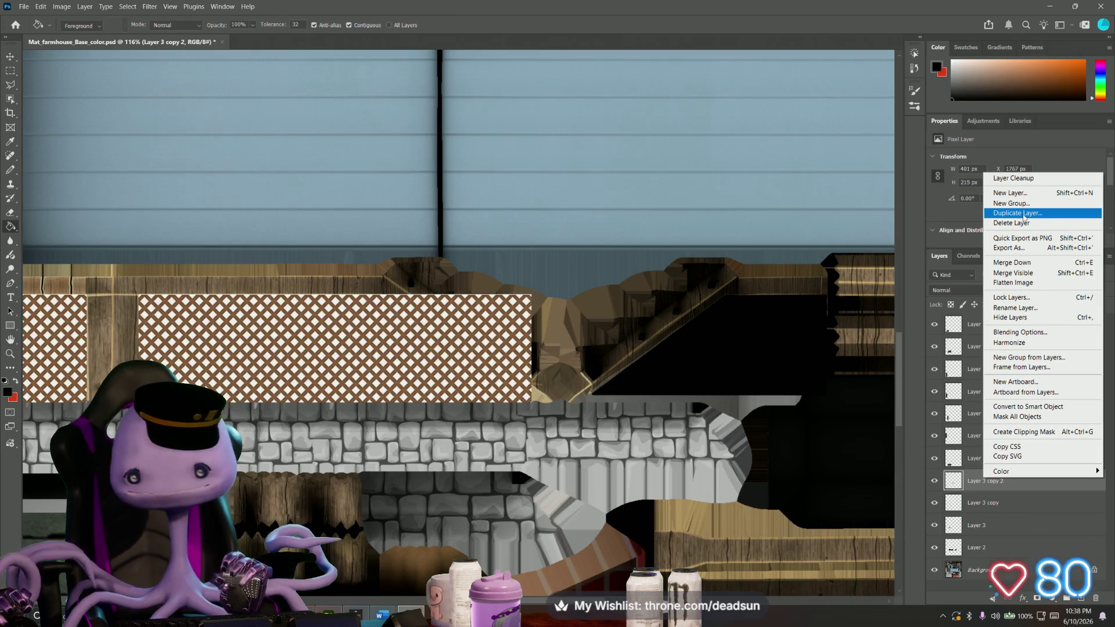
Duplicate the lattice as Layer 3 copy 3 and place it over the right-hand porch opening.
{"action": "left_click", "coordinate": [1025, 215]}
{"action": "left_click", "coordinate": [643, 181]}
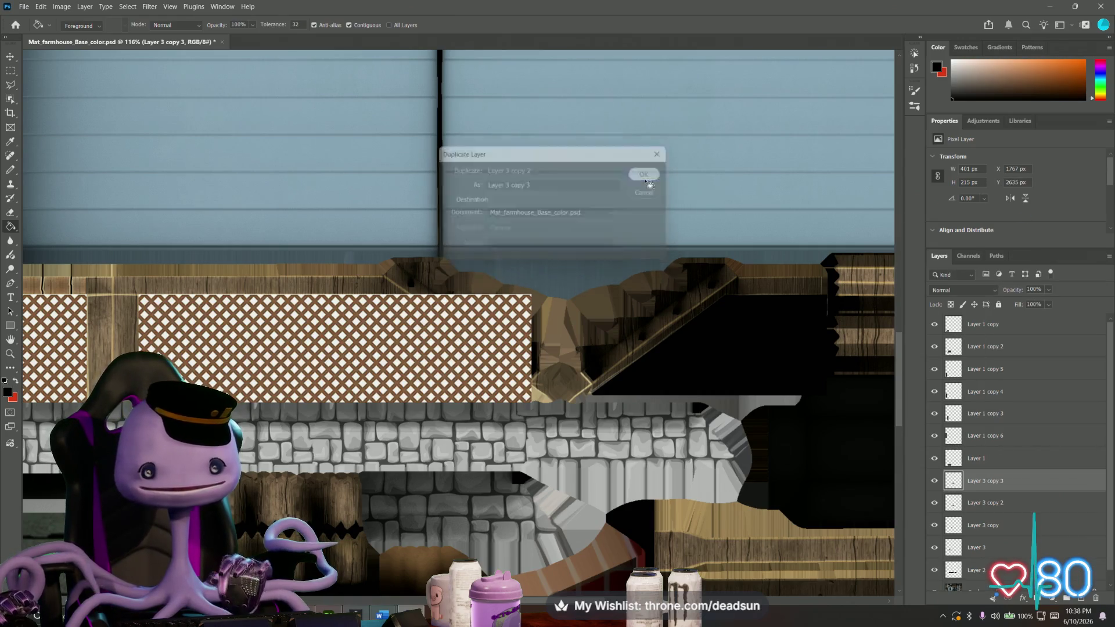
{"action": "key", "text": "ctrl+t"}
{"action": "left_click_drag", "start_coordinate": [370, 334], "coordinate": [666, 321]}
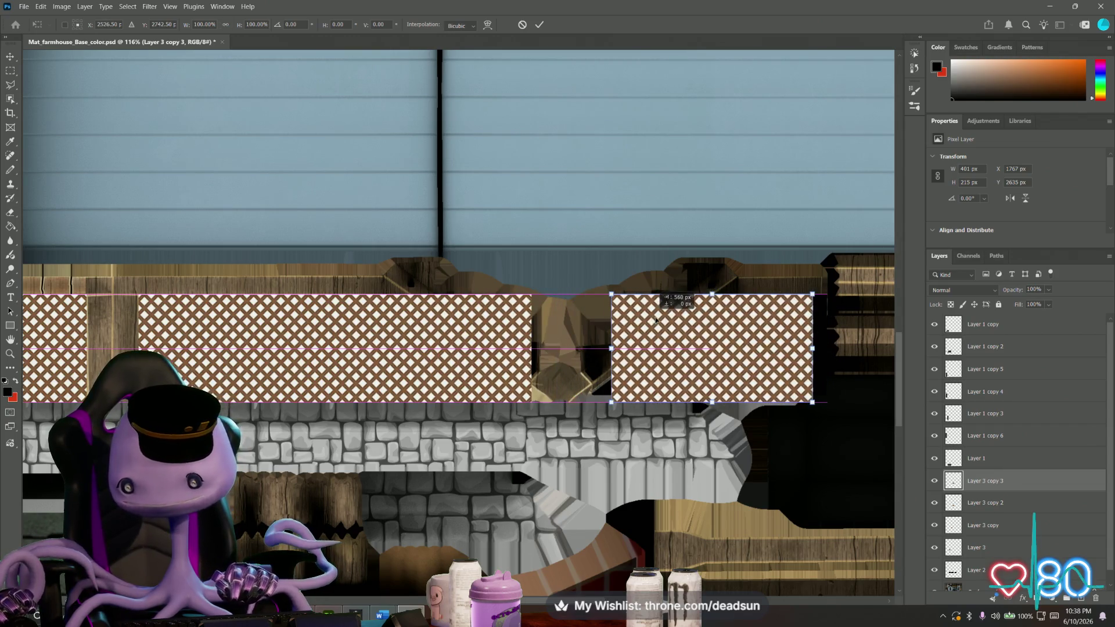
{"action": "left_click_drag", "start_coordinate": [665, 321], "coordinate": [641, 349]}
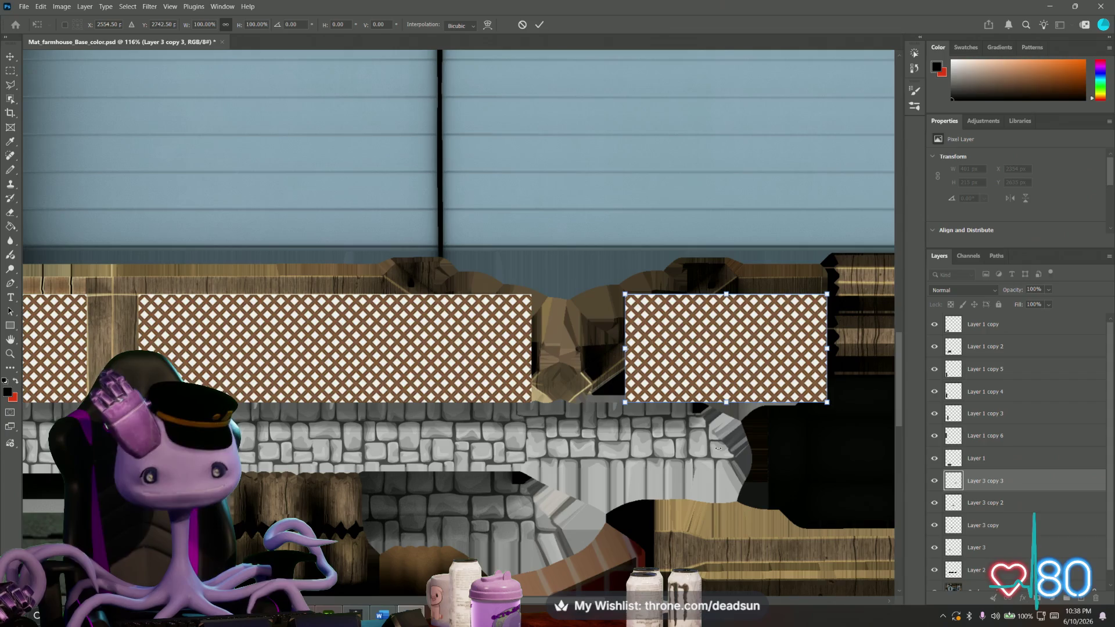
{"action": "key", "text": "Return"}
{"action": "right_click", "coordinate": [979, 479]}
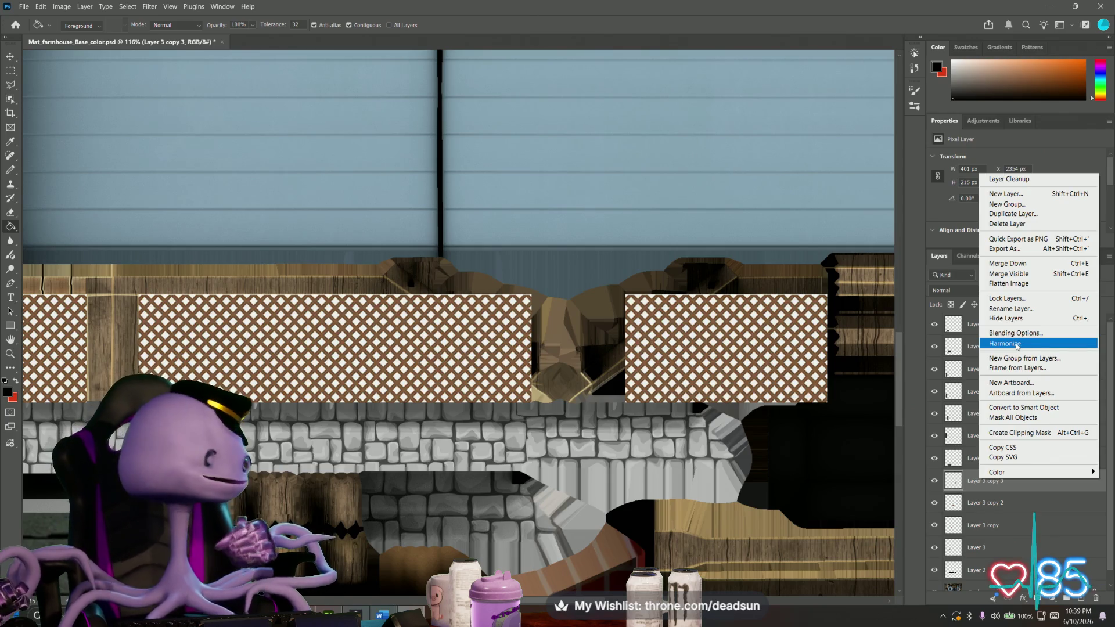
Close the Layer Style settings and duplicate Layer 3 copy 3 as Layer 3 copy 4.
{"action": "left_click", "coordinate": [1015, 333]}
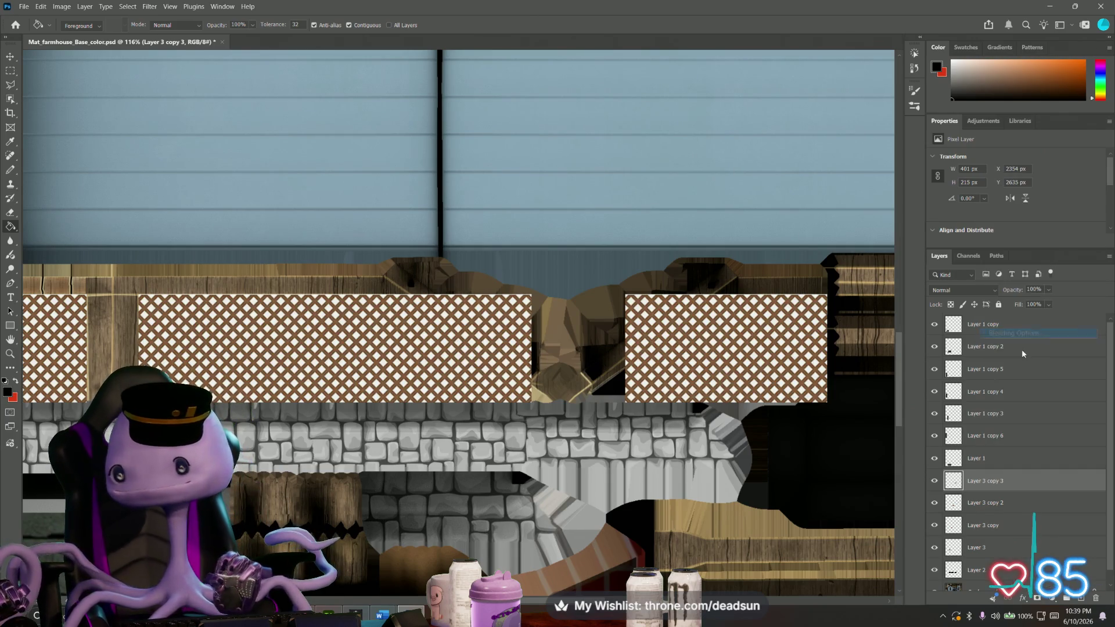
{"action": "left_click", "coordinate": [917, 224]}
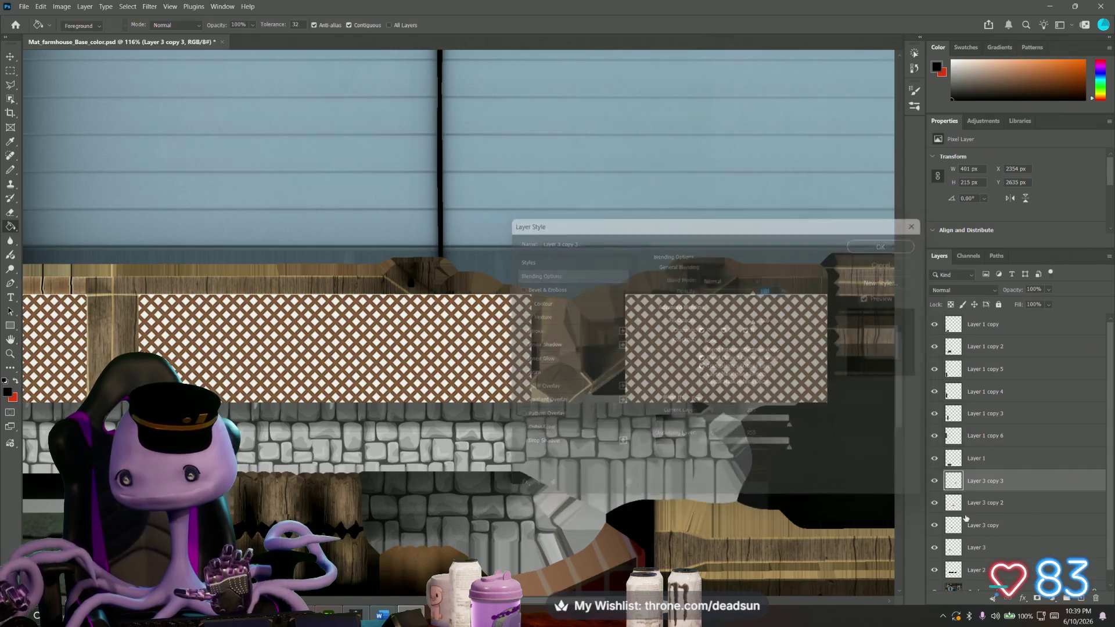
{"action": "right_click", "coordinate": [977, 485]}
{"action": "left_click", "coordinate": [1011, 218]}
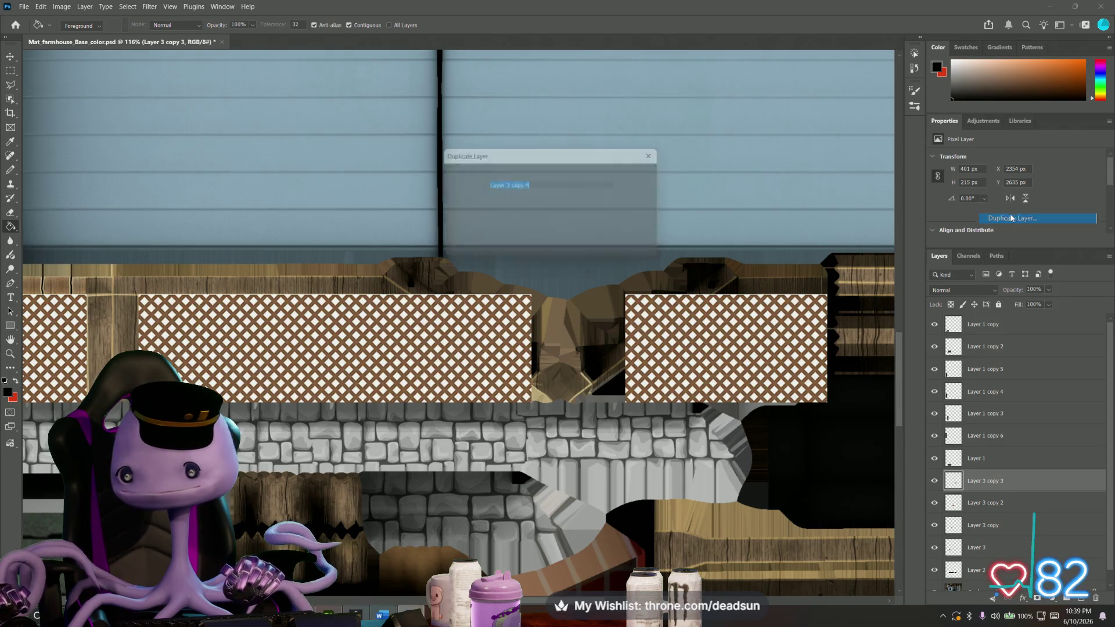
{"action": "left_click", "coordinate": [648, 177]}
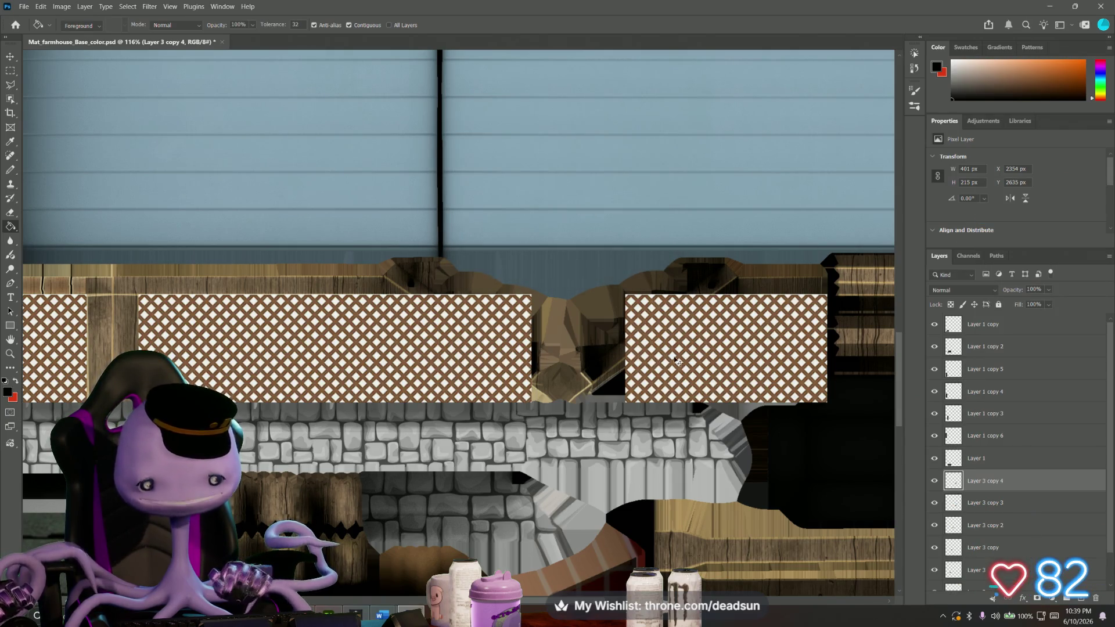
Shift Layer 3 copy 4 left to widen the right-hand lattice panel and commit its placement.
{"action": "key", "text": "ctrl+t"}
{"action": "left_click_drag", "start_coordinate": [722, 351], "coordinate": [679, 352]}
{"action": "scroll", "coordinate": [755, 363], "scroll_direction": "up", "scroll_amount": 5, "text": "alt"}
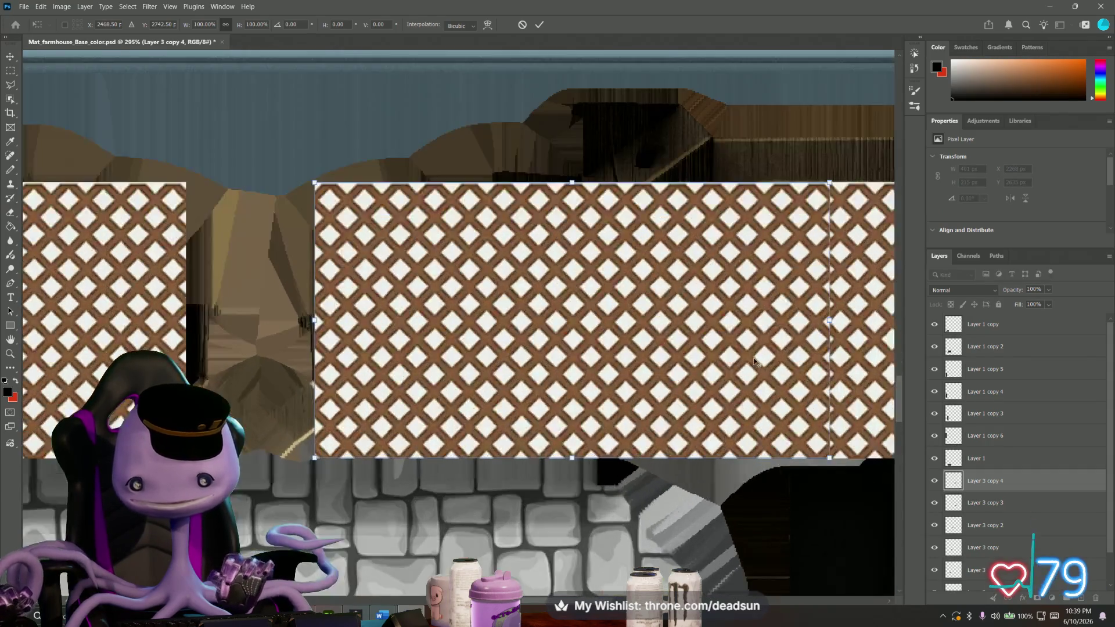
{"action": "left_click_drag", "start_coordinate": [717, 341], "coordinate": [704, 342]}
{"action": "key", "text": "Return"}
{"action": "key", "text": "g"}
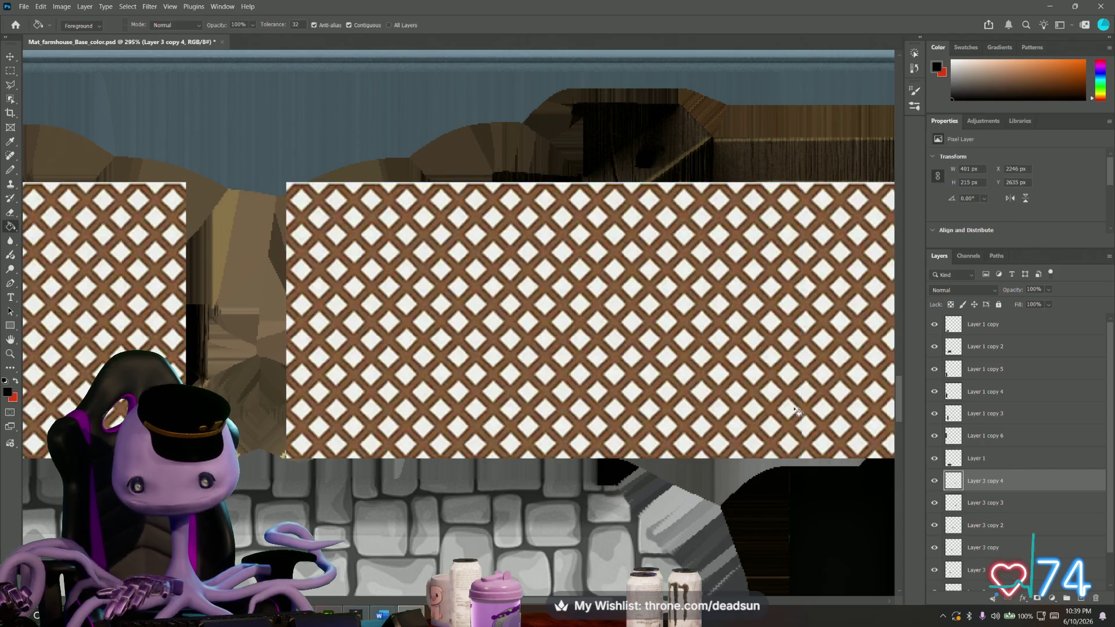
{"action": "scroll", "coordinate": [995, 541], "scroll_direction": "down", "scroll_amount": 1}
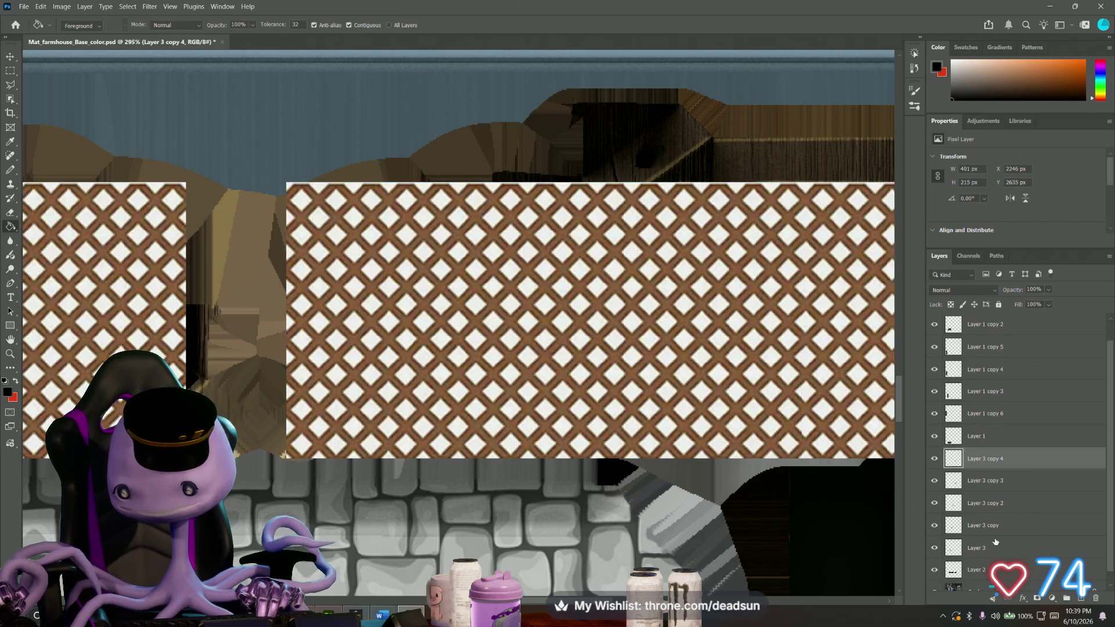
{"action": "left_click", "coordinate": [980, 548], "text": "shift"}
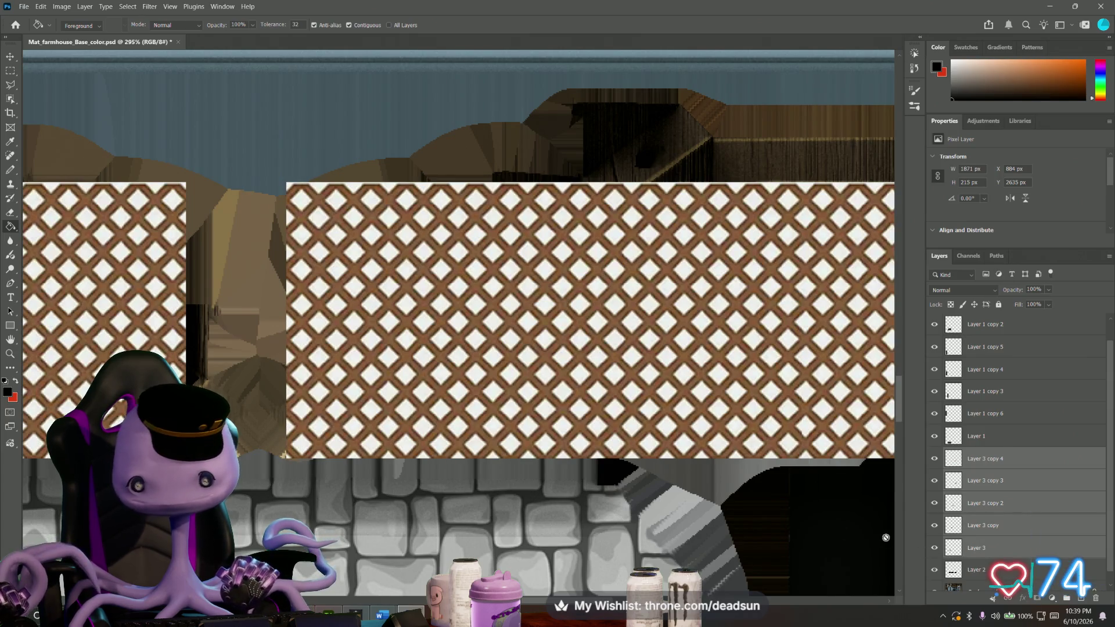
{"action": "scroll", "coordinate": [568, 468], "scroll_direction": "down", "scroll_amount": 2, "text": "alt"}
{"action": "scroll", "coordinate": [568, 469], "scroll_direction": "down", "scroll_amount": 2, "text": "alt"}
{"action": "scroll", "coordinate": [569, 468], "scroll_direction": "down", "scroll_amount": 1, "text": "alt"}
{"action": "scroll", "coordinate": [568, 469], "scroll_direction": "down", "scroll_amount": 1, "text": "alt"}
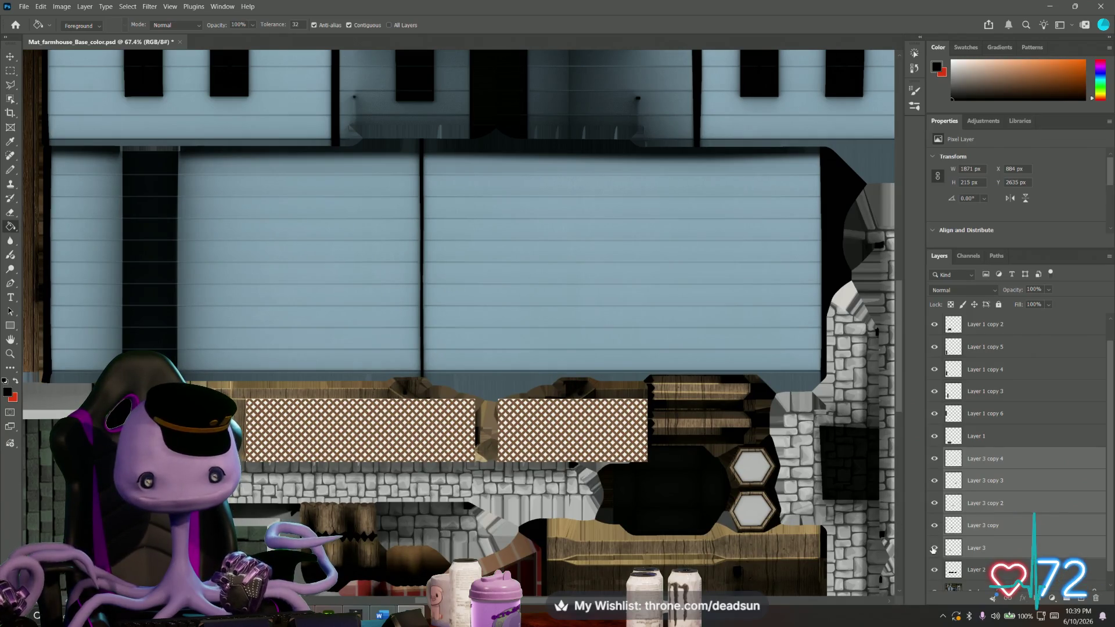
Merge the selected lattice layers into one and hide it so the black porch panels on Layer 2 show.
{"action": "right_click", "coordinate": [991, 548]}
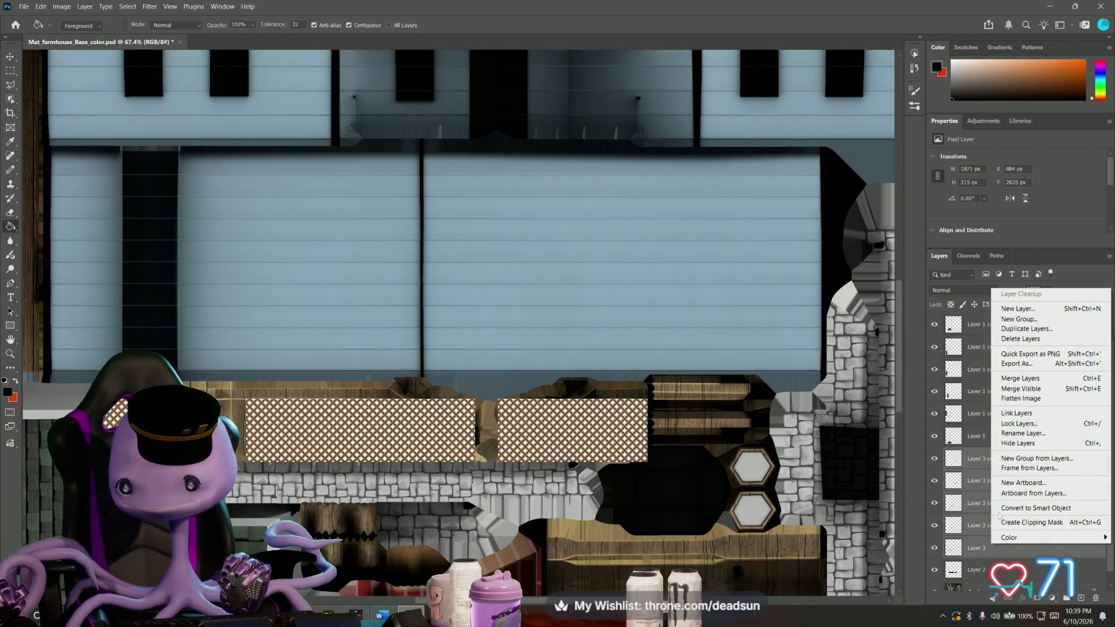
{"action": "left_click", "coordinate": [1027, 377]}
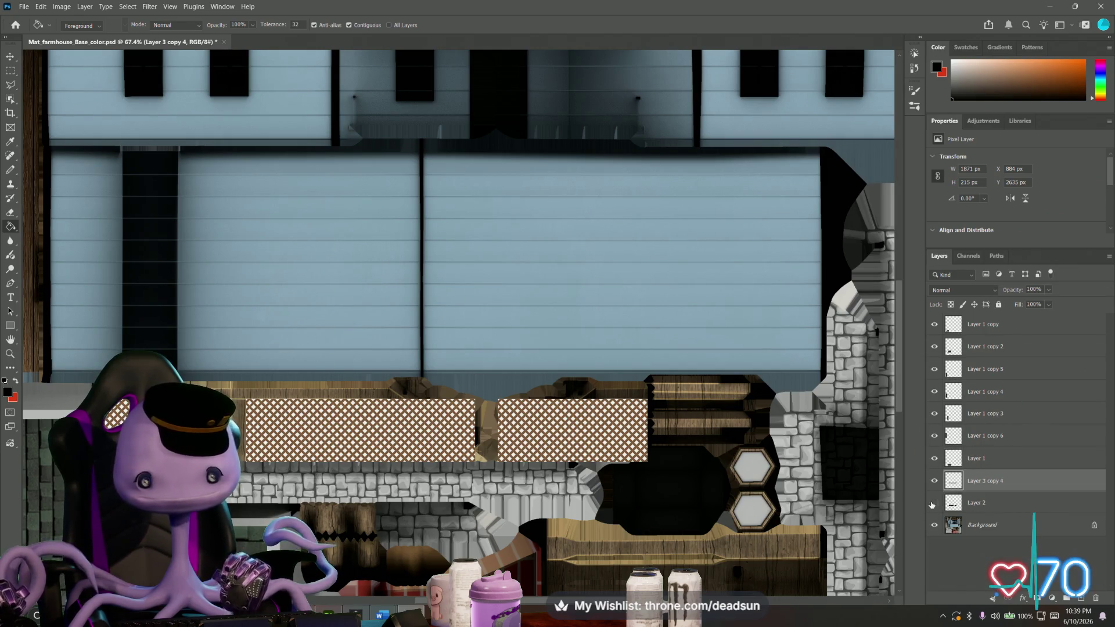
{"action": "left_click", "coordinate": [935, 481]}
{"action": "left_click", "coordinate": [935, 503]}
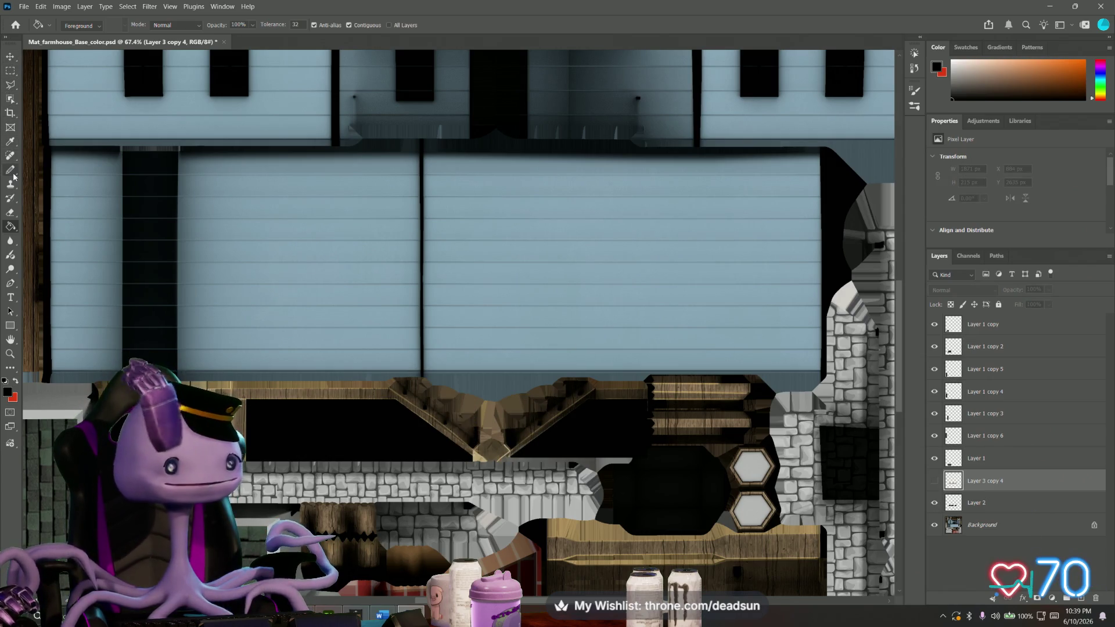
{"action": "right_click", "coordinate": [11, 100]}
With the Magic Wand on Layer 2, select the left black porch opening and add the right one.
{"action": "left_click", "coordinate": [53, 121]}
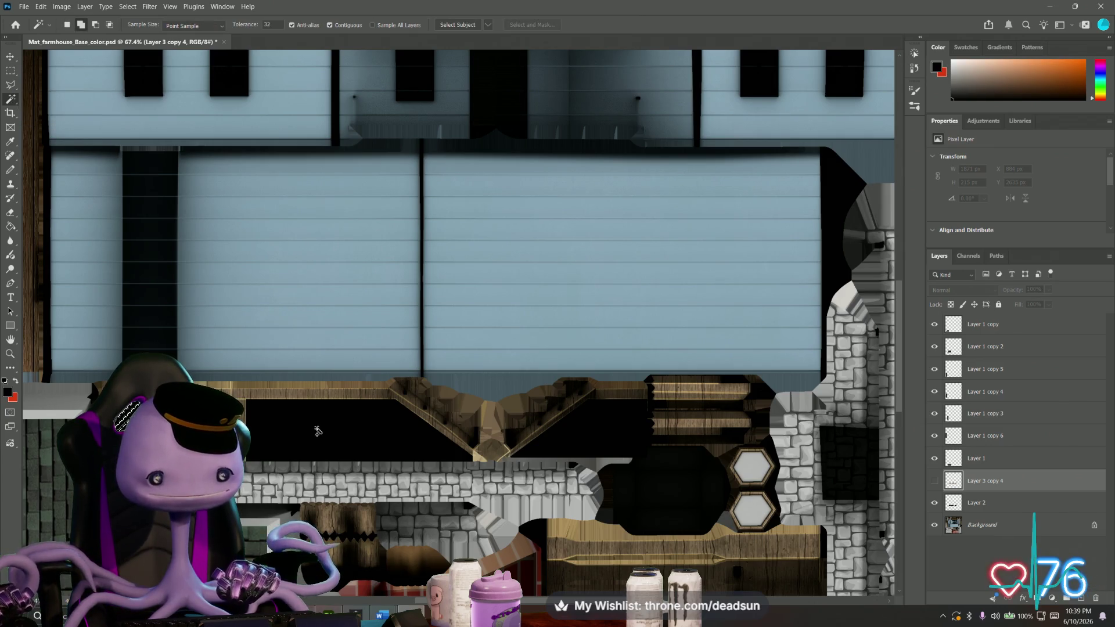
{"action": "left_click", "coordinate": [975, 503]}
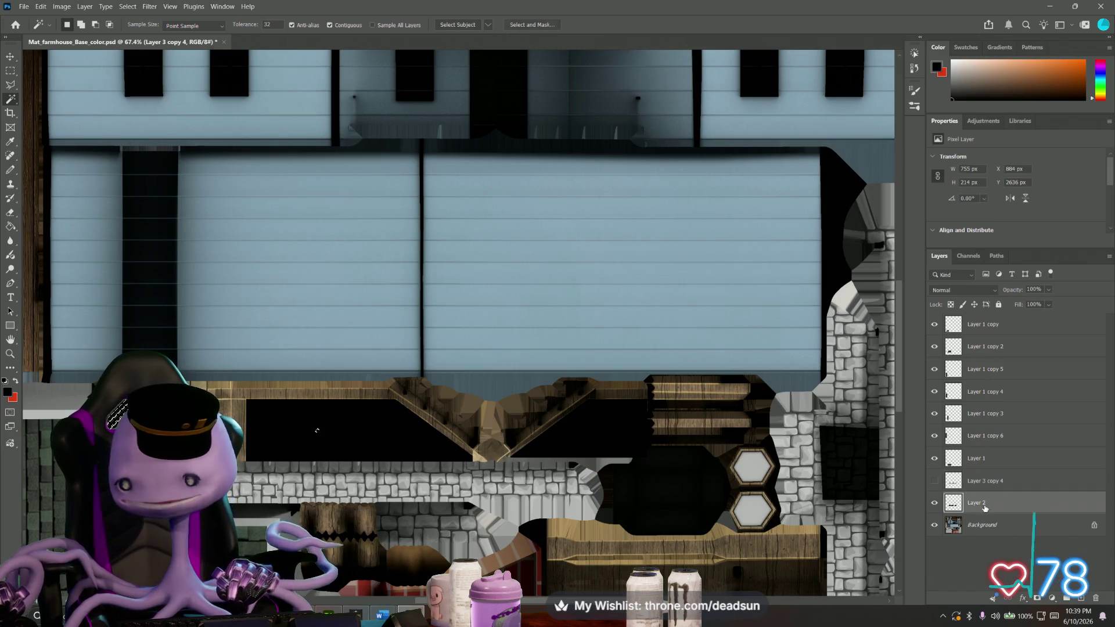
{"action": "left_click", "coordinate": [319, 432]}
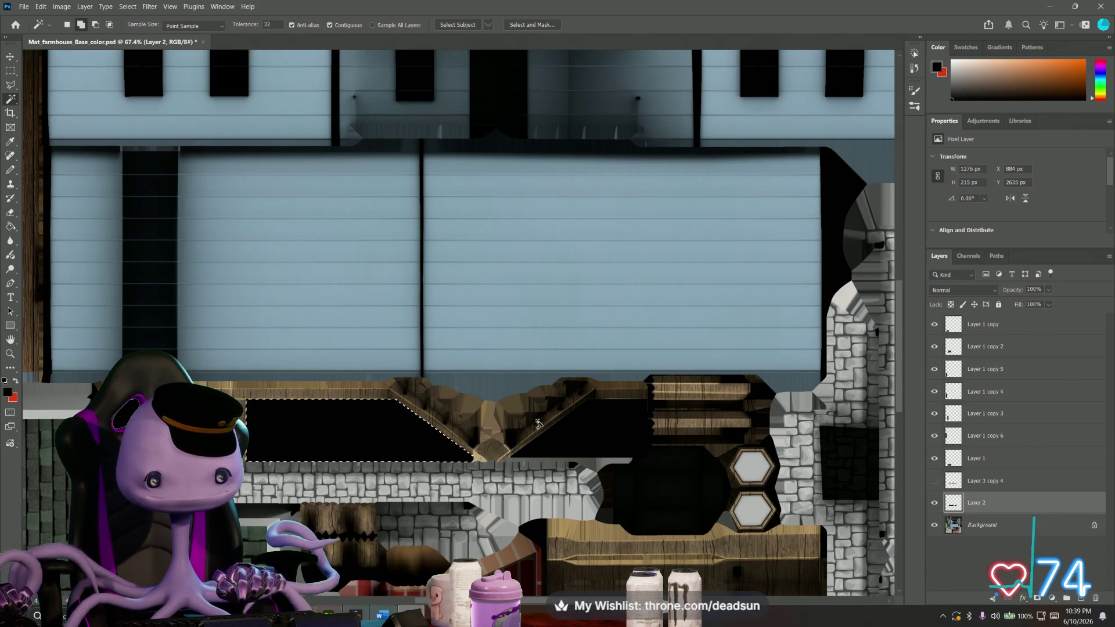
{"action": "left_click", "coordinate": [588, 427], "text": "shift"}
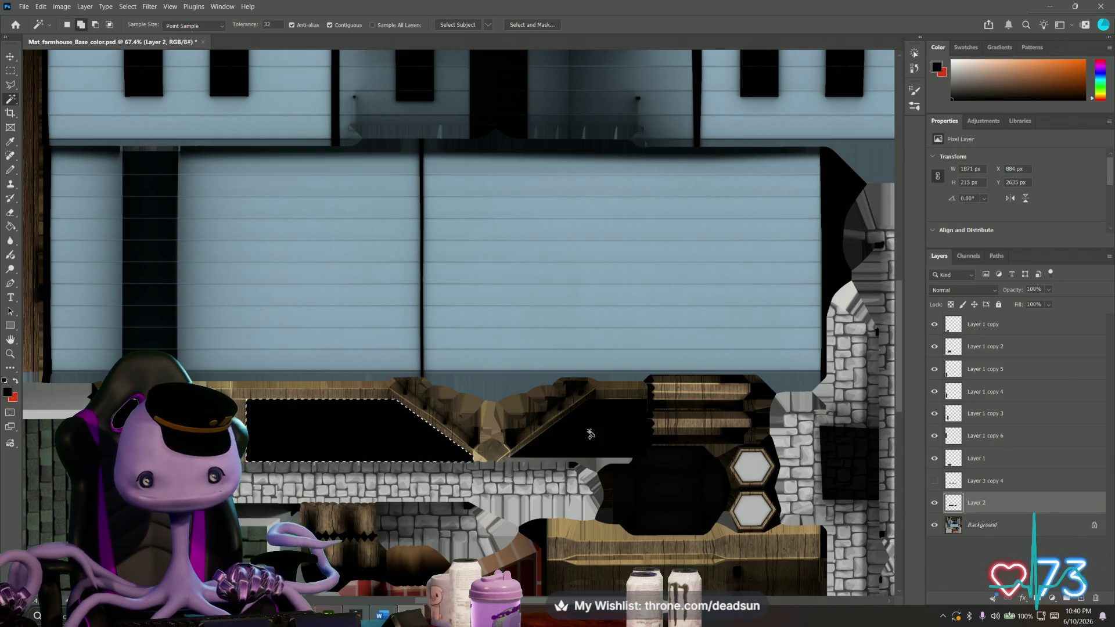
{"action": "left_click", "coordinate": [106, 6]}
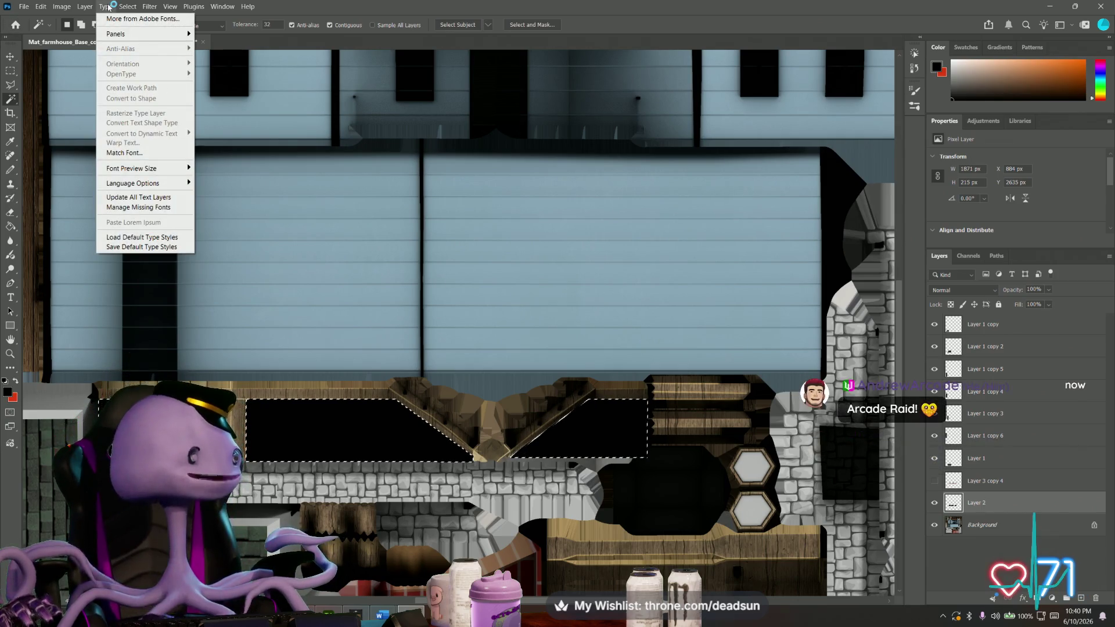
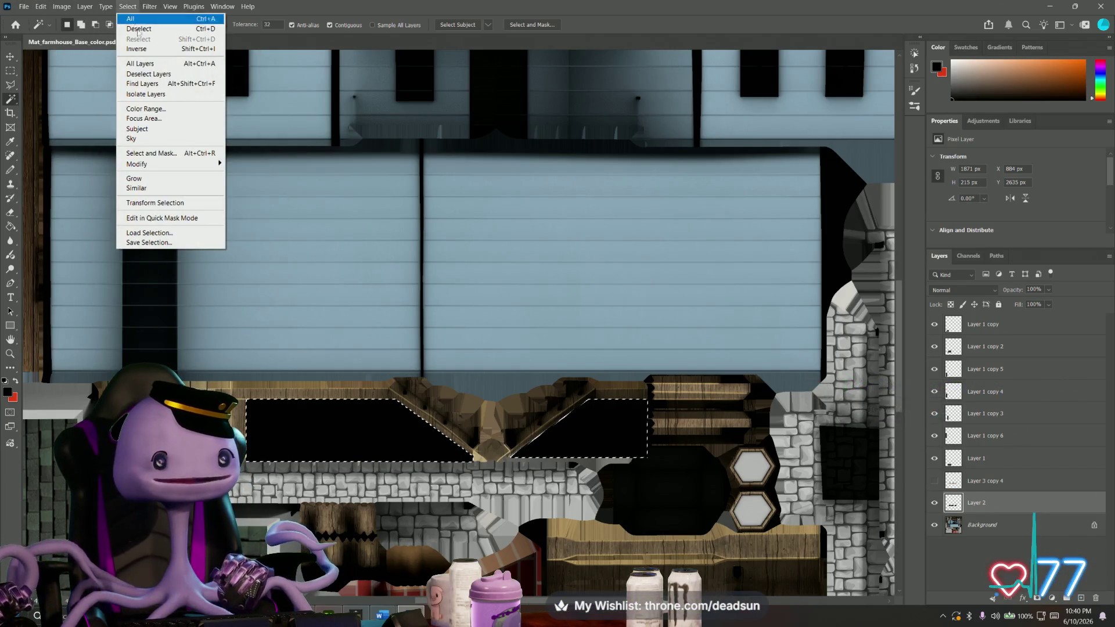
Invert the porch-opening selection and delete Layer 3 copy 4's lattice outside it, then check in the 3D program.
{"action": "left_click", "coordinate": [143, 49]}
{"action": "scroll", "coordinate": [267, 424], "scroll_direction": "up", "scroll_amount": 1, "text": "alt"}
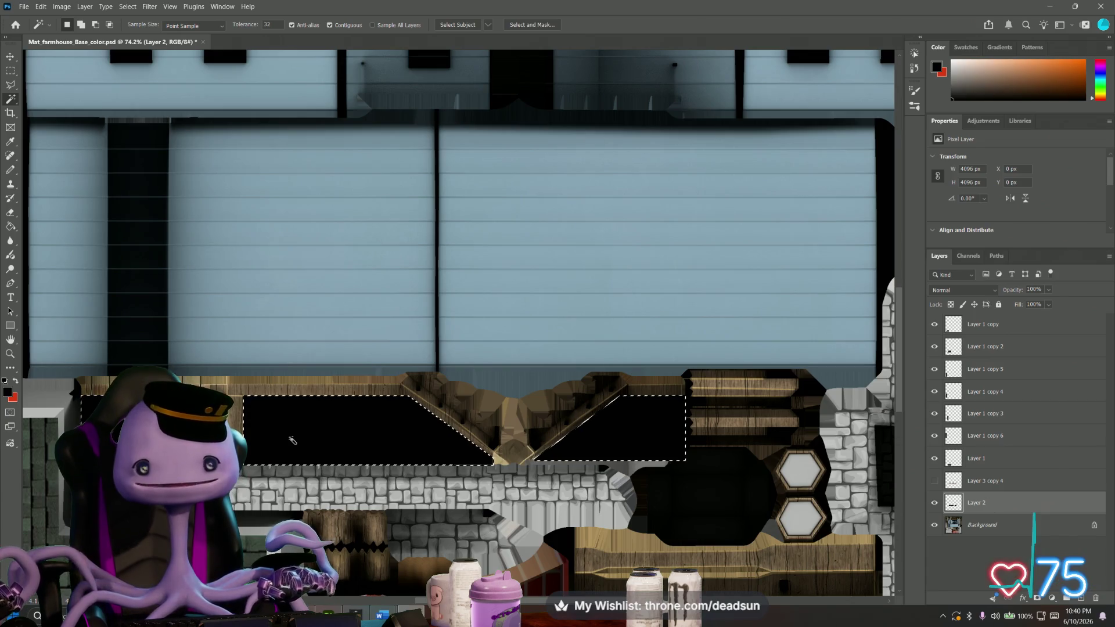
{"action": "left_click", "coordinate": [934, 479]}
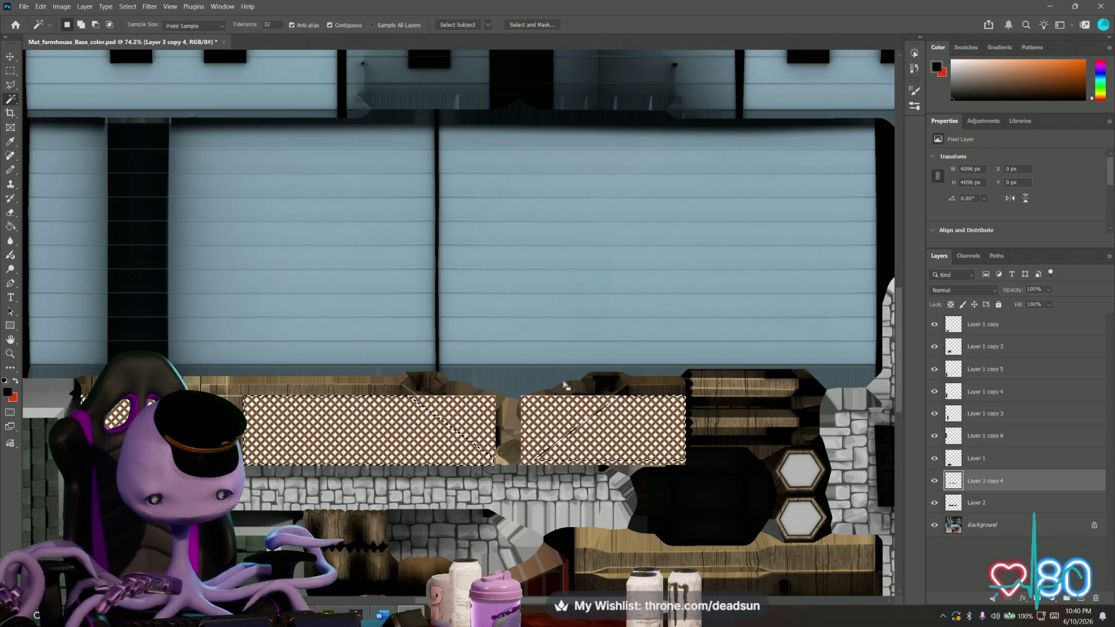
{"action": "key", "text": "Delete"}
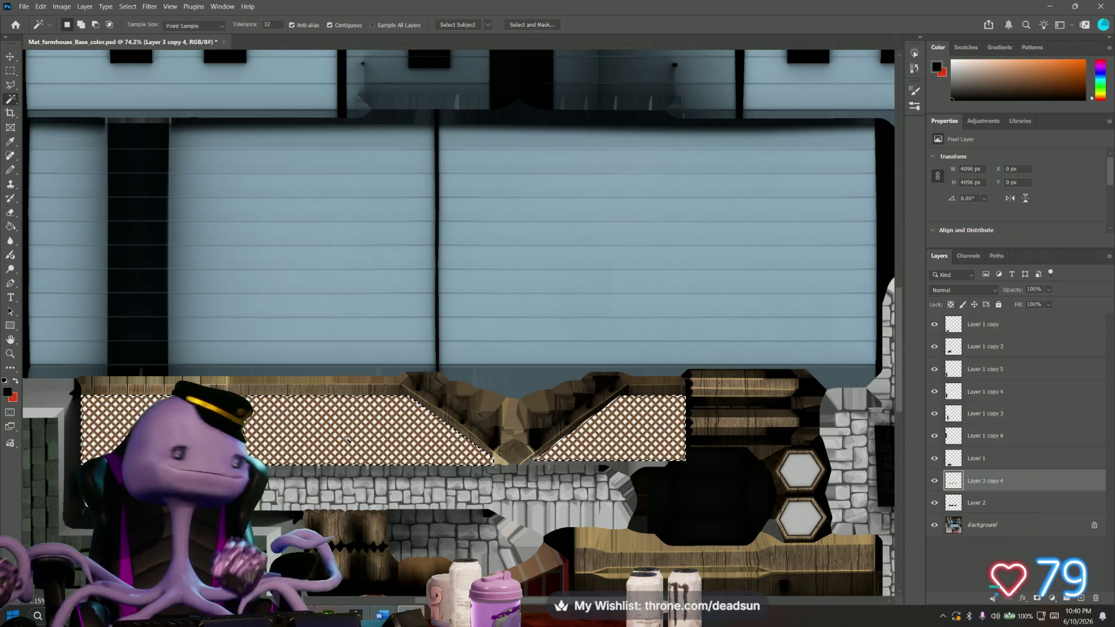
{"action": "scroll", "coordinate": [203, 408], "scroll_direction": "up", "scroll_amount": 2, "text": "alt"}
{"action": "scroll", "coordinate": [154, 427], "scroll_direction": "up", "scroll_amount": 2, "text": "alt"}
{"action": "scroll", "coordinate": [154, 427], "scroll_direction": "up", "scroll_amount": 3, "text": "alt"}
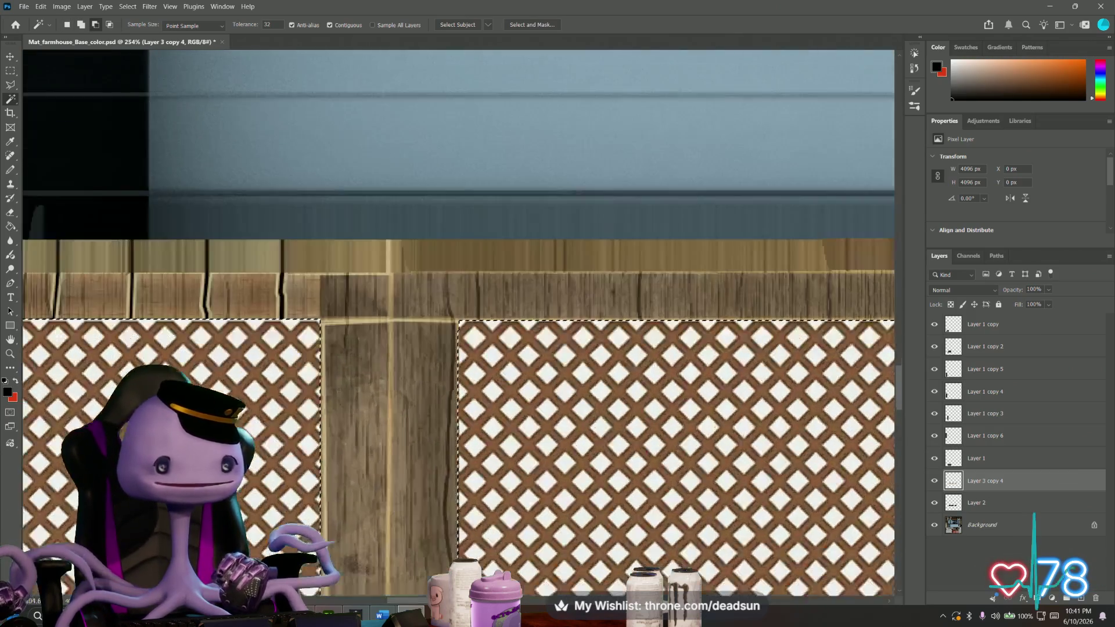
{"action": "scroll", "coordinate": [154, 428], "scroll_direction": "up", "scroll_amount": 1, "text": "alt"}
{"action": "scroll", "coordinate": [154, 428], "scroll_direction": "down", "scroll_amount": 1, "text": "alt"}
{"action": "scroll", "coordinate": [154, 427], "scroll_direction": "down", "scroll_amount": 2, "text": "alt"}
{"action": "scroll", "coordinate": [154, 427], "scroll_direction": "down", "scroll_amount": 2, "text": "alt"}
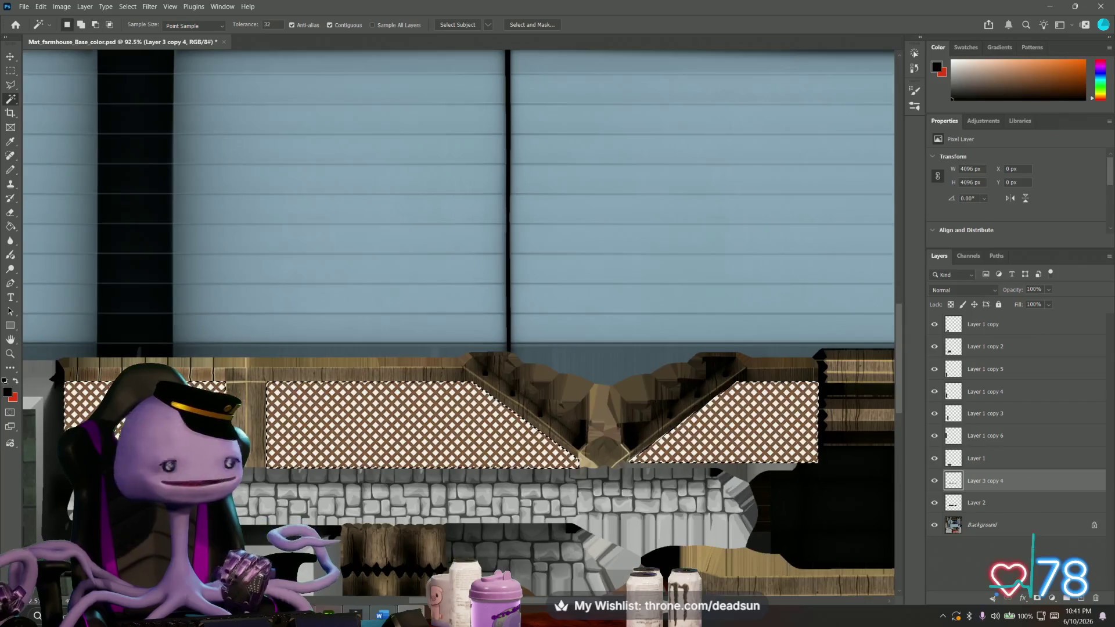
{"action": "key", "text": "alt+Tab"}
{"action": "left_click", "coordinate": [526, 294]}
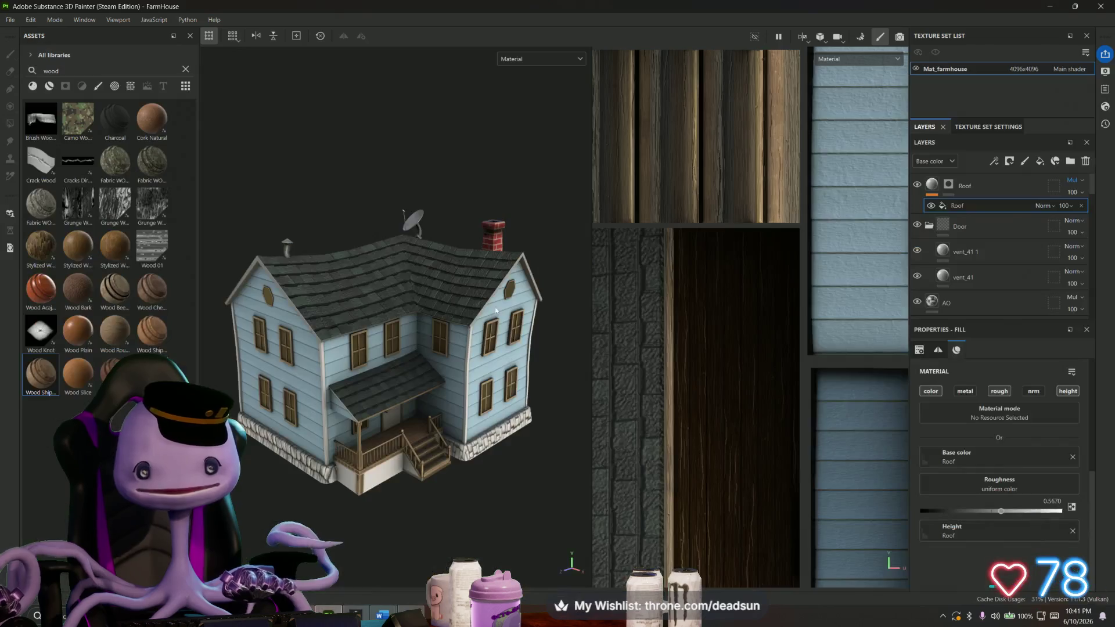
{"action": "left_click_drag", "start_coordinate": [404, 471], "coordinate": [605, 383], "text": "alt"}
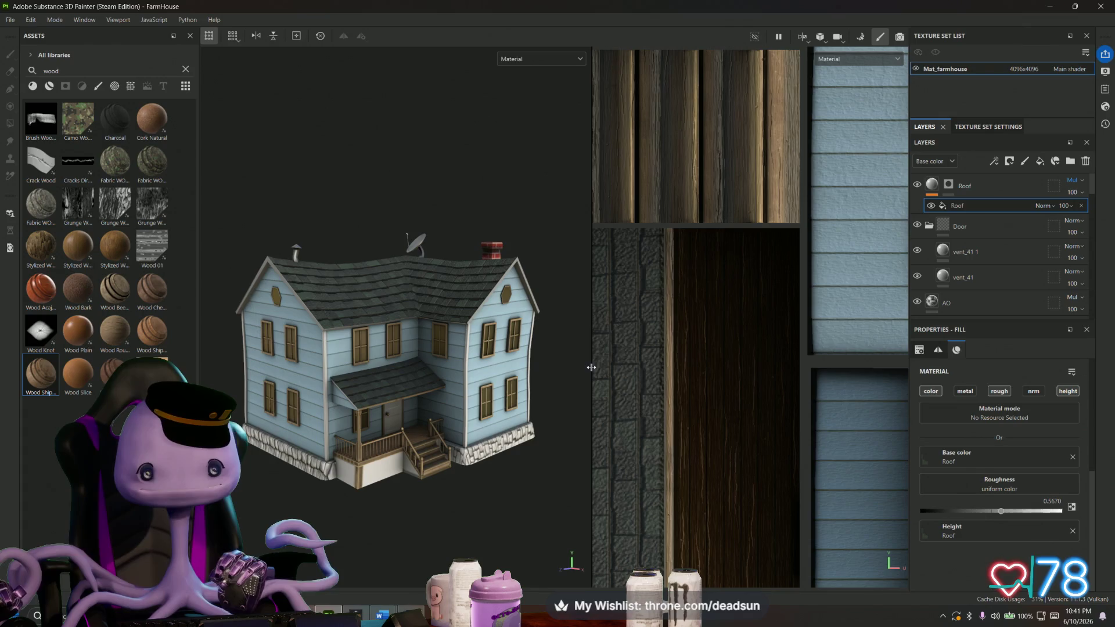
{"action": "left_click_drag", "start_coordinate": [591, 366], "coordinate": [823, 401]}
{"action": "mouse_move", "coordinate": [689, 449]}
{"action": "left_mouse_down", "text": "alt"}
{"action": "mouse_move", "coordinate": [559, 425]}
{"action": "mouse_move", "coordinate": [880, 437]}
{"action": "left_mouse_up", "text": "alt"}
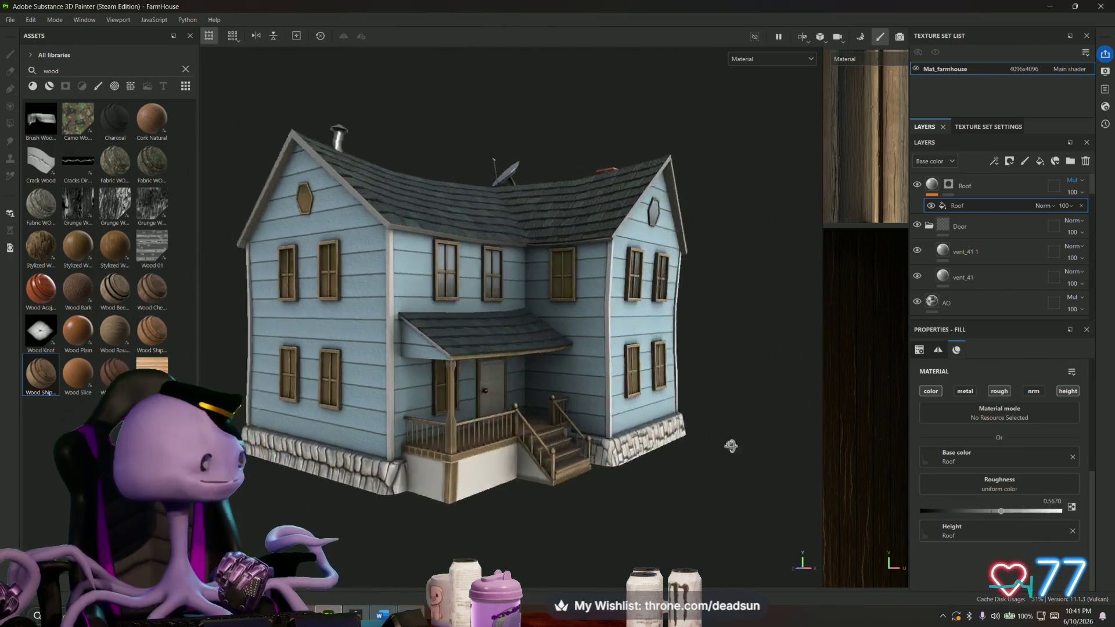
{"action": "mouse_move", "coordinate": [879, 437]}
{"action": "left_mouse_down", "text": "alt"}
{"action": "mouse_move", "coordinate": [575, 422]}
{"action": "mouse_move", "coordinate": [514, 481]}
{"action": "left_mouse_up", "text": "alt"}
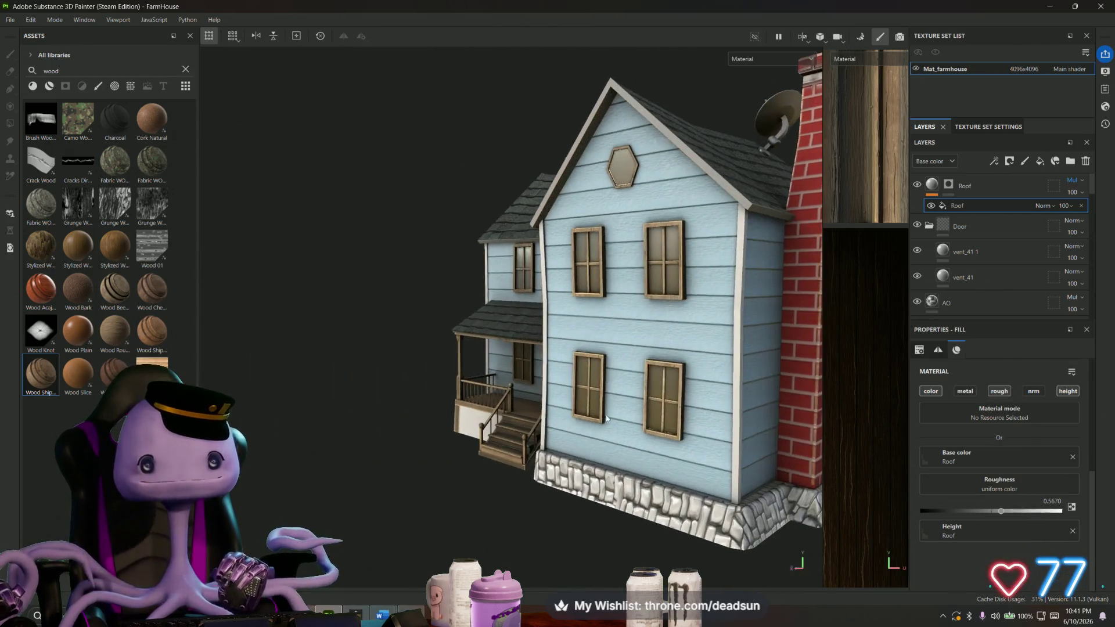
{"action": "scroll", "coordinate": [514, 482], "scroll_direction": "down", "scroll_amount": 3}
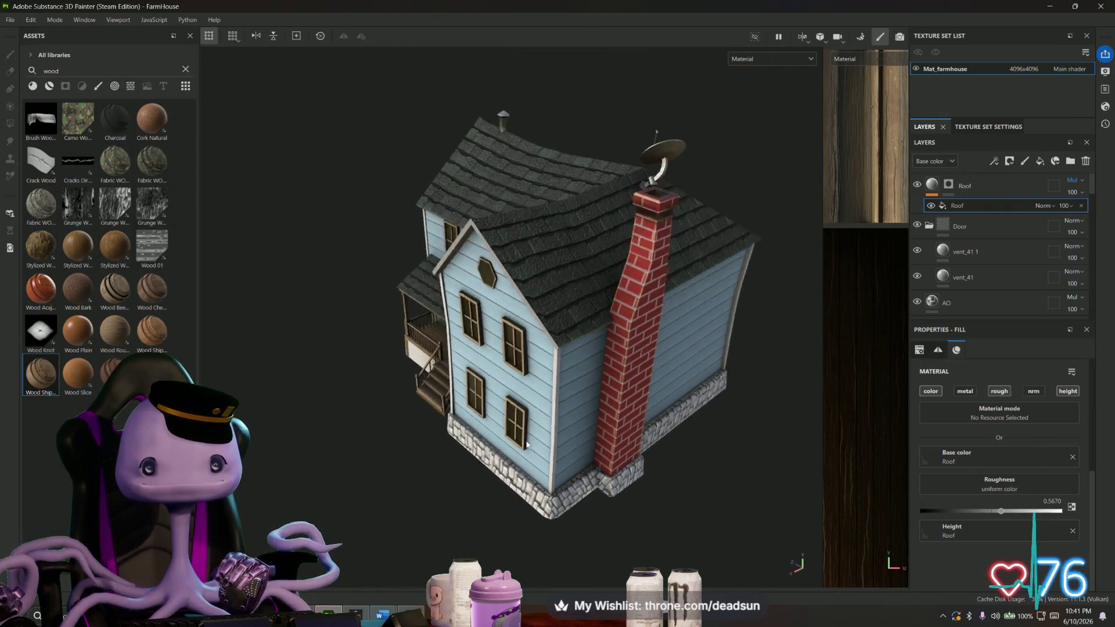
{"action": "mouse_move", "coordinate": [515, 482]}
{"action": "left_mouse_down", "text": "alt"}
{"action": "mouse_move", "coordinate": [624, 159]}
{"action": "mouse_move", "coordinate": [565, 412]}
{"action": "mouse_move", "coordinate": [536, 439]}
{"action": "mouse_move", "coordinate": [592, 386]}
{"action": "mouse_move", "coordinate": [483, 432]}
{"action": "mouse_move", "coordinate": [498, 463]}
{"action": "left_mouse_up", "text": "alt"}
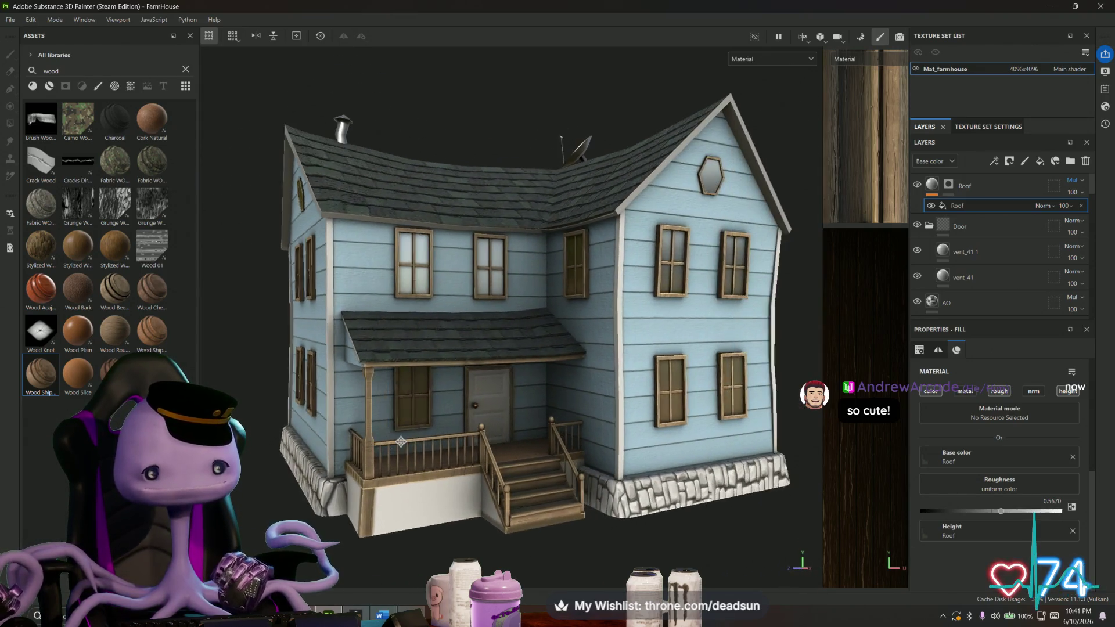
{"action": "key", "text": "alt+Tab"}
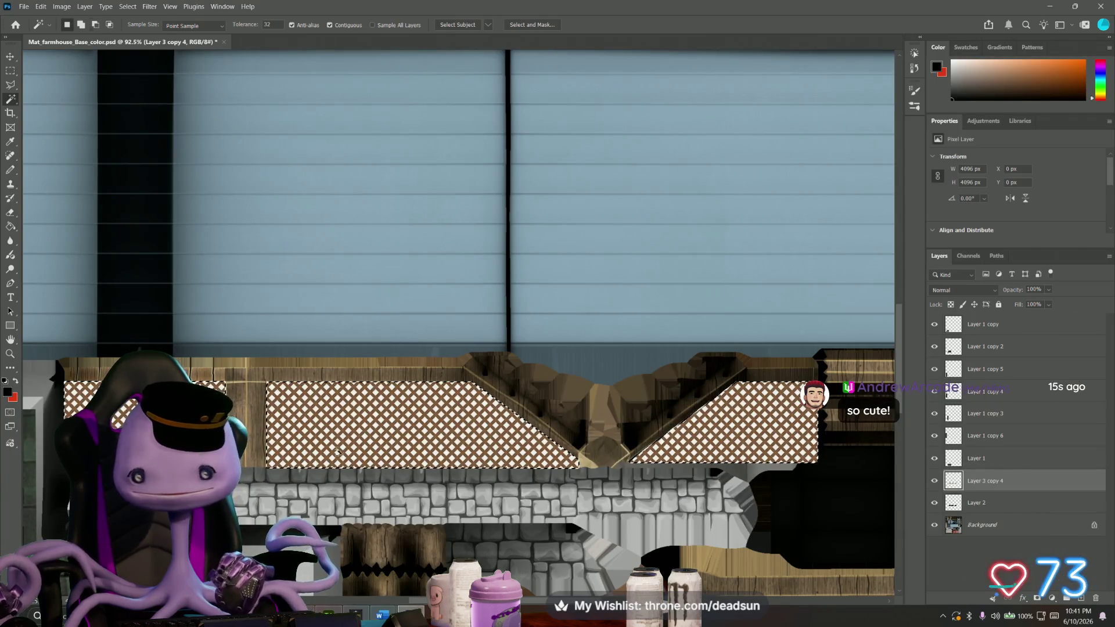
{"action": "scroll", "coordinate": [309, 439], "scroll_direction": "up", "scroll_amount": 5, "text": "alt"}
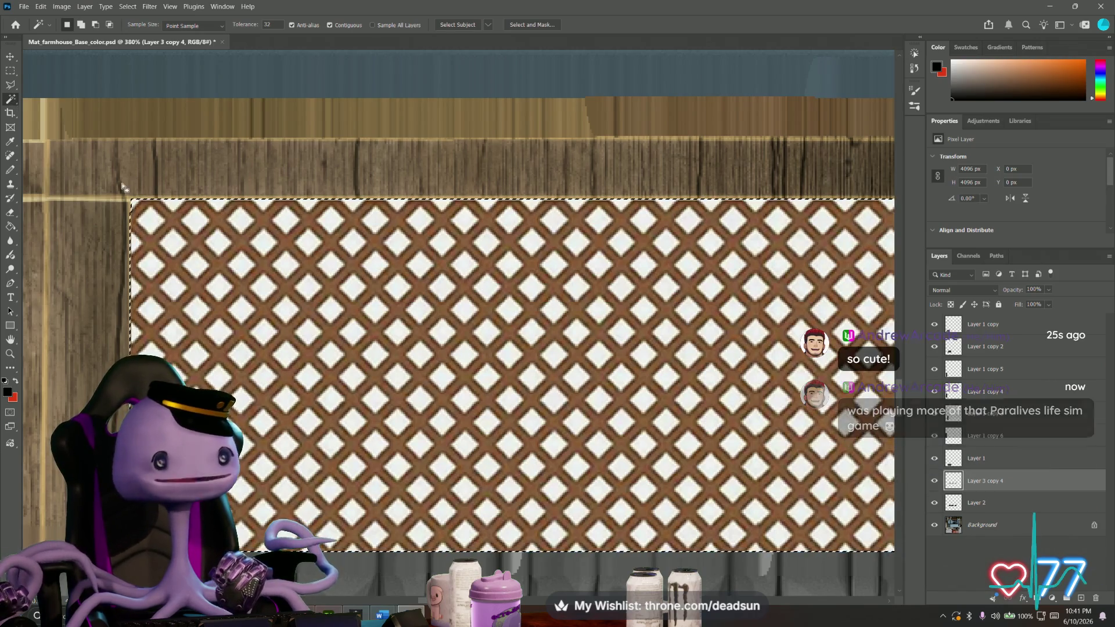
{"action": "scroll", "coordinate": [235, 259], "scroll_direction": "down", "scroll_amount": 2, "text": "alt"}
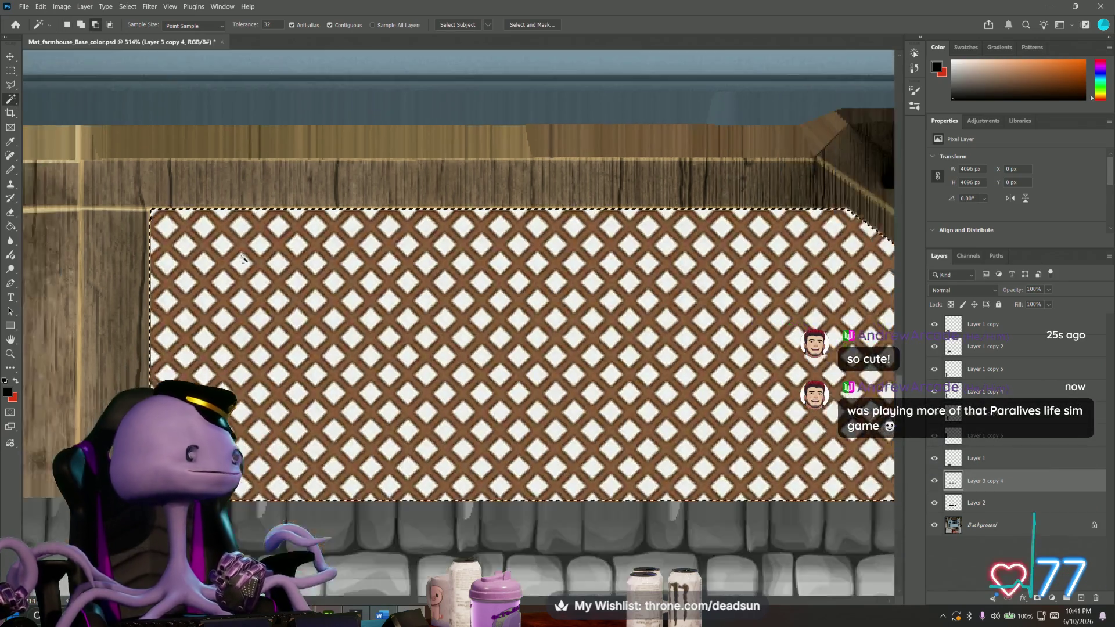
{"action": "scroll", "coordinate": [240, 261], "scroll_direction": "down", "scroll_amount": 1, "text": "alt"}
{"action": "scroll", "coordinate": [247, 263], "scroll_direction": "down", "scroll_amount": 1, "text": "alt"}
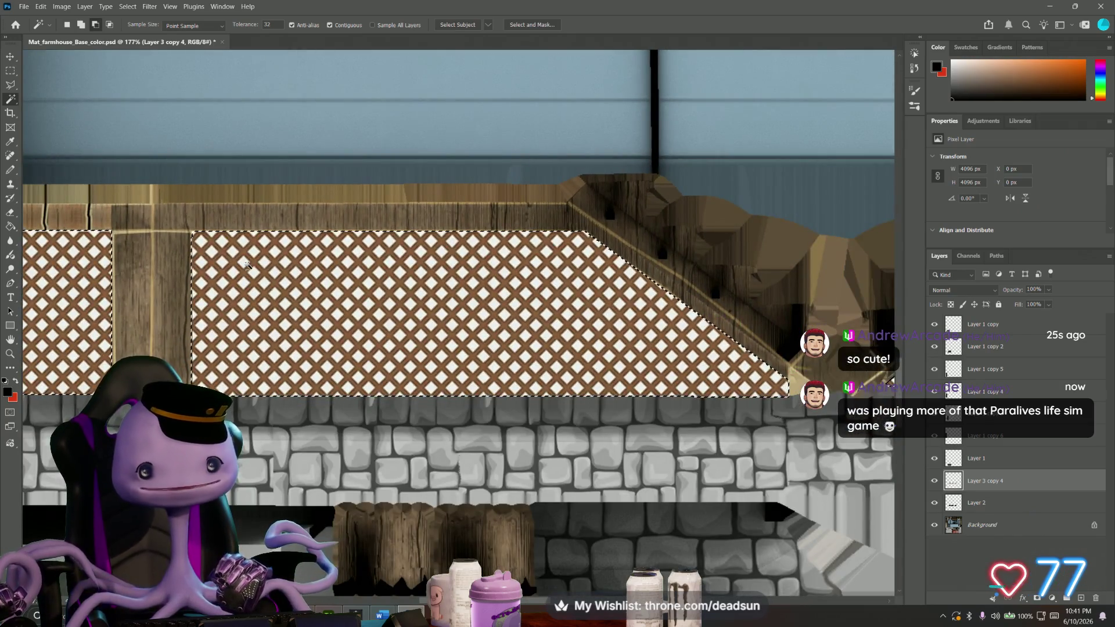
{"action": "scroll", "coordinate": [693, 271], "scroll_direction": "up", "scroll_amount": 1, "text": "alt"}
{"action": "scroll", "coordinate": [692, 270], "scroll_direction": "up", "scroll_amount": 1, "text": "alt"}
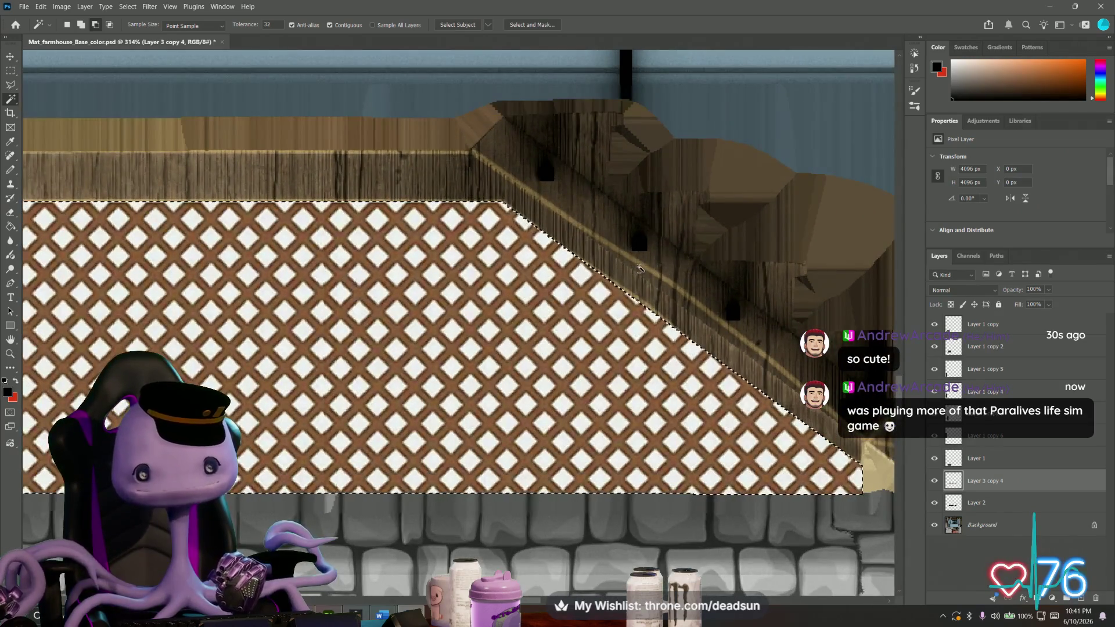
{"action": "scroll", "coordinate": [626, 263], "scroll_direction": "up", "scroll_amount": 1, "text": "alt"}
{"action": "scroll", "coordinate": [625, 264], "scroll_direction": "down", "scroll_amount": 1, "text": "alt"}
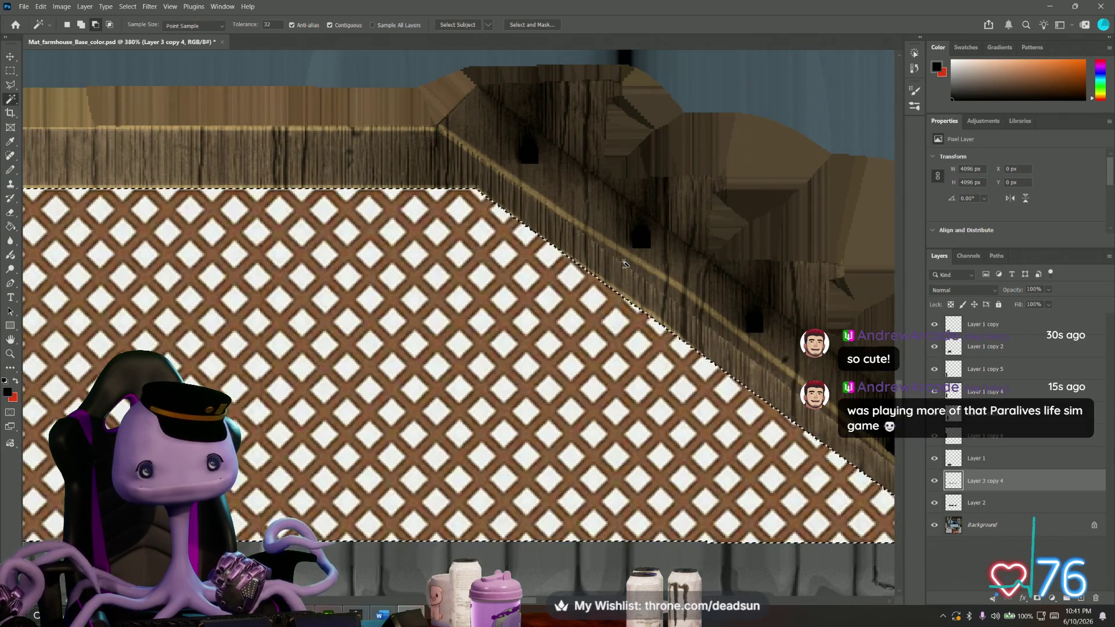
{"action": "scroll", "coordinate": [623, 266], "scroll_direction": "down", "scroll_amount": 1, "text": "alt"}
{"action": "scroll", "coordinate": [616, 269], "scroll_direction": "down", "scroll_amount": 1, "text": "alt"}
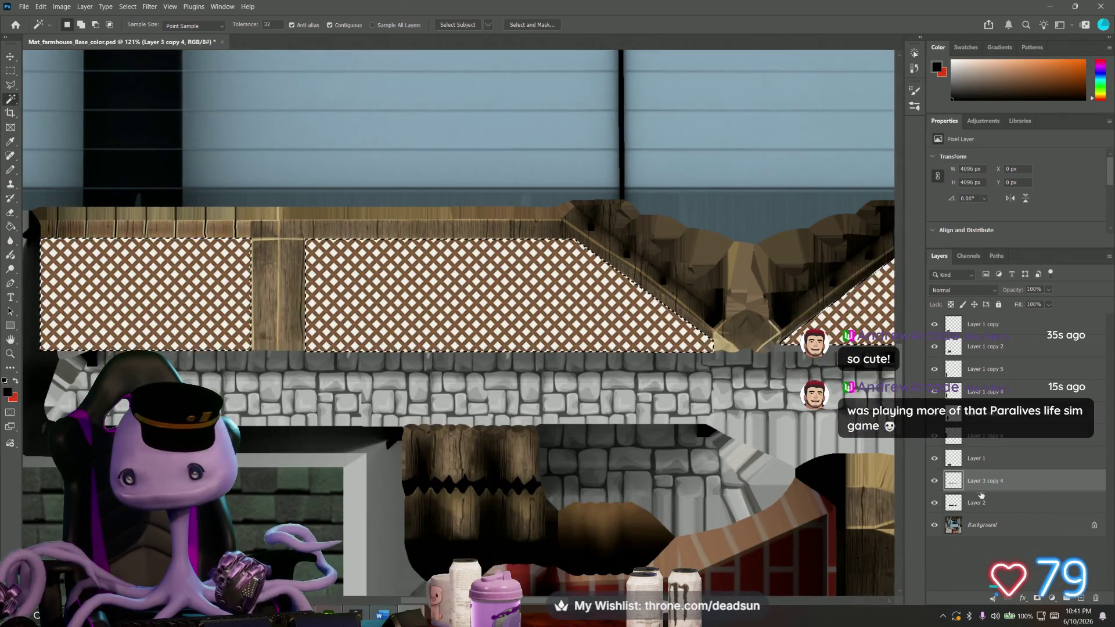
Reactivate Layer 3 copy 4, deselect the lattice areas with Ctrl+D and browse the menu commands.
{"action": "left_click", "coordinate": [983, 458]}
{"action": "left_click", "coordinate": [984, 481]}
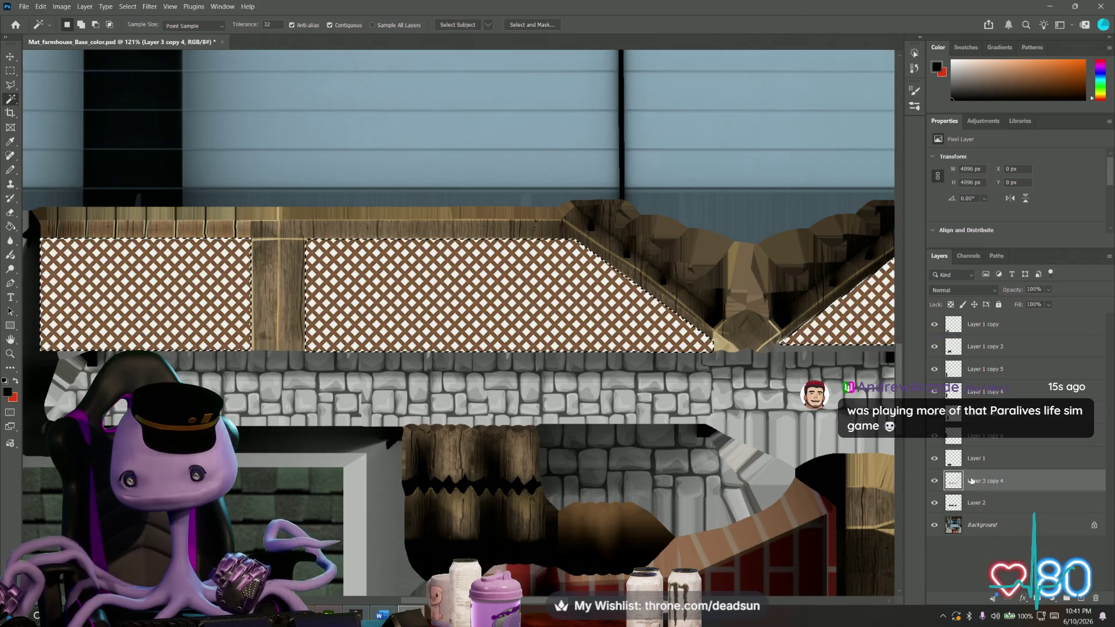
{"action": "left_click", "coordinate": [62, 7]}
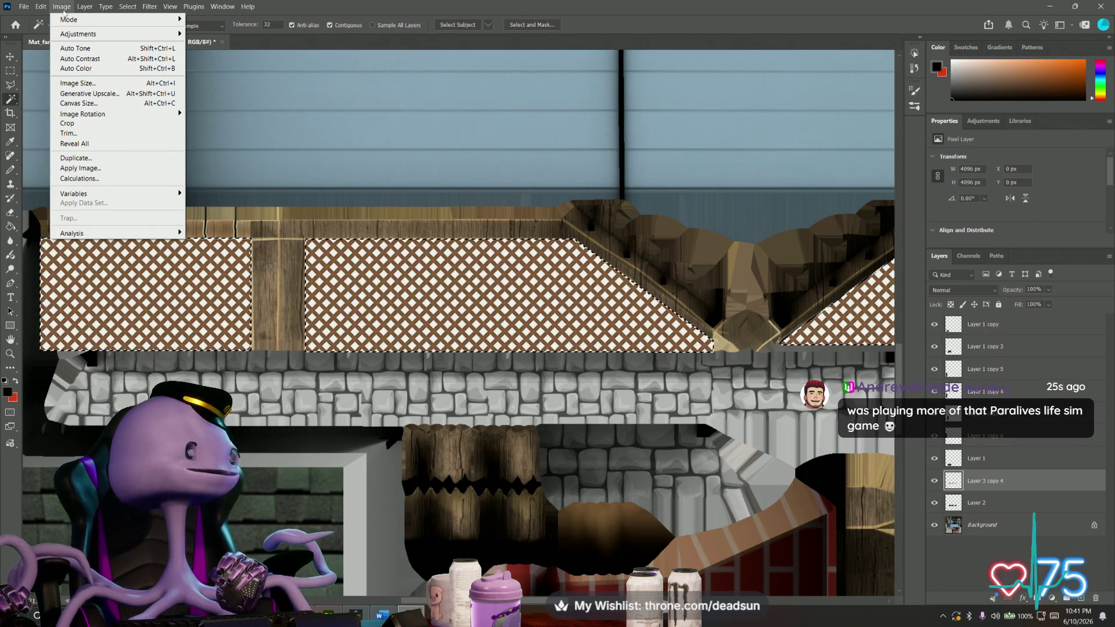
{"action": "key", "text": "Escape"}
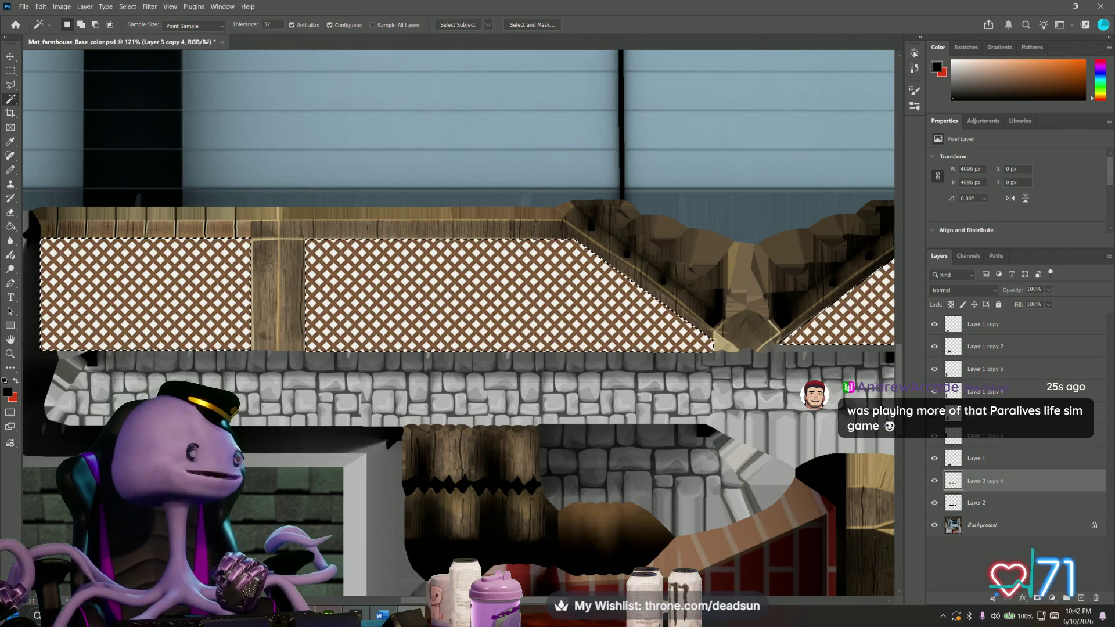
{"action": "key", "text": "ctrl+d"}
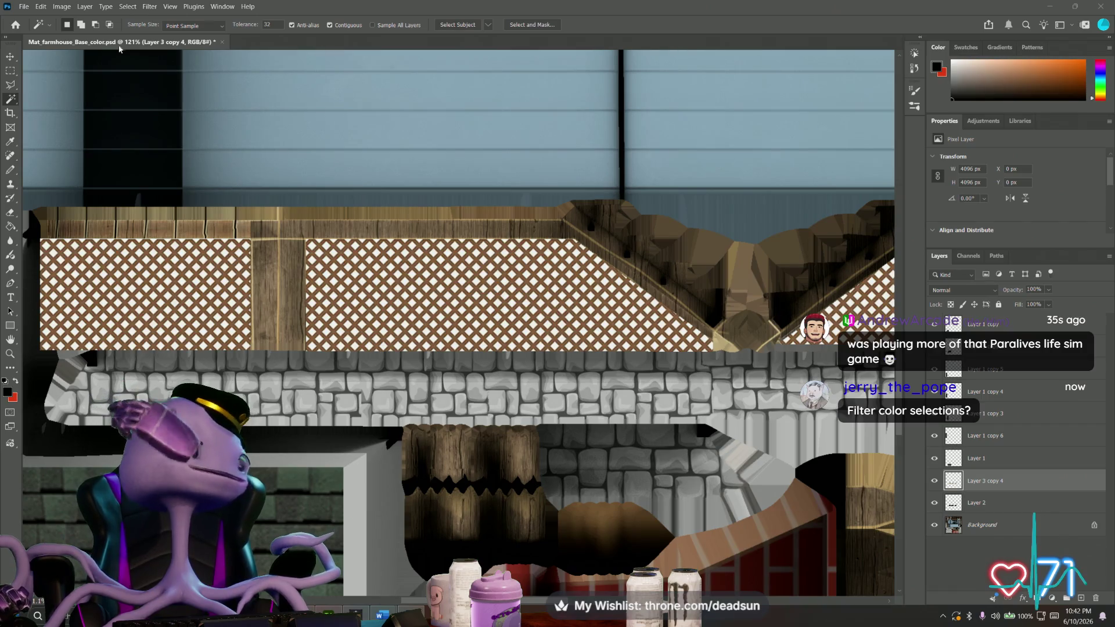
{"action": "left_click", "coordinate": [68, 7]}
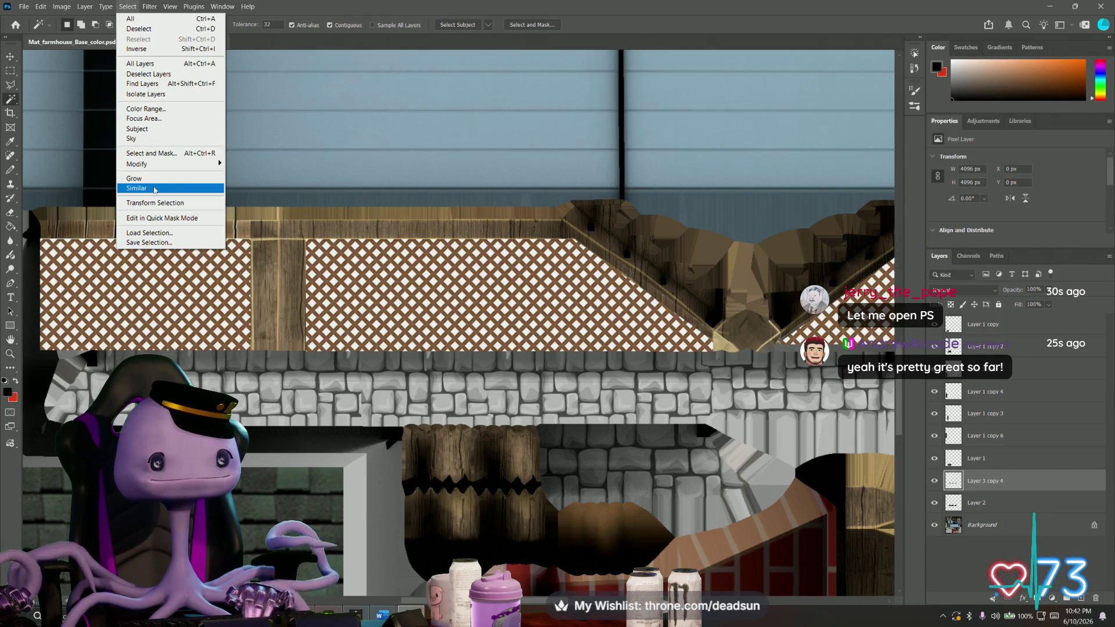
Bring up Color Range and sample the white lattice tiles' colour.
{"action": "left_click", "coordinate": [154, 189]}
{"action": "left_click", "coordinate": [38, 7]}
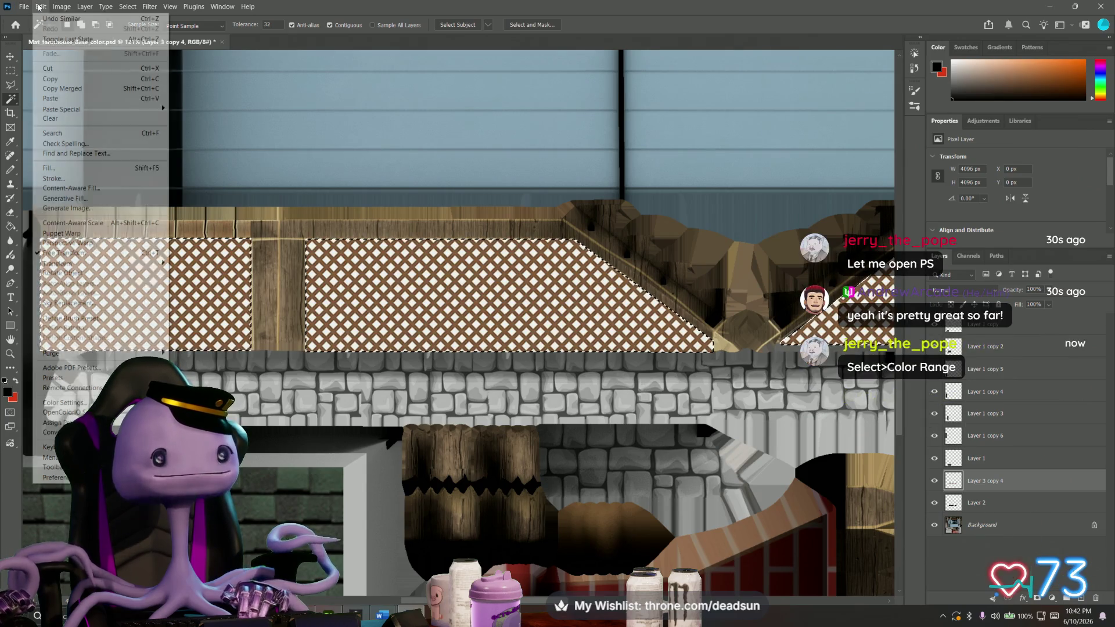
{"action": "left_click", "coordinate": [152, 115]}
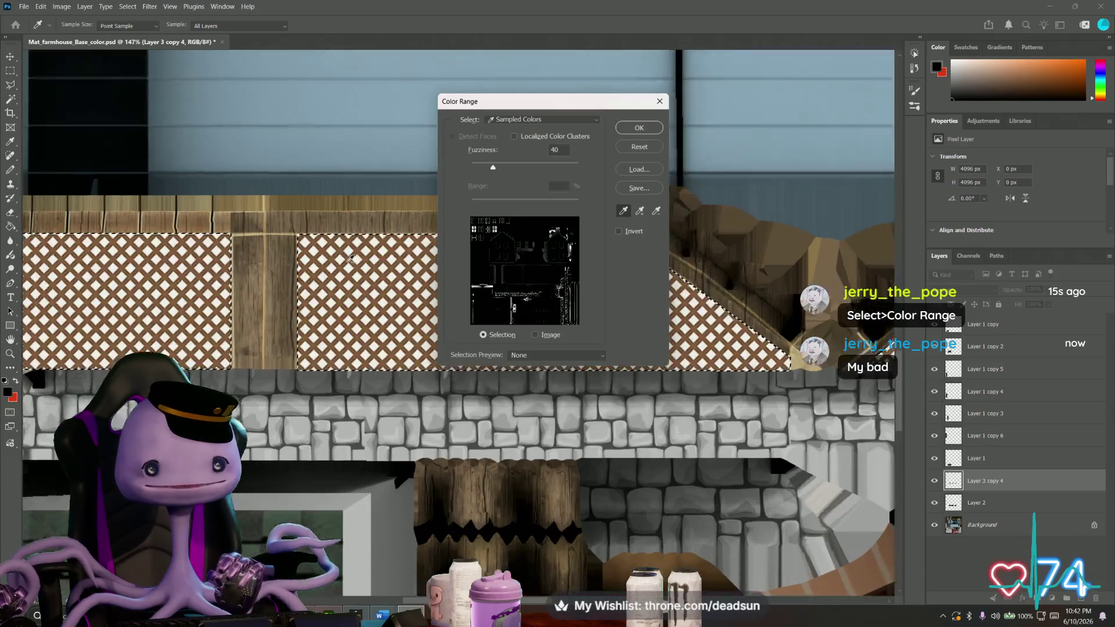
{"action": "scroll", "coordinate": [354, 269], "scroll_direction": "up", "scroll_amount": 2, "text": "alt"}
{"action": "scroll", "coordinate": [355, 268], "scroll_direction": "up", "scroll_amount": 2, "text": "alt"}
{"action": "left_click", "coordinate": [377, 305]}
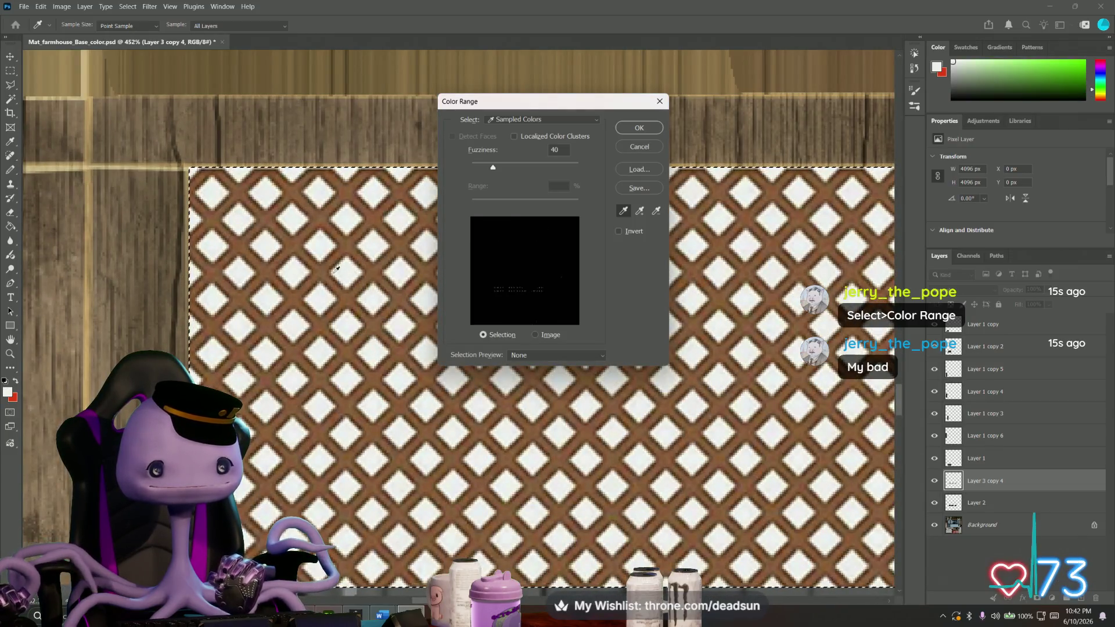
{"action": "left_click", "coordinate": [346, 271]}
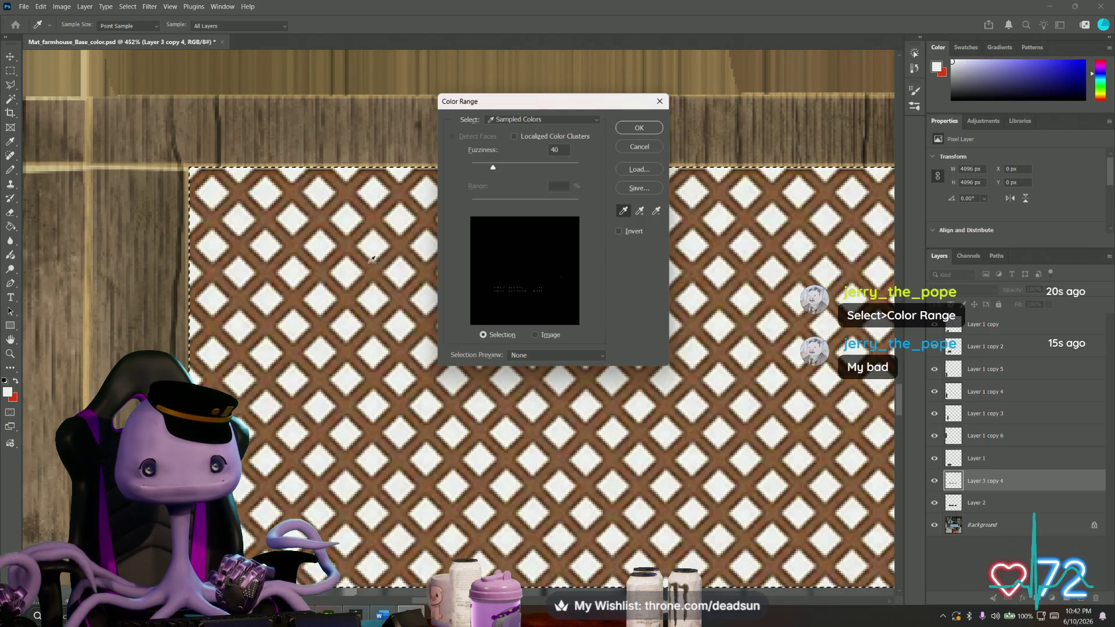
{"action": "scroll", "coordinate": [348, 270], "scroll_direction": "up", "scroll_amount": 1, "text": "alt"}
{"action": "scroll", "coordinate": [436, 283], "scroll_direction": "up", "scroll_amount": 2, "text": "alt"}
{"action": "scroll", "coordinate": [524, 297], "scroll_direction": "down", "scroll_amount": 1, "text": "alt"}
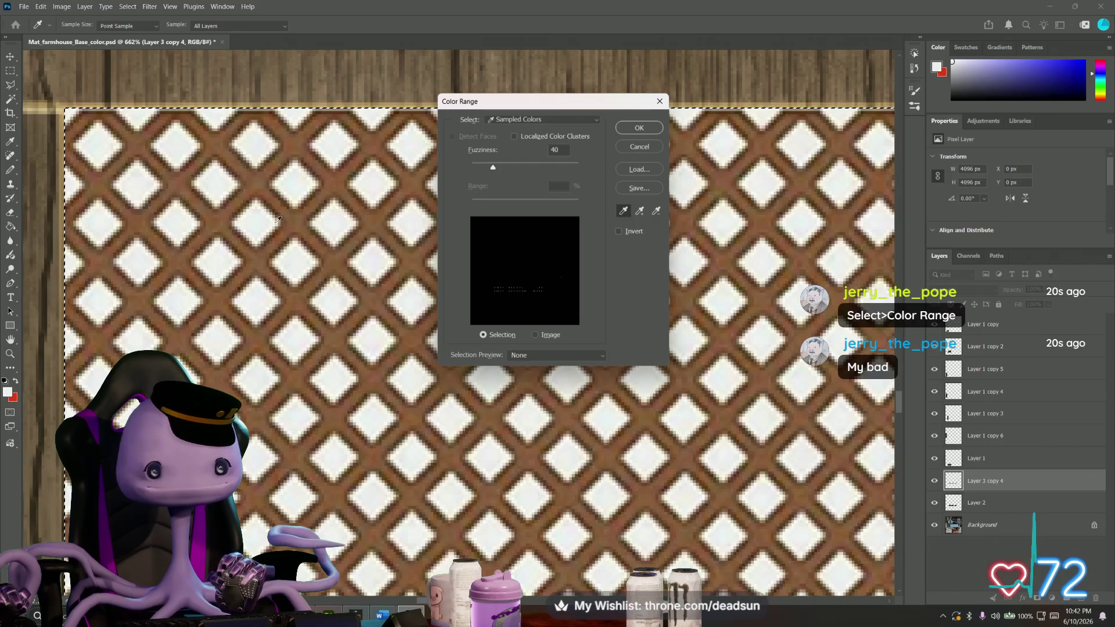
{"action": "left_click", "coordinate": [296, 256]}
Sample more white lattice gaps and apply the colour-range selection.
{"action": "left_click", "coordinate": [372, 254]}
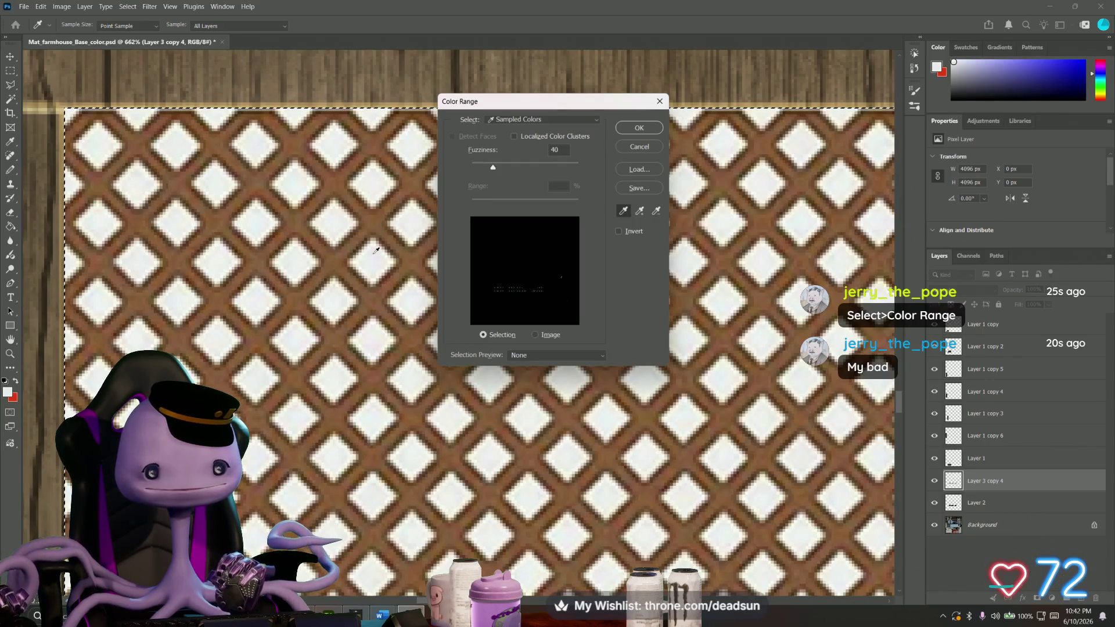
{"action": "left_click", "coordinate": [378, 255]}
{"action": "left_click", "coordinate": [377, 256]}
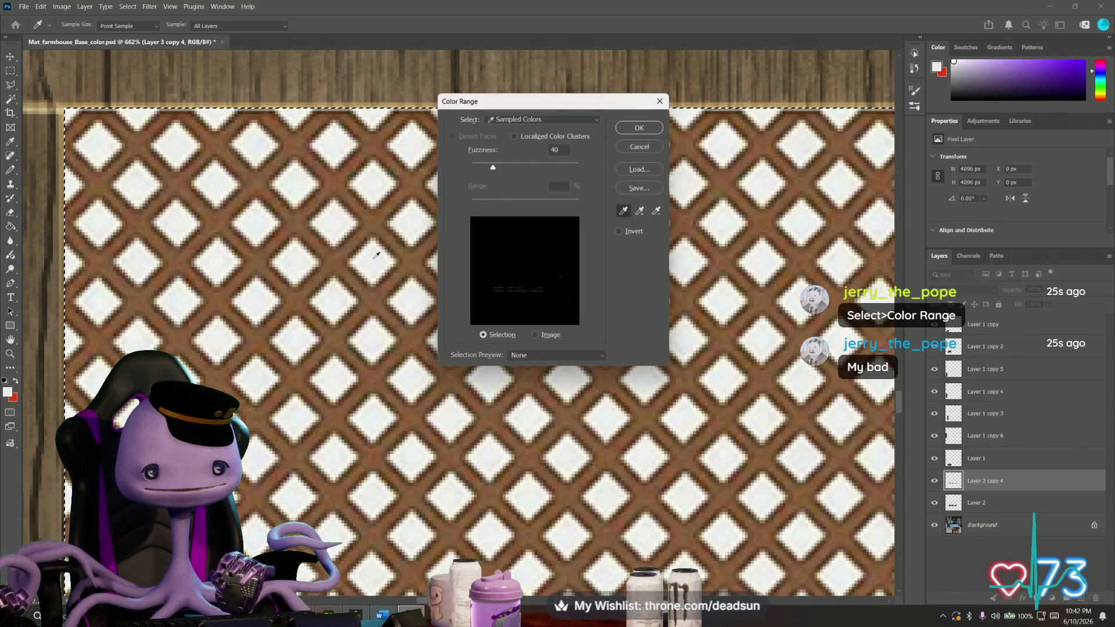
{"action": "left_click", "coordinate": [651, 128]}
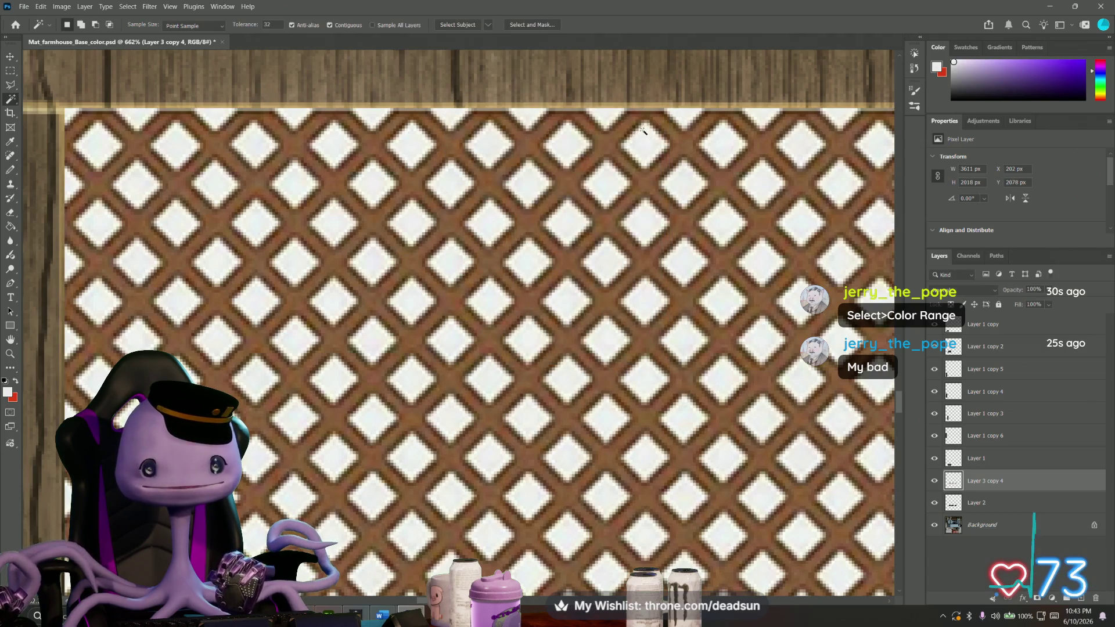
{"action": "scroll", "coordinate": [394, 233], "scroll_direction": "down", "scroll_amount": 3, "text": "alt"}
{"action": "scroll", "coordinate": [394, 233], "scroll_direction": "down", "scroll_amount": 3, "text": "alt"}
{"action": "scroll", "coordinate": [394, 234], "scroll_direction": "down", "scroll_amount": 3, "text": "alt"}
{"action": "scroll", "coordinate": [394, 233], "scroll_direction": "down", "scroll_amount": 2, "text": "alt"}
{"action": "scroll", "coordinate": [395, 233], "scroll_direction": "down", "scroll_amount": 3, "text": "alt"}
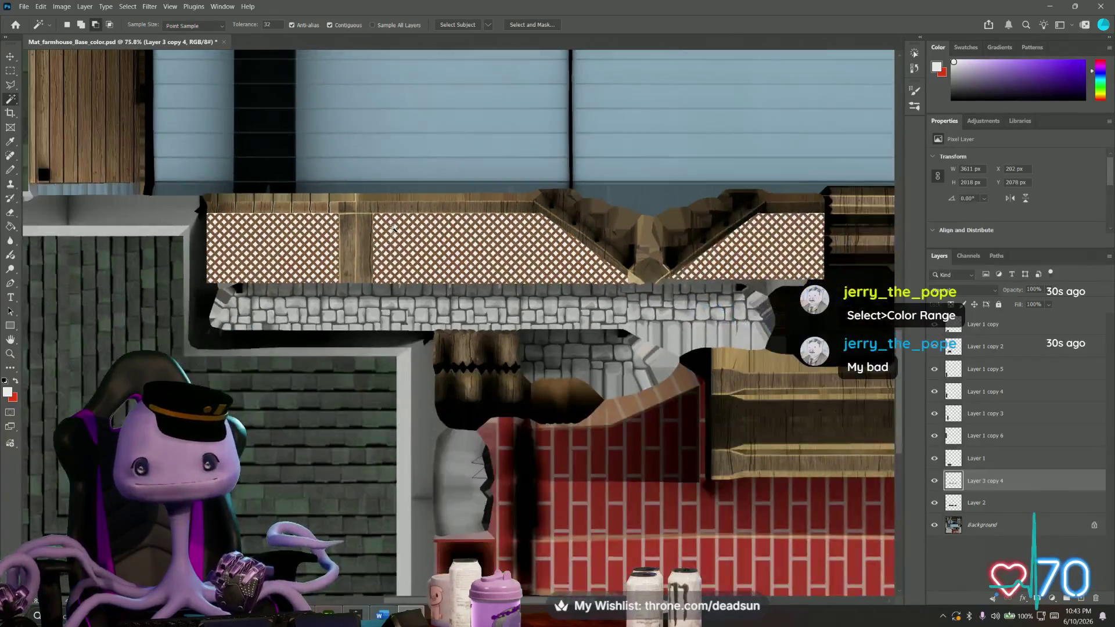
{"action": "scroll", "coordinate": [394, 234], "scroll_direction": "up", "scroll_amount": 2, "text": "alt"}
{"action": "left_click", "coordinate": [85, 7]}
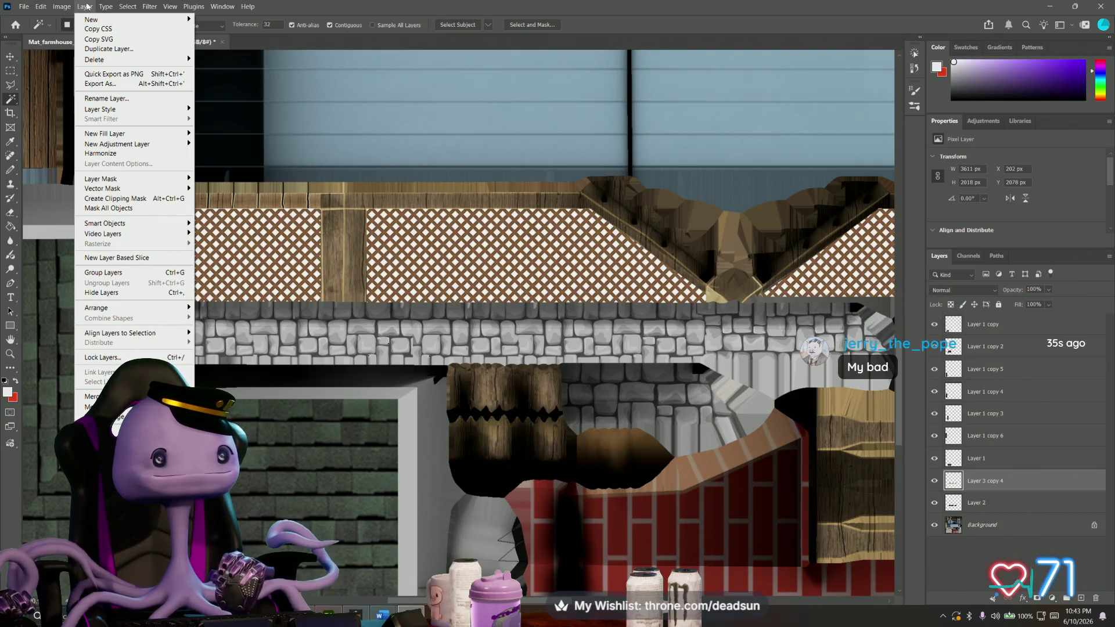
Start a Color Range selection and sample the white gaps across the upper lattice.
{"action": "left_click", "coordinate": [191, 109]}
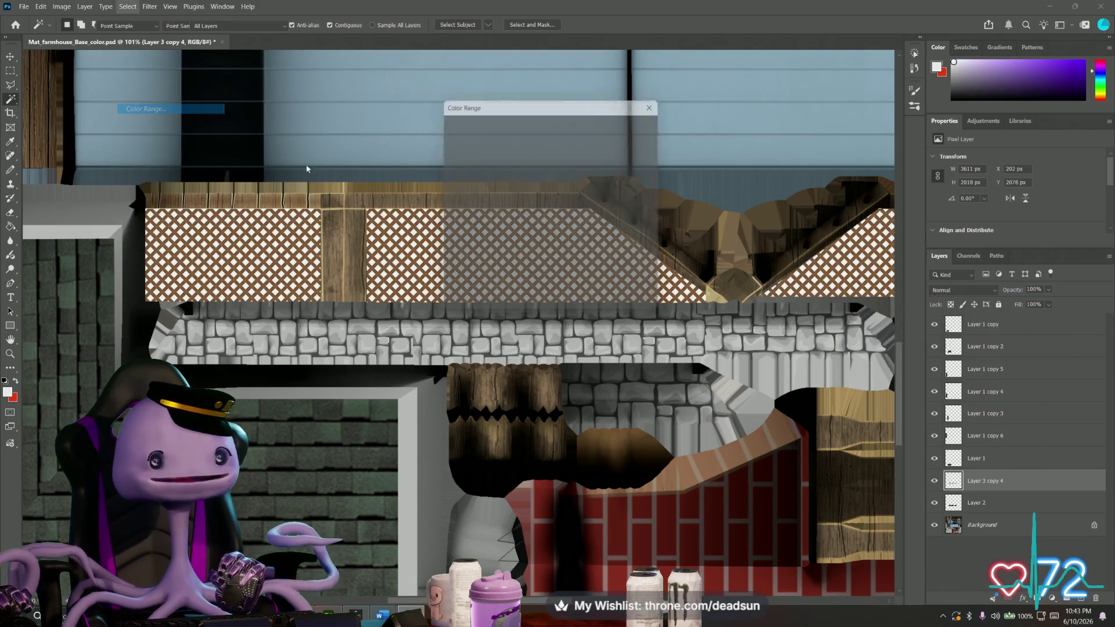
{"action": "scroll", "coordinate": [394, 225], "scroll_direction": "up", "scroll_amount": 3, "text": "alt"}
{"action": "scroll", "coordinate": [383, 231], "scroll_direction": "up", "scroll_amount": 3, "text": "alt"}
{"action": "scroll", "coordinate": [370, 241], "scroll_direction": "up", "scroll_amount": 2, "text": "alt"}
{"action": "left_click", "coordinate": [365, 251]}
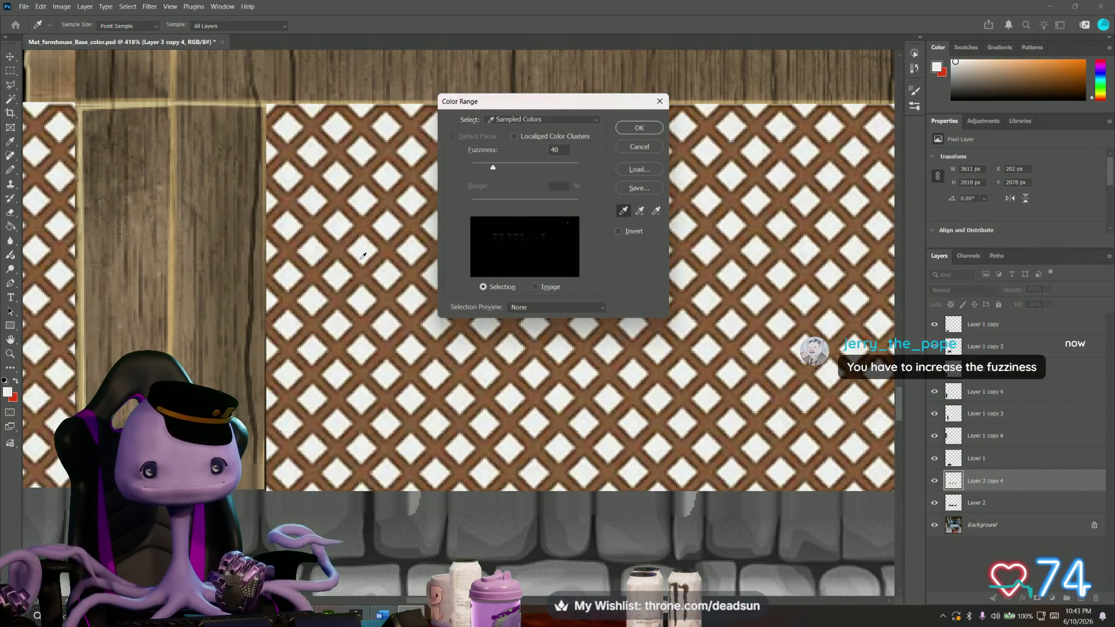
{"action": "left_click", "coordinate": [367, 256]}
{"action": "left_click", "coordinate": [378, 247]}
{"action": "left_click", "coordinate": [369, 251]}
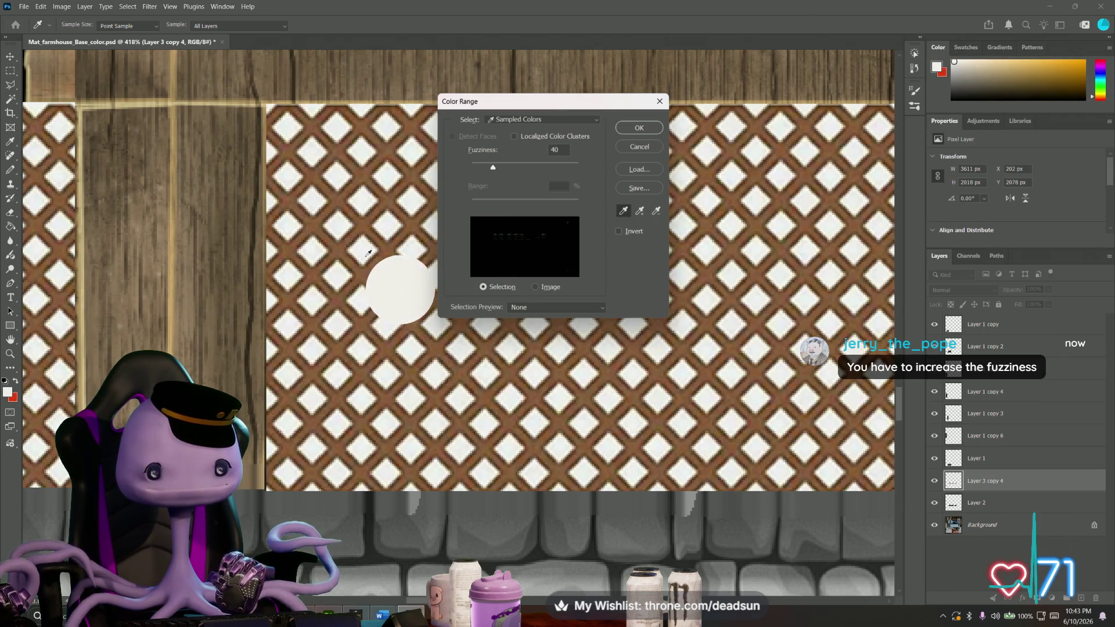
{"action": "left_click", "coordinate": [340, 276]}
{"action": "left_click", "coordinate": [340, 276]}
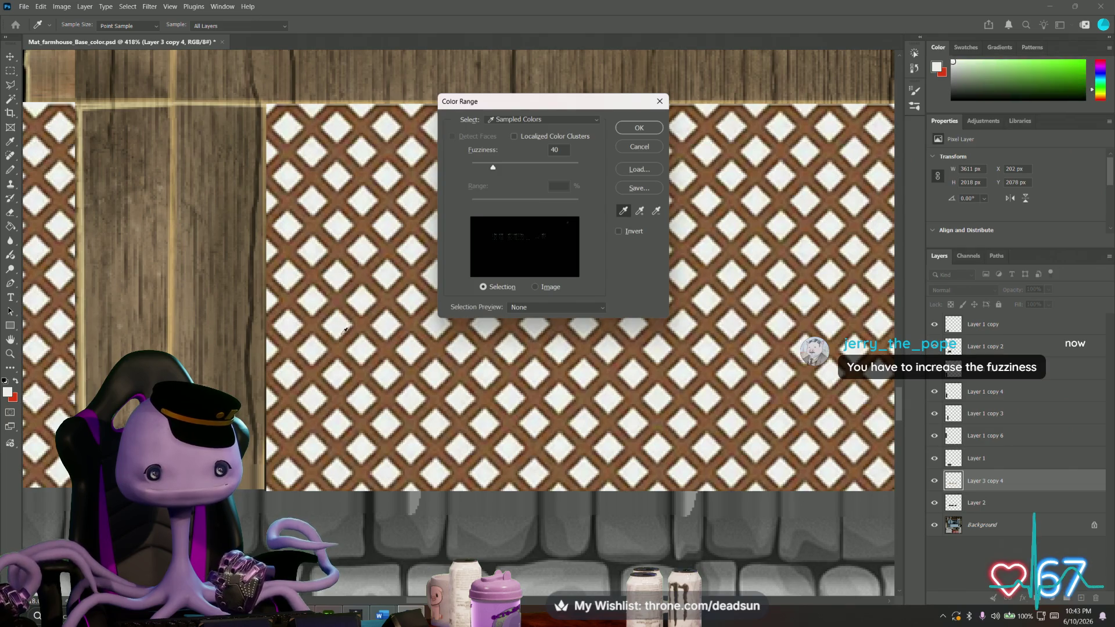
Sample the lower lattice gaps, raise Fuzziness to 127 and apply the selection.
{"action": "left_click", "coordinate": [346, 454]}
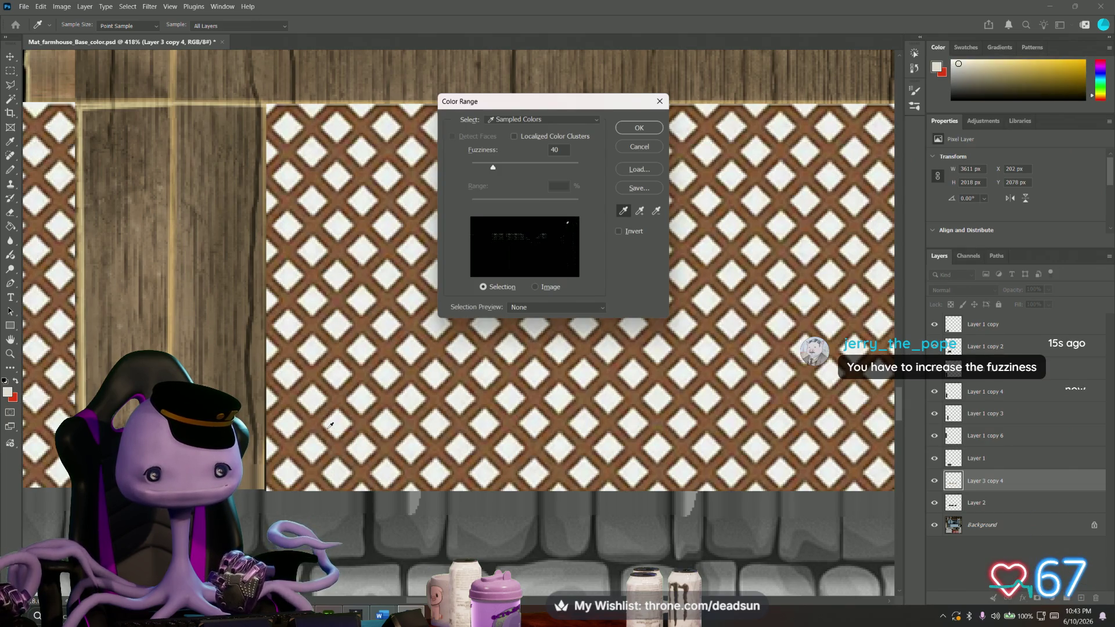
{"action": "left_click", "coordinate": [332, 425]}
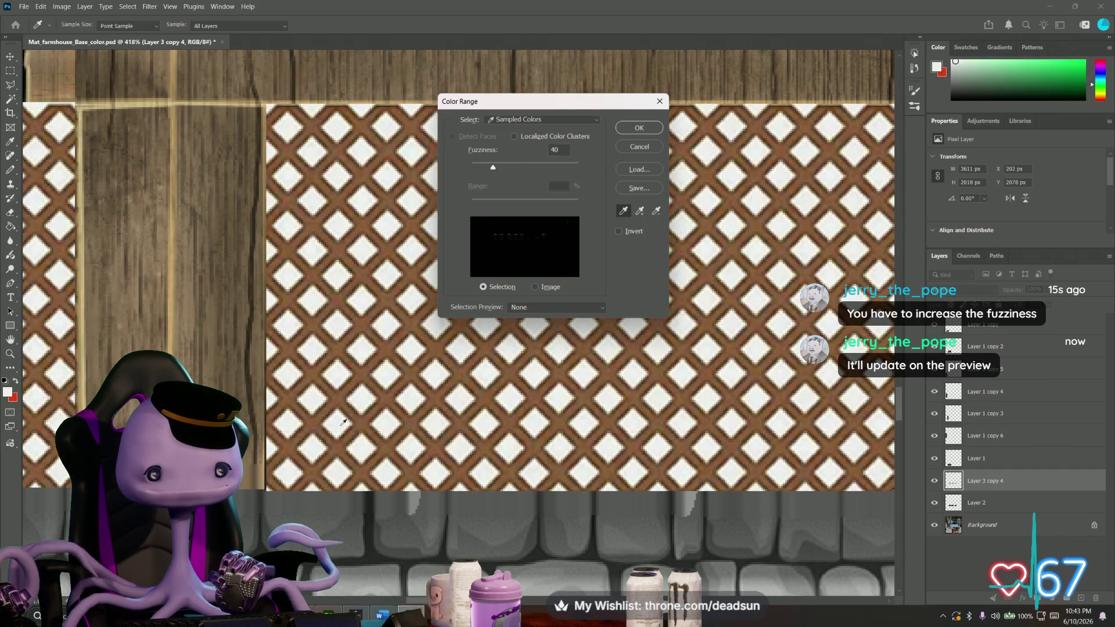
{"action": "left_click", "coordinate": [340, 422]}
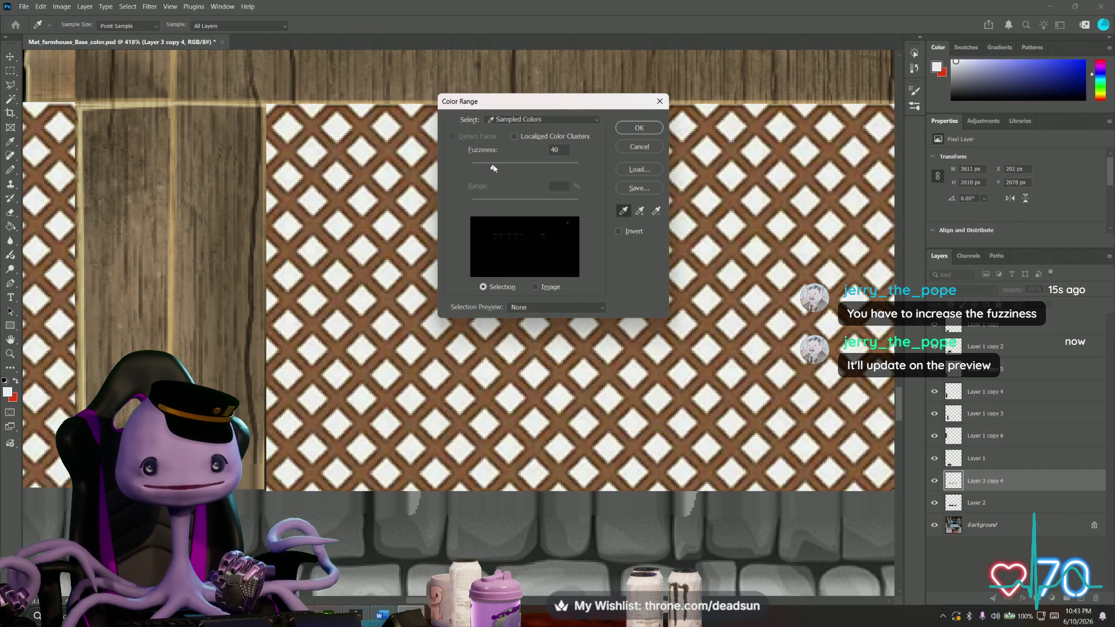
{"action": "left_click_drag", "start_coordinate": [533, 166], "coordinate": [538, 167]}
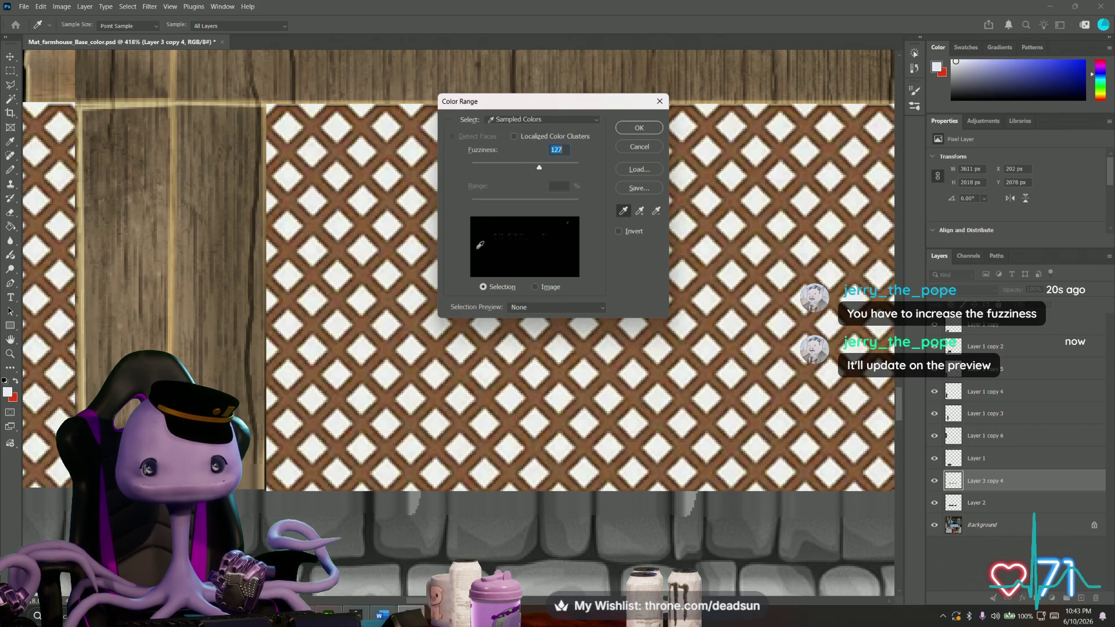
{"action": "left_click", "coordinate": [385, 369]}
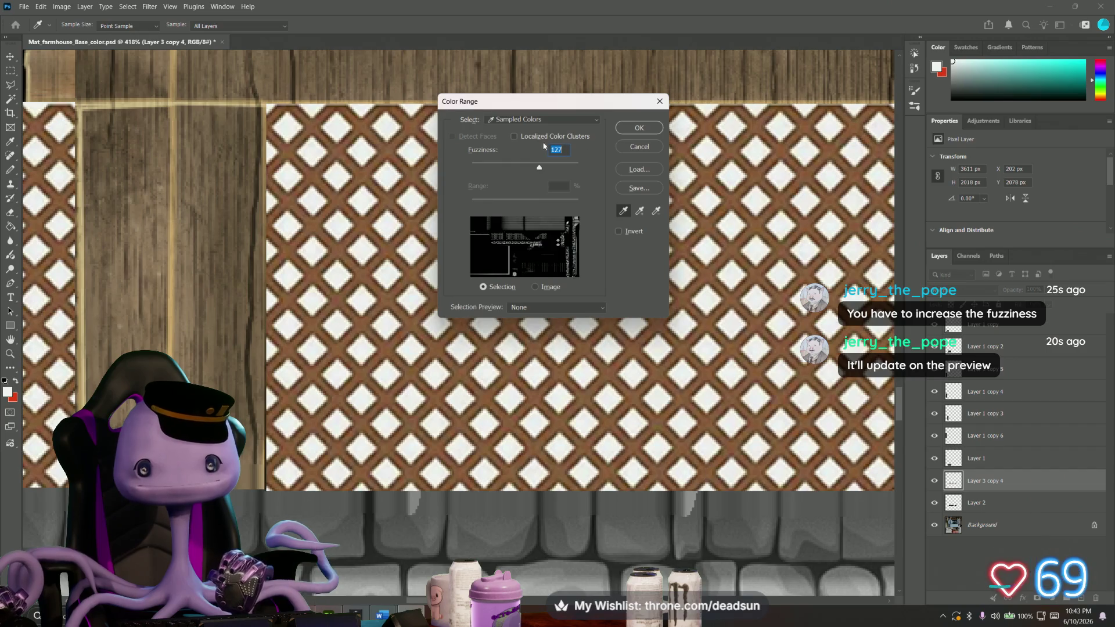
{"action": "left_click", "coordinate": [639, 128]}
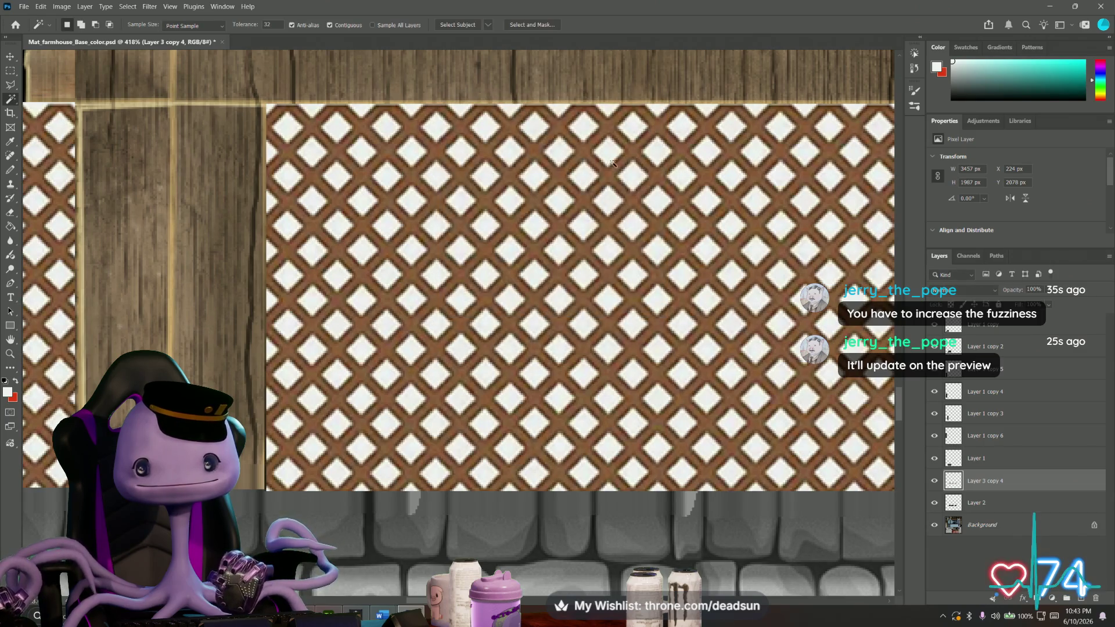
{"action": "scroll", "coordinate": [527, 274], "scroll_direction": "down", "scroll_amount": 2, "text": "alt"}
{"action": "scroll", "coordinate": [527, 275], "scroll_direction": "down", "scroll_amount": 2, "text": "alt"}
{"action": "scroll", "coordinate": [527, 279], "scroll_direction": "down", "scroll_amount": 2, "text": "alt"}
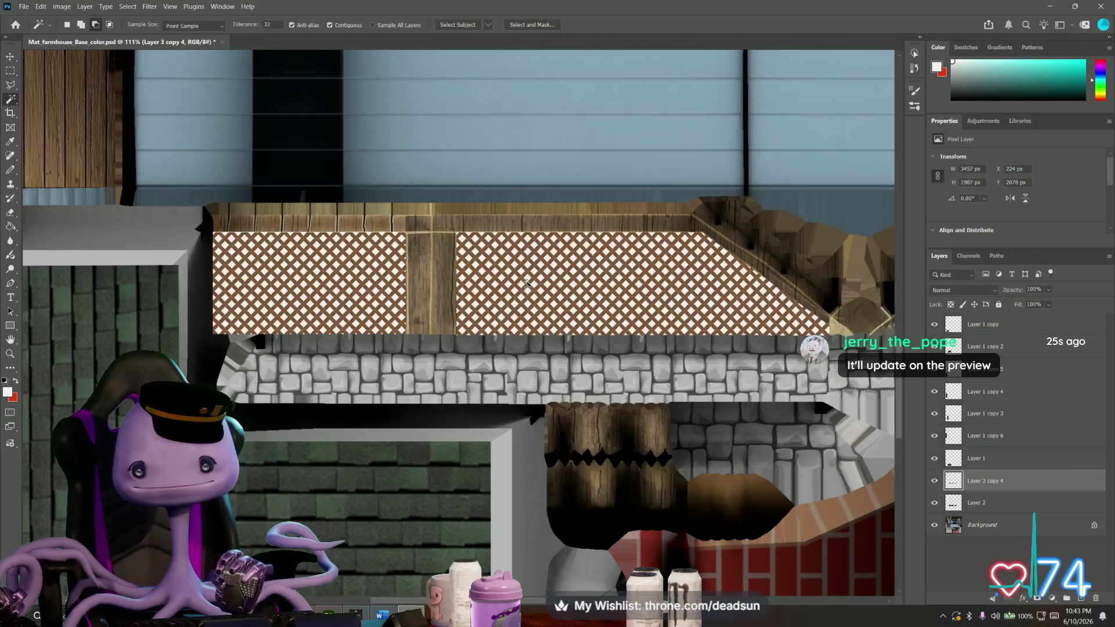
{"action": "scroll", "coordinate": [527, 283], "scroll_direction": "down", "scroll_amount": 2, "text": "alt"}
{"action": "scroll", "coordinate": [526, 283], "scroll_direction": "down", "scroll_amount": 1, "text": "alt"}
{"action": "scroll", "coordinate": [527, 282], "scroll_direction": "up", "scroll_amount": 1, "text": "alt"}
{"action": "scroll", "coordinate": [526, 283], "scroll_direction": "up", "scroll_amount": 2, "text": "alt"}
{"action": "scroll", "coordinate": [527, 283], "scroll_direction": "up", "scroll_amount": 1, "text": "alt"}
{"action": "scroll", "coordinate": [526, 284], "scroll_direction": "up", "scroll_amount": 2, "text": "alt"}
{"action": "scroll", "coordinate": [527, 286], "scroll_direction": "up", "scroll_amount": 2, "text": "alt"}
{"action": "scroll", "coordinate": [527, 288], "scroll_direction": "up", "scroll_amount": 2, "text": "alt"}
{"action": "scroll", "coordinate": [525, 287], "scroll_direction": "up", "scroll_amount": 1, "text": "alt"}
{"action": "scroll", "coordinate": [525, 288], "scroll_direction": "up", "scroll_amount": 1, "text": "alt"}
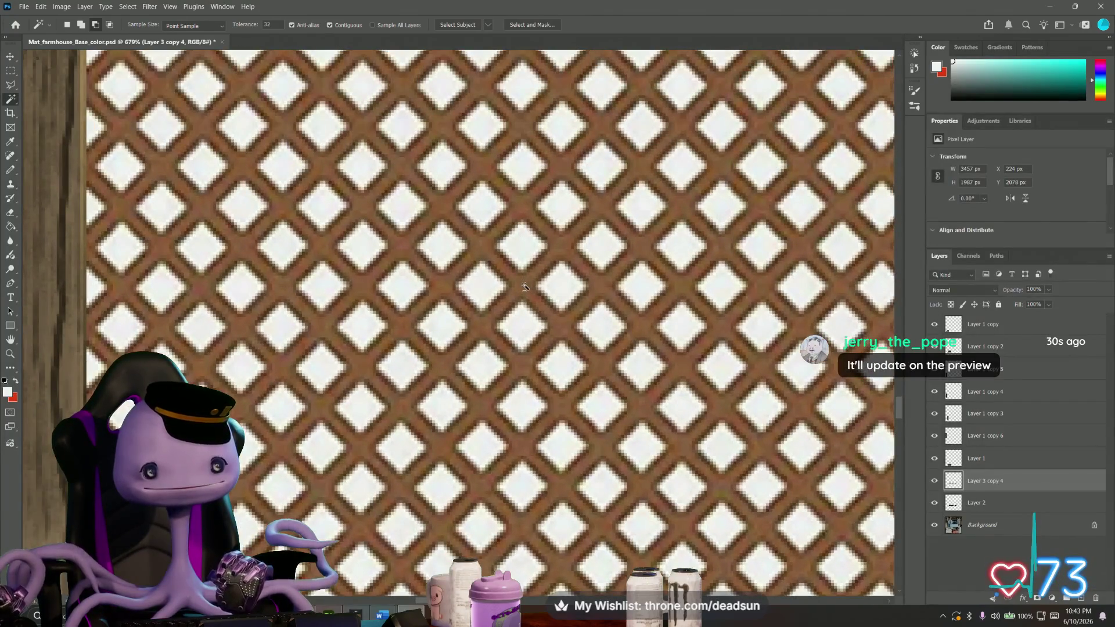
Reopen Color Range and try the Grayscale selection preview, then turn the preview off.
{"action": "left_click", "coordinate": [131, 7]}
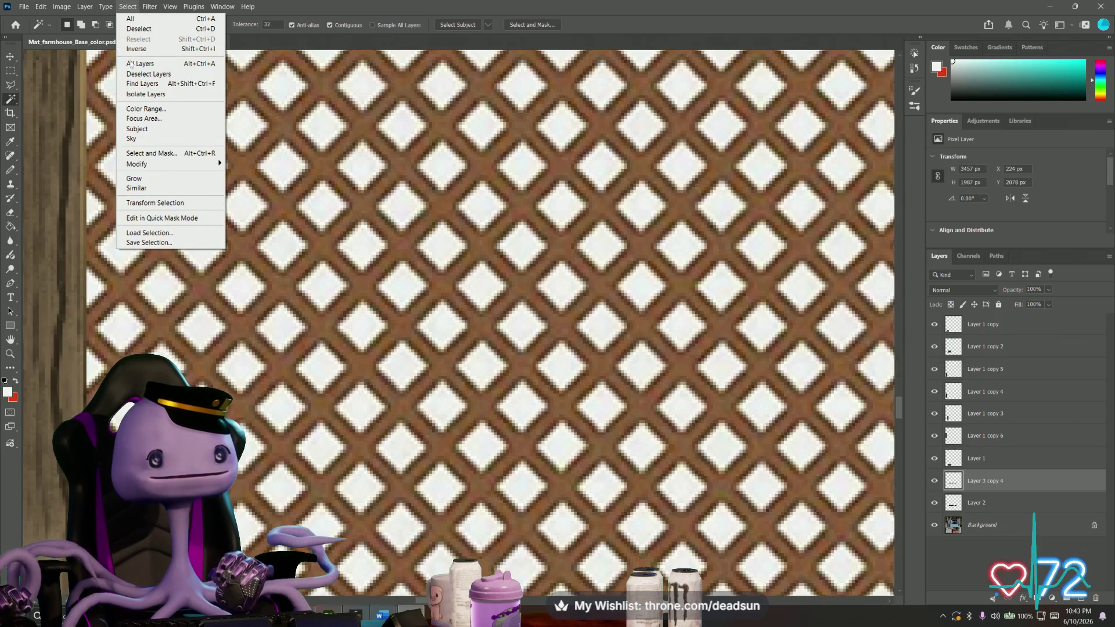
{"action": "left_click", "coordinate": [146, 109]}
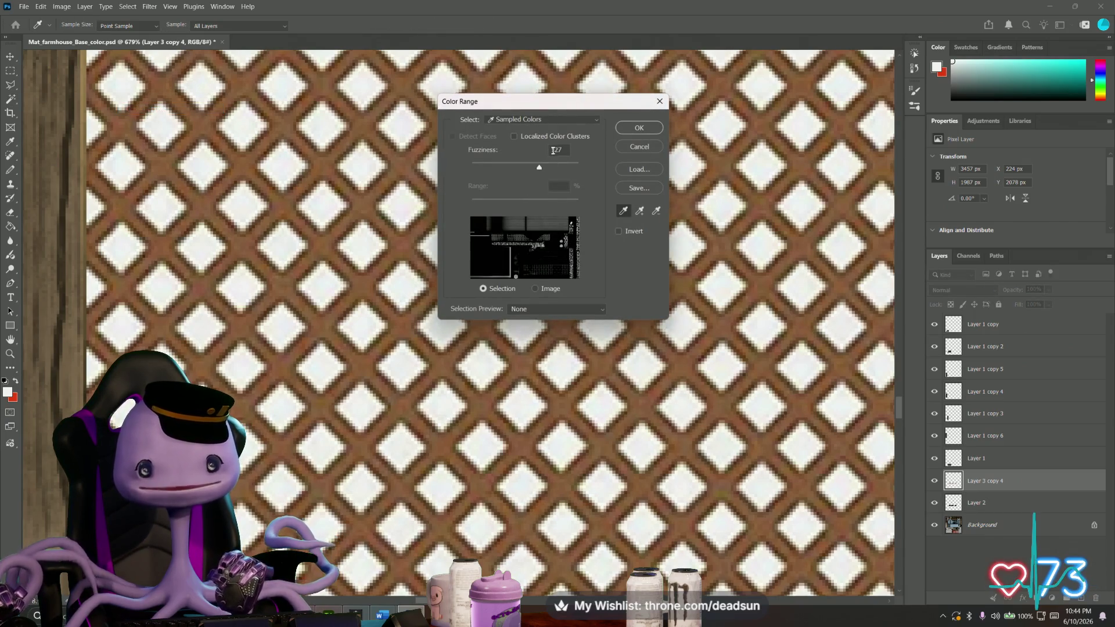
{"action": "left_click", "coordinate": [545, 307]}
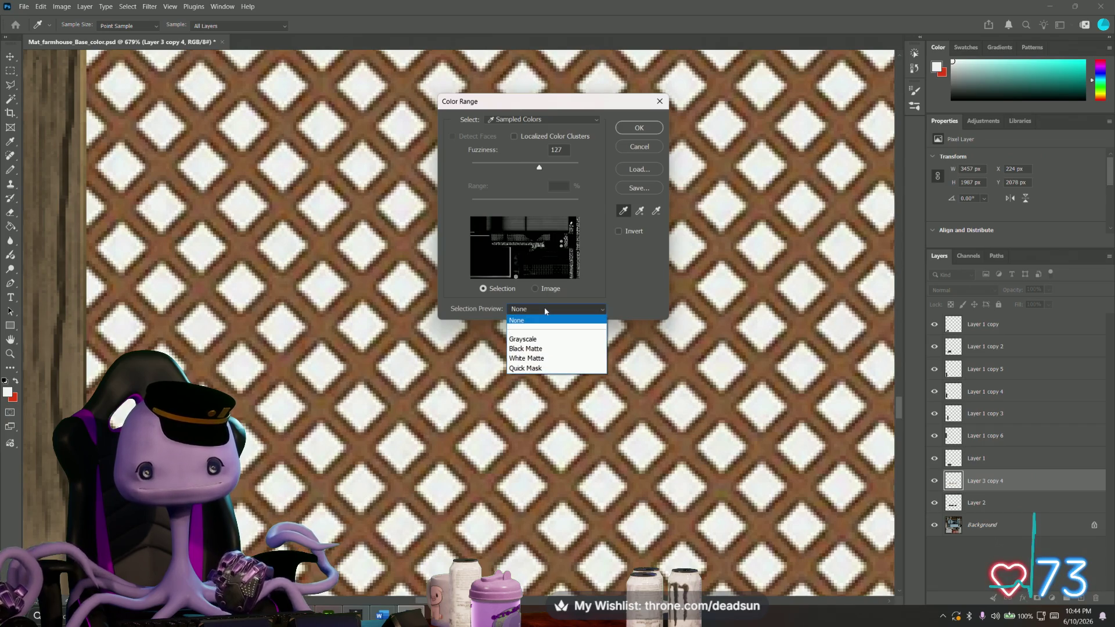
{"action": "left_click", "coordinate": [523, 339]}
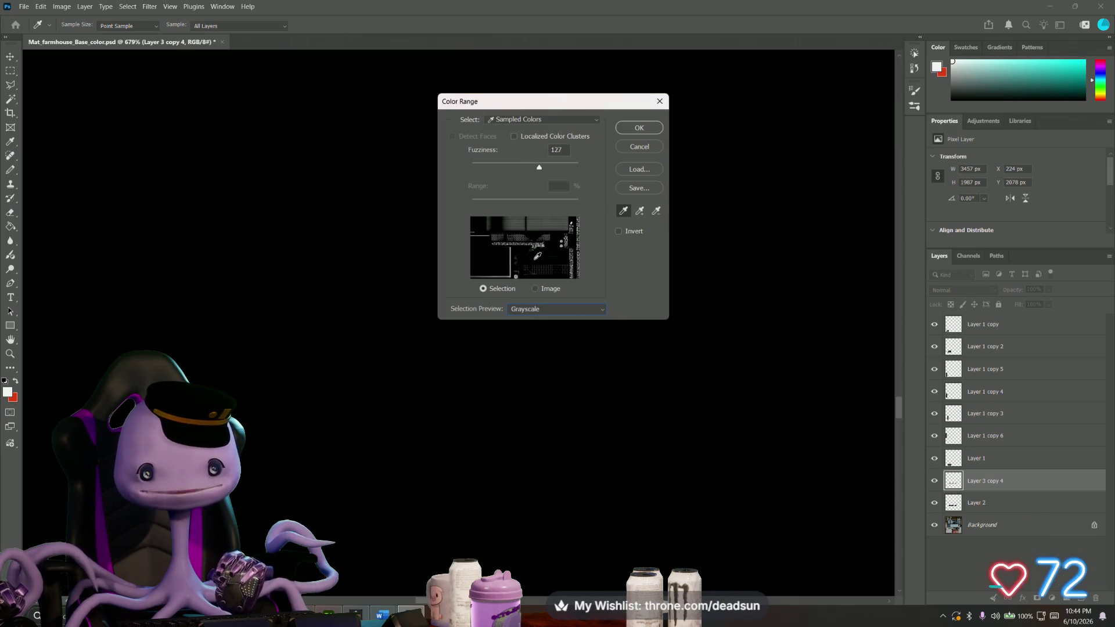
{"action": "left_click", "coordinate": [533, 310]}
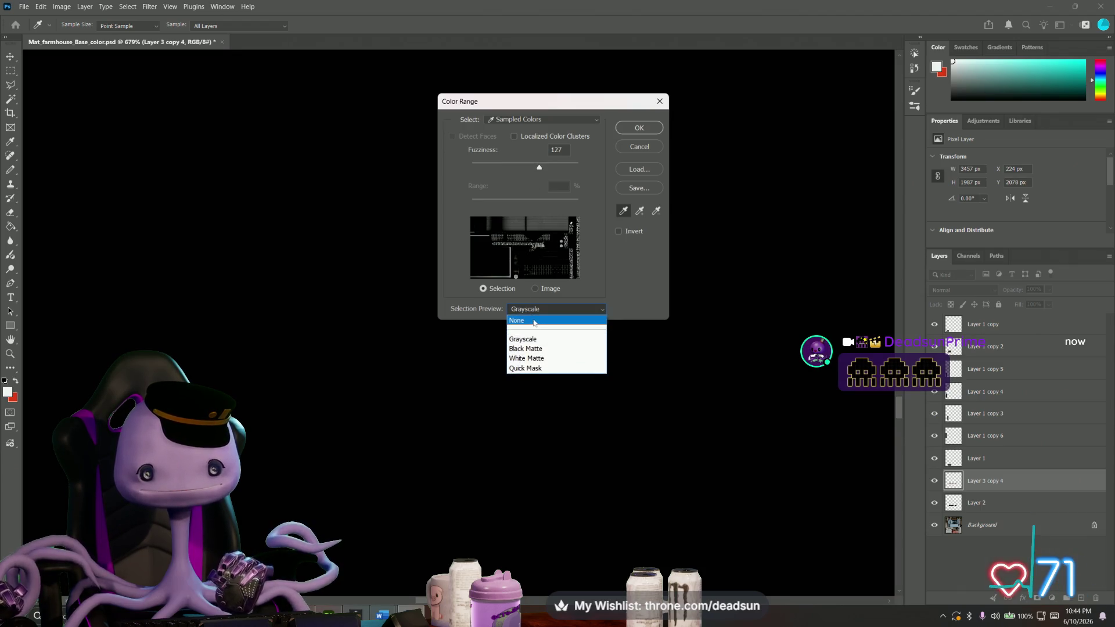
{"action": "left_click", "coordinate": [522, 319]}
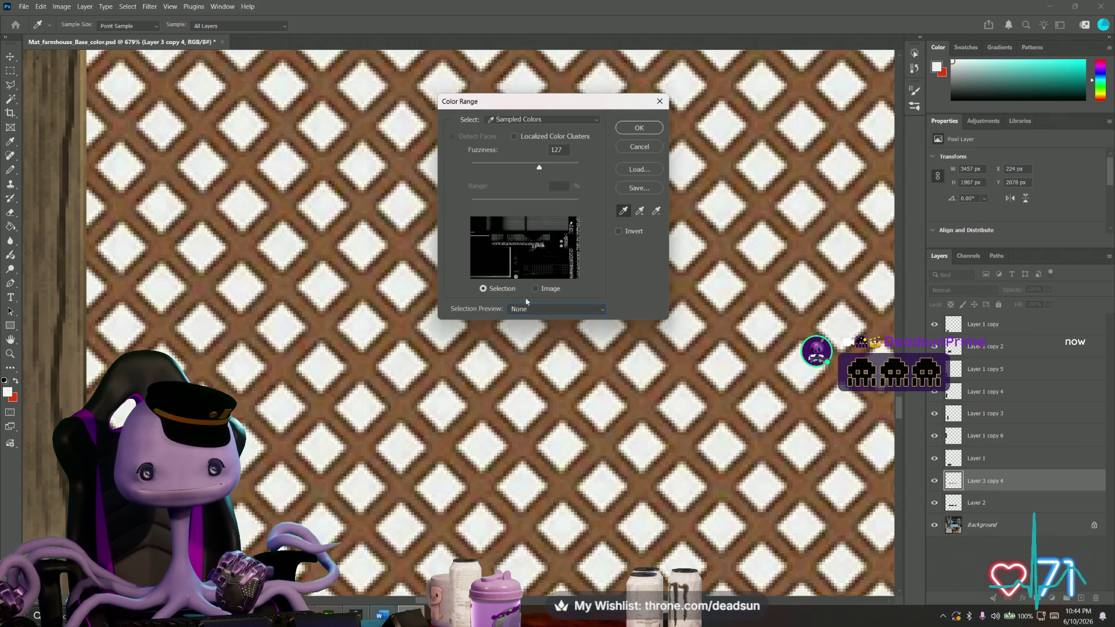
Enable Localized Color Clusters and sample white lattice gaps, moving the dialog off the lattice.
{"action": "left_click", "coordinate": [313, 281]}
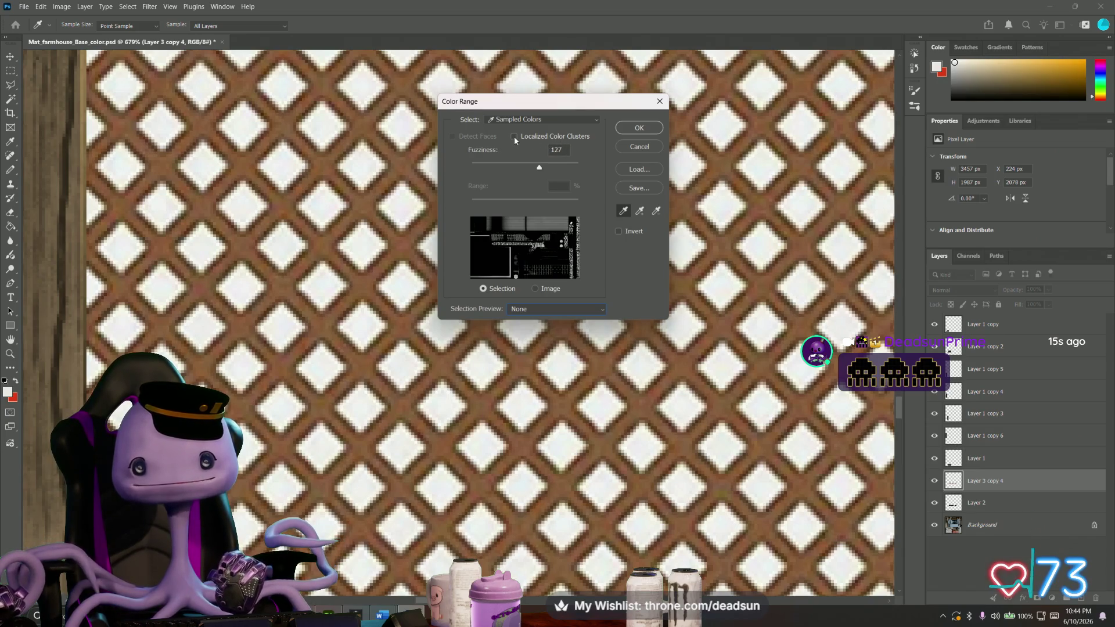
{"action": "left_click", "coordinate": [395, 180]}
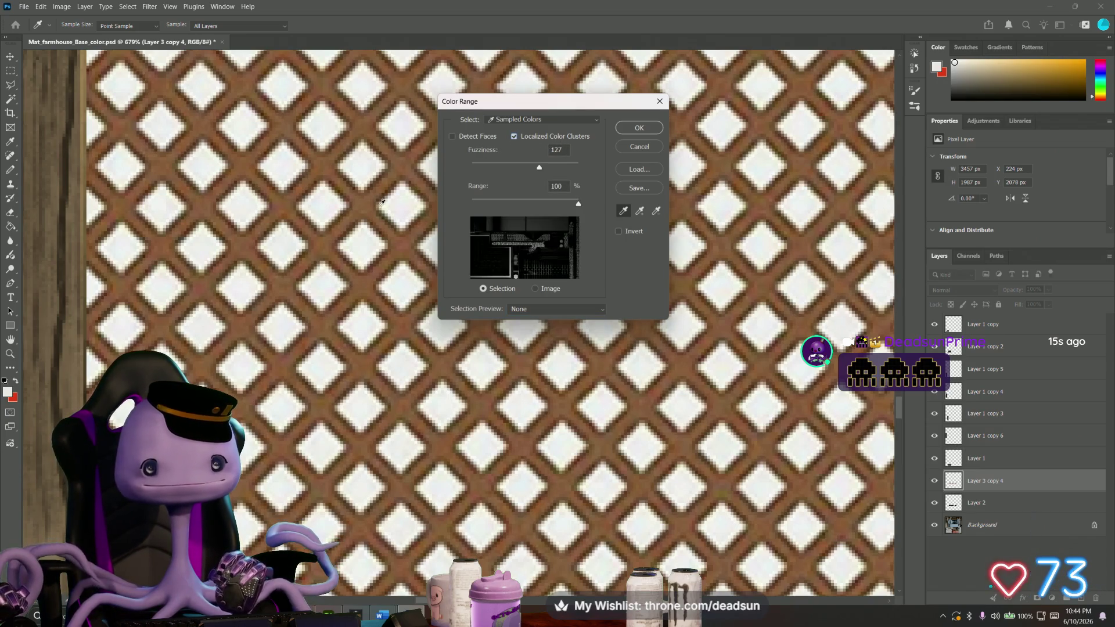
{"action": "left_click", "coordinate": [399, 201]}
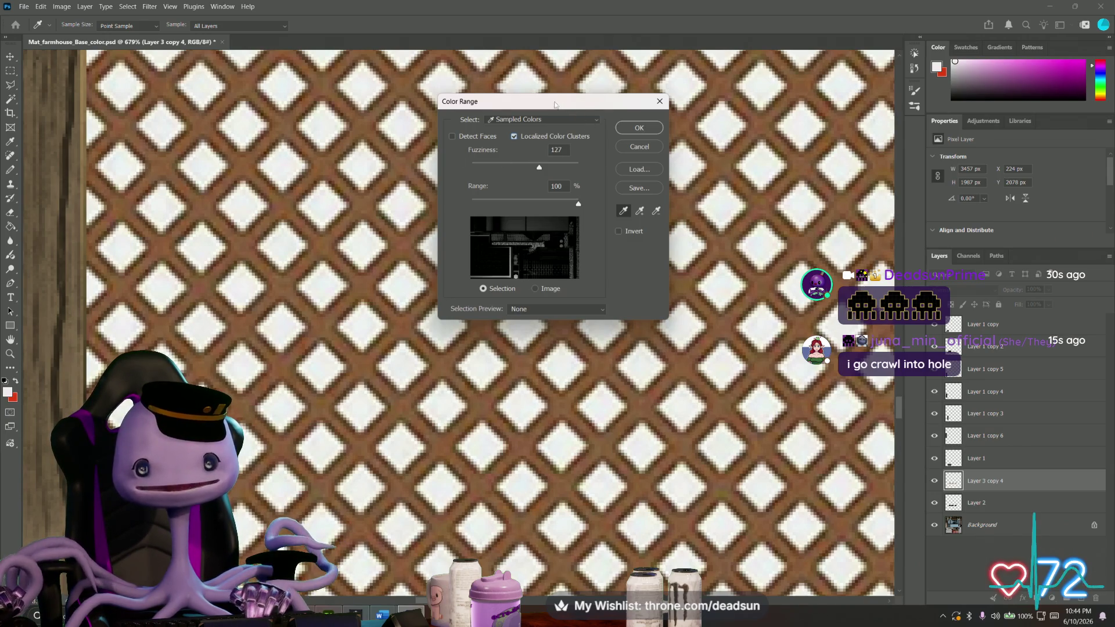
{"action": "left_click_drag", "start_coordinate": [555, 105], "coordinate": [677, 265]}
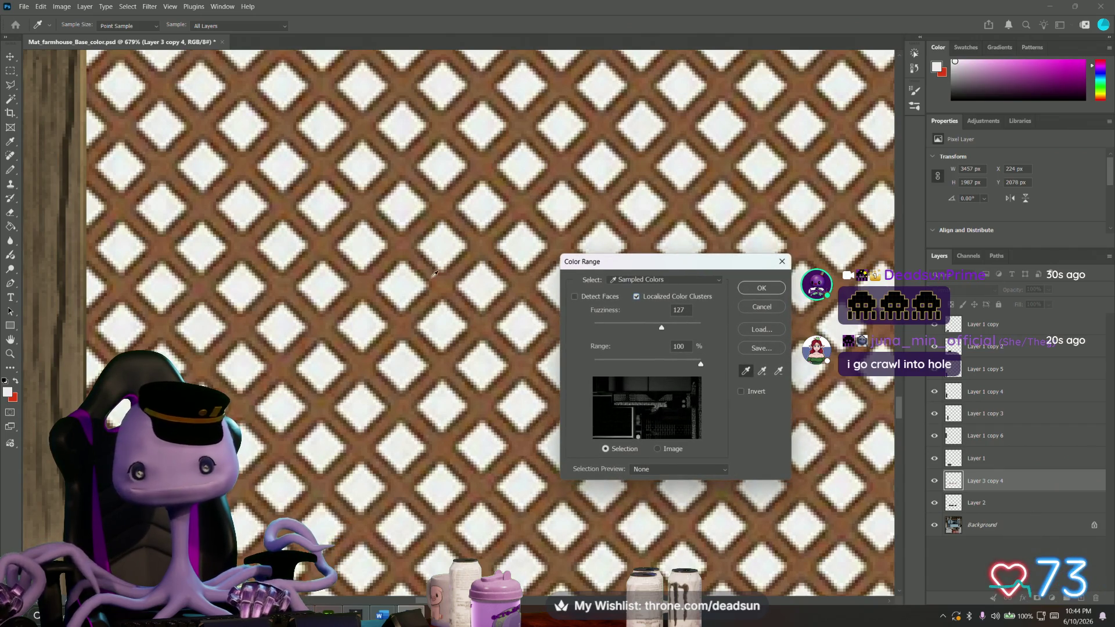
Resample the white gaps, confirm the selection and dismiss the under-50% selection warning.
{"action": "left_click", "coordinate": [369, 241]}
{"action": "left_click", "coordinate": [364, 245]}
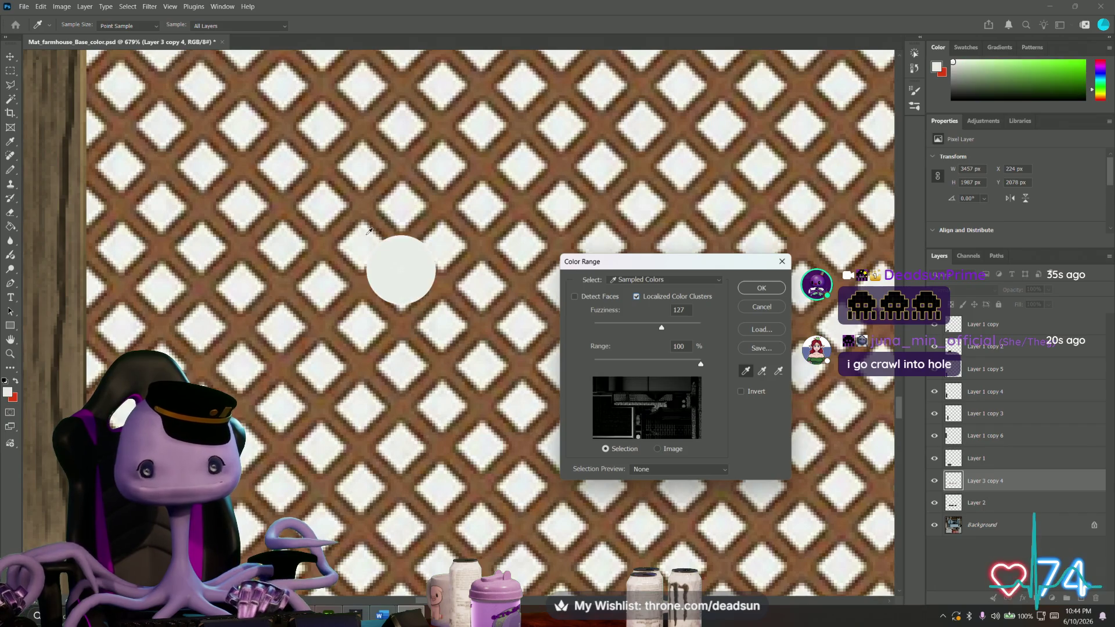
{"action": "left_click", "coordinate": [362, 248]}
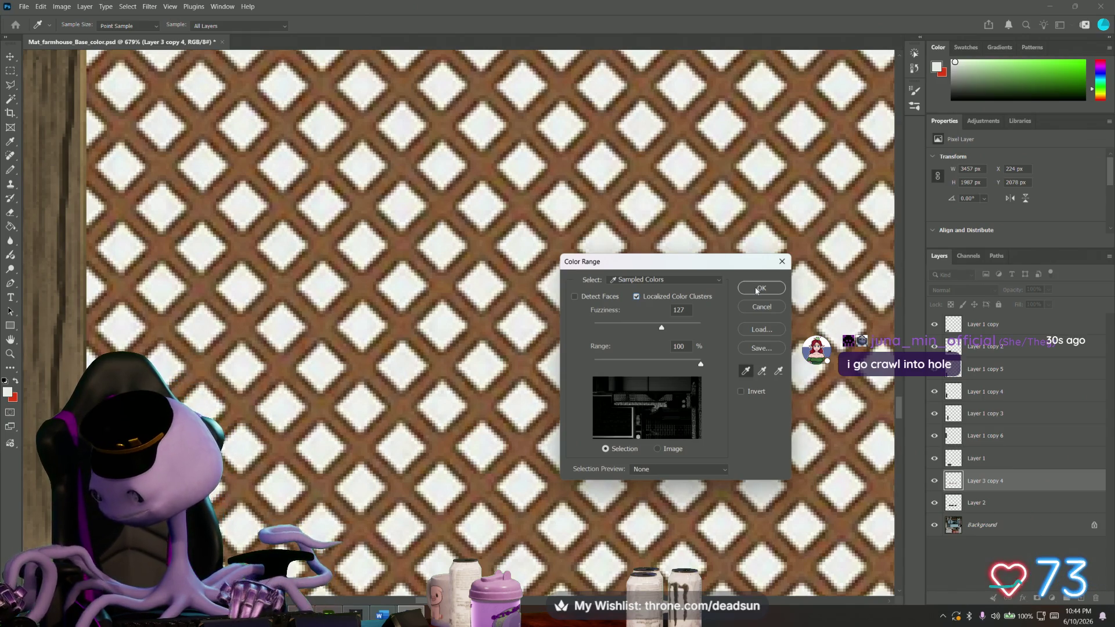
{"action": "left_click", "coordinate": [577, 297]}
{"action": "left_click", "coordinate": [754, 290]}
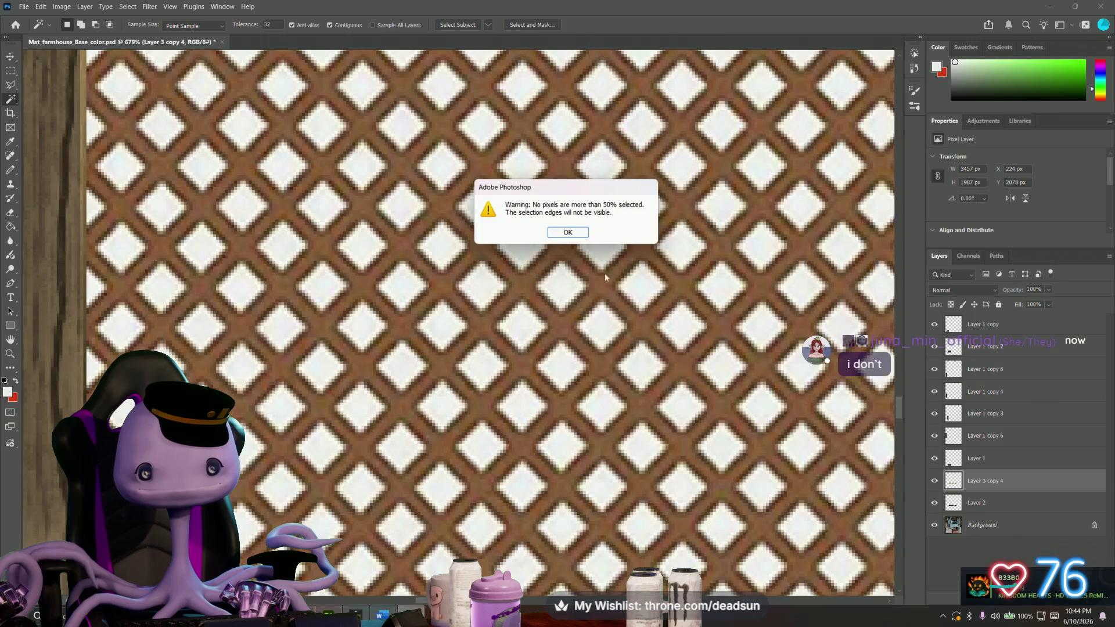
{"action": "left_click", "coordinate": [573, 234]}
{"action": "scroll", "coordinate": [468, 285], "scroll_direction": "down", "scroll_amount": 5, "text": "alt"}
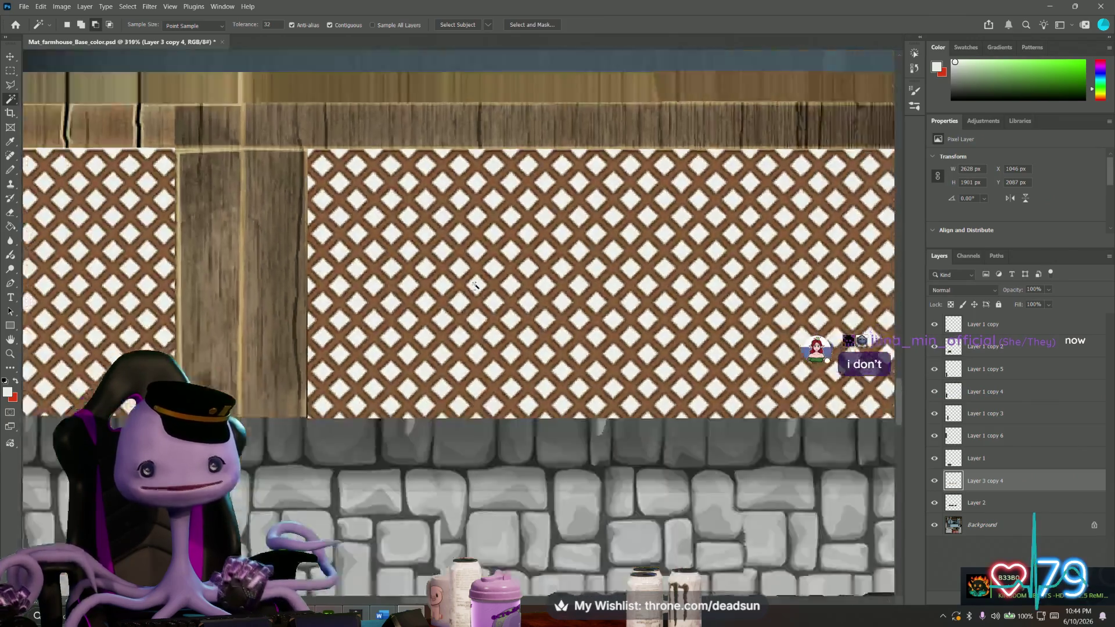
{"action": "scroll", "coordinate": [475, 287], "scroll_direction": "up", "scroll_amount": 3, "text": "alt"}
{"action": "scroll", "coordinate": [478, 288], "scroll_direction": "up", "scroll_amount": 2, "text": "alt"}
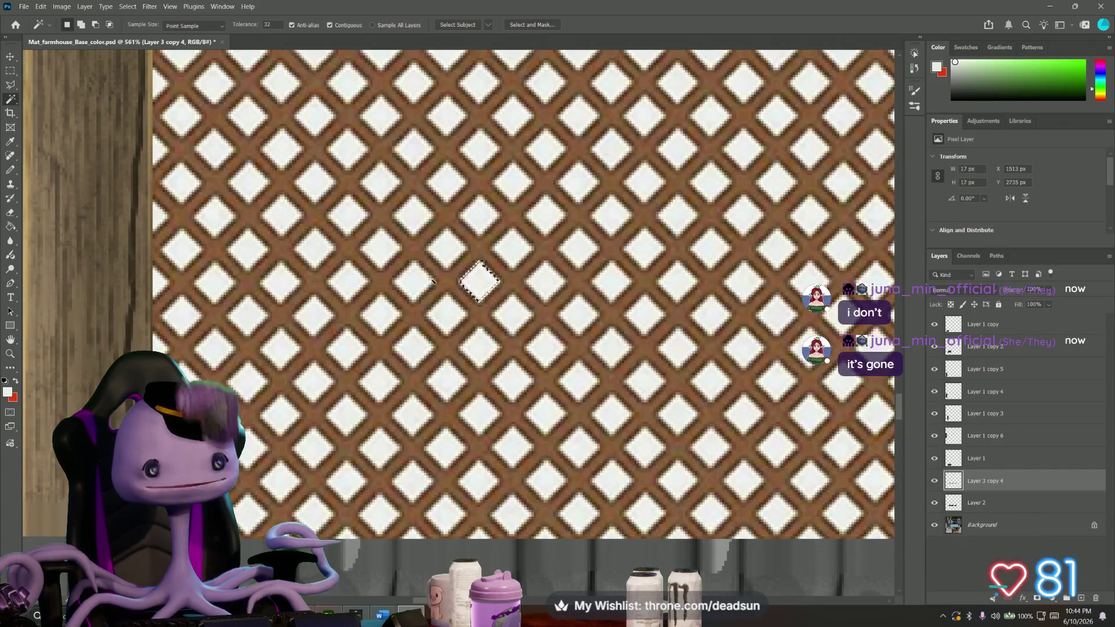
With the Magic Wand, add the white diamond gaps of each lattice panel to the selection.
{"action": "right_click", "coordinate": [10, 102]}
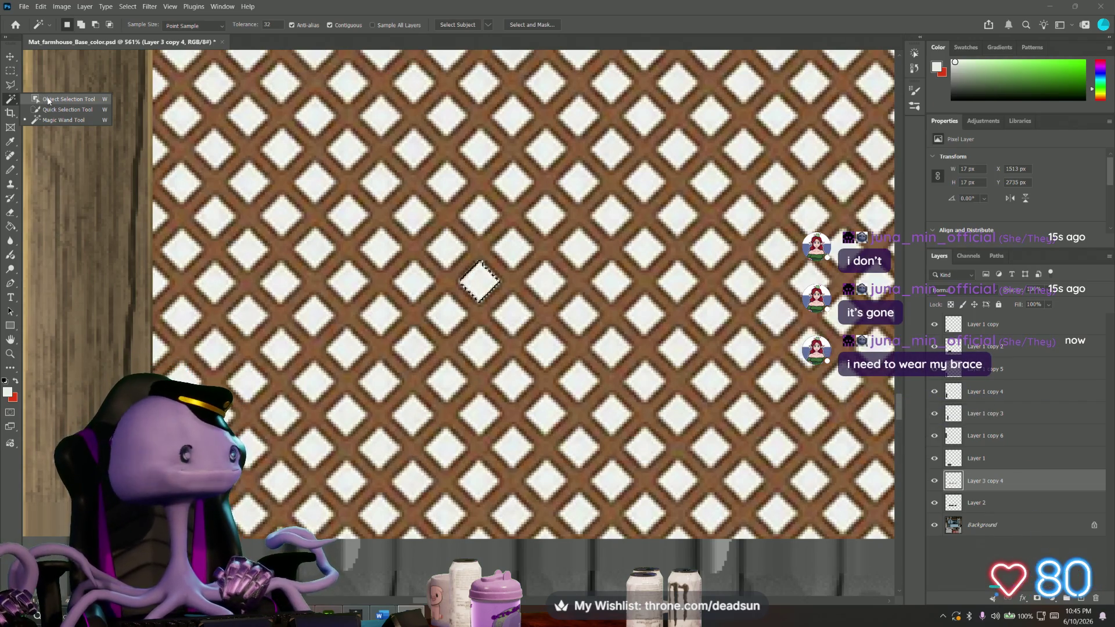
{"action": "left_click", "coordinate": [11, 101]}
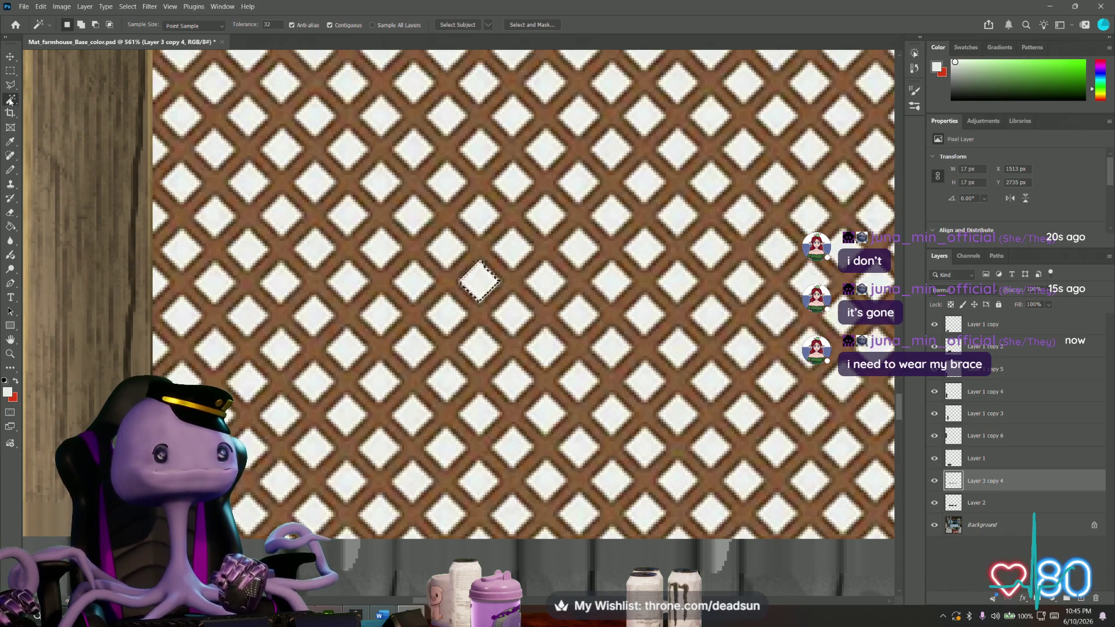
{"action": "scroll", "coordinate": [402, 296], "scroll_direction": "down", "scroll_amount": 3, "text": "alt"}
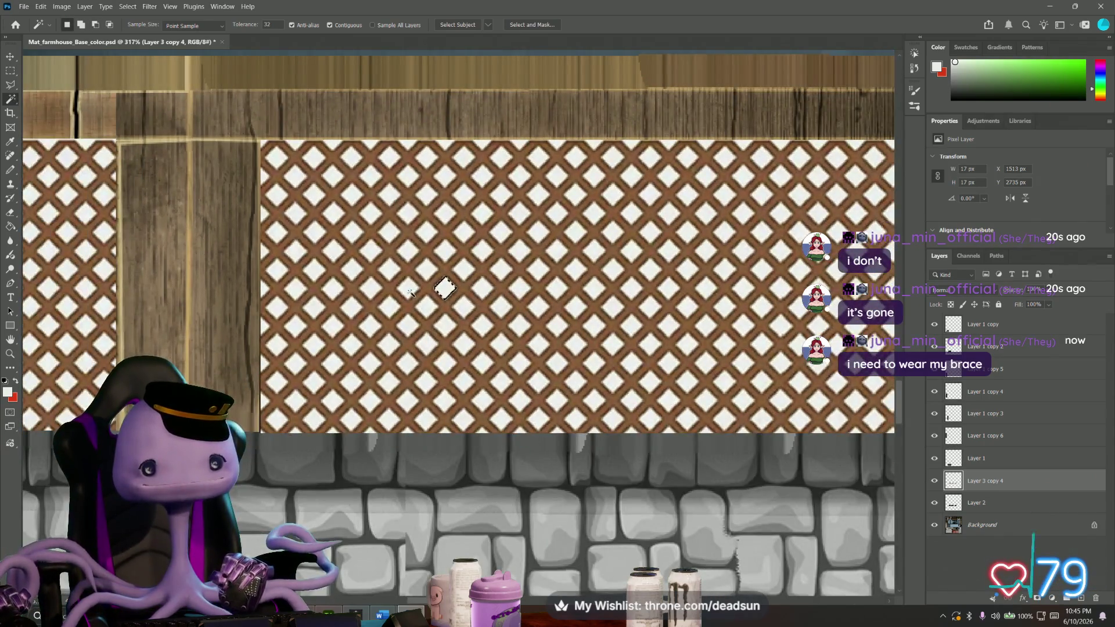
{"action": "scroll", "coordinate": [407, 294], "scroll_direction": "down", "scroll_amount": 3, "text": "alt"}
{"action": "scroll", "coordinate": [406, 296], "scroll_direction": "down", "scroll_amount": 3, "text": "alt"}
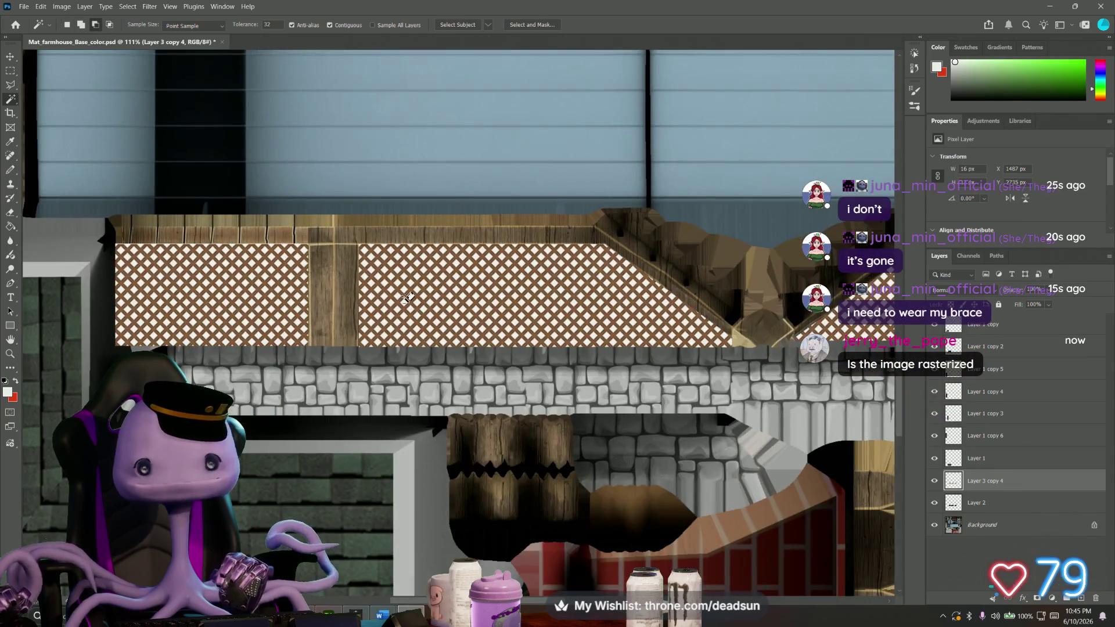
{"action": "scroll", "coordinate": [406, 296], "scroll_direction": "up", "scroll_amount": 1, "text": "alt"}
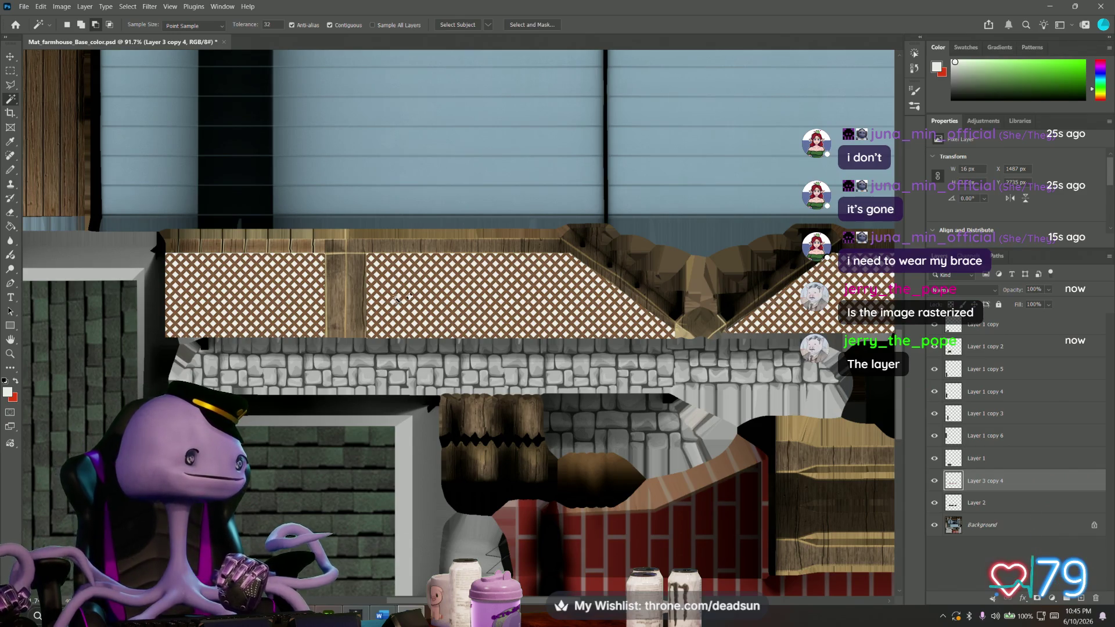
{"action": "left_click", "coordinate": [934, 481]}
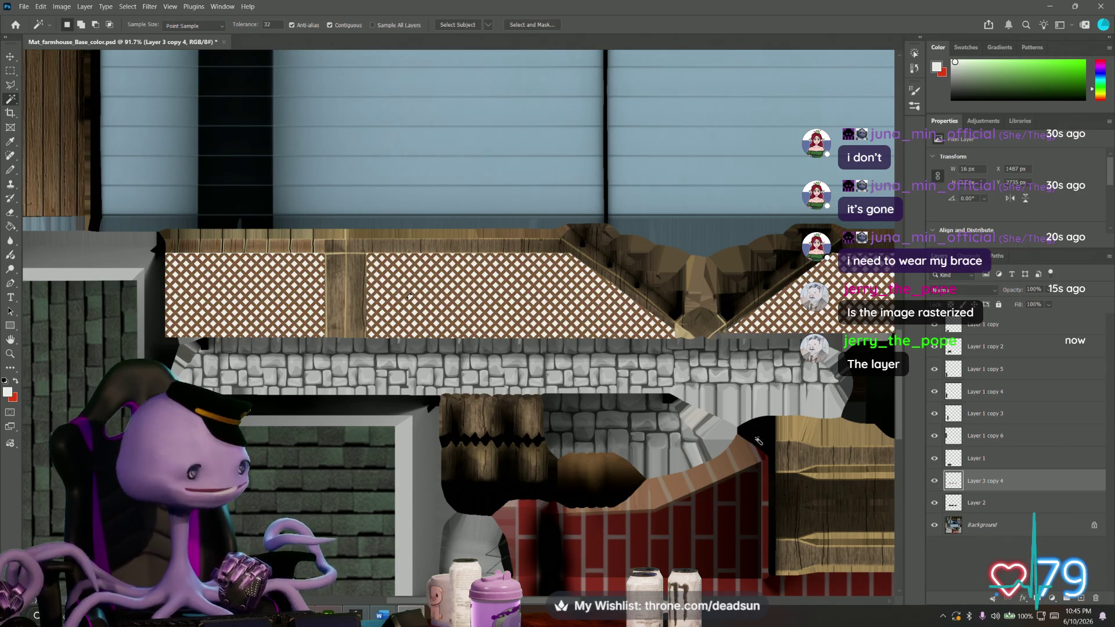
{"action": "scroll", "coordinate": [410, 296], "scroll_direction": "up", "scroll_amount": 3, "text": "alt"}
{"action": "scroll", "coordinate": [476, 328], "scroll_direction": "up", "scroll_amount": 3, "text": "alt"}
{"action": "scroll", "coordinate": [414, 316], "scroll_direction": "up", "scroll_amount": 2, "text": "alt"}
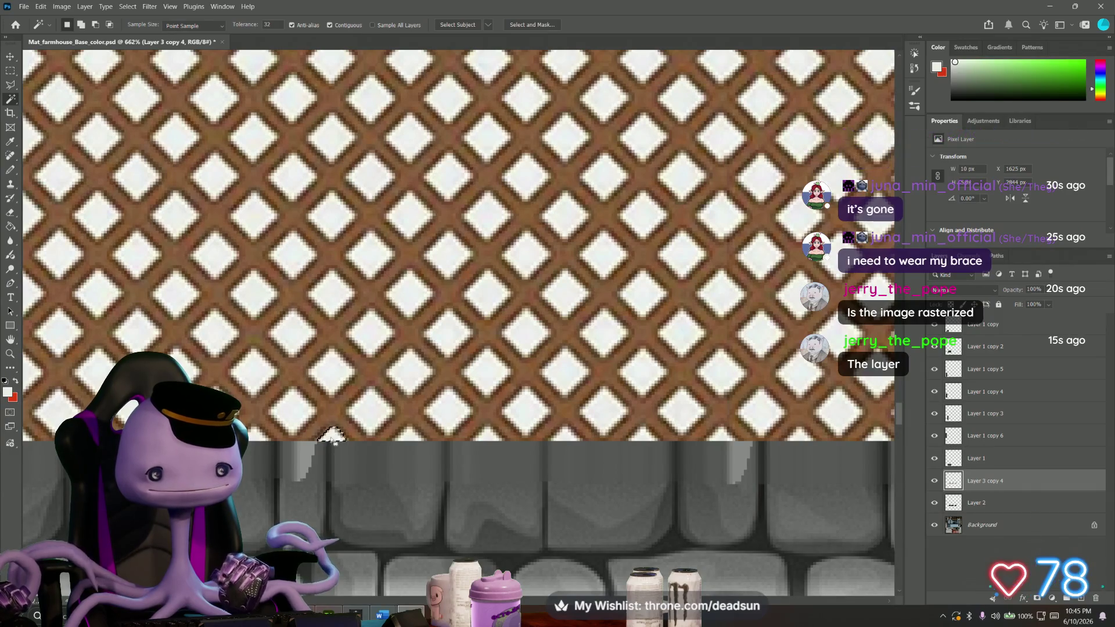
{"action": "left_click", "coordinate": [373, 335], "text": "shift"}
{"action": "left_click", "coordinate": [410, 295], "text": "shift"}
{"action": "left_click", "coordinate": [448, 255], "text": "shift"}
{"action": "left_click", "coordinate": [487, 216], "text": "shift"}
{"action": "scroll", "coordinate": [496, 214], "scroll_direction": "down", "scroll_amount": 3, "text": "alt"}
{"action": "scroll", "coordinate": [498, 235], "scroll_direction": "down", "scroll_amount": 2, "text": "alt"}
{"action": "scroll", "coordinate": [501, 254], "scroll_direction": "down", "scroll_amount": 1, "text": "alt"}
{"action": "scroll", "coordinate": [501, 257], "scroll_direction": "up", "scroll_amount": 1, "text": "alt"}
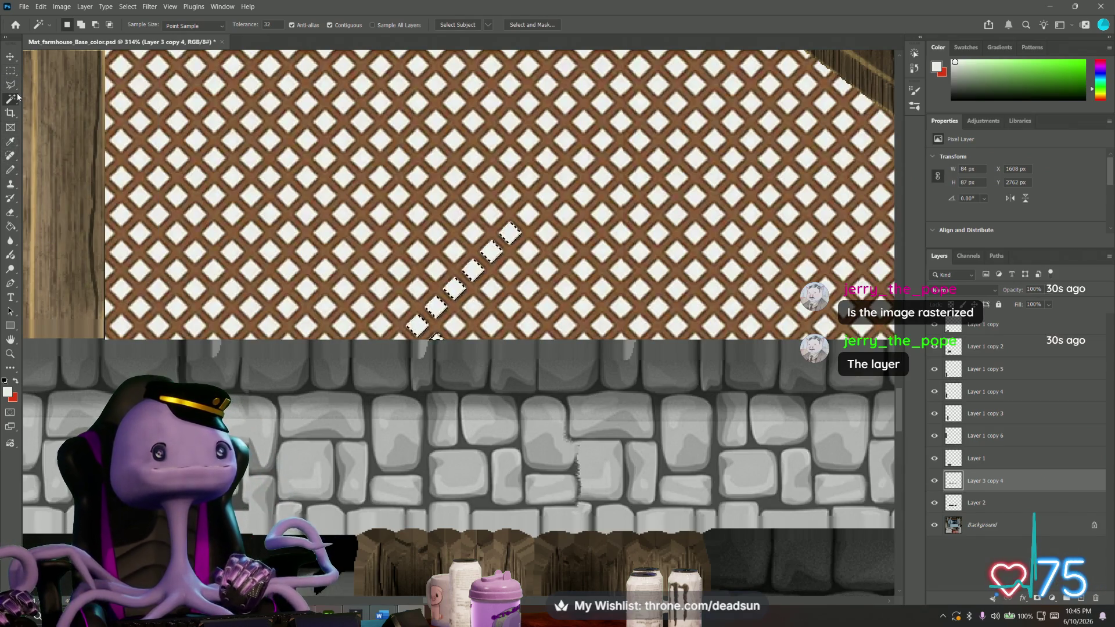
{"action": "scroll", "coordinate": [142, 252], "scroll_direction": "down", "scroll_amount": 3, "text": "alt"}
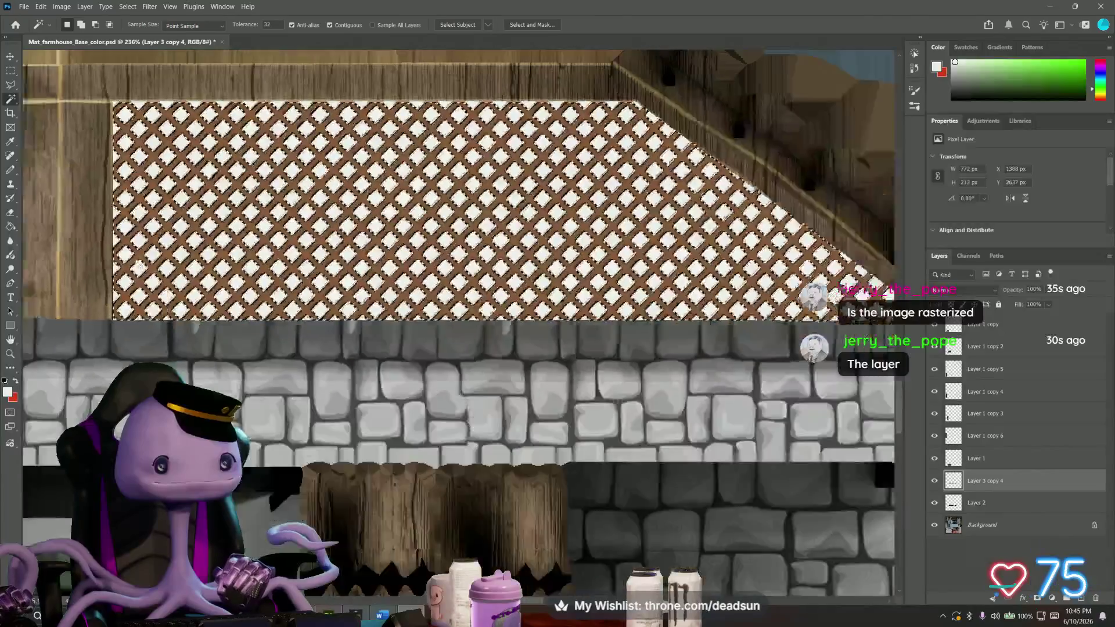
{"action": "scroll", "coordinate": [142, 252], "scroll_direction": "down", "scroll_amount": 2, "text": "alt"}
{"action": "scroll", "coordinate": [142, 252], "scroll_direction": "left", "scroll_amount": 4, "text": "shift"}
{"action": "scroll", "coordinate": [142, 252], "scroll_direction": "left", "scroll_amount": 1, "text": "shift"}
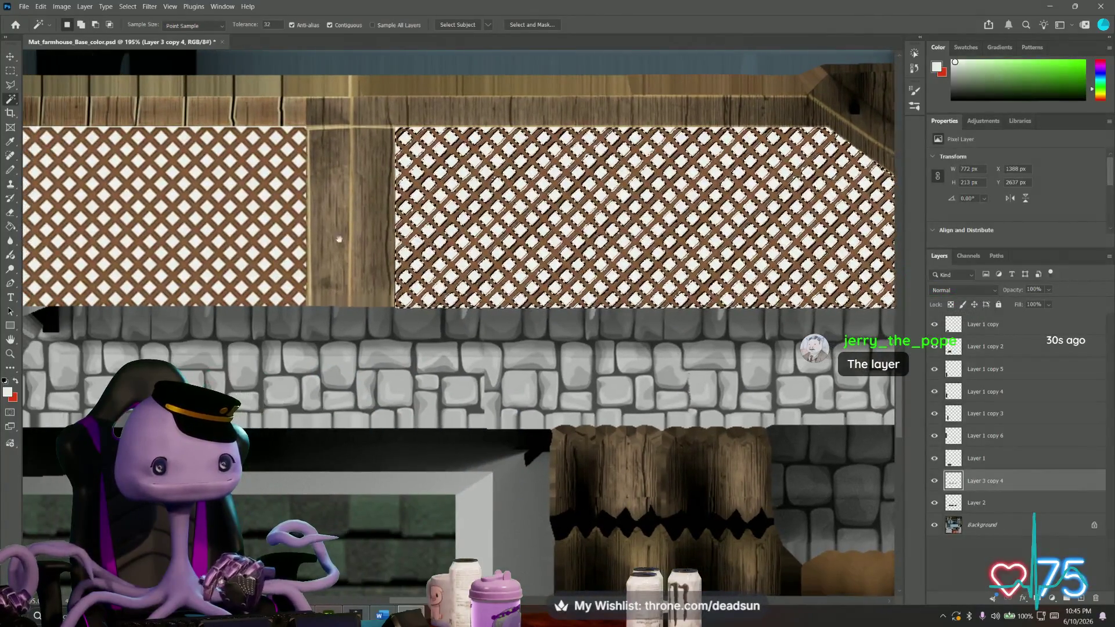
{"action": "left_click", "coordinate": [234, 224], "text": "shift"}
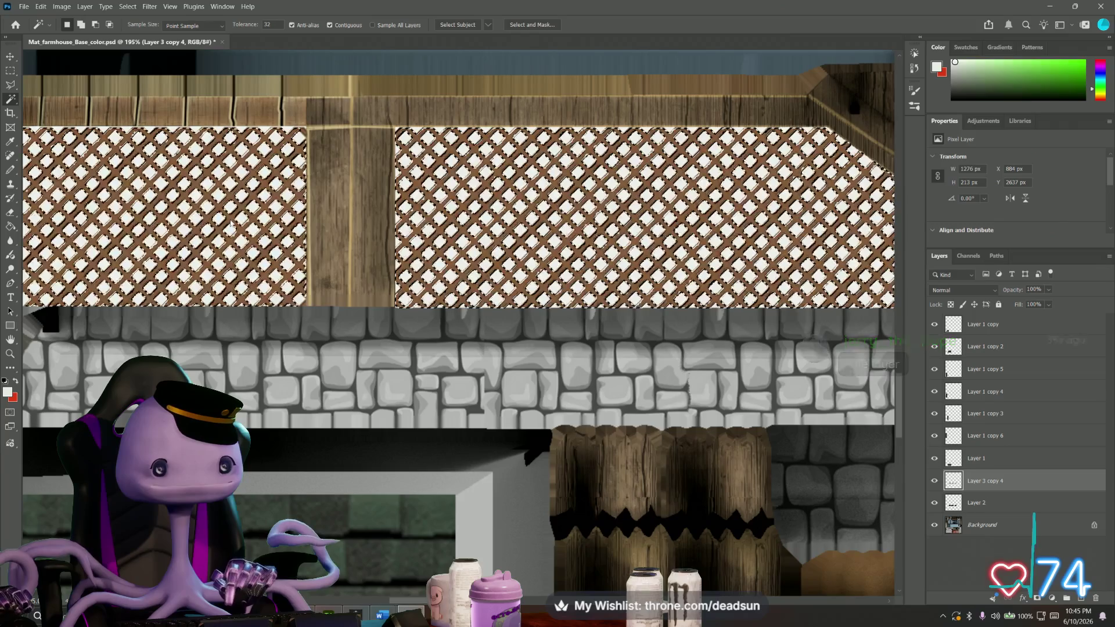
{"action": "scroll", "coordinate": [234, 224], "scroll_direction": "right", "scroll_amount": 1, "text": "shift"}
{"action": "scroll", "coordinate": [448, 253], "scroll_direction": "right", "scroll_amount": 7, "text": "shift"}
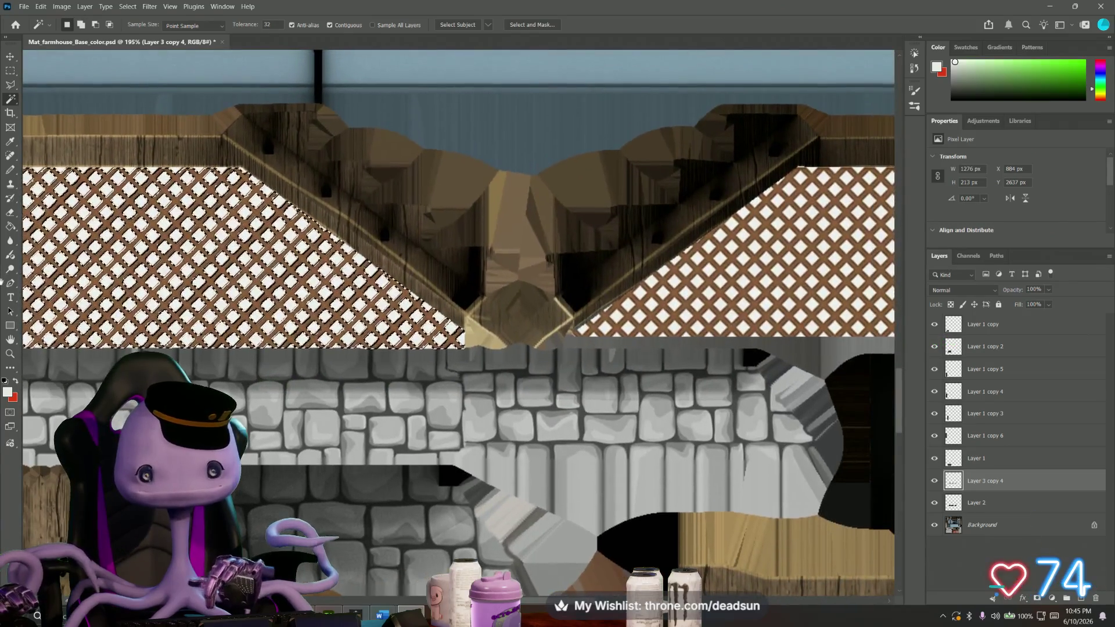
{"action": "scroll", "coordinate": [448, 253], "scroll_direction": "right", "scroll_amount": 3, "text": "shift"}
{"action": "scroll", "coordinate": [554, 267], "scroll_direction": "up", "scroll_amount": 3, "text": "alt"}
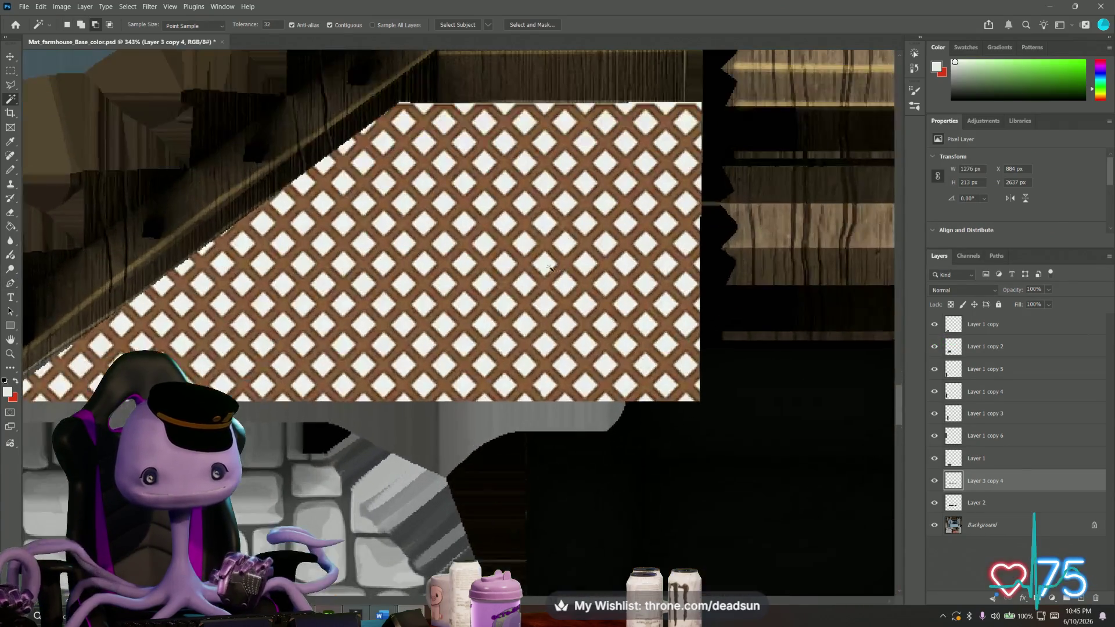
{"action": "scroll", "coordinate": [241, 205], "scroll_direction": "down", "scroll_amount": 3, "text": "alt"}
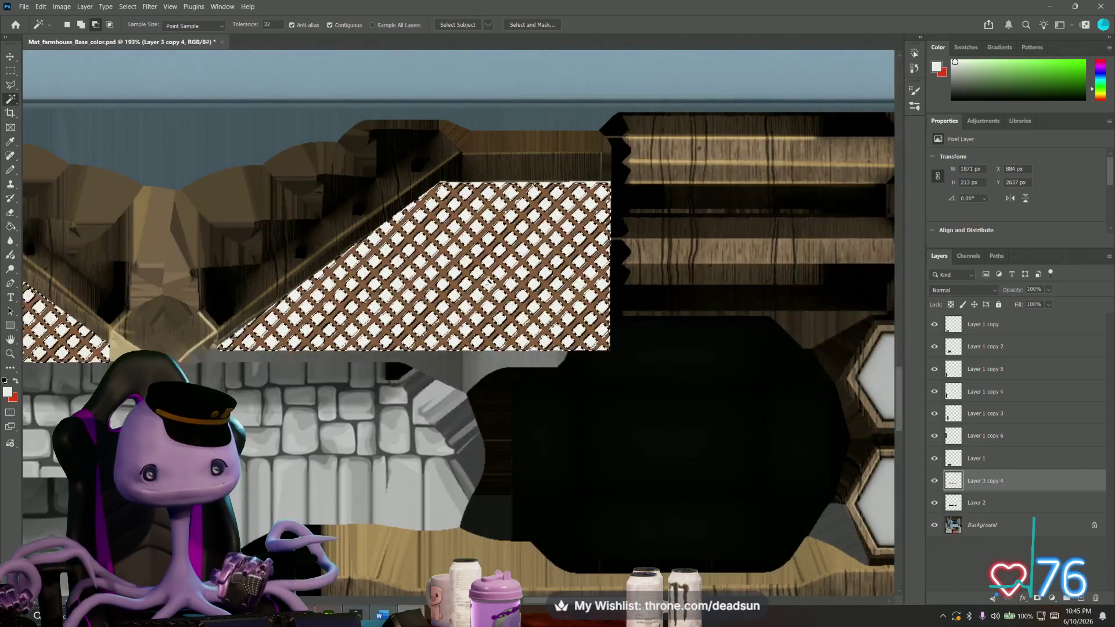
{"action": "left_click", "coordinate": [122, 7]}
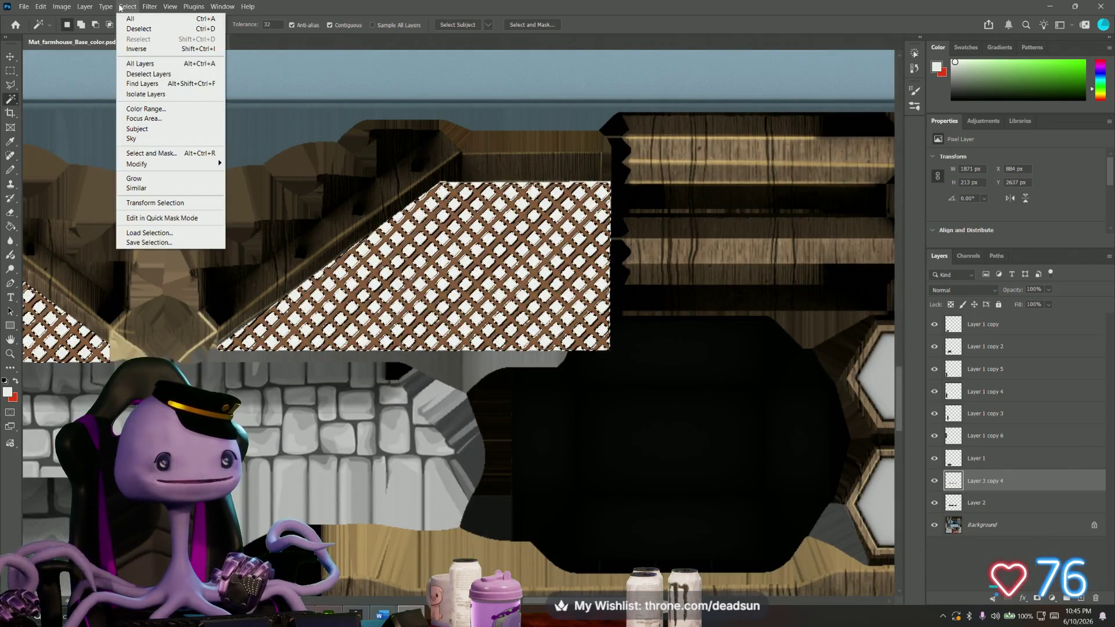
Grow the white-gap selection across the texture, then deselect to leave dark diamond openings.
{"action": "left_click", "coordinate": [144, 50]}
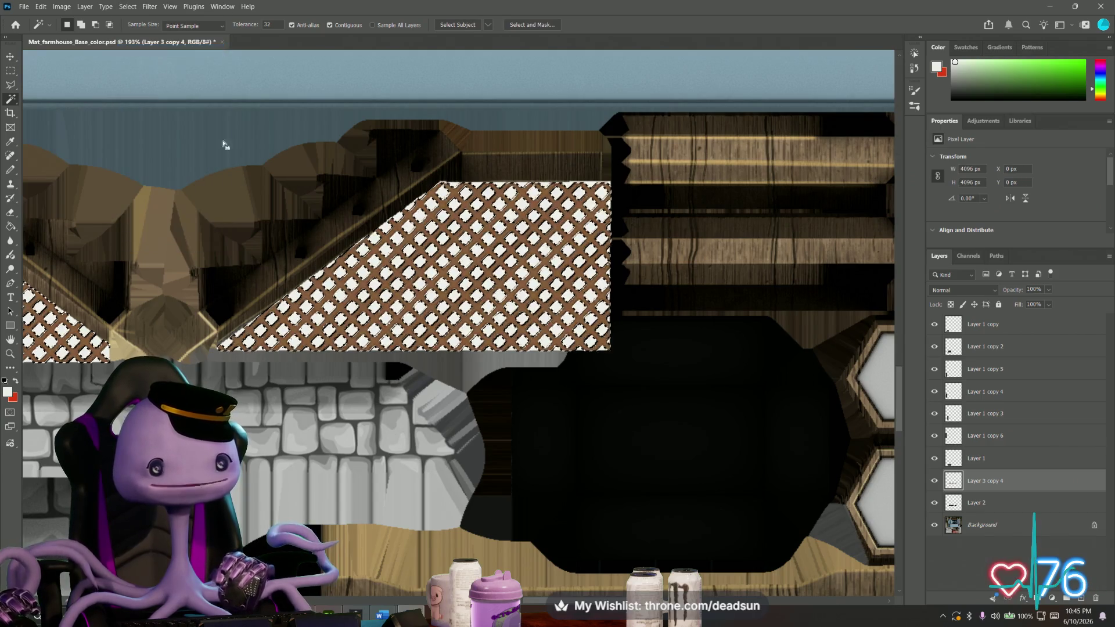
{"action": "scroll", "coordinate": [247, 286], "scroll_direction": "down", "scroll_amount": 2, "text": "alt"}
{"action": "scroll", "coordinate": [178, 260], "scroll_direction": "down", "scroll_amount": 1, "text": "alt"}
{"action": "left_click_drag", "start_coordinate": [185, 248], "coordinate": [505, 260]}
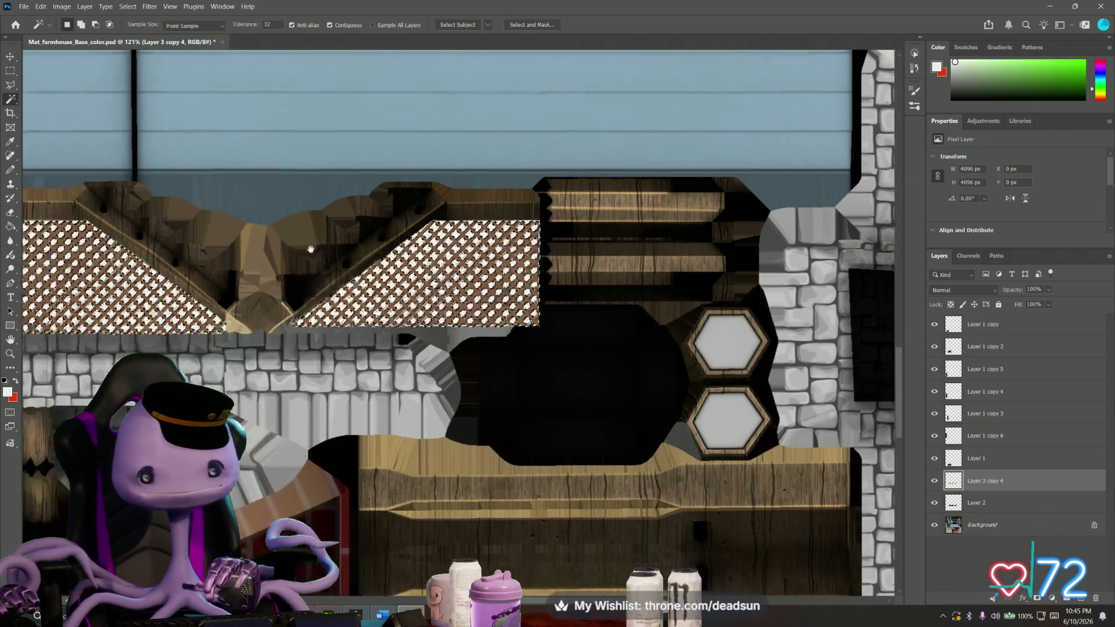
{"action": "scroll", "coordinate": [506, 260], "scroll_direction": "down", "scroll_amount": 2, "text": "alt"}
{"action": "scroll", "coordinate": [506, 260], "scroll_direction": "down", "scroll_amount": 1, "text": "alt"}
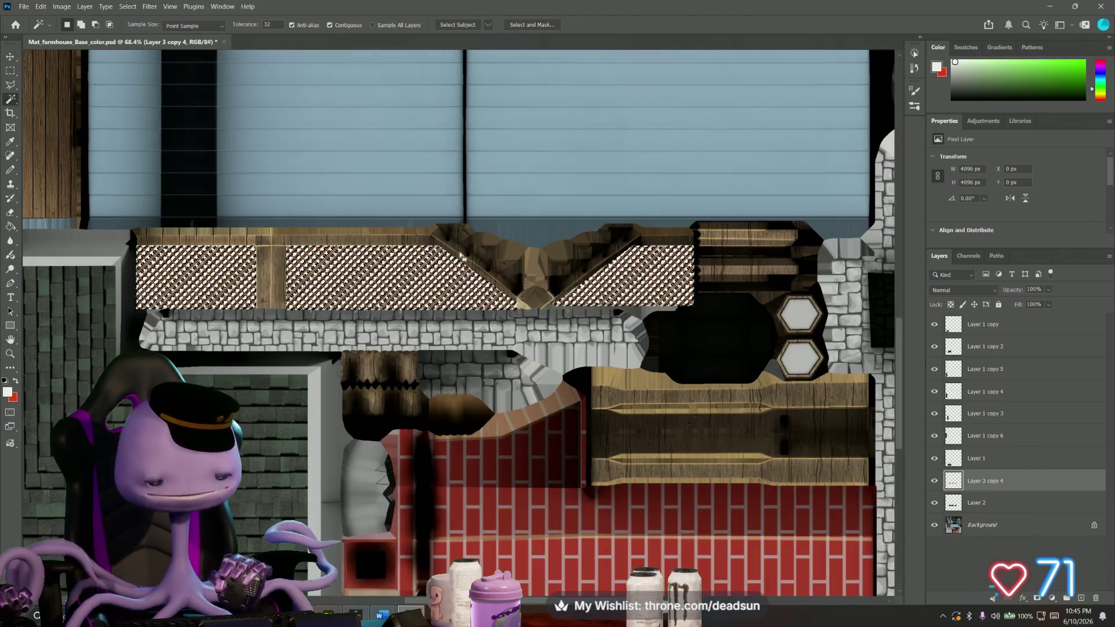
{"action": "left_click", "coordinate": [9, 72]}
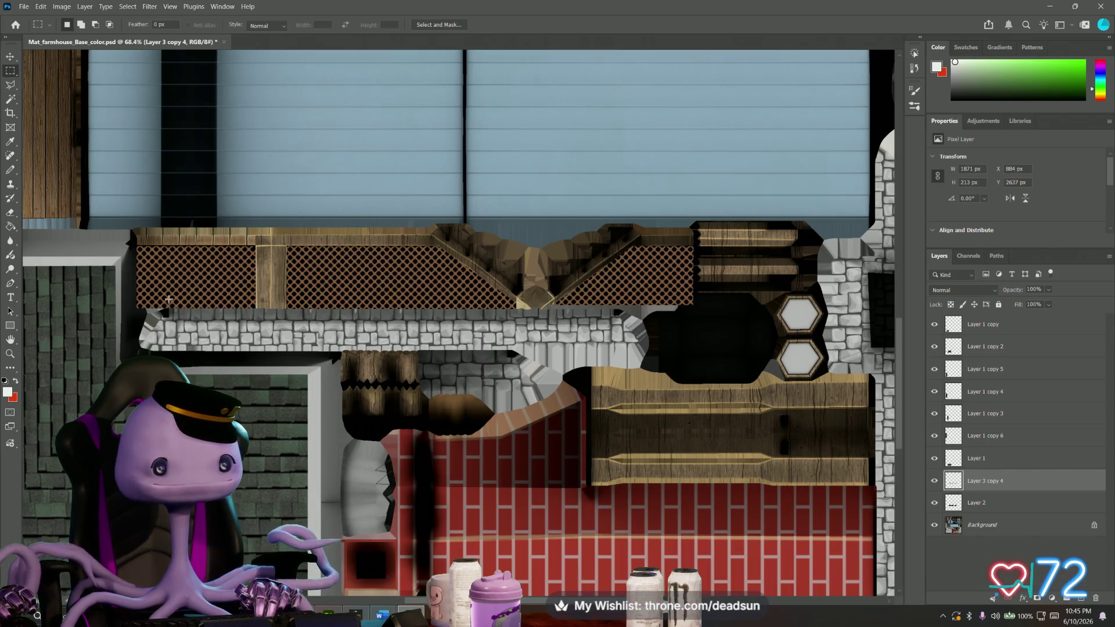
{"action": "scroll", "coordinate": [171, 289], "scroll_direction": "up", "scroll_amount": 2, "text": "alt"}
{"action": "scroll", "coordinate": [201, 292], "scroll_direction": "up", "scroll_amount": 3, "text": "alt"}
{"action": "scroll", "coordinate": [242, 297], "scroll_direction": "up", "scroll_amount": 2, "text": "alt"}
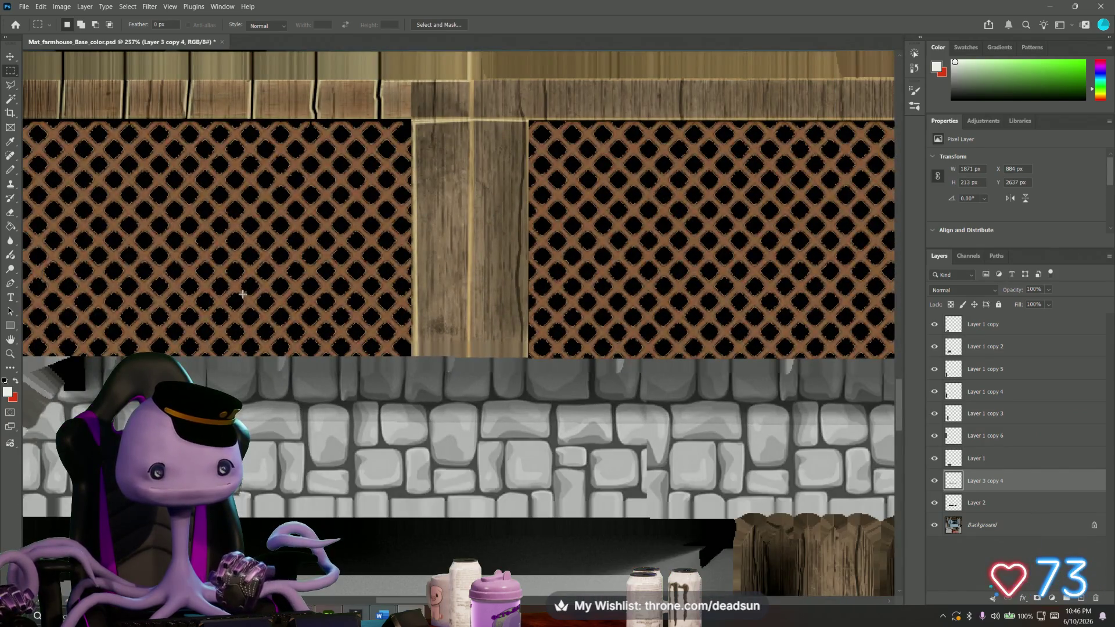
{"action": "scroll", "coordinate": [243, 296], "scroll_direction": "up", "scroll_amount": 2, "text": "alt"}
{"action": "scroll", "coordinate": [244, 292], "scroll_direction": "up", "scroll_amount": 2, "text": "alt"}
{"action": "scroll", "coordinate": [245, 287], "scroll_direction": "up", "scroll_amount": 2, "text": "alt"}
{"action": "scroll", "coordinate": [247, 282], "scroll_direction": "up", "scroll_amount": 1, "text": "alt"}
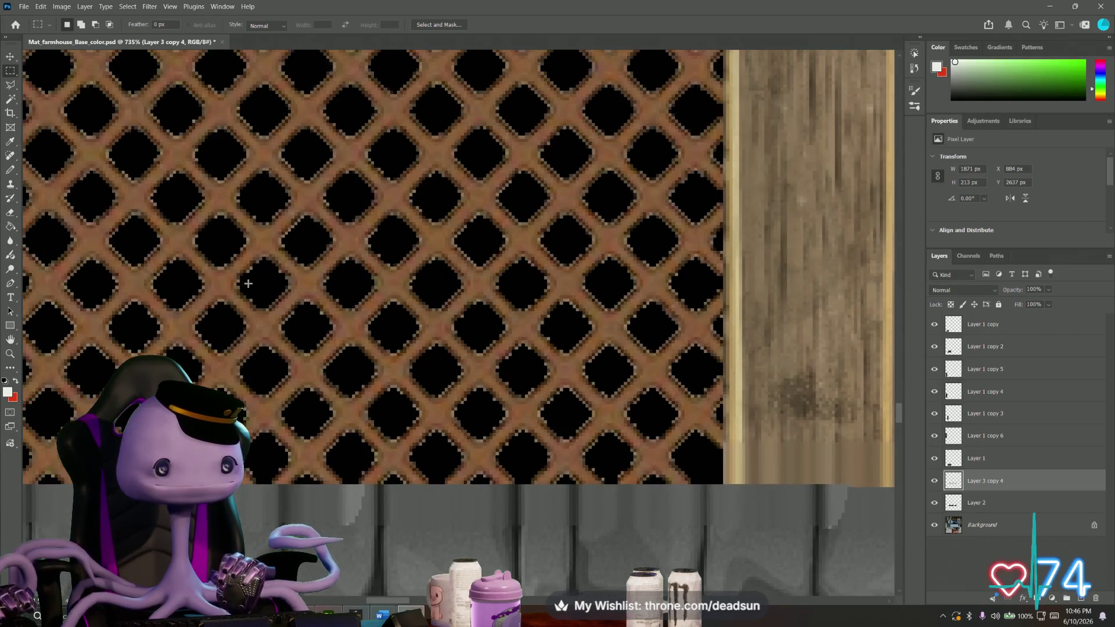
{"action": "scroll", "coordinate": [248, 281], "scroll_direction": "up", "scroll_amount": 1, "text": "alt"}
{"action": "scroll", "coordinate": [252, 280], "scroll_direction": "up", "scroll_amount": 1, "text": "alt"}
{"action": "scroll", "coordinate": [258, 279], "scroll_direction": "up", "scroll_amount": 2, "text": "alt"}
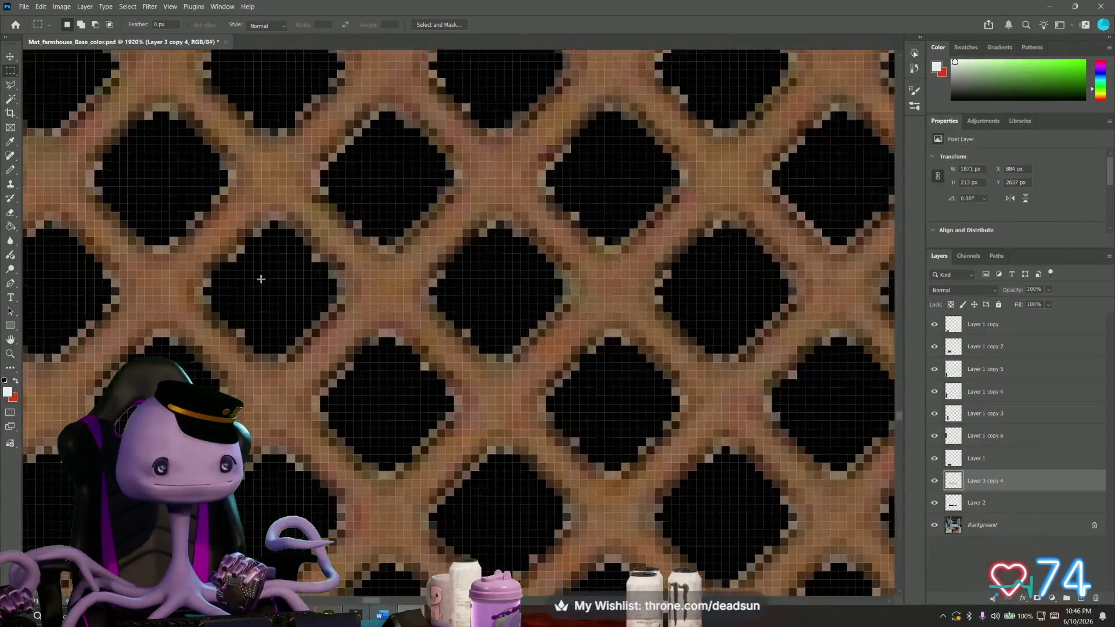
{"action": "scroll", "coordinate": [259, 278], "scroll_direction": "down", "scroll_amount": 1, "text": "alt"}
{"action": "scroll", "coordinate": [259, 278], "scroll_direction": "down", "scroll_amount": 2, "text": "alt"}
{"action": "scroll", "coordinate": [259, 279], "scroll_direction": "down", "scroll_amount": 7, "text": "alt"}
{"action": "scroll", "coordinate": [258, 278], "scroll_direction": "down", "scroll_amount": 4, "text": "alt"}
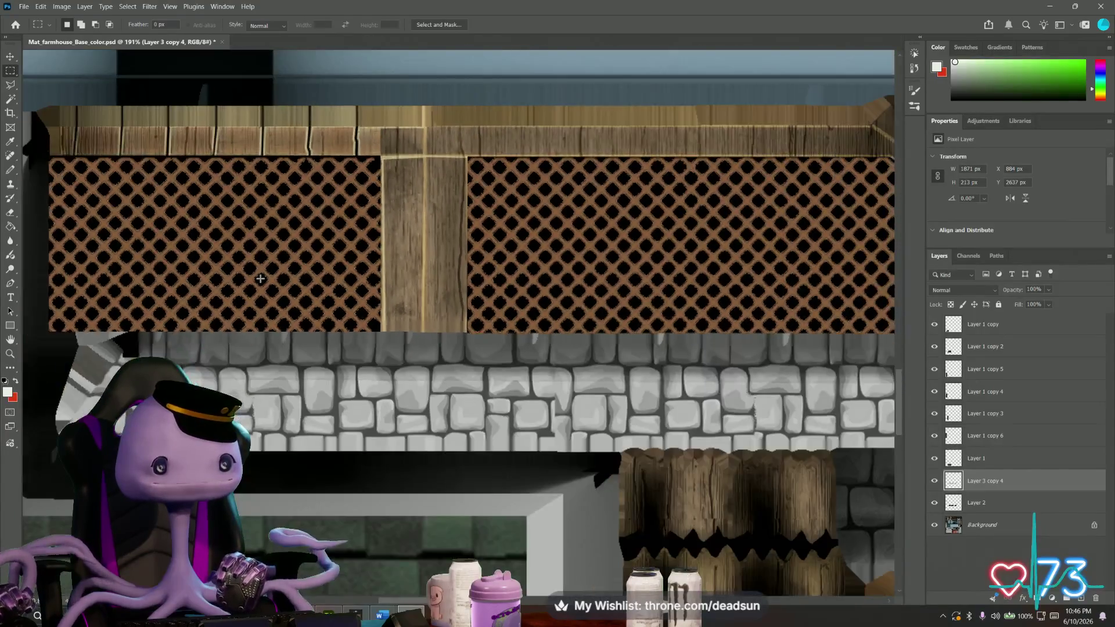
{"action": "scroll", "coordinate": [260, 279], "scroll_direction": "down", "scroll_amount": 1, "text": "alt"}
{"action": "scroll", "coordinate": [260, 280], "scroll_direction": "up", "scroll_amount": 3, "text": "alt"}
{"action": "scroll", "coordinate": [260, 279], "scroll_direction": "up", "scroll_amount": 1, "text": "alt"}
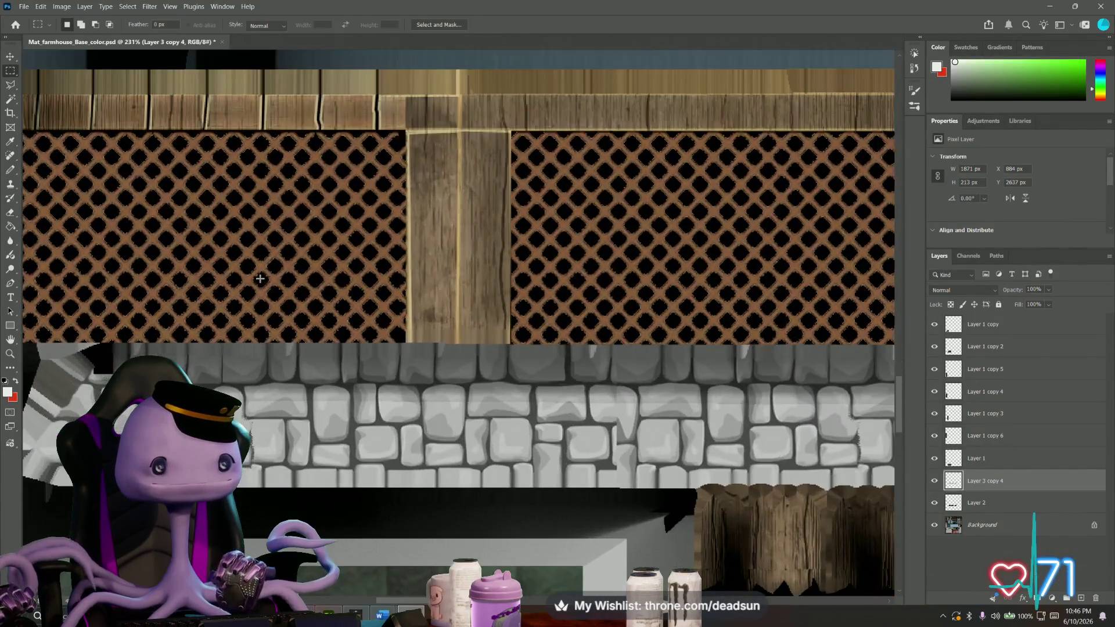
{"action": "scroll", "coordinate": [260, 278], "scroll_direction": "up", "scroll_amount": 1, "text": "alt"}
{"action": "scroll", "coordinate": [259, 278], "scroll_direction": "down", "scroll_amount": 2, "text": "alt"}
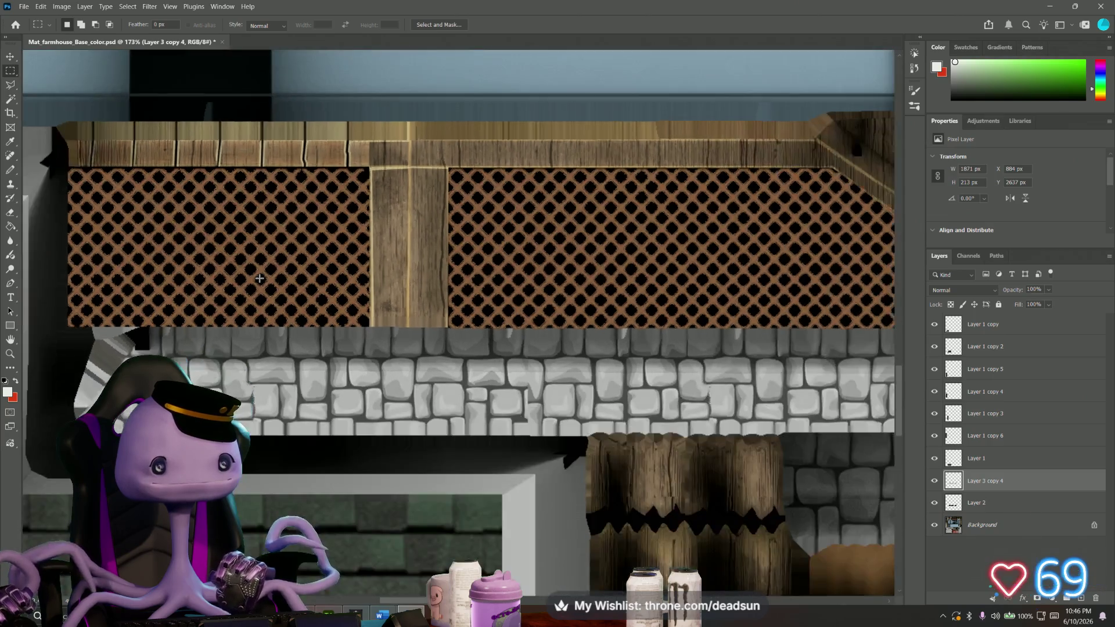
{"action": "scroll", "coordinate": [260, 277], "scroll_direction": "down", "scroll_amount": 1, "text": "alt"}
{"action": "scroll", "coordinate": [259, 278], "scroll_direction": "down", "scroll_amount": 1, "text": "alt"}
{"action": "scroll", "coordinate": [260, 277], "scroll_direction": "down", "scroll_amount": 1, "text": "alt"}
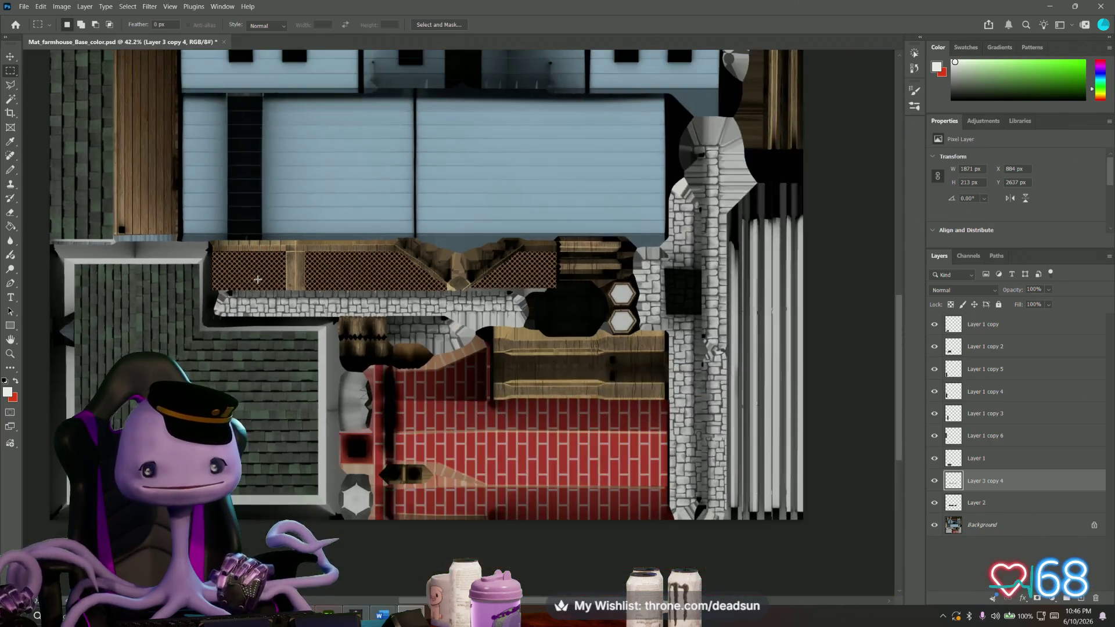
{"action": "scroll", "coordinate": [262, 277], "scroll_direction": "up", "scroll_amount": 2, "text": "alt"}
{"action": "scroll", "coordinate": [262, 277], "scroll_direction": "up", "scroll_amount": 2, "text": "alt"}
{"action": "scroll", "coordinate": [263, 281], "scroll_direction": "up", "scroll_amount": 1, "text": "alt"}
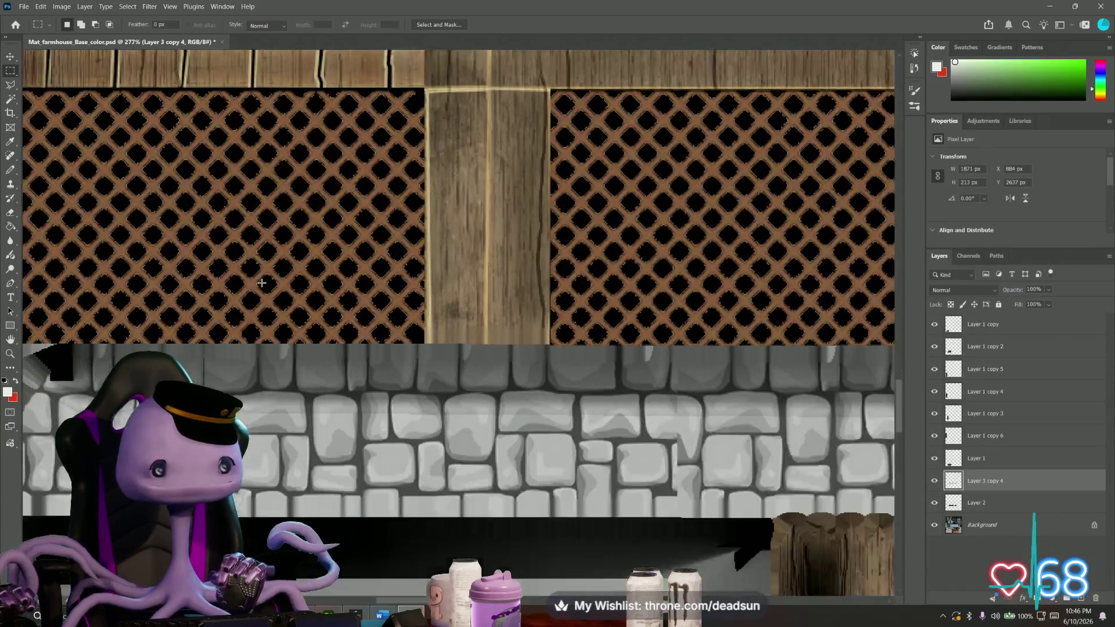
{"action": "scroll", "coordinate": [262, 281], "scroll_direction": "up", "scroll_amount": 1, "text": "alt"}
{"action": "scroll", "coordinate": [278, 270], "scroll_direction": "up", "scroll_amount": 2, "text": "alt"}
{"action": "scroll", "coordinate": [296, 261], "scroll_direction": "up", "scroll_amount": 1, "text": "alt"}
{"action": "scroll", "coordinate": [316, 250], "scroll_direction": "up", "scroll_amount": 1, "text": "alt"}
{"action": "scroll", "coordinate": [317, 250], "scroll_direction": "down", "scroll_amount": 2, "text": "alt"}
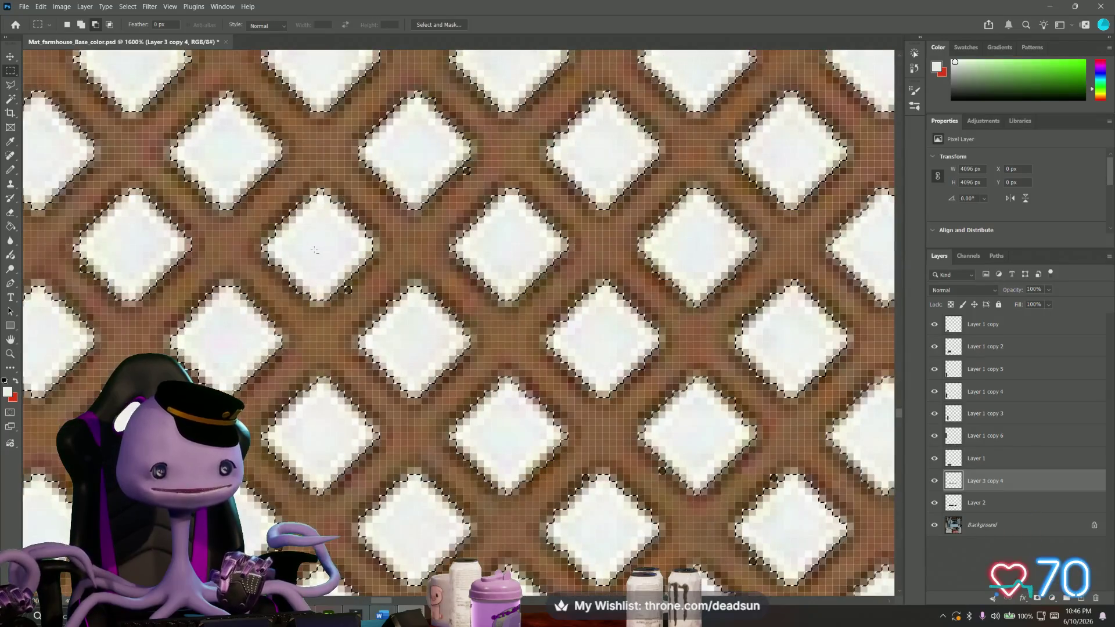
{"action": "scroll", "coordinate": [314, 251], "scroll_direction": "down", "scroll_amount": 1, "text": "alt"}
{"action": "scroll", "coordinate": [313, 252], "scroll_direction": "down", "scroll_amount": 1, "text": "alt"}
{"action": "scroll", "coordinate": [312, 251], "scroll_direction": "down", "scroll_amount": 1, "text": "alt"}
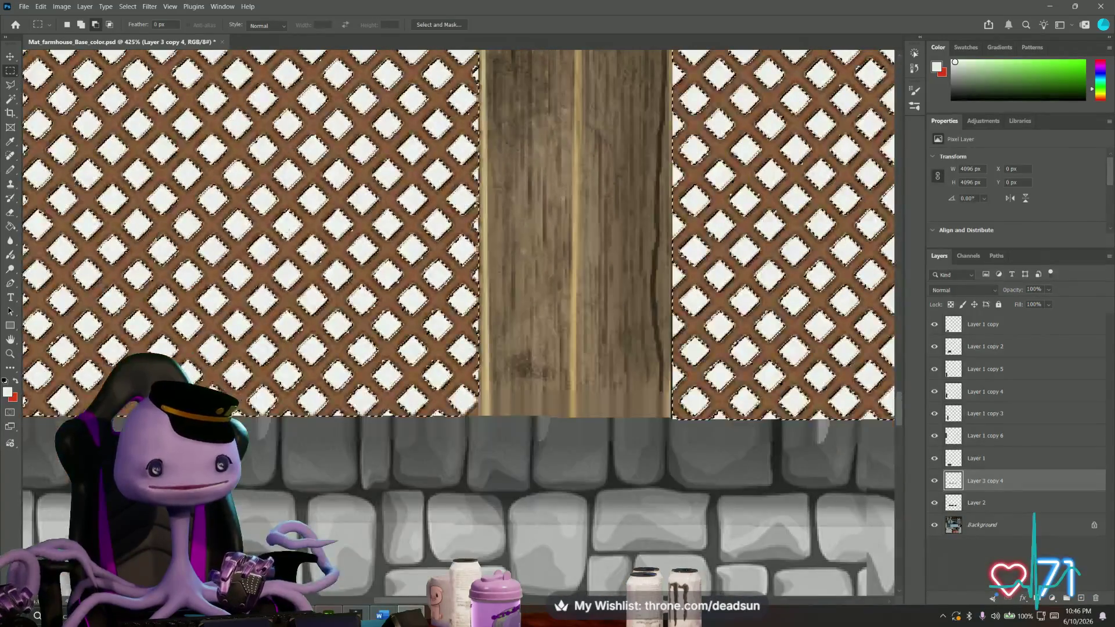
{"action": "left_click", "coordinate": [105, 5]}
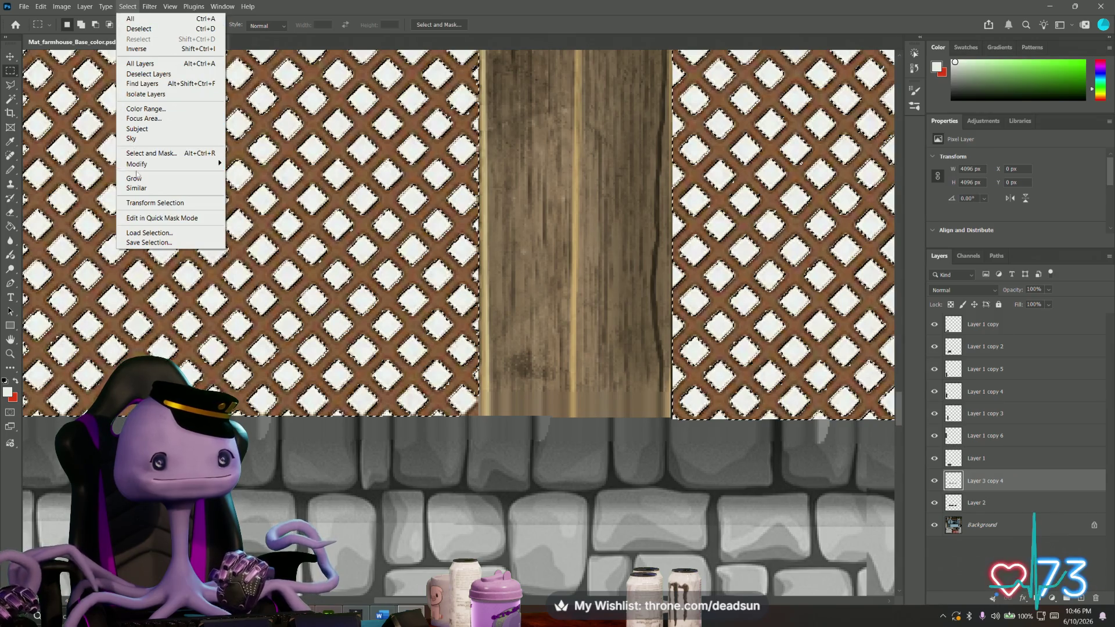
{"action": "left_click", "coordinate": [137, 178]}
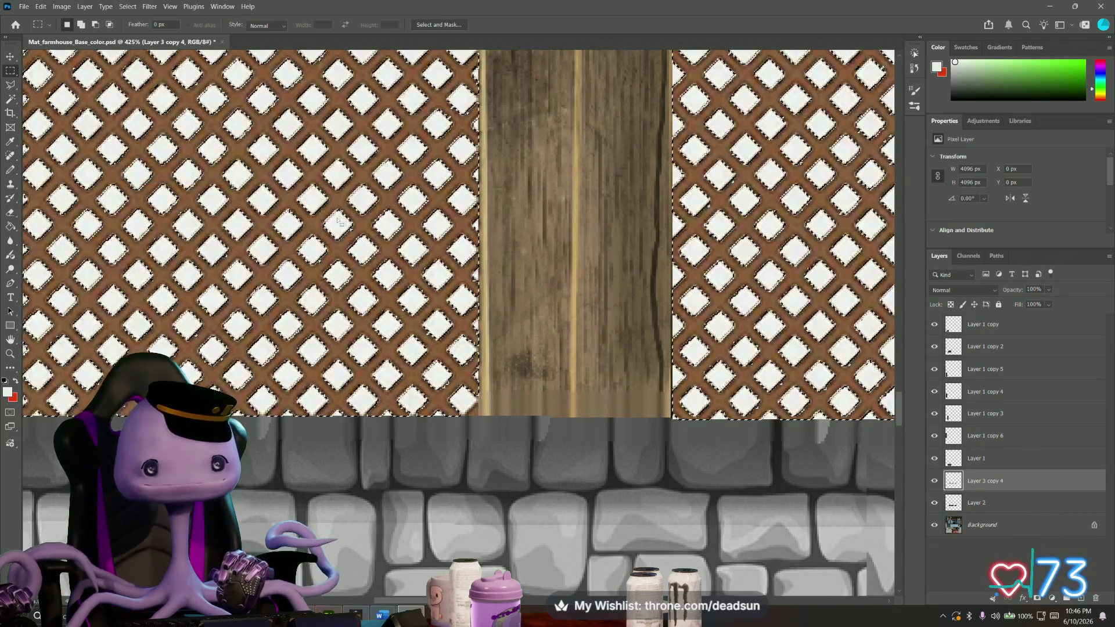
{"action": "scroll", "coordinate": [330, 221], "scroll_direction": "down", "scroll_amount": 3, "text": "alt"}
{"action": "scroll", "coordinate": [331, 222], "scroll_direction": "down", "scroll_amount": 2, "text": "alt"}
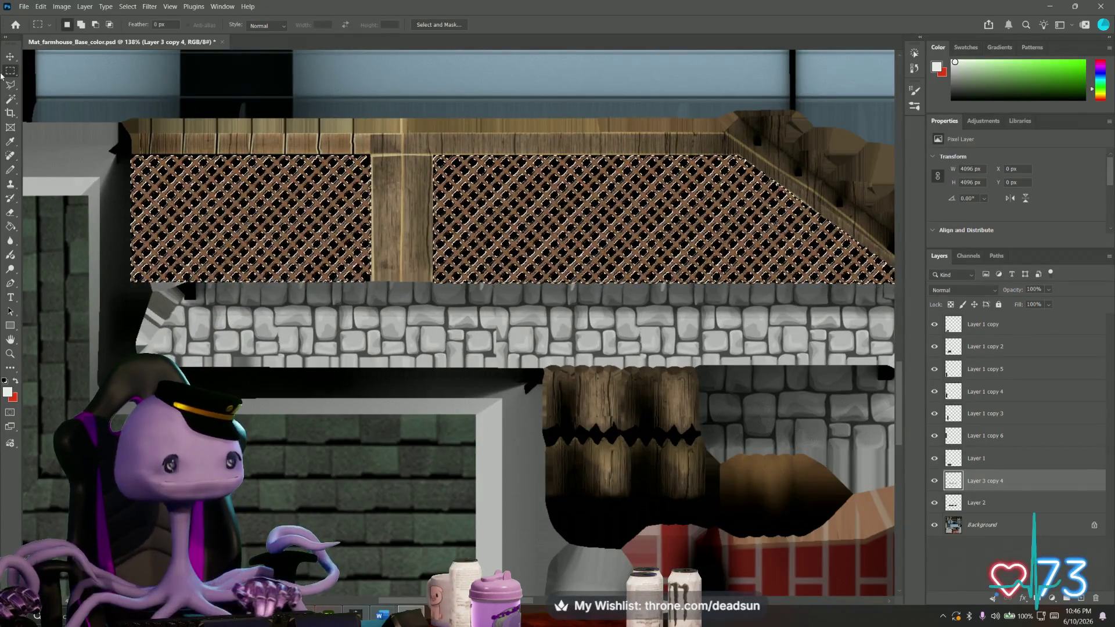
{"action": "left_click", "coordinate": [254, 236]}
{"action": "scroll", "coordinate": [188, 248], "scroll_direction": "up", "scroll_amount": 2, "text": "alt"}
{"action": "scroll", "coordinate": [205, 246], "scroll_direction": "up", "scroll_amount": 1, "text": "alt"}
{"action": "scroll", "coordinate": [305, 232], "scroll_direction": "up", "scroll_amount": 1, "text": "alt"}
{"action": "scroll", "coordinate": [394, 221], "scroll_direction": "up", "scroll_amount": 1, "text": "alt"}
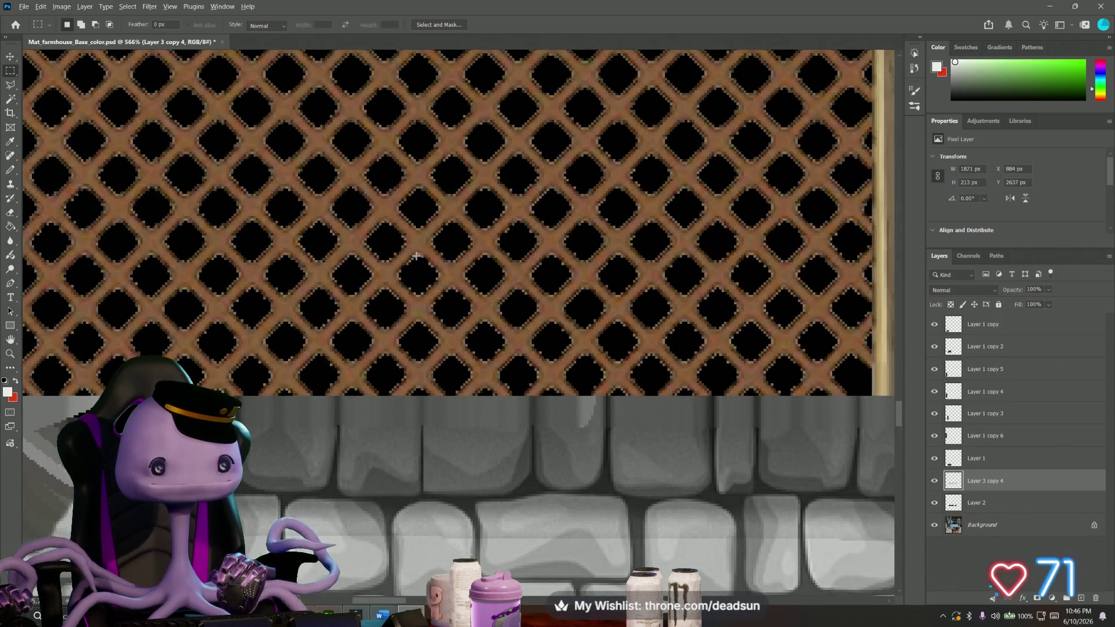
{"action": "scroll", "coordinate": [416, 256], "scroll_direction": "down", "scroll_amount": 2, "text": "alt"}
{"action": "scroll", "coordinate": [410, 249], "scroll_direction": "up", "scroll_amount": 2, "text": "alt"}
{"action": "scroll", "coordinate": [403, 244], "scroll_direction": "up", "scroll_amount": 1, "text": "alt"}
{"action": "scroll", "coordinate": [396, 236], "scroll_direction": "up", "scroll_amount": 1, "text": "alt"}
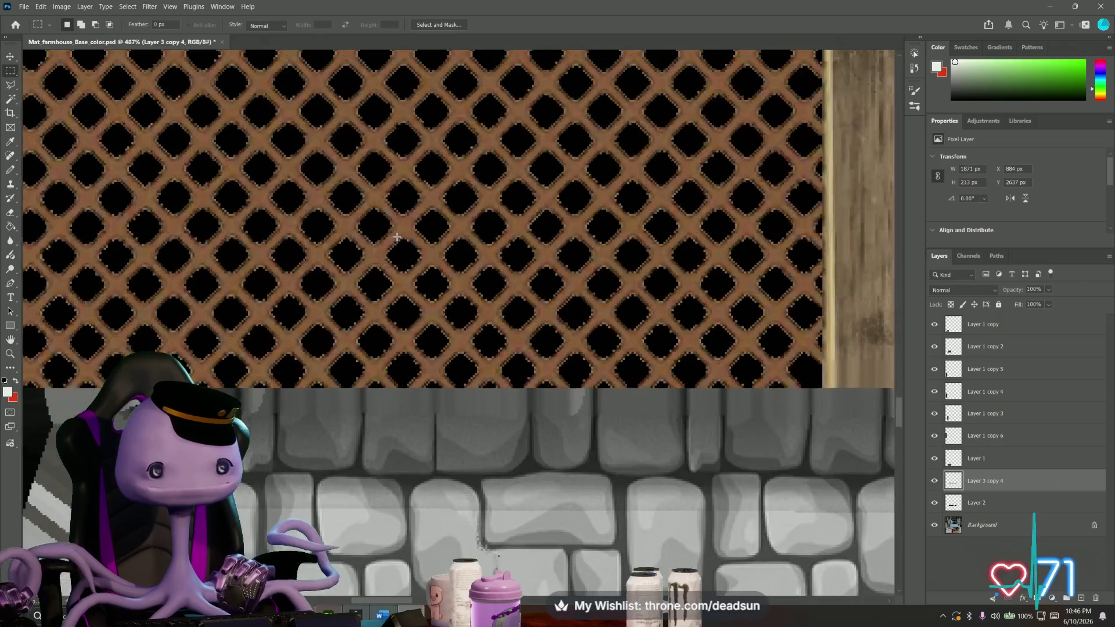
{"action": "scroll", "coordinate": [395, 236], "scroll_direction": "down", "scroll_amount": 2, "text": "alt"}
{"action": "scroll", "coordinate": [395, 236], "scroll_direction": "down", "scroll_amount": 1, "text": "alt"}
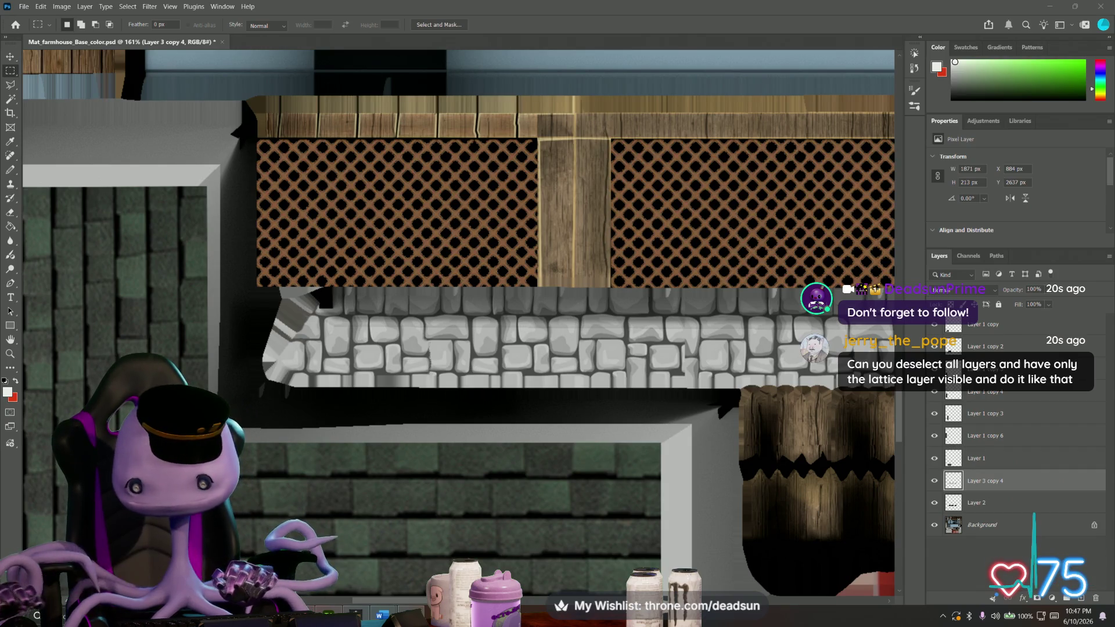
{"action": "key", "text": "super+shift+s"}
{"action": "key", "text": "Escape"}
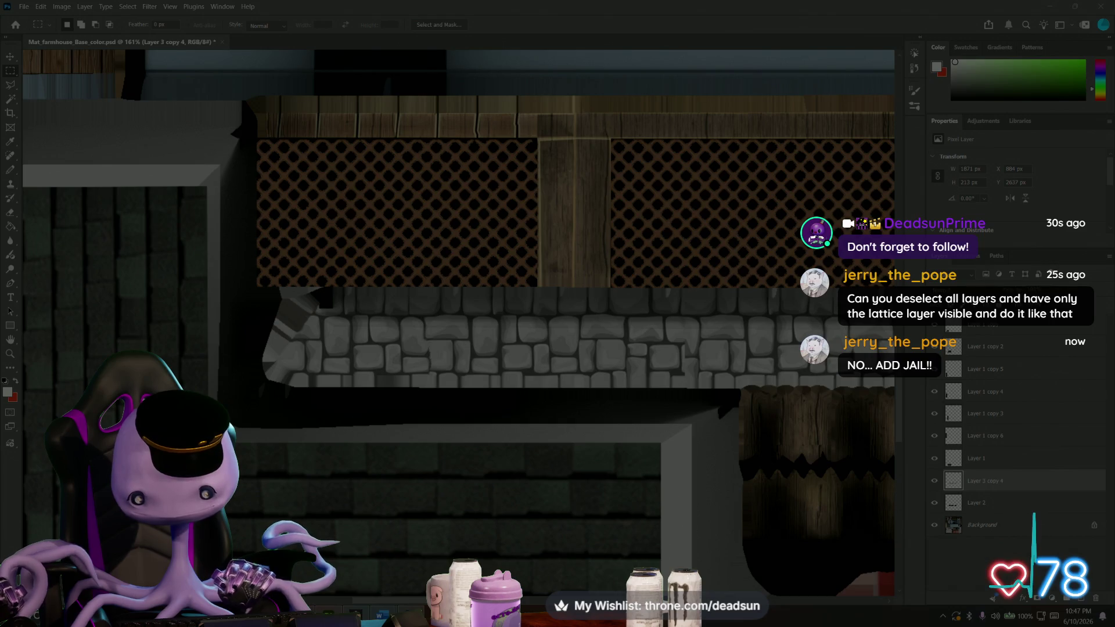
{"action": "key", "text": "Escape"}
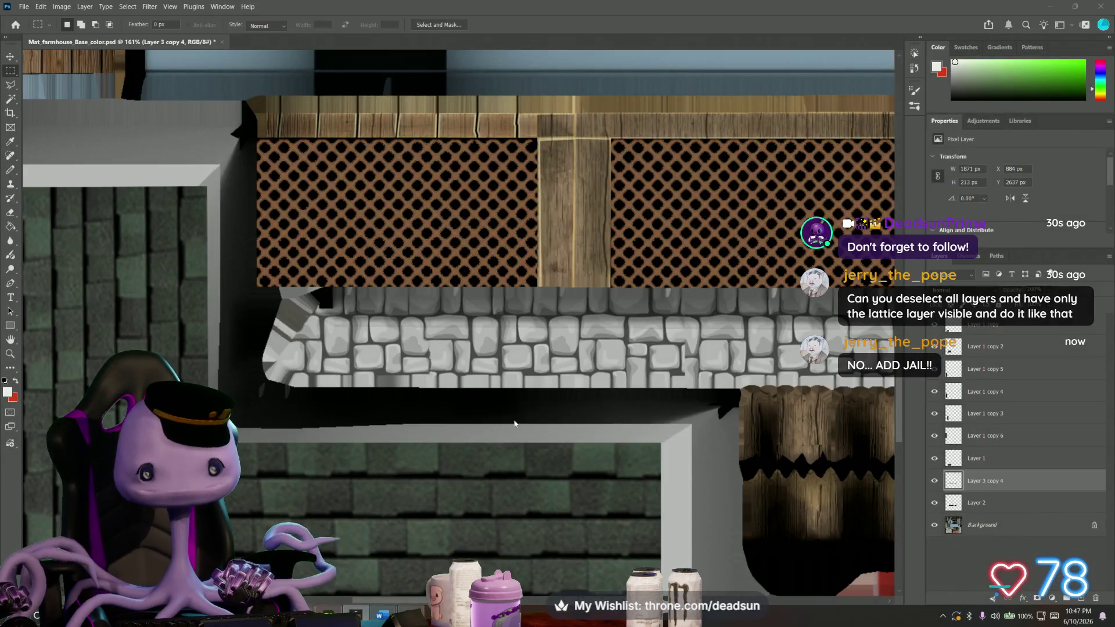
Paste the wooden lattice as a new layer and try scaling it into the upper panel, keeping its original size.
{"action": "key", "text": "ctrl+v"}
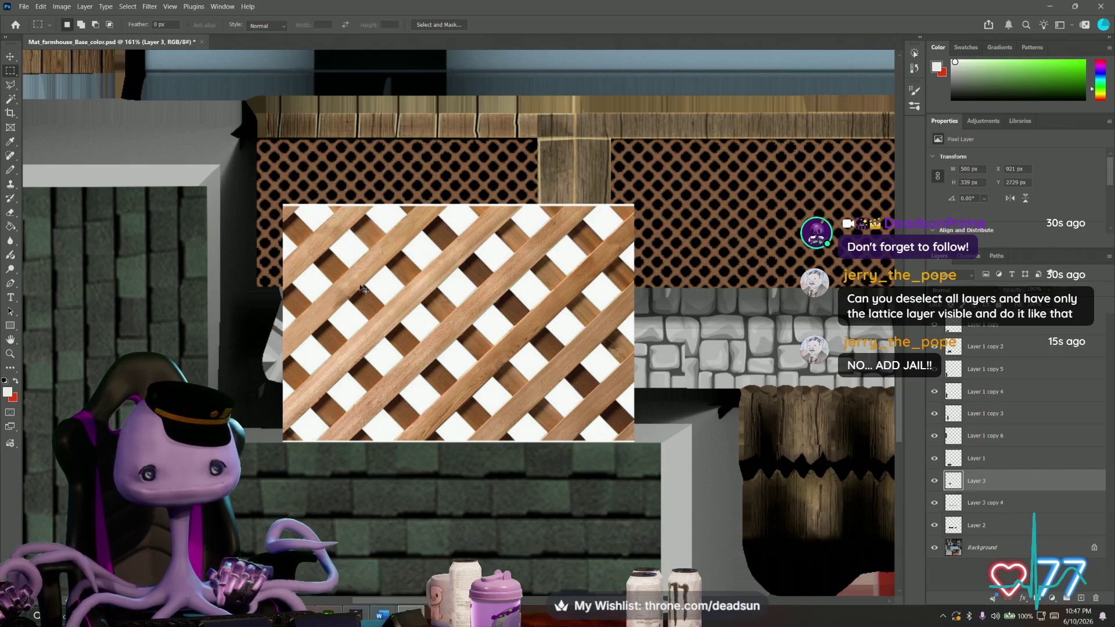
{"action": "key", "text": "ctrl+t"}
{"action": "left_click_drag", "start_coordinate": [282, 204], "coordinate": [504, 356]}
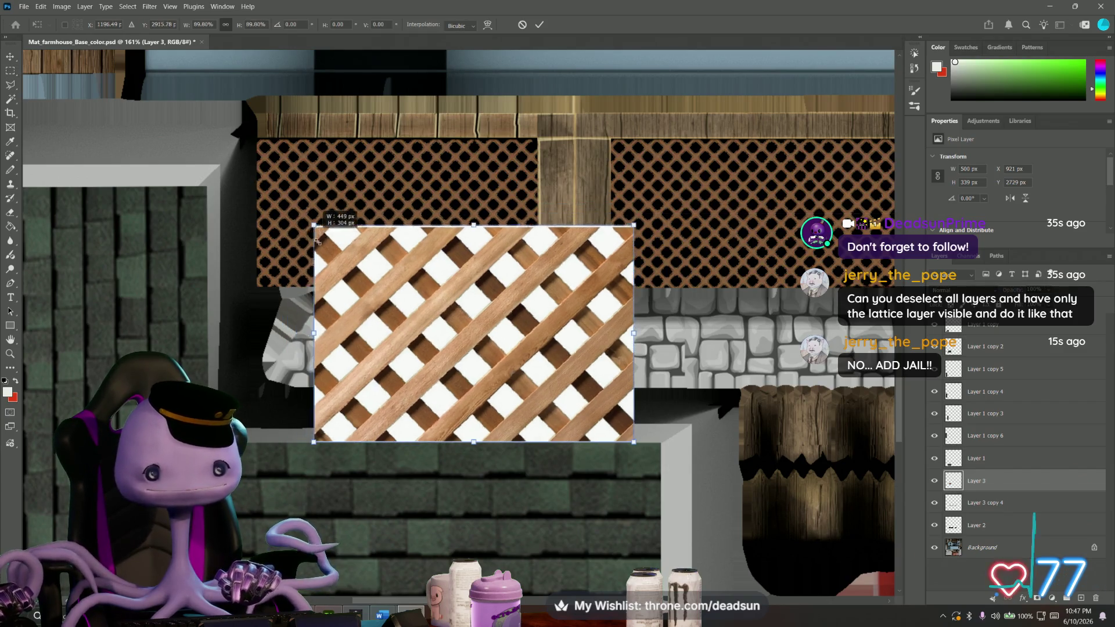
{"action": "left_click_drag", "start_coordinate": [531, 425], "coordinate": [447, 271]}
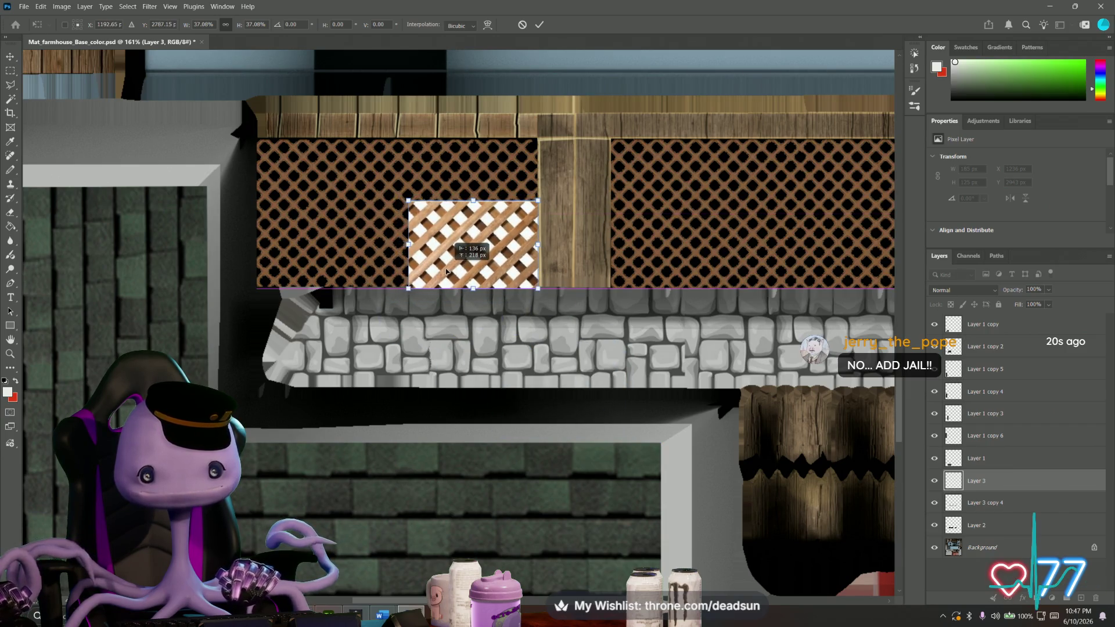
{"action": "scroll", "coordinate": [446, 272], "scroll_direction": "up", "scroll_amount": 2, "text": "alt"}
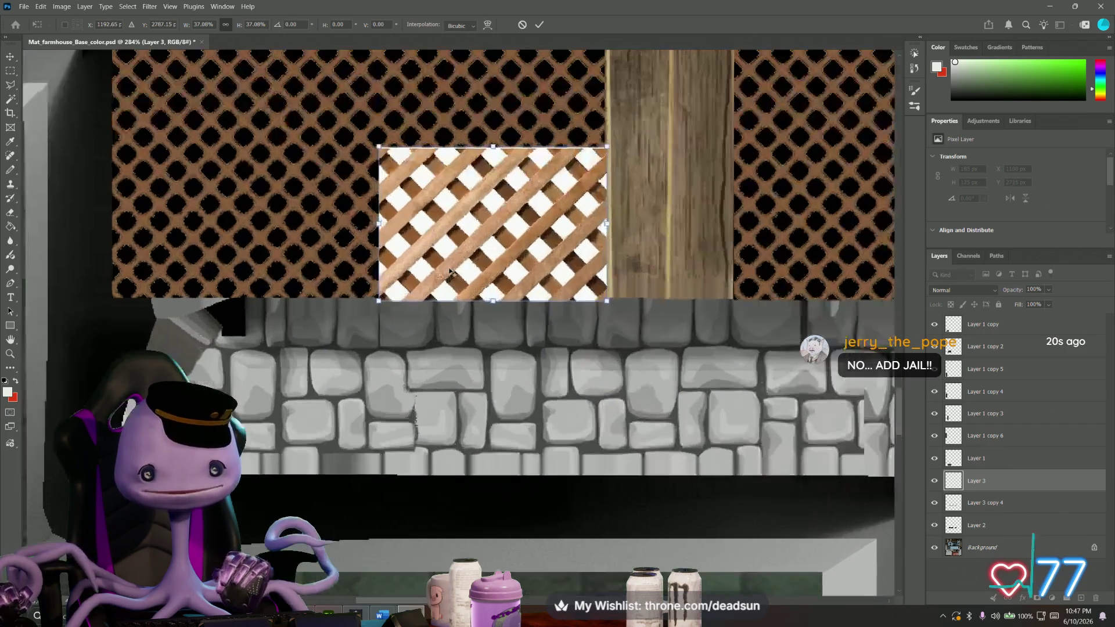
{"action": "scroll", "coordinate": [418, 284], "scroll_direction": "up", "scroll_amount": 2, "text": "alt"}
{"action": "scroll", "coordinate": [375, 300], "scroll_direction": "up", "scroll_amount": 3, "text": "alt"}
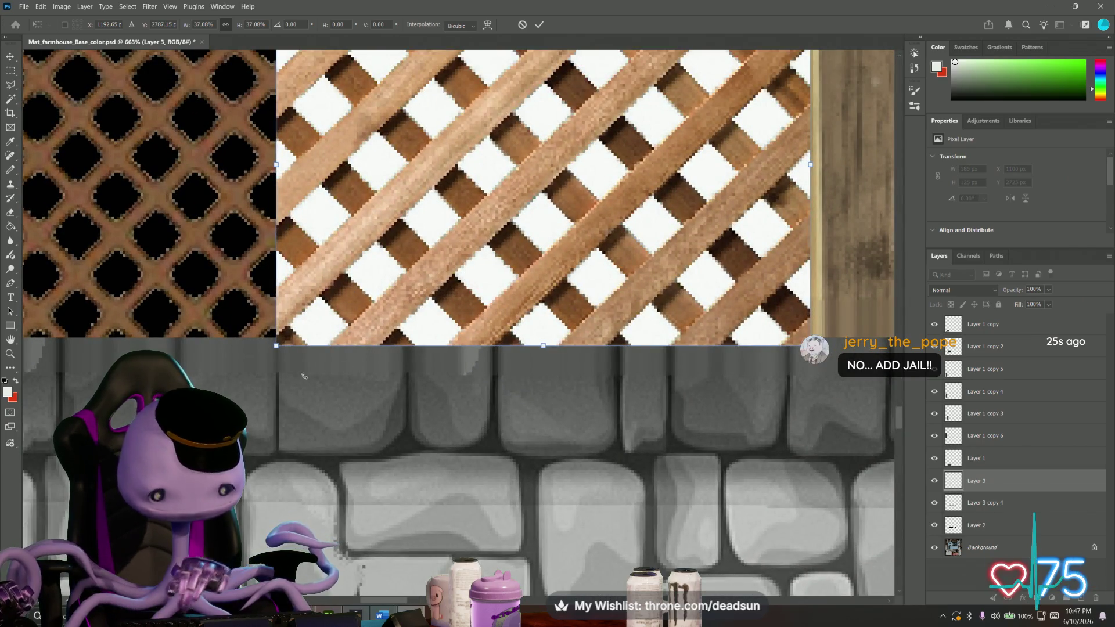
{"action": "key", "text": "Return"}
{"action": "scroll", "coordinate": [314, 387], "scroll_direction": "up", "scroll_amount": 1, "text": "alt"}
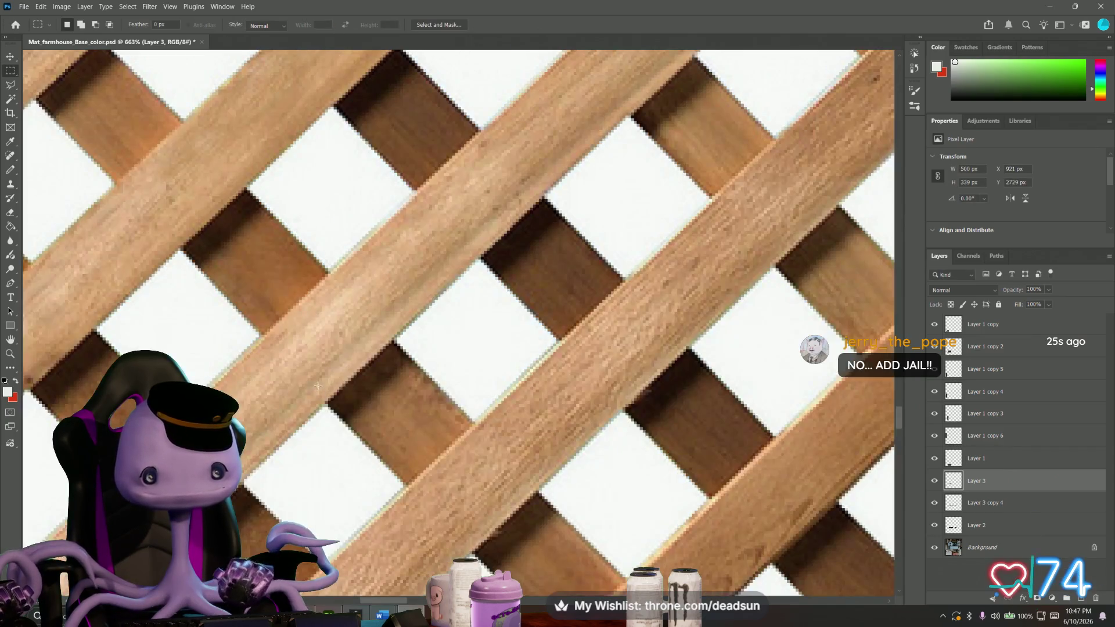
{"action": "scroll", "coordinate": [311, 389], "scroll_direction": "down", "scroll_amount": 2, "text": "alt"}
{"action": "scroll", "coordinate": [309, 390], "scroll_direction": "down", "scroll_amount": 2, "text": "alt"}
Select a thin rectangular strip across the mesh panel above the lattice.
{"action": "left_click_drag", "start_coordinate": [309, 392], "coordinate": [340, 293]}
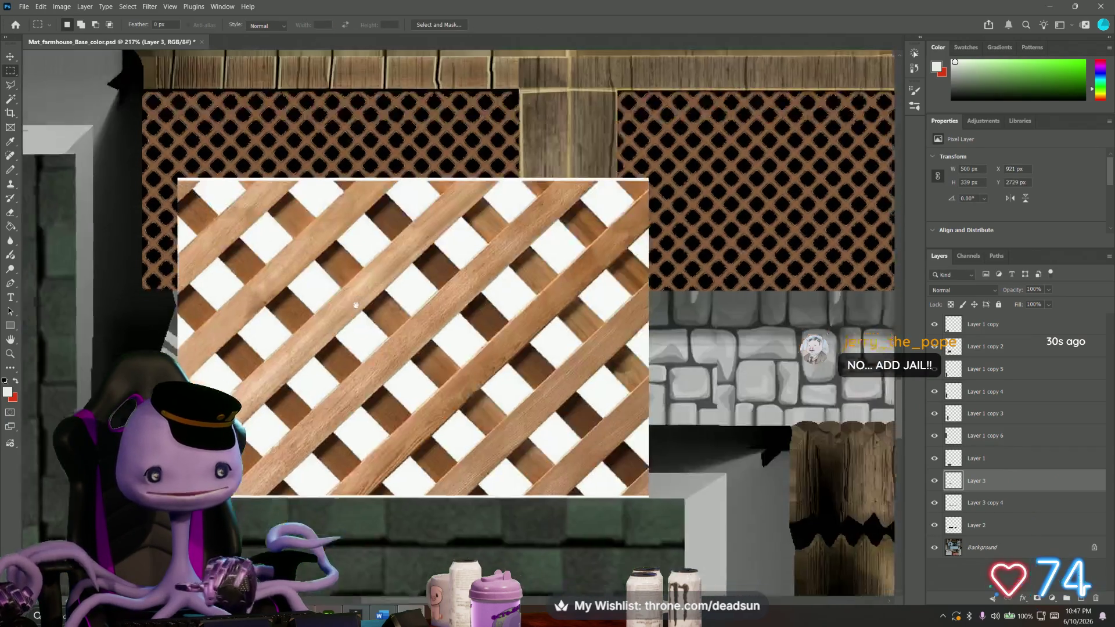
{"action": "left_click_drag", "start_coordinate": [158, 138], "coordinate": [689, 172]}
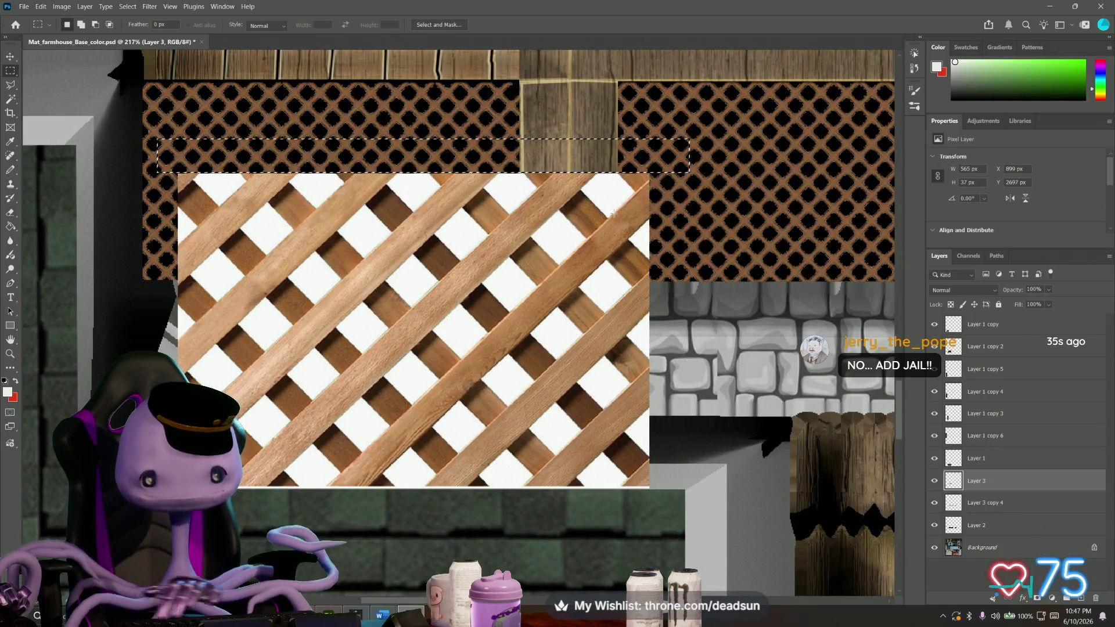
Magic Wand-select the pasted lattice's white gaps including the bottom edge and delete them.
{"action": "key", "text": "w"}
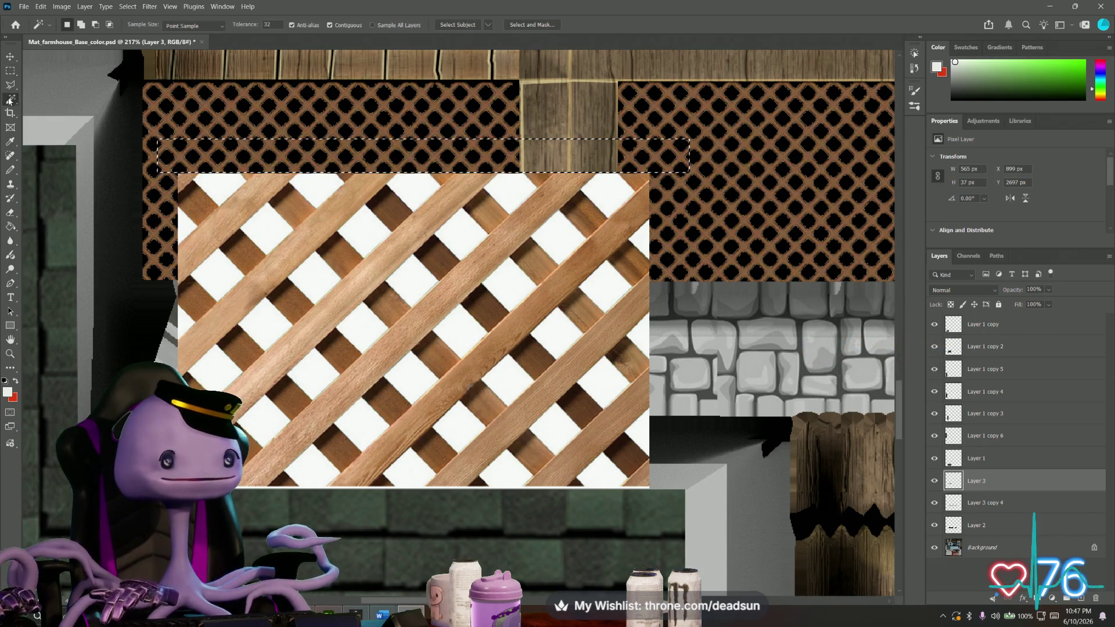
{"action": "left_click", "coordinate": [265, 232]}
{"action": "scroll", "coordinate": [263, 240], "scroll_direction": "up", "scroll_amount": 5, "text": "alt"}
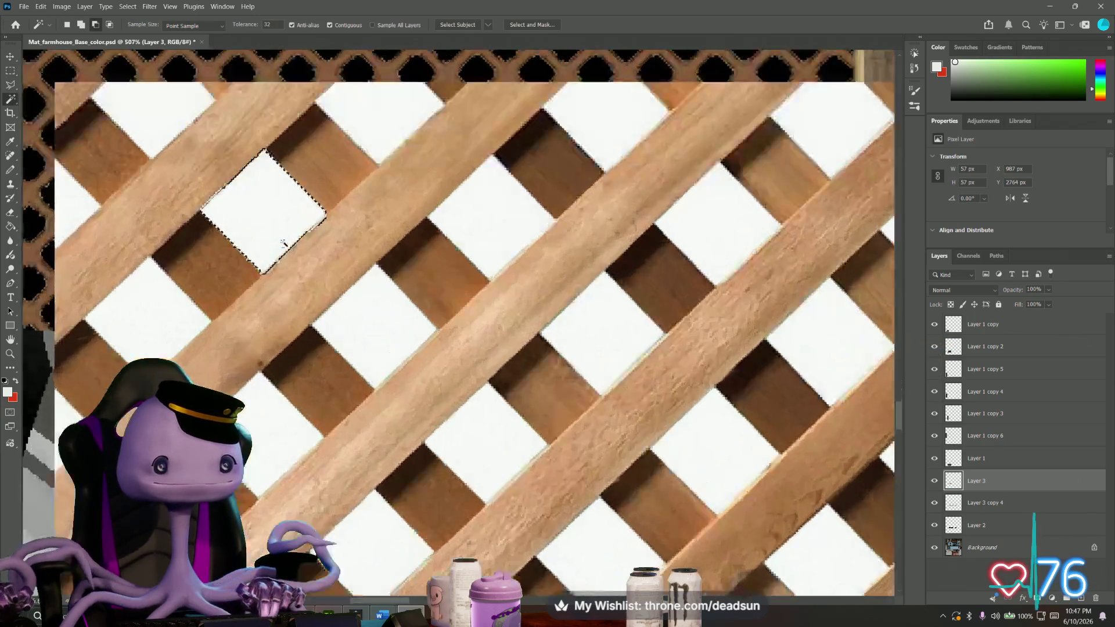
{"action": "scroll", "coordinate": [279, 248], "scroll_direction": "up", "scroll_amount": 1, "text": "alt"}
{"action": "scroll", "coordinate": [279, 248], "scroll_direction": "down", "scroll_amount": 5, "text": "alt"}
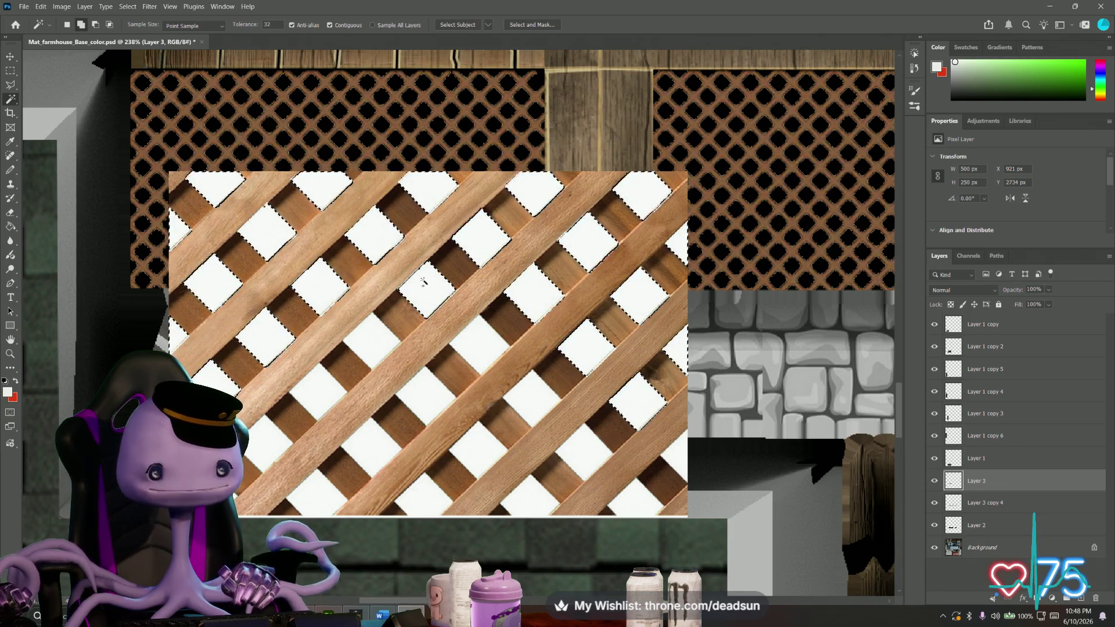
{"action": "left_click", "coordinate": [380, 335], "text": "shift"}
{"action": "left_click", "coordinate": [420, 393], "text": "shift"}
{"action": "left_click", "coordinate": [476, 445], "text": "shift"}
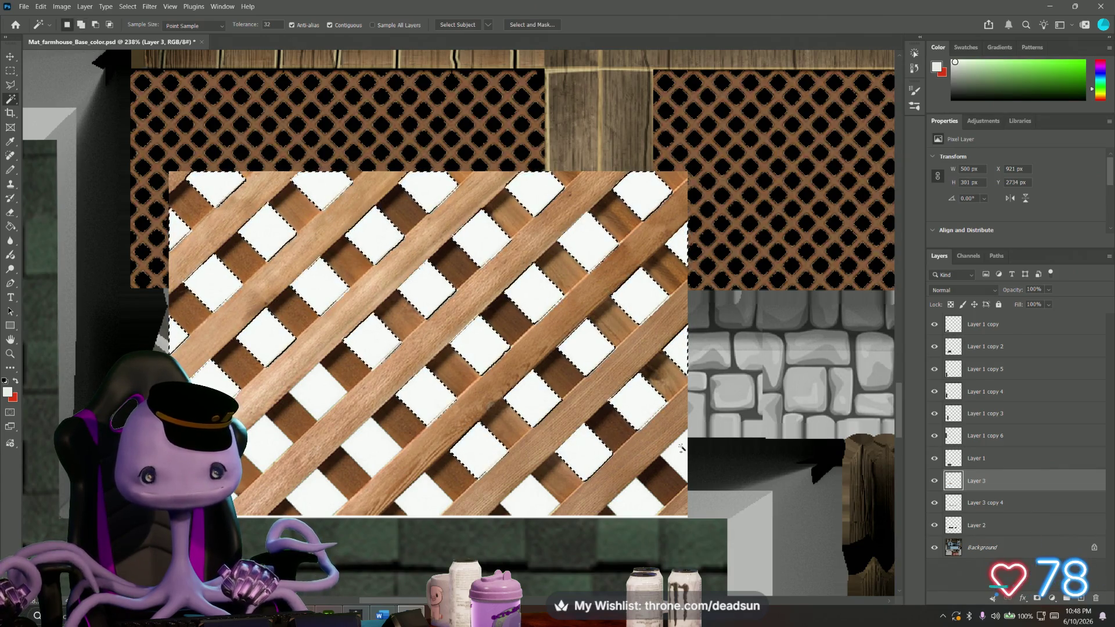
{"action": "left_click", "coordinate": [355, 424], "text": "shift"}
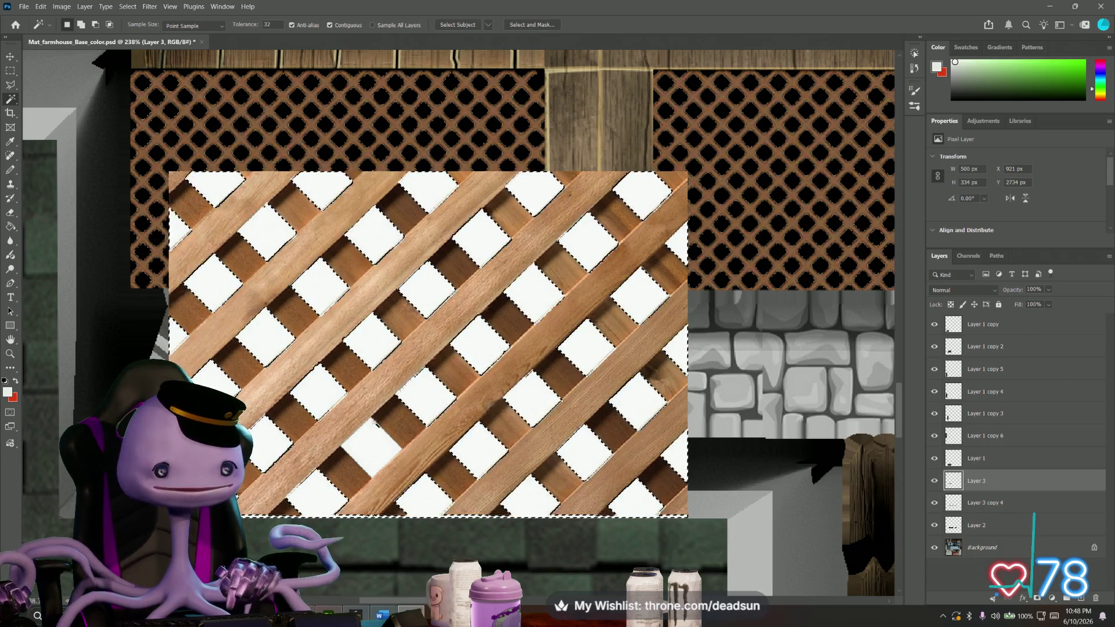
{"action": "scroll", "coordinate": [364, 323], "scroll_direction": "down", "scroll_amount": 2}
{"action": "left_click_drag", "start_coordinate": [364, 322], "coordinate": [378, 318]}
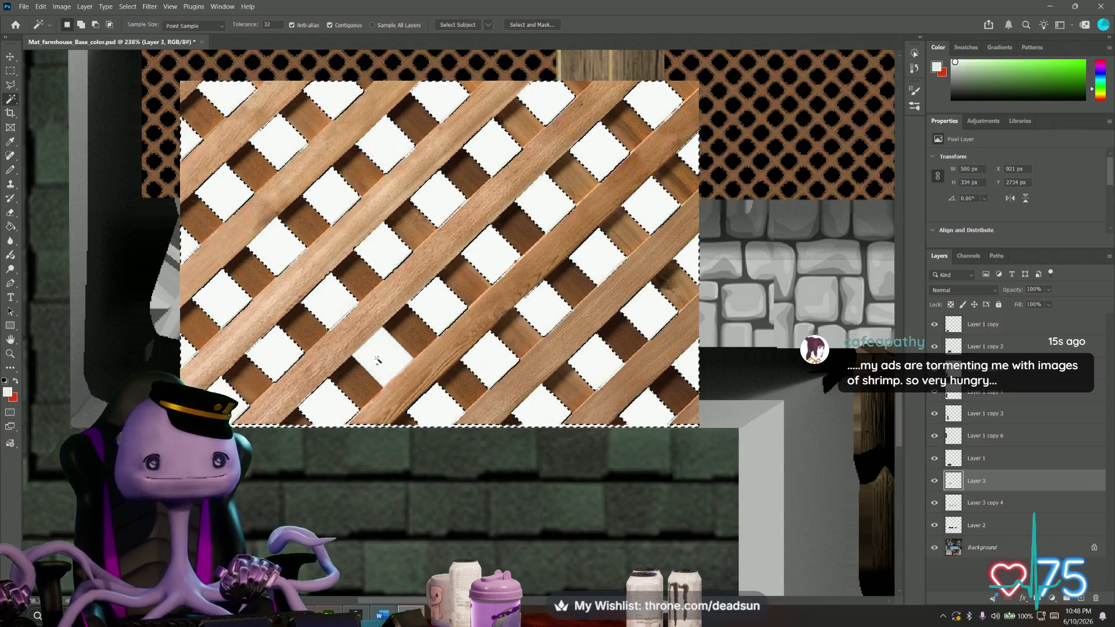
{"action": "key", "text": "Delete"}
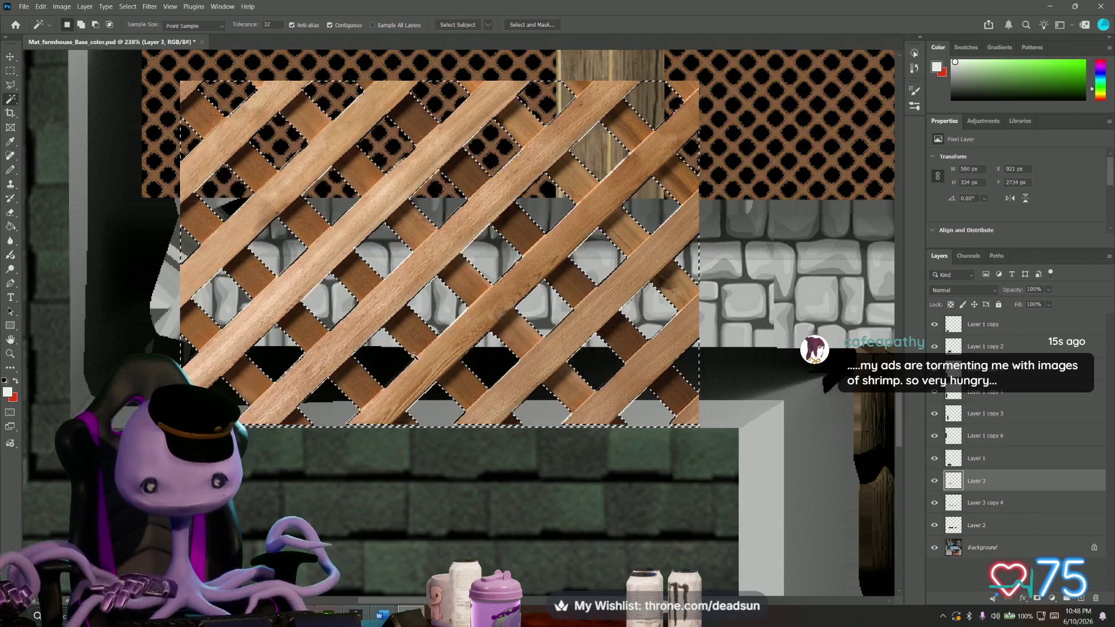
{"action": "left_click", "coordinate": [12, 70]}
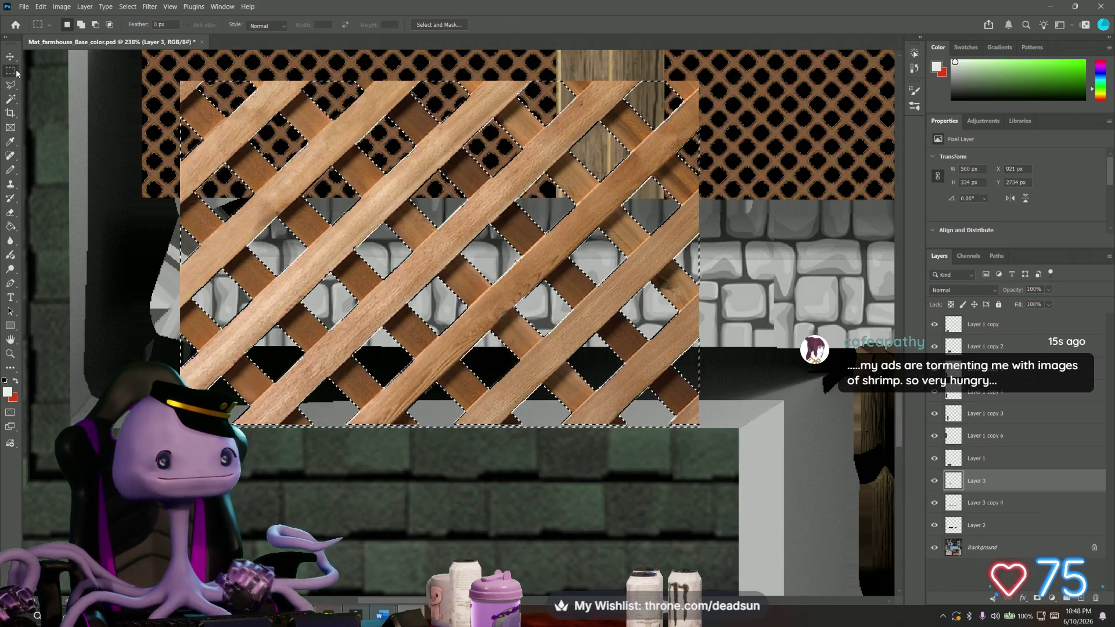
{"action": "scroll", "coordinate": [195, 251], "scroll_direction": "down", "scroll_amount": 1, "text": "alt"}
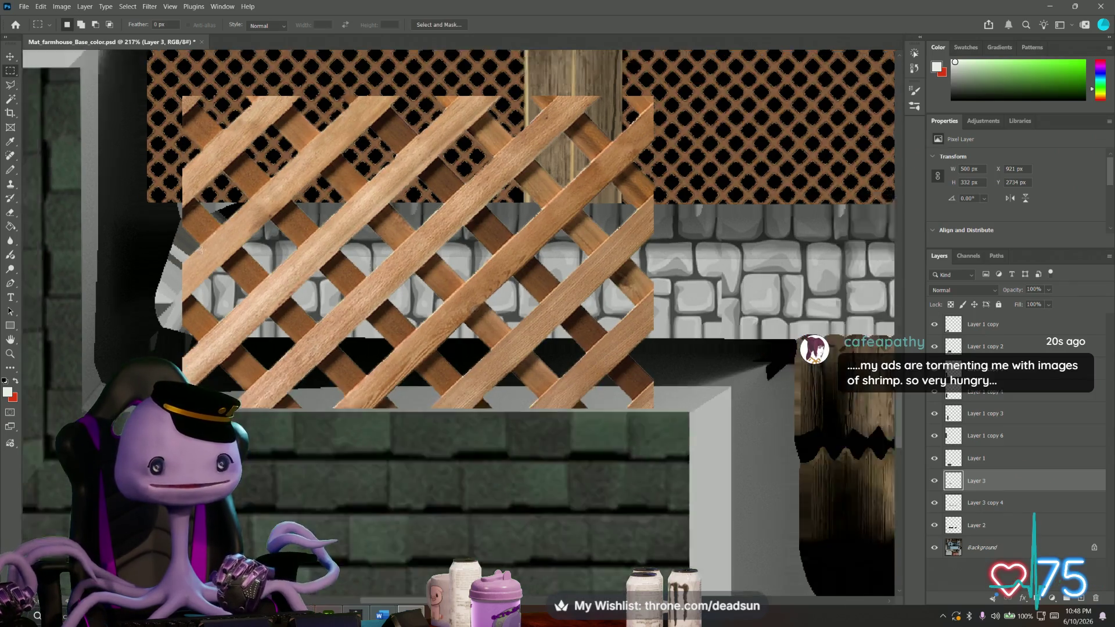
{"action": "scroll", "coordinate": [196, 251], "scroll_direction": "down", "scroll_amount": 1, "text": "alt"}
{"action": "scroll", "coordinate": [195, 251], "scroll_direction": "down", "scroll_amount": 1, "text": "alt"}
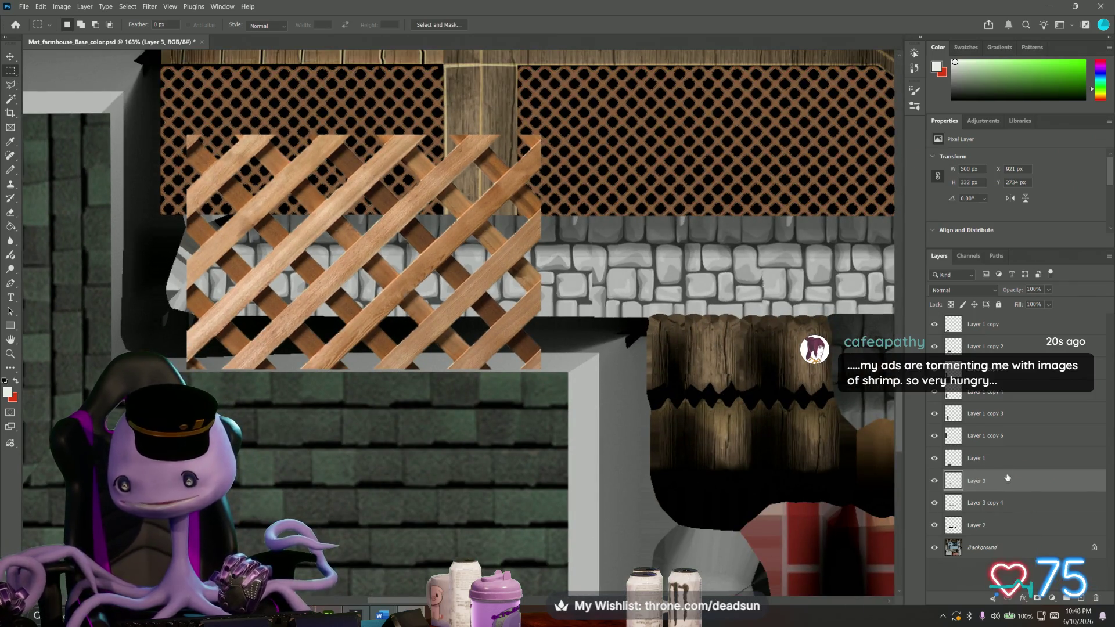
Hide the old Layer 3 copy 4 mesh and make Layer 3 active with its layer options shown.
{"action": "left_click", "coordinate": [933, 504]}
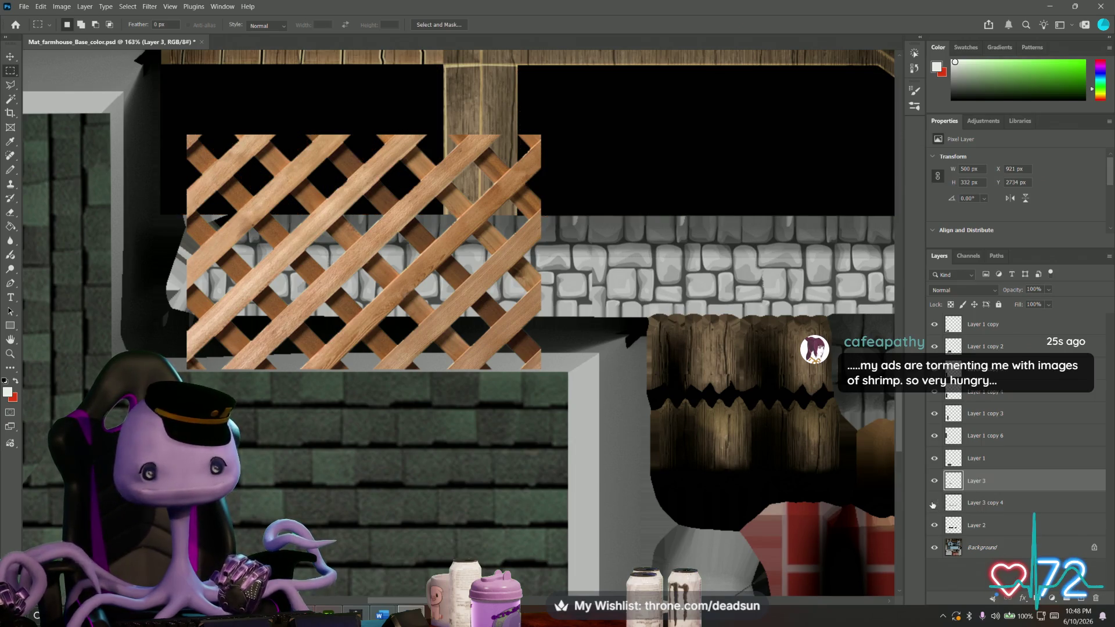
{"action": "left_click", "coordinate": [982, 504]}
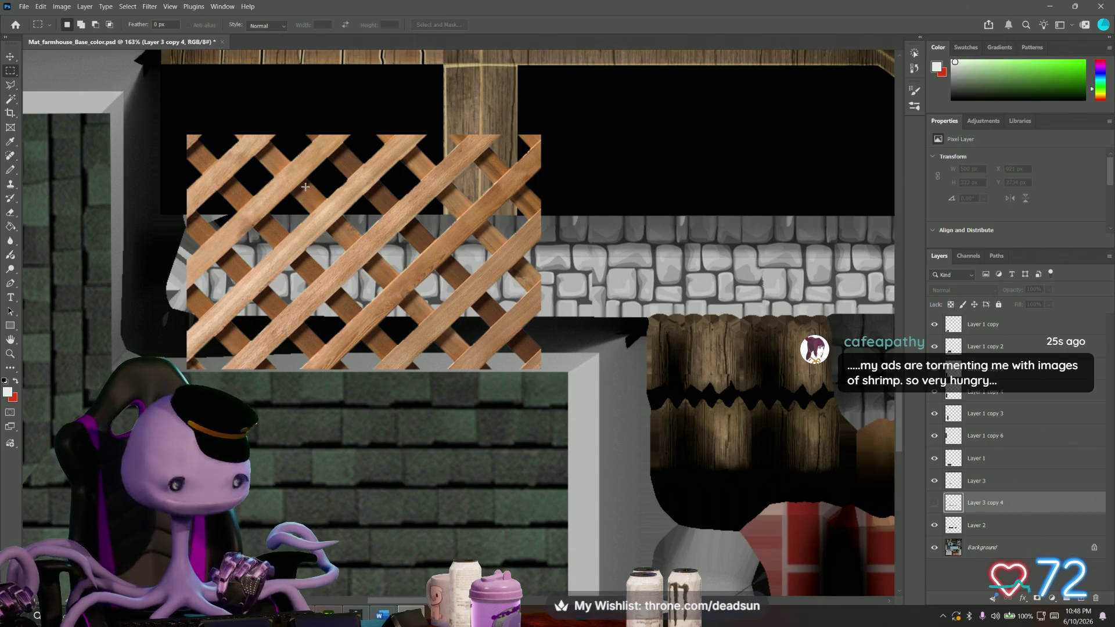
{"action": "scroll", "coordinate": [331, 167], "scroll_direction": "up", "scroll_amount": 2, "text": "alt"}
{"action": "scroll", "coordinate": [331, 167], "scroll_direction": "up", "scroll_amount": 2, "text": "alt"}
{"action": "scroll", "coordinate": [336, 175], "scroll_direction": "down", "scroll_amount": 1, "text": "alt"}
{"action": "scroll", "coordinate": [340, 179], "scroll_direction": "down", "scroll_amount": 1, "text": "alt"}
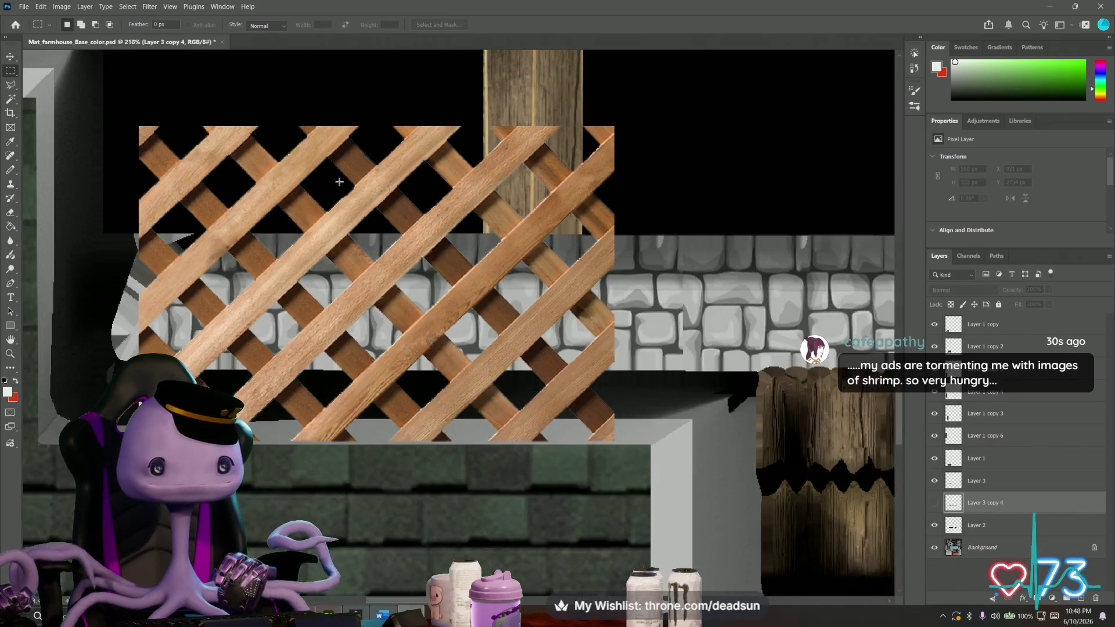
{"action": "scroll", "coordinate": [343, 181], "scroll_direction": "up", "scroll_amount": 4, "text": "alt"}
{"action": "scroll", "coordinate": [342, 181], "scroll_direction": "up", "scroll_amount": 3, "text": "alt"}
{"action": "scroll", "coordinate": [345, 188], "scroll_direction": "up", "scroll_amount": 2, "text": "alt"}
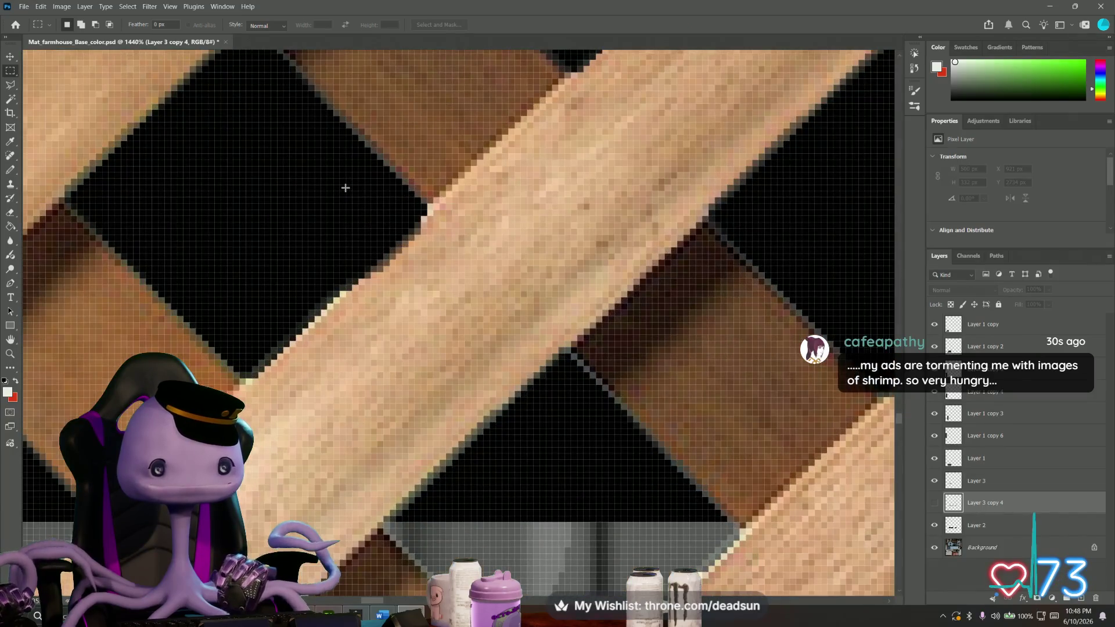
{"action": "scroll", "coordinate": [345, 187], "scroll_direction": "down", "scroll_amount": 3, "text": "alt"}
{"action": "scroll", "coordinate": [344, 189], "scroll_direction": "down", "scroll_amount": 2, "text": "alt"}
{"action": "scroll", "coordinate": [344, 190], "scroll_direction": "down", "scroll_amount": 2, "text": "alt"}
{"action": "scroll", "coordinate": [343, 192], "scroll_direction": "down", "scroll_amount": 1, "text": "alt"}
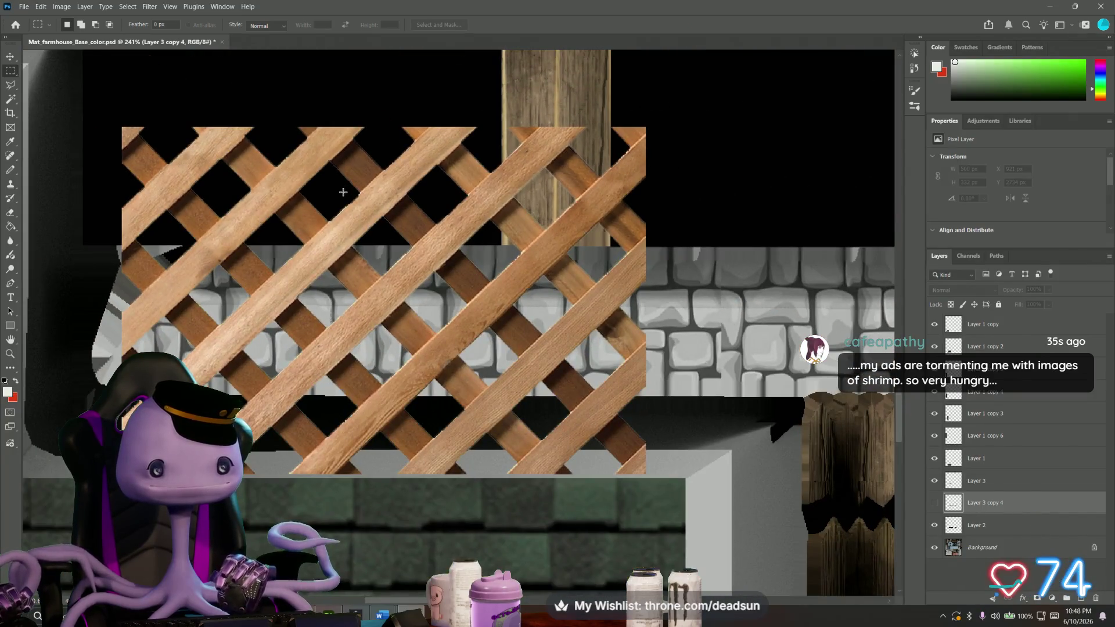
{"action": "scroll", "coordinate": [342, 192], "scroll_direction": "down", "scroll_amount": 1, "text": "alt"}
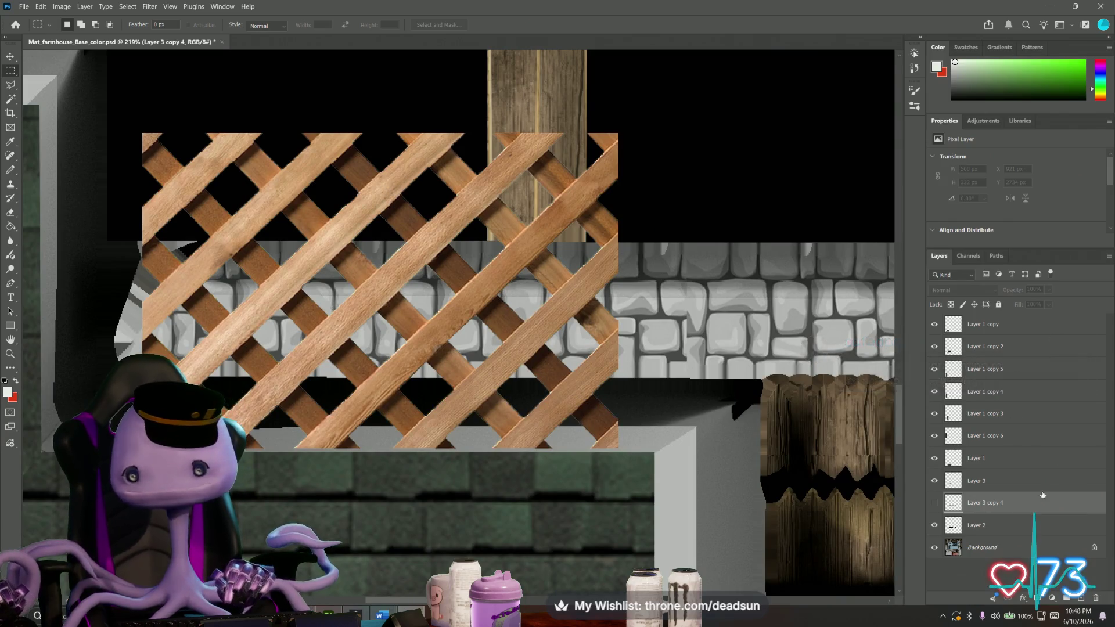
{"action": "left_click", "coordinate": [975, 481]}
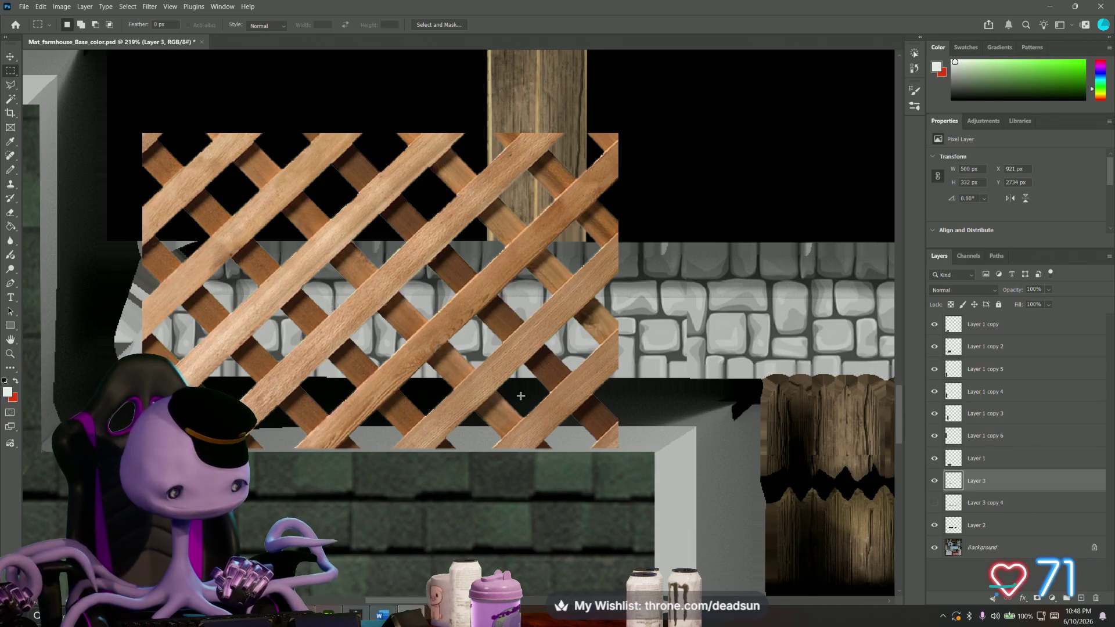
{"action": "right_click", "coordinate": [984, 482]}
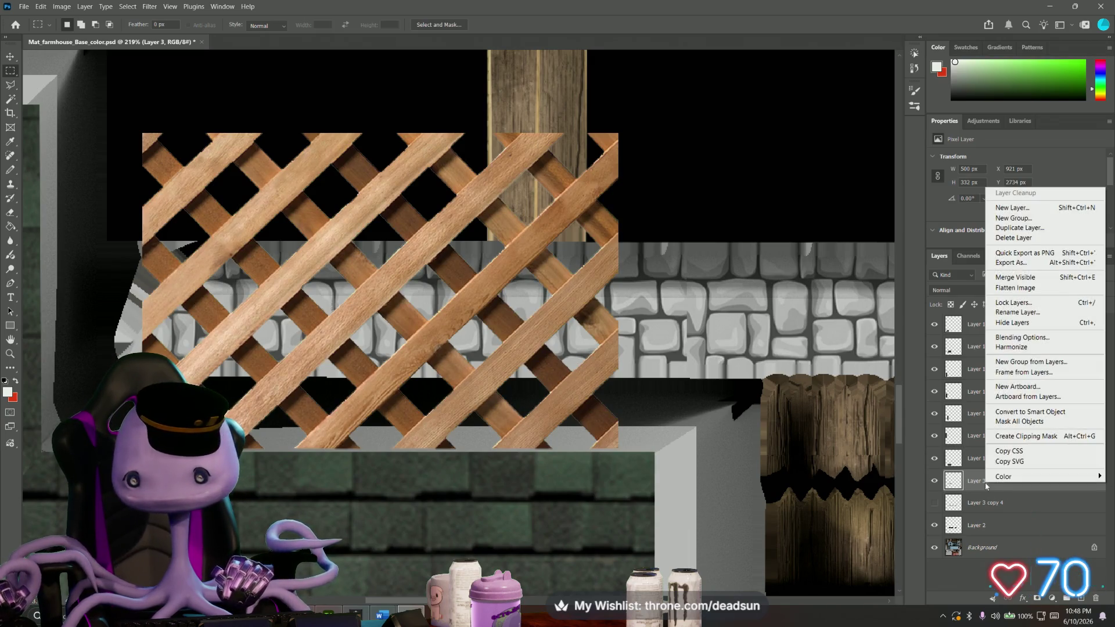
Duplicate Layer 3 and slide the lattice copy about 318 px right so the slats line up.
{"action": "left_click", "coordinate": [1019, 228]}
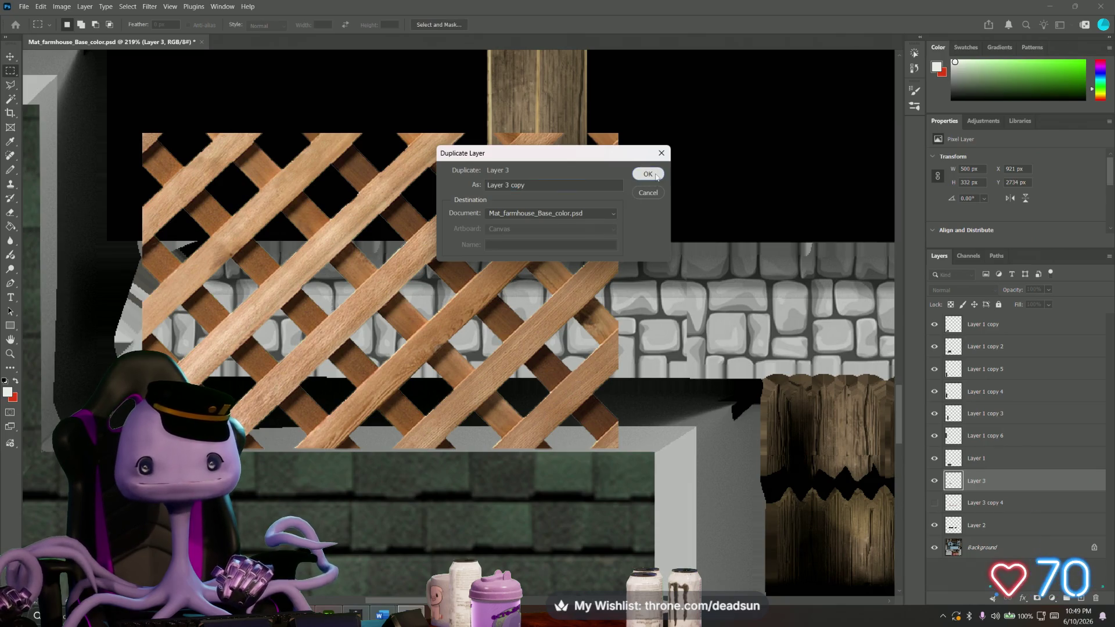
{"action": "left_click", "coordinate": [648, 176]}
{"action": "key", "text": "ctrl+t"}
{"action": "left_click_drag", "start_coordinate": [349, 262], "coordinate": [552, 265]}
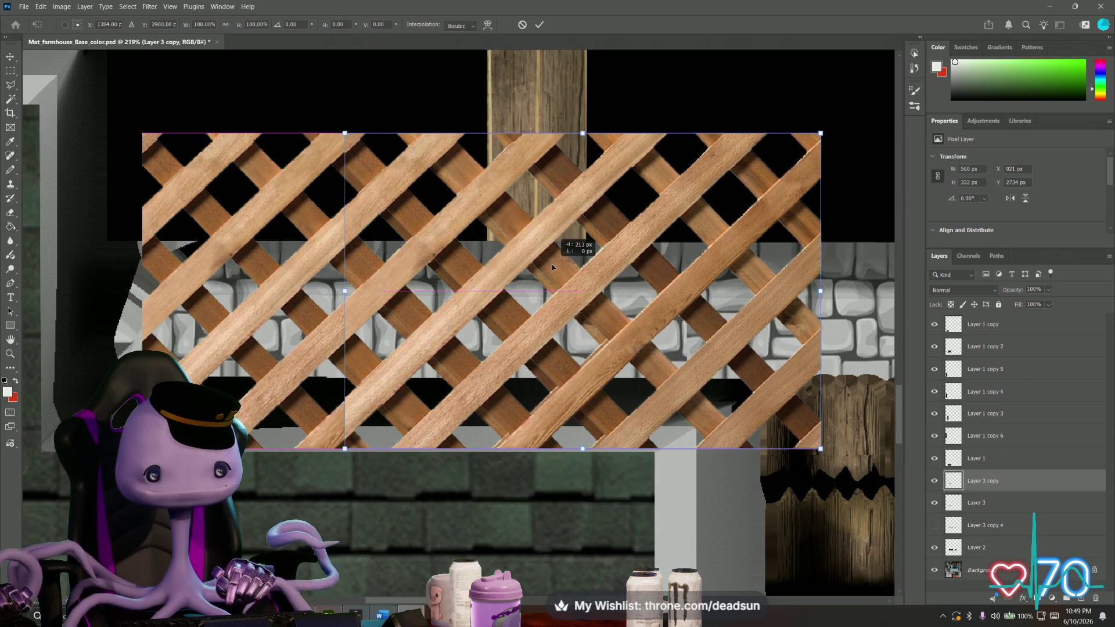
{"action": "mouse_move", "coordinate": [551, 264]}
{"action": "left_mouse_down"}
{"action": "mouse_move", "coordinate": [651, 260]}
{"action": "mouse_move", "coordinate": [339, 262]}
{"action": "mouse_move", "coordinate": [828, 284]}
{"action": "left_mouse_up"}
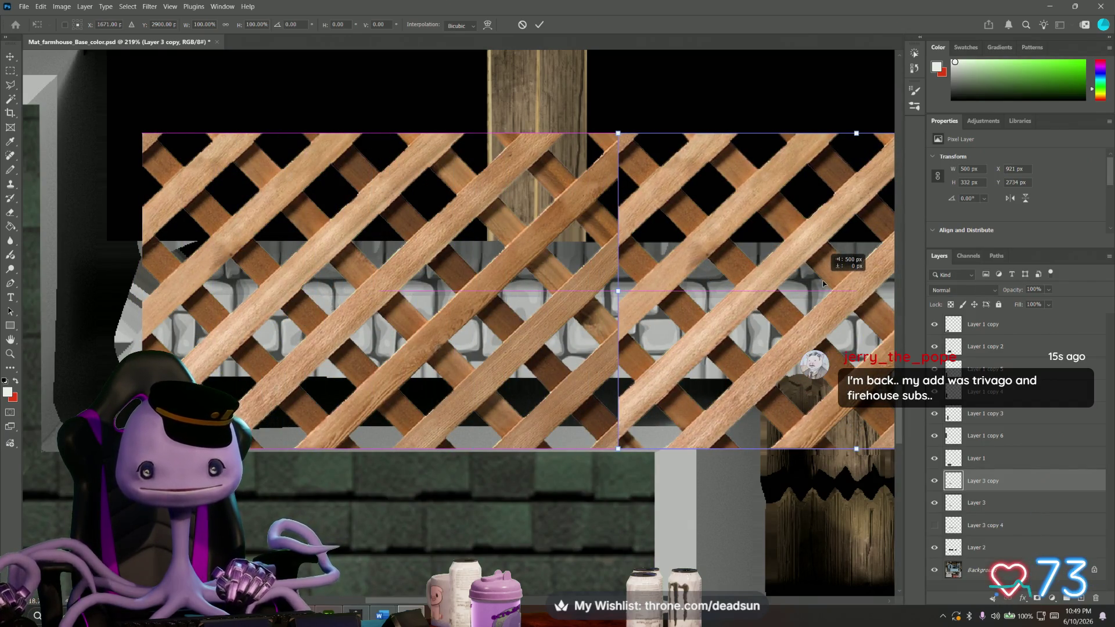
{"action": "left_click_drag", "start_coordinate": [824, 282], "coordinate": [652, 275]}
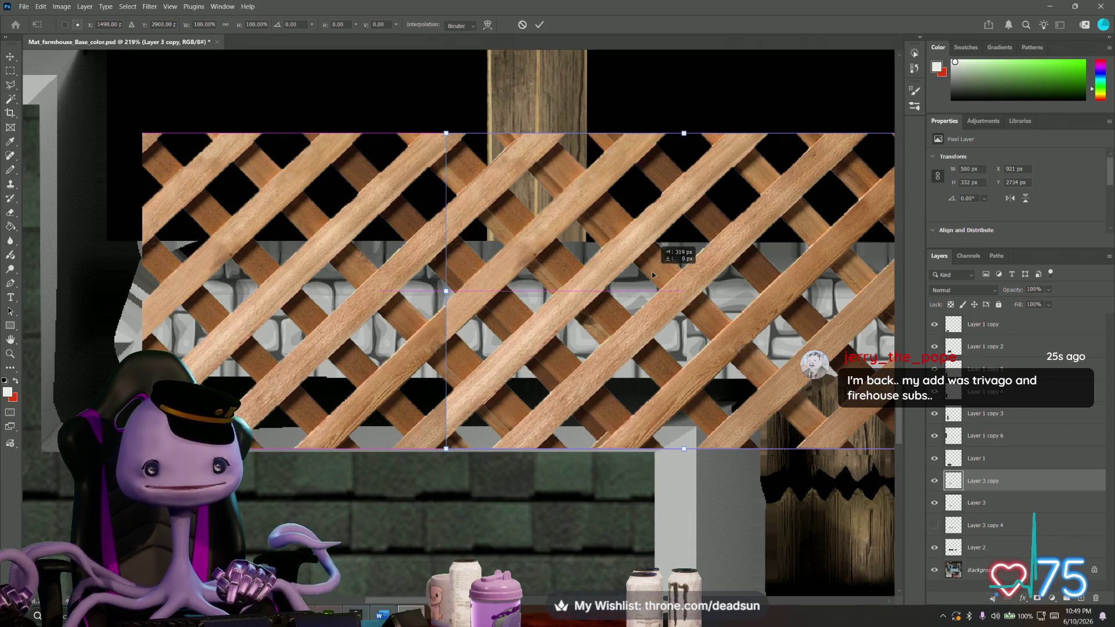
{"action": "left_click_drag", "start_coordinate": [652, 274], "coordinate": [636, 273]}
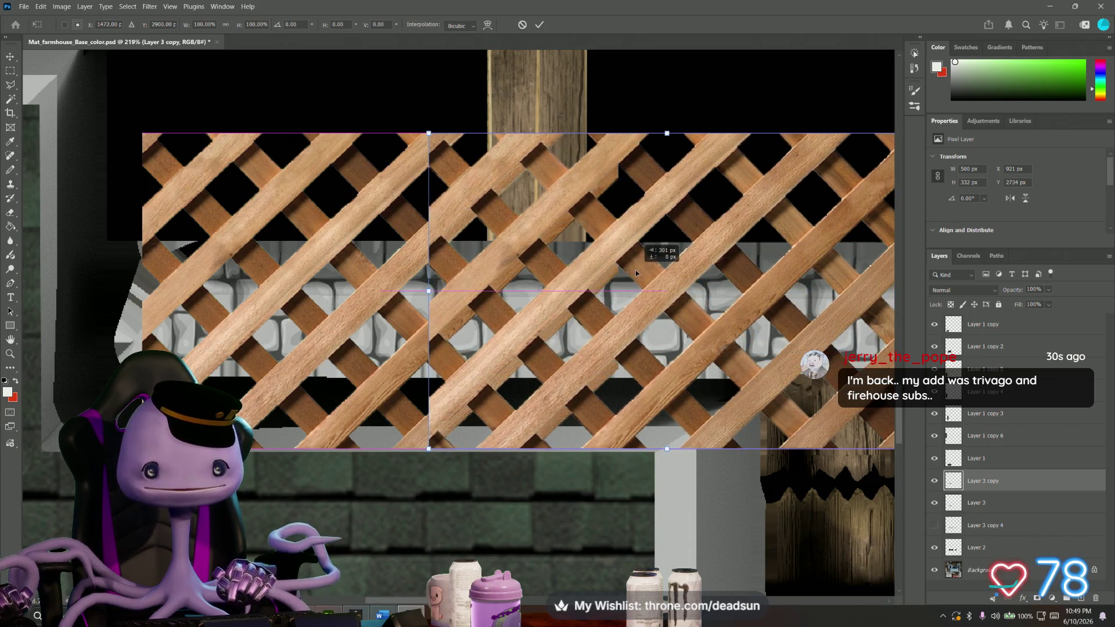
{"action": "left_click_drag", "start_coordinate": [635, 270], "coordinate": [653, 271]}
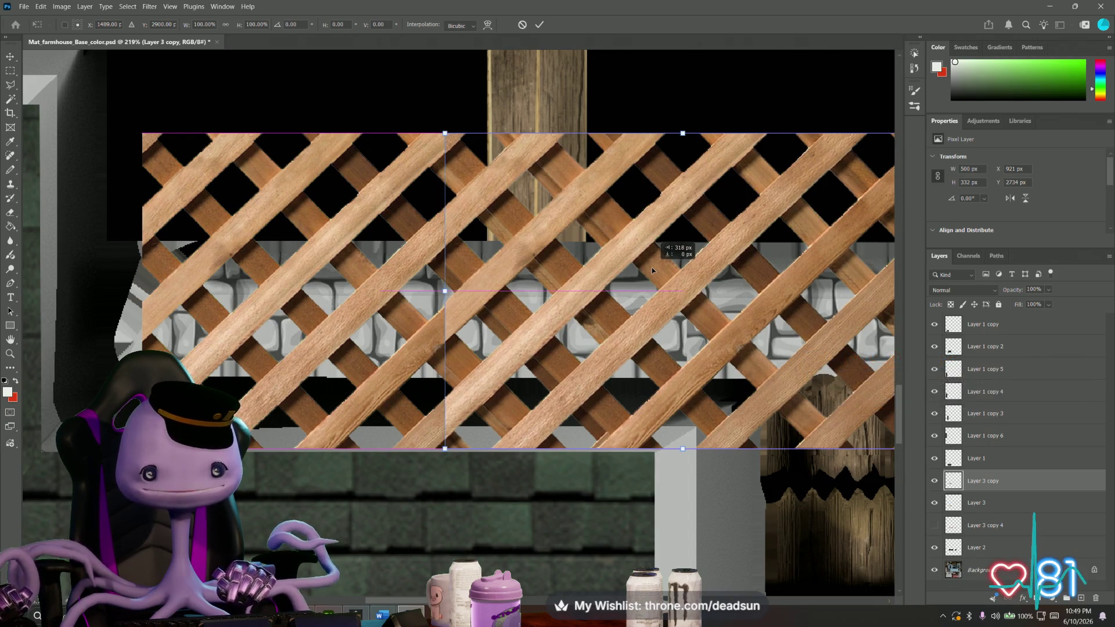
{"action": "key", "text": "Return"}
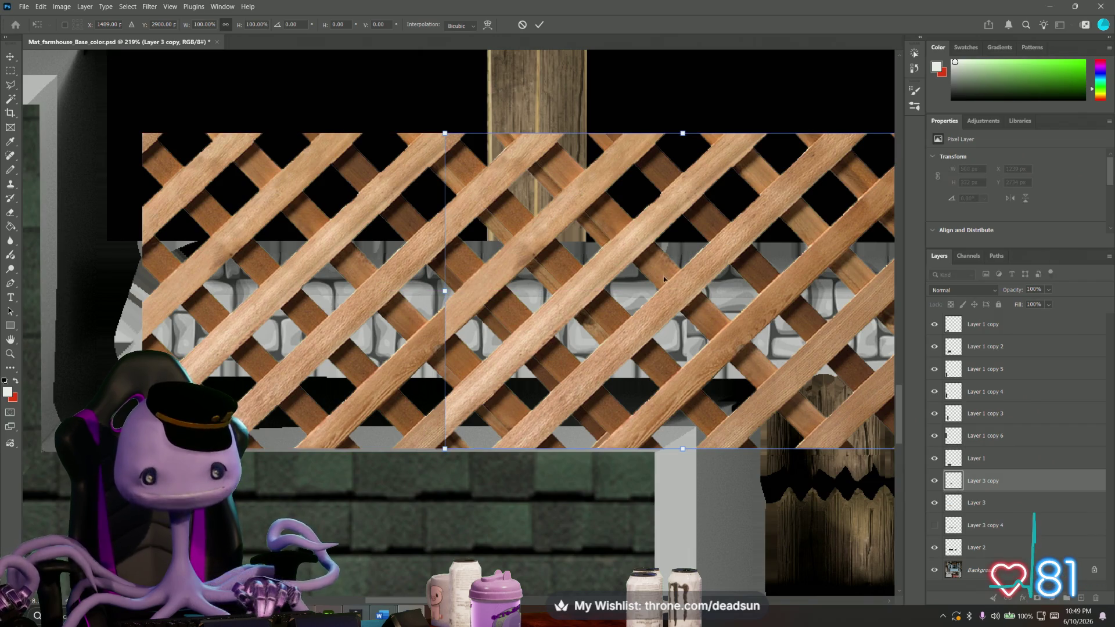
Marquee the overlapping middle of the lattice on Layer 3, then drop the selection.
{"action": "key", "text": "m"}
{"action": "key", "text": "alt+bracketleft"}
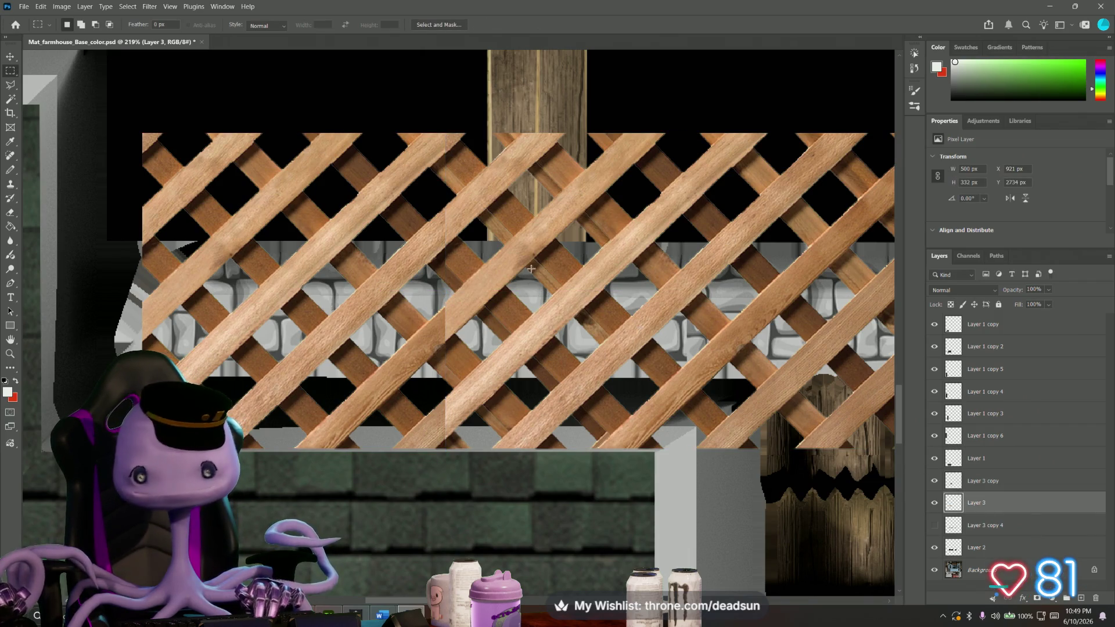
{"action": "left_click_drag", "start_coordinate": [454, 123], "coordinate": [791, 476]}
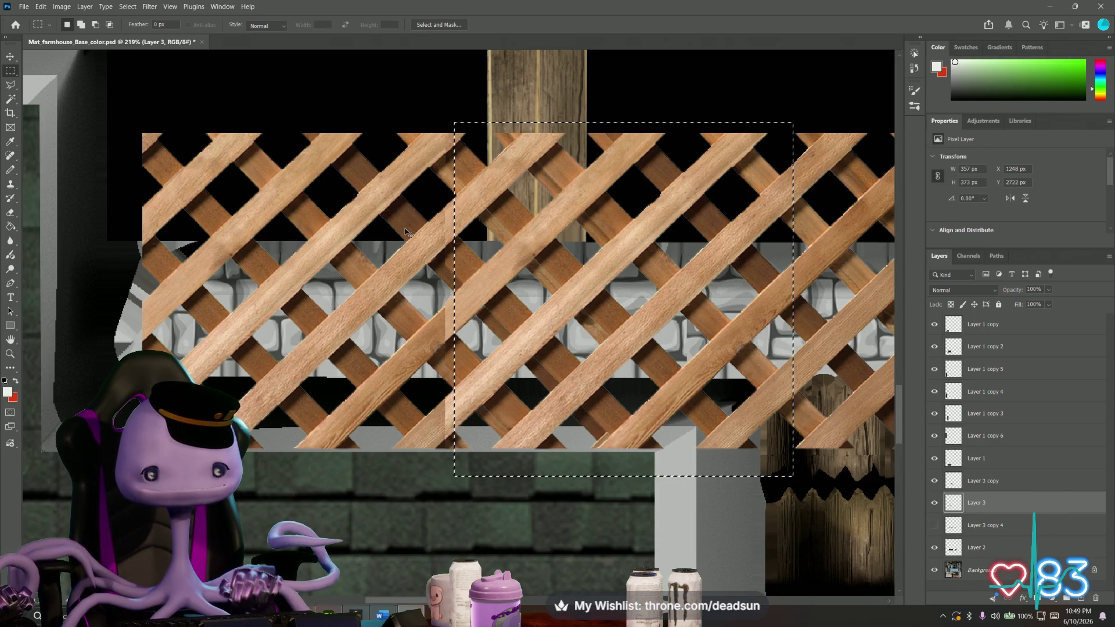
{"action": "key", "text": "ctrl+d"}
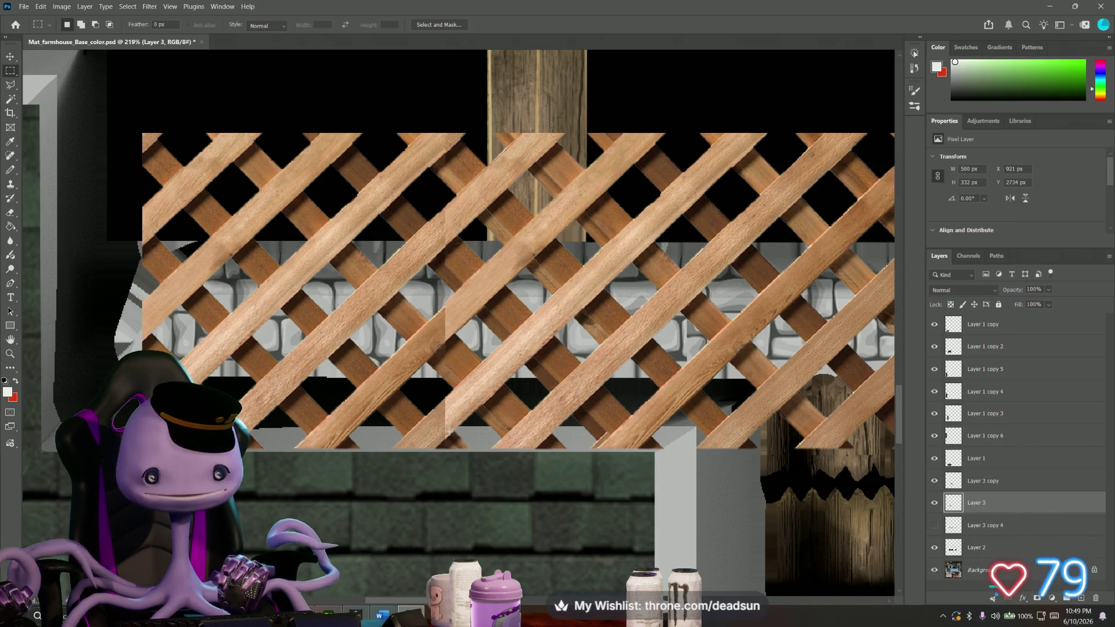
{"action": "left_click_drag", "start_coordinate": [461, 451], "coordinate": [450, 444]}
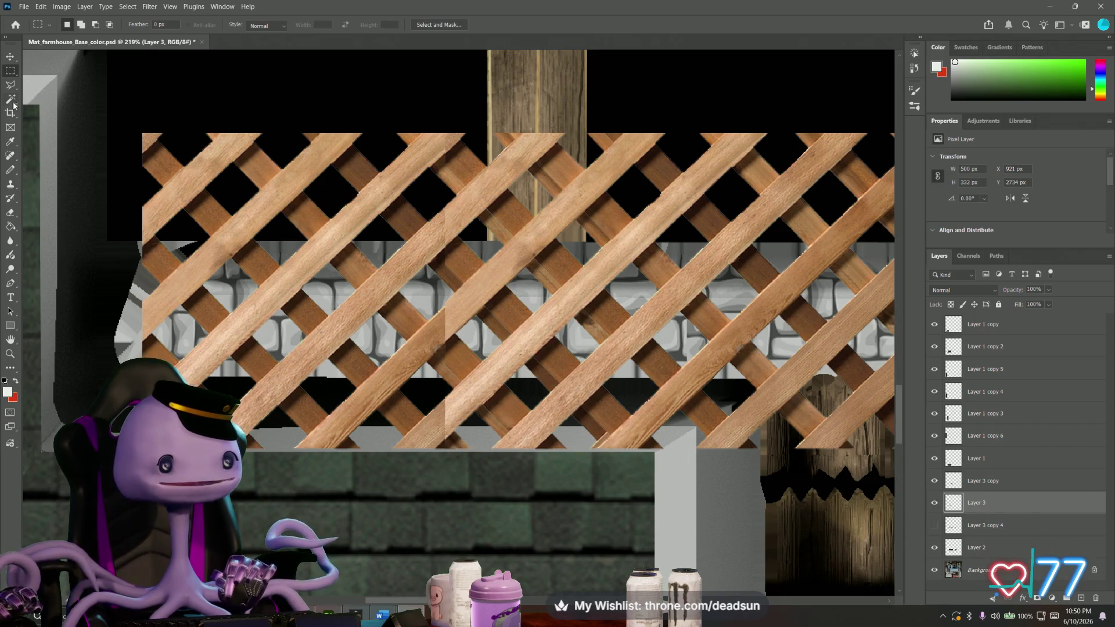
{"action": "left_click", "coordinate": [10, 84]}
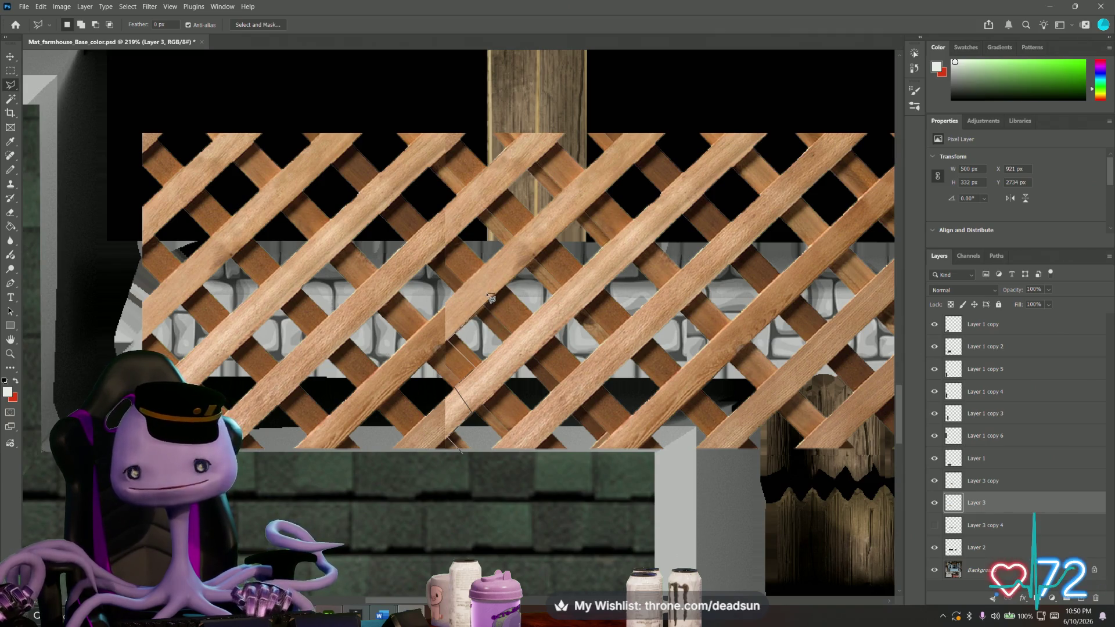
{"action": "scroll", "coordinate": [592, 383], "scroll_direction": "down", "scroll_amount": 3}
{"action": "scroll", "coordinate": [557, 340], "scroll_direction": "down", "scroll_amount": 7}
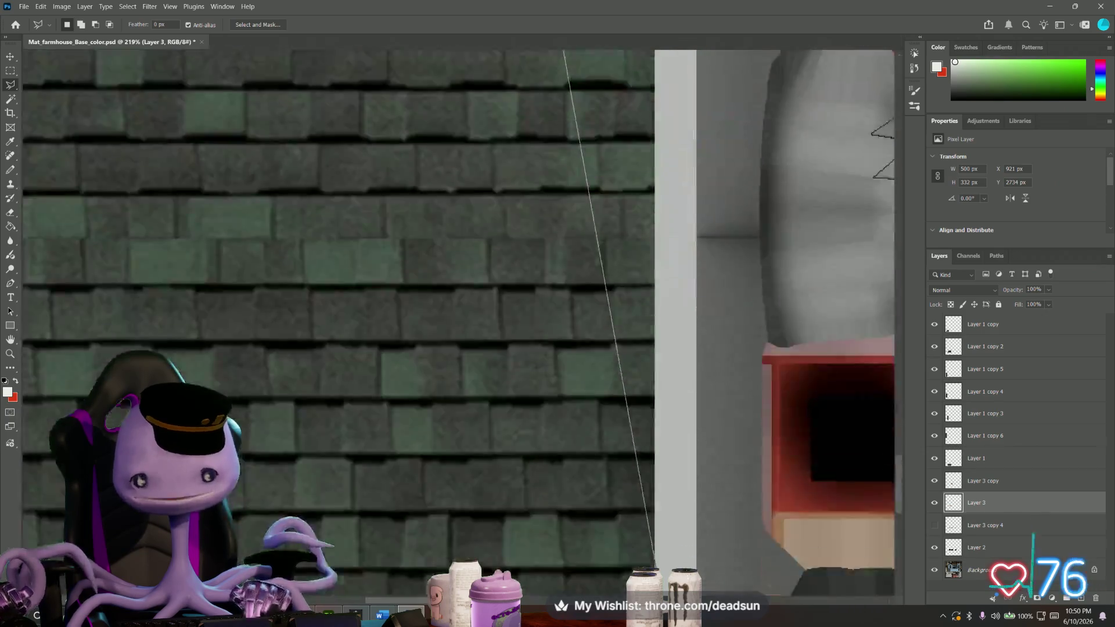
{"action": "scroll", "coordinate": [488, 117], "scroll_direction": "up", "scroll_amount": 2}
{"action": "scroll", "coordinate": [533, 246], "scroll_direction": "up", "scroll_amount": 2}
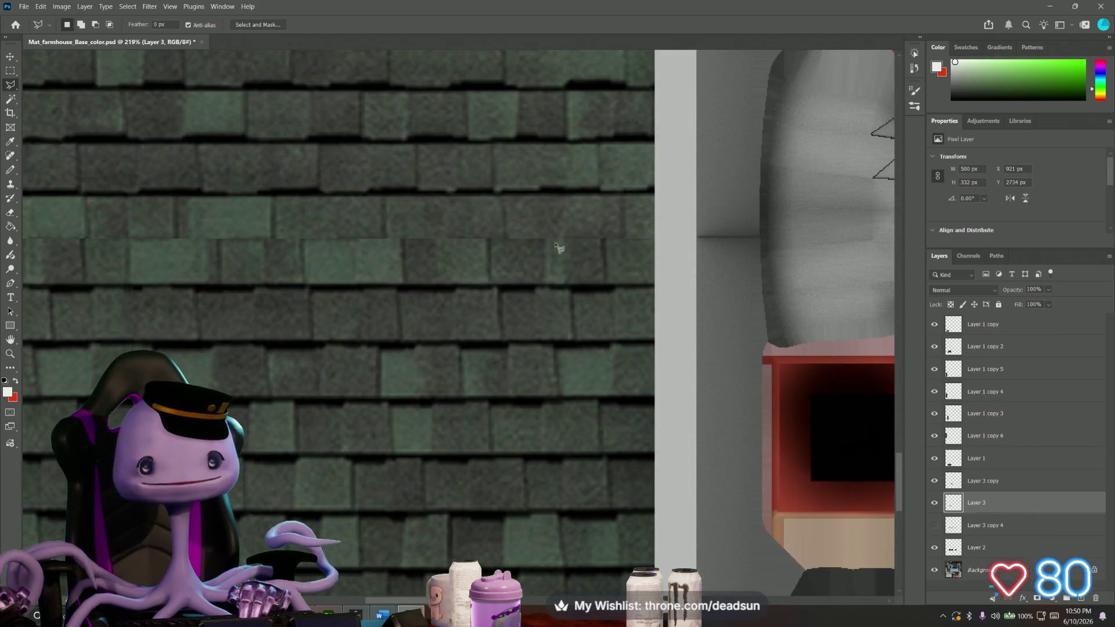
{"action": "scroll", "coordinate": [895, 492], "scroll_direction": "up", "scroll_amount": 2}
{"action": "scroll", "coordinate": [888, 427], "scroll_direction": "up", "scroll_amount": 5}
{"action": "scroll", "coordinate": [881, 367], "scroll_direction": "up", "scroll_amount": 4}
{"action": "scroll", "coordinate": [886, 413], "scroll_direction": "up", "scroll_amount": 2}
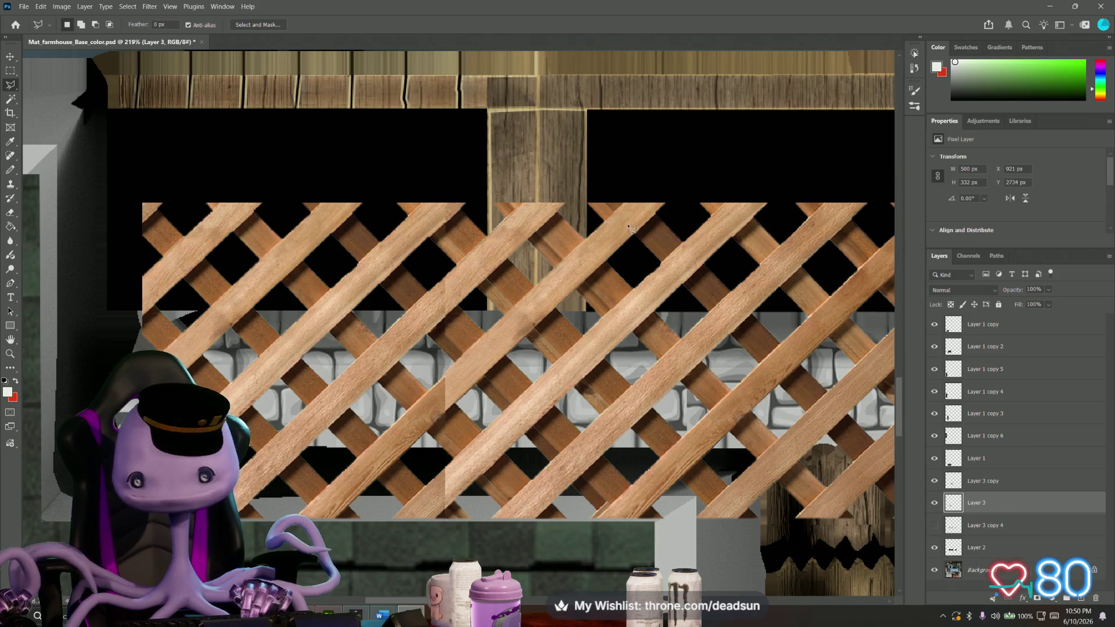
{"action": "left_click", "coordinate": [642, 190]}
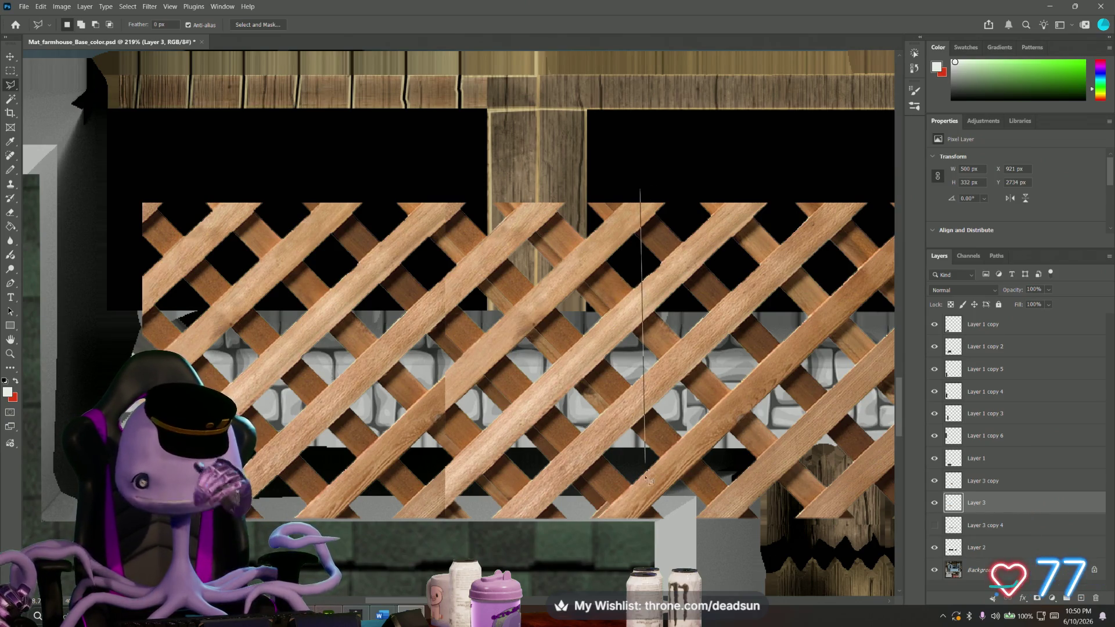
{"action": "left_click", "coordinate": [640, 554]}
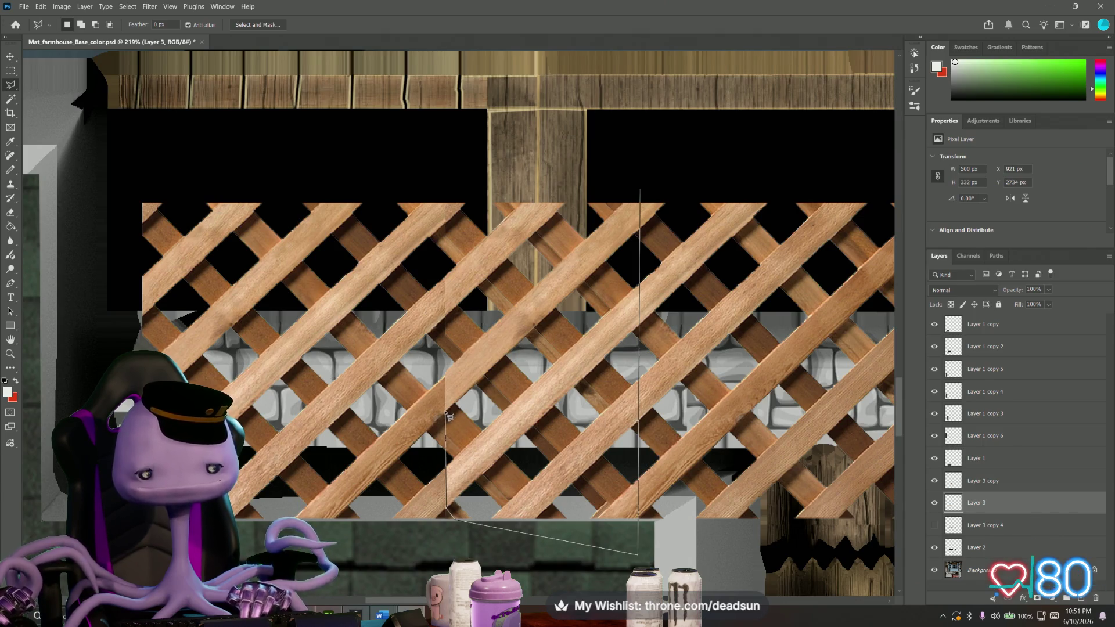
{"action": "key", "text": "Escape"}
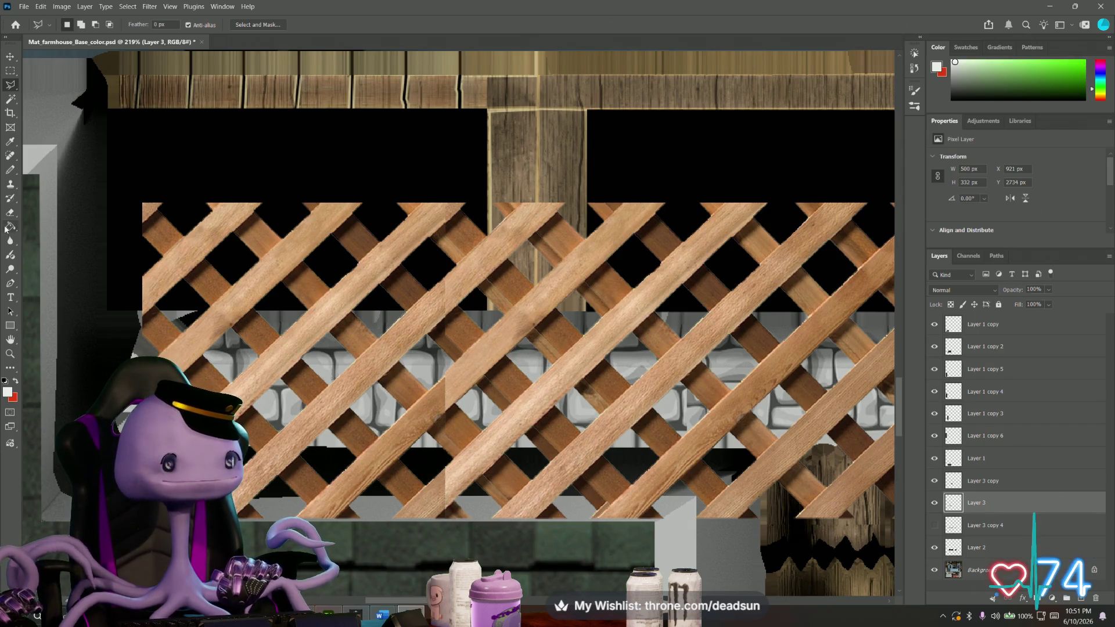
{"action": "key", "text": "e"}
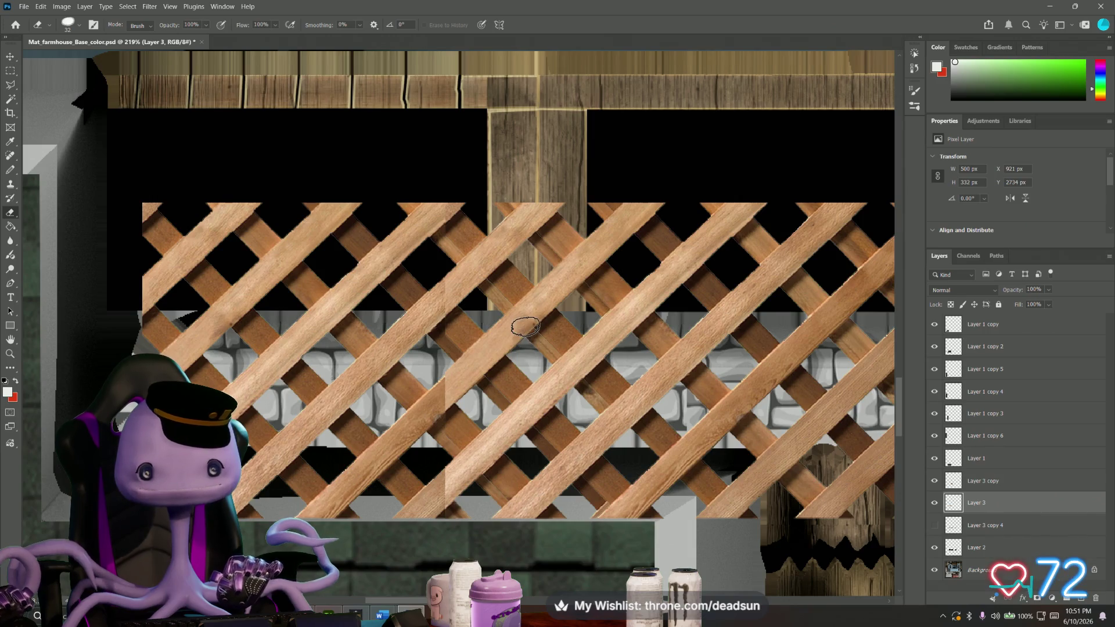
Erase a strip along the lower lattice seam where the two copies overlap.
{"action": "mouse_move", "coordinate": [529, 329]}
{"action": "left_mouse_down"}
{"action": "mouse_move", "coordinate": [618, 416]}
{"action": "mouse_move", "coordinate": [608, 501]}
{"action": "left_mouse_up"}
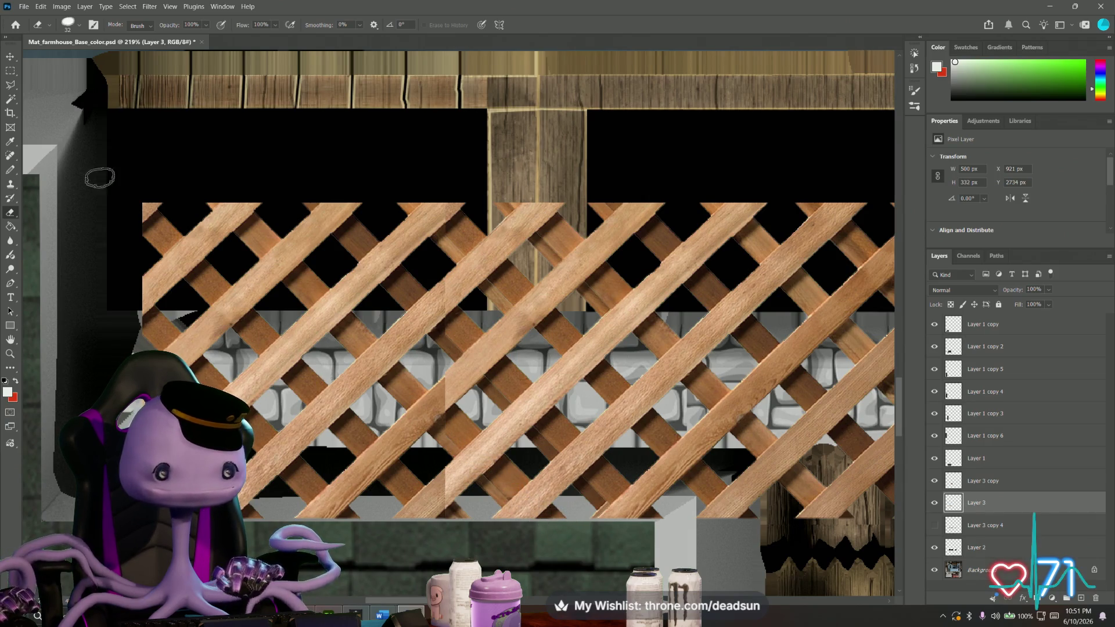
{"action": "left_click", "coordinate": [10, 85]}
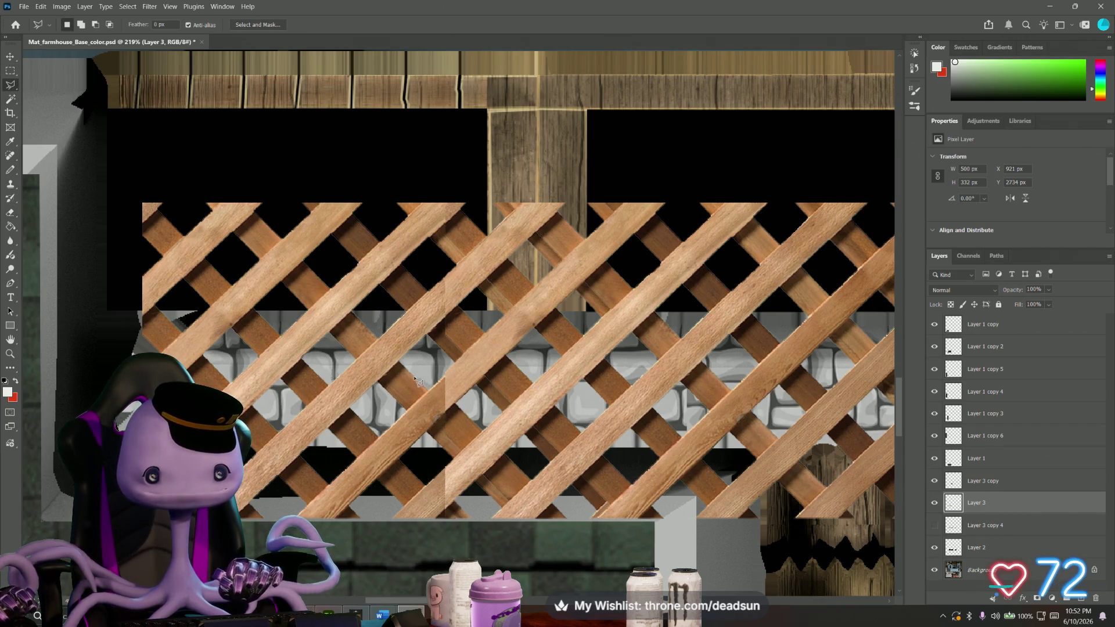
Outline the diagonal slat at the lower seam and toggle Layer 3 visibility to check the overlap.
{"action": "double_click", "coordinate": [570, 519]}
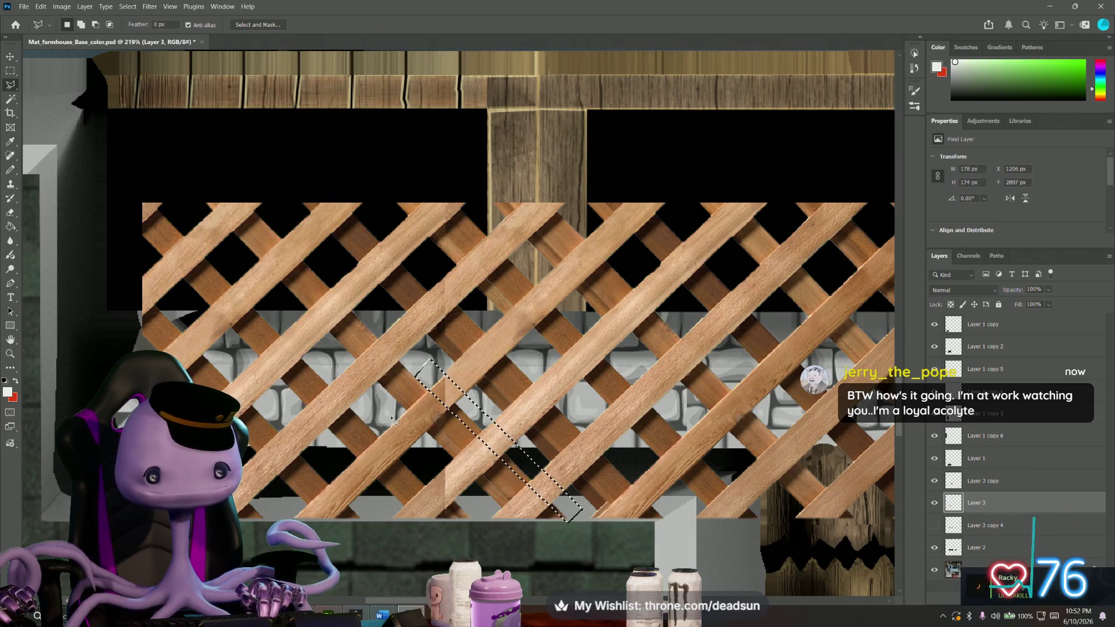
{"action": "left_click", "coordinate": [431, 426]}
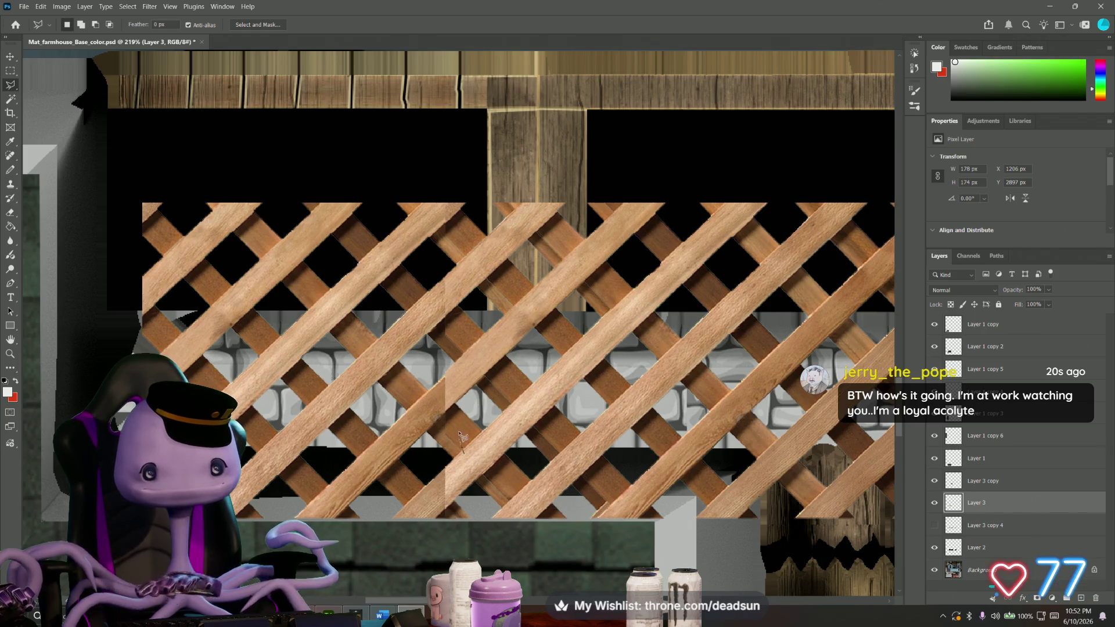
{"action": "key", "text": "Return"}
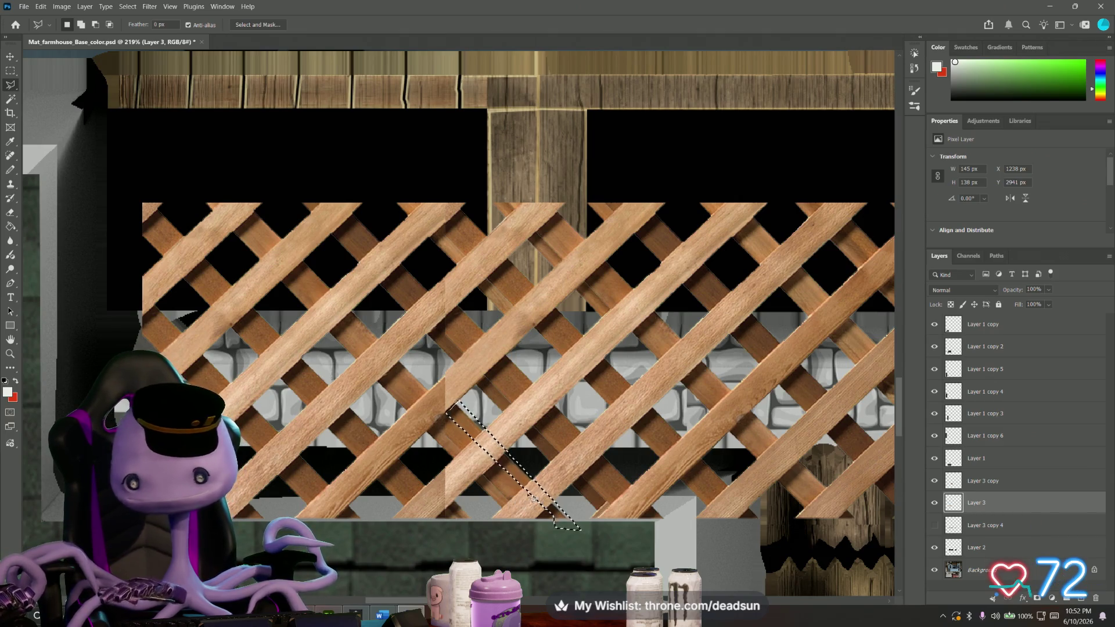
{"action": "left_click", "coordinate": [933, 504]}
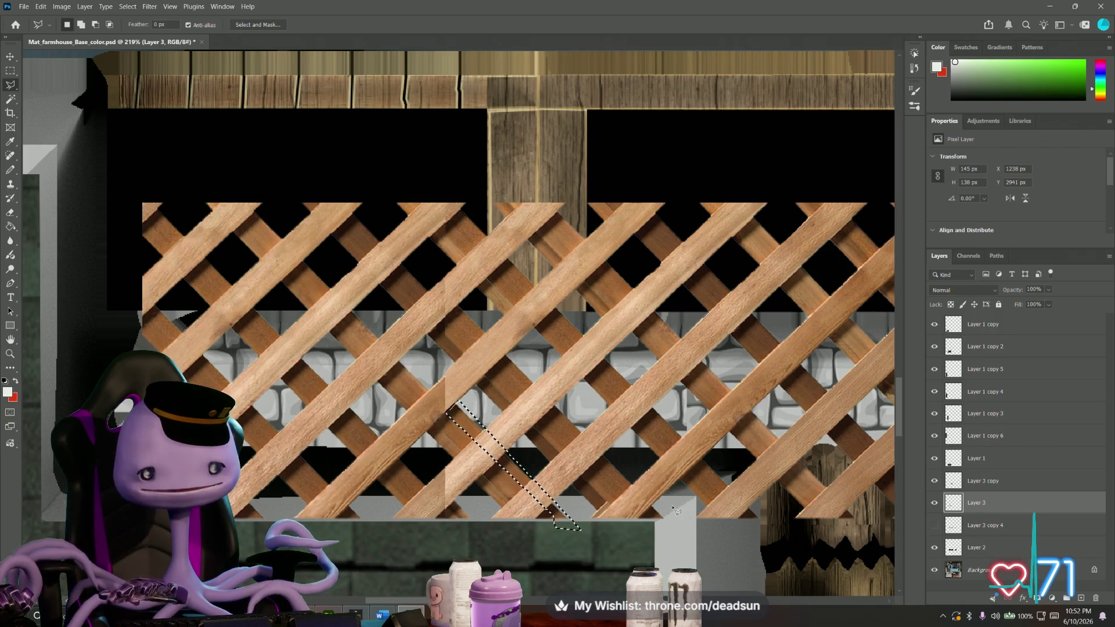
{"action": "key", "text": "ctrl+d"}
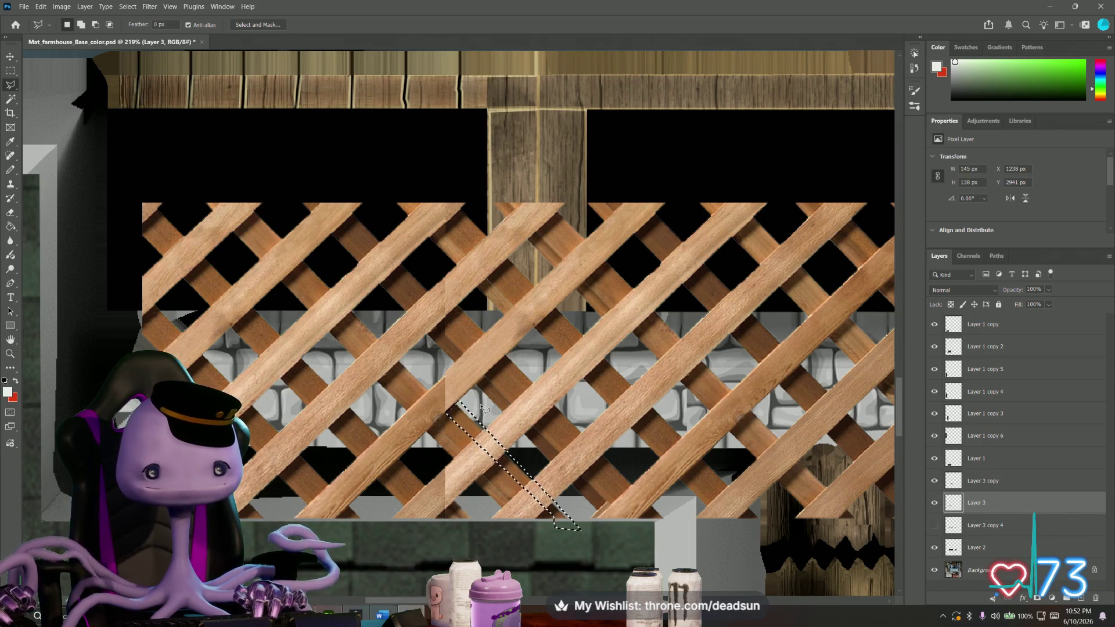
{"action": "scroll", "coordinate": [484, 409], "scroll_direction": "up", "scroll_amount": 1, "text": "alt"}
{"action": "scroll", "coordinate": [477, 401], "scroll_direction": "up", "scroll_amount": 1, "text": "alt"}
{"action": "scroll", "coordinate": [470, 392], "scroll_direction": "up", "scroll_amount": 1, "text": "alt"}
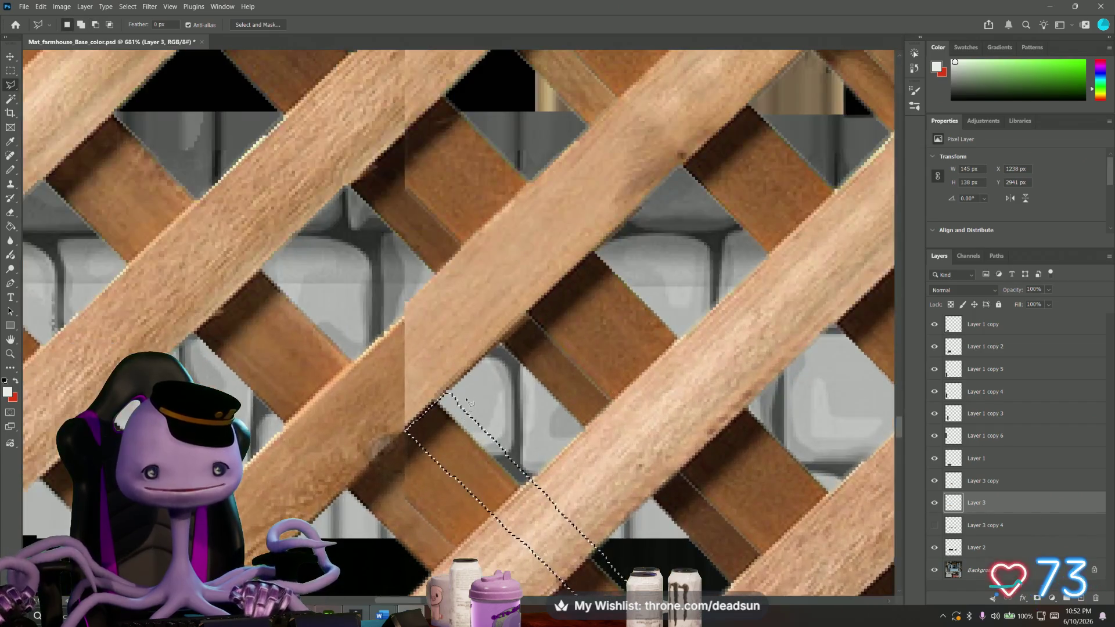
Outline the slat gap at the seam, switch to Layer 3 copy and trace a stray slat piece.
{"action": "key", "text": "ctrl+d"}
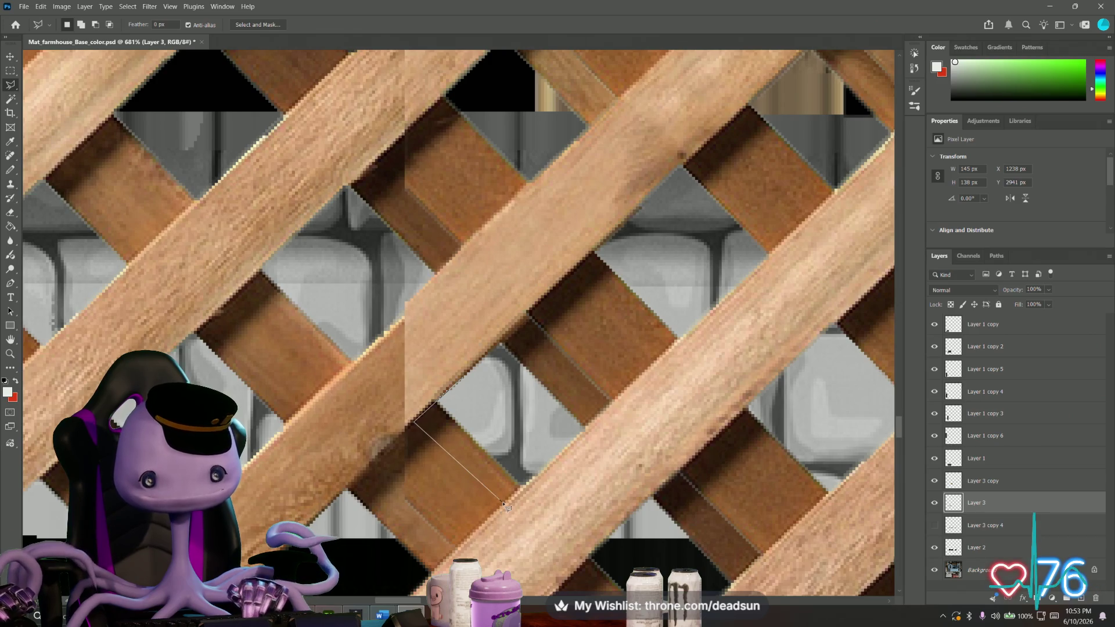
{"action": "double_click", "coordinate": [531, 475]}
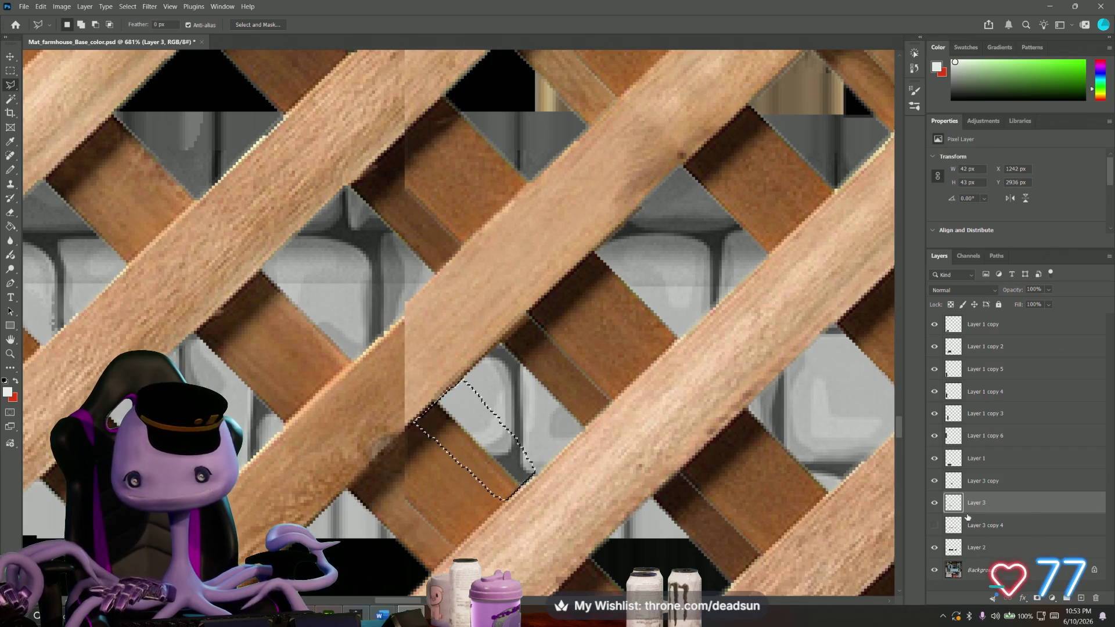
{"action": "left_click", "coordinate": [978, 481]}
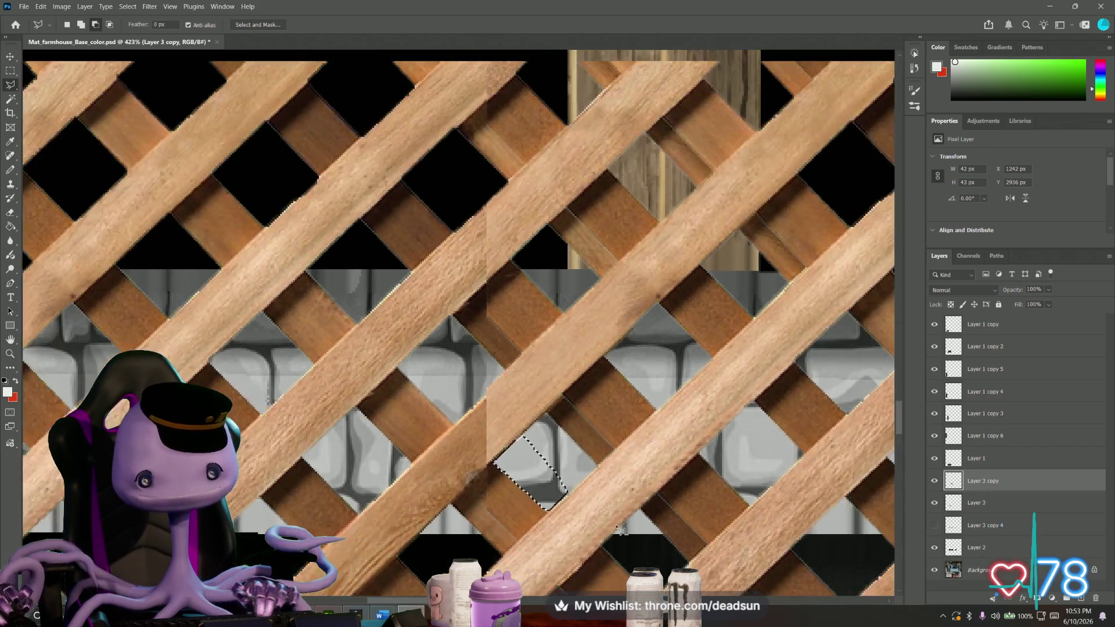
{"action": "scroll", "coordinate": [615, 519], "scroll_direction": "down", "scroll_amount": 3, "text": "alt"}
{"action": "left_click_drag", "start_coordinate": [615, 520], "coordinate": [503, 424]}
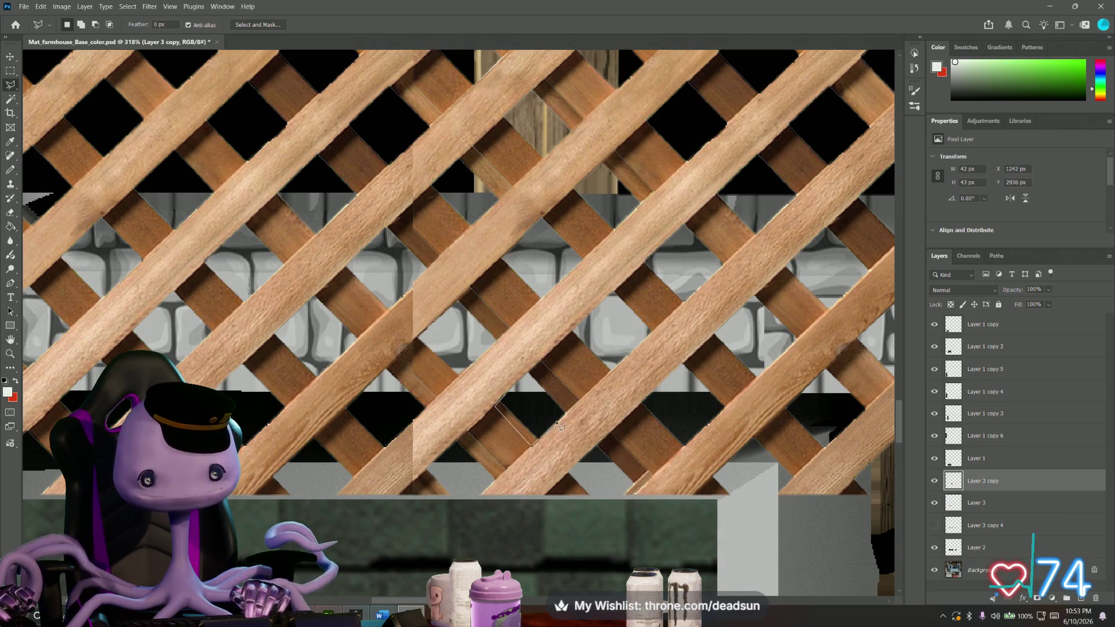
{"action": "left_click_drag", "start_coordinate": [533, 403], "coordinate": [544, 428]}
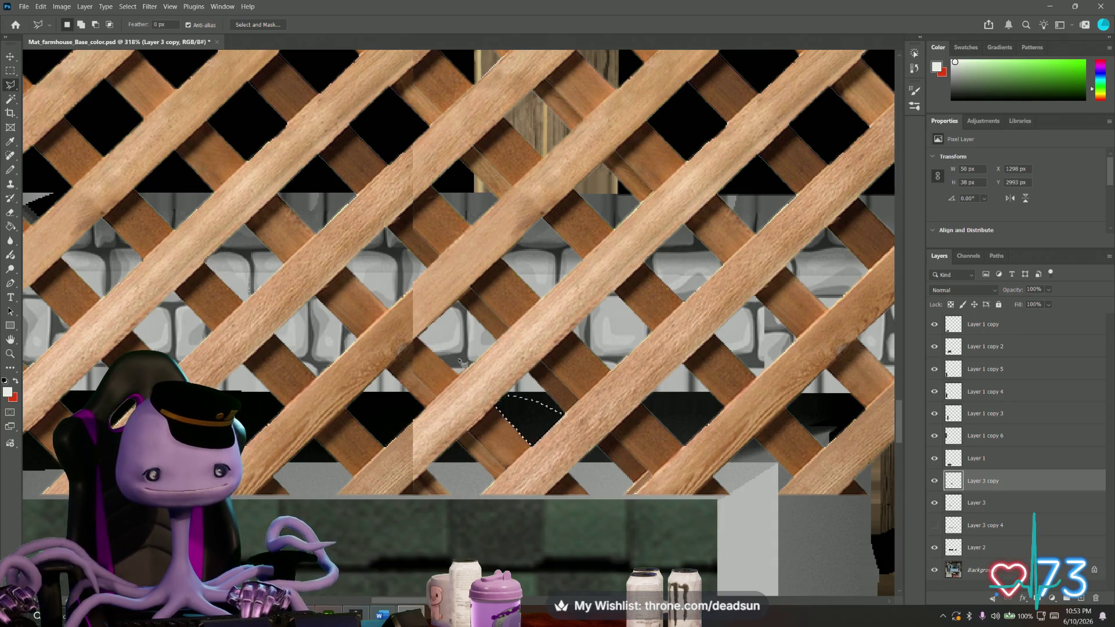
{"action": "scroll", "coordinate": [401, 345], "scroll_direction": "up", "scroll_amount": 3, "text": "alt"}
{"action": "scroll", "coordinate": [396, 338], "scroll_direction": "up", "scroll_amount": 3, "text": "alt"}
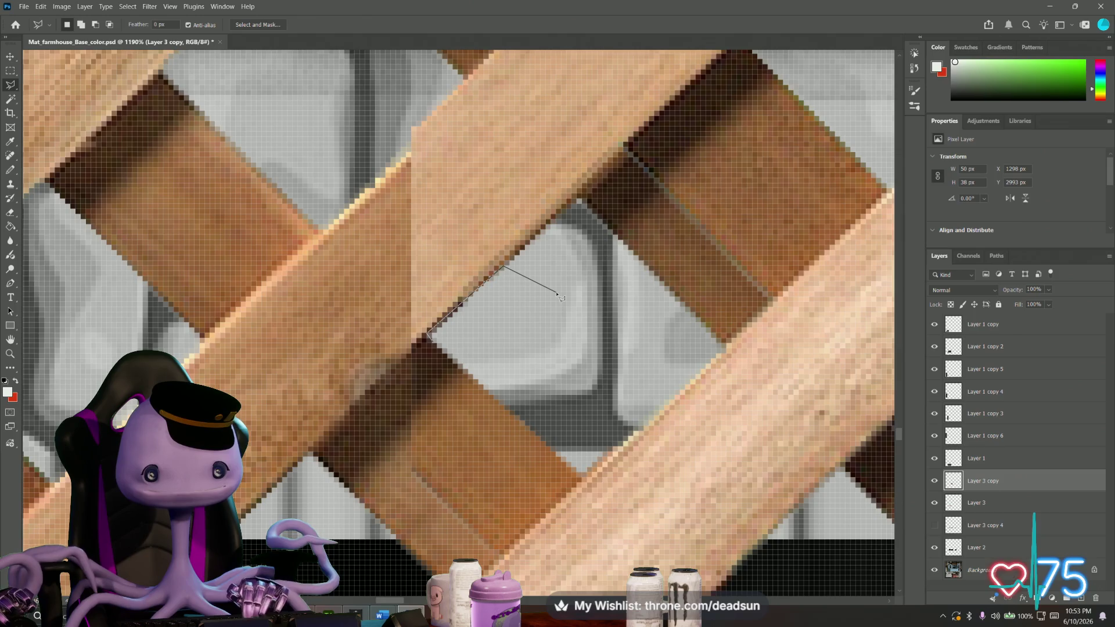
Delete the outlined slat fragment, then dismiss the no-pixels warning from an empty outline.
{"action": "double_click", "coordinate": [489, 337]}
{"action": "key", "text": "Delete"}
{"action": "key", "text": "ctrl+d"}
{"action": "scroll", "coordinate": [584, 386], "scroll_direction": "down", "scroll_amount": 2, "text": "alt"}
{"action": "scroll", "coordinate": [575, 384], "scroll_direction": "down", "scroll_amount": 2, "text": "alt"}
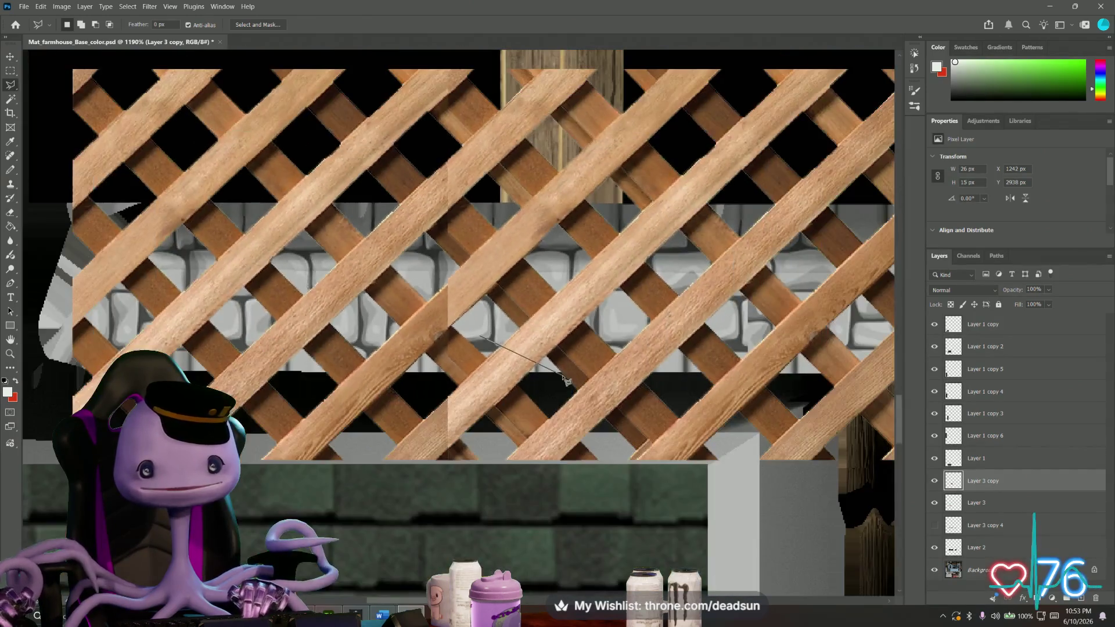
{"action": "scroll", "coordinate": [560, 378], "scroll_direction": "down", "scroll_amount": 1, "text": "alt"}
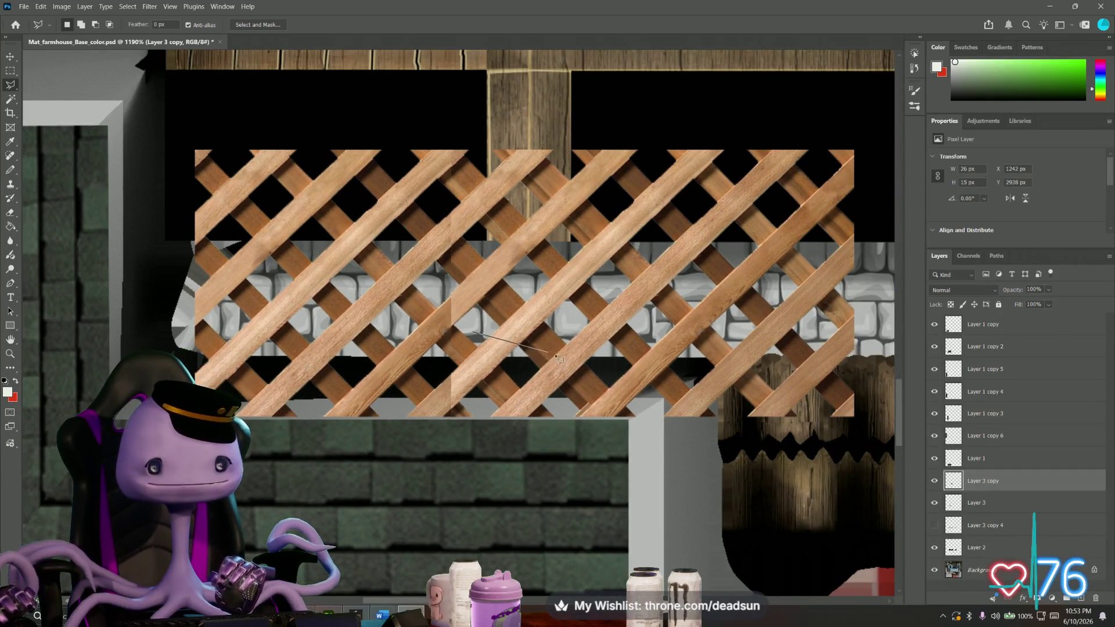
{"action": "double_click", "coordinate": [487, 321]}
{"action": "key", "text": "Delete"}
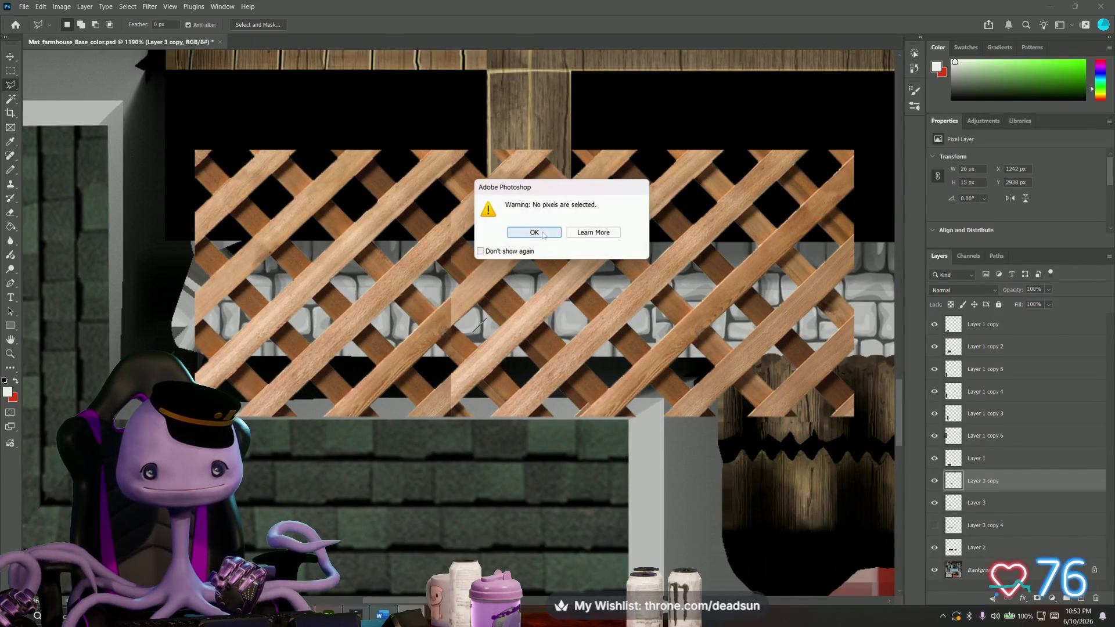
{"action": "left_click", "coordinate": [543, 234]}
{"action": "scroll", "coordinate": [428, 265], "scroll_direction": "up", "scroll_amount": 3, "text": "alt"}
{"action": "scroll", "coordinate": [459, 315], "scroll_direction": "up", "scroll_amount": 2, "text": "alt"}
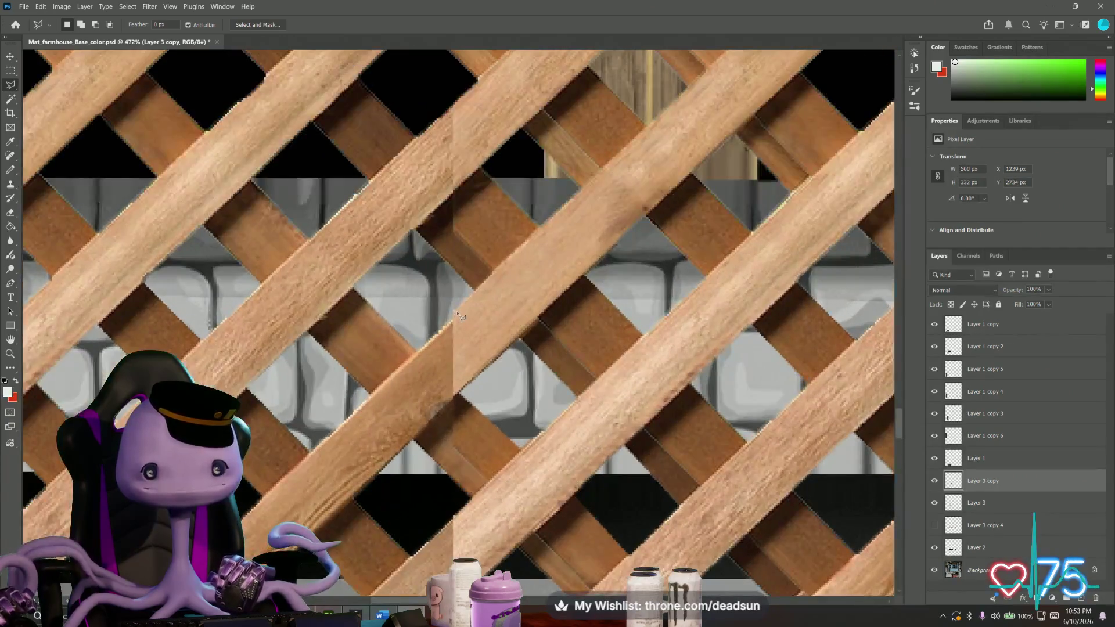
{"action": "scroll", "coordinate": [461, 207], "scroll_direction": "down", "scroll_amount": 2, "text": "alt"}
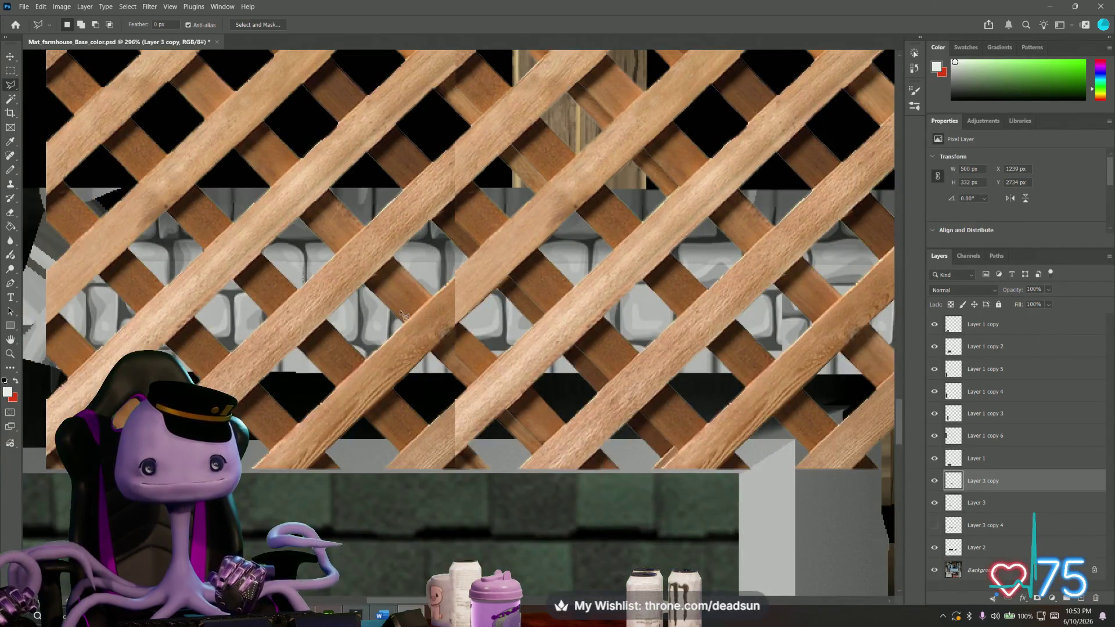
{"action": "scroll", "coordinate": [479, 414], "scroll_direction": "up", "scroll_amount": 2, "text": "alt"}
{"action": "scroll", "coordinate": [479, 414], "scroll_direction": "up", "scroll_amount": 1, "text": "alt"}
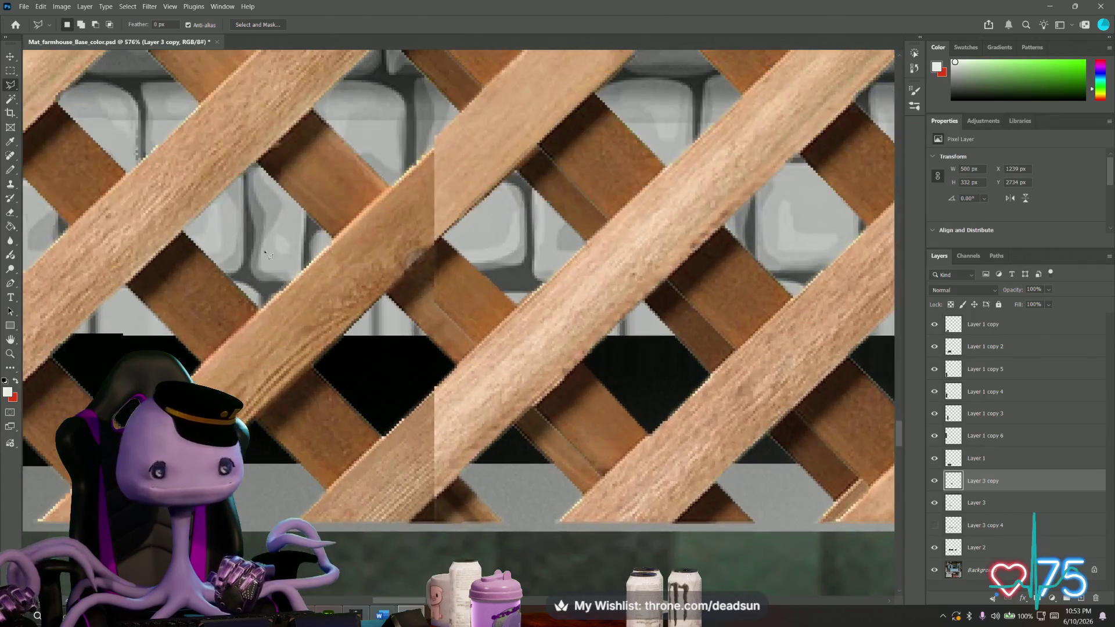
Pick the Eraser, check the brush size and settle on the Layer 3 copy layer.
{"action": "left_click", "coordinate": [10, 213]}
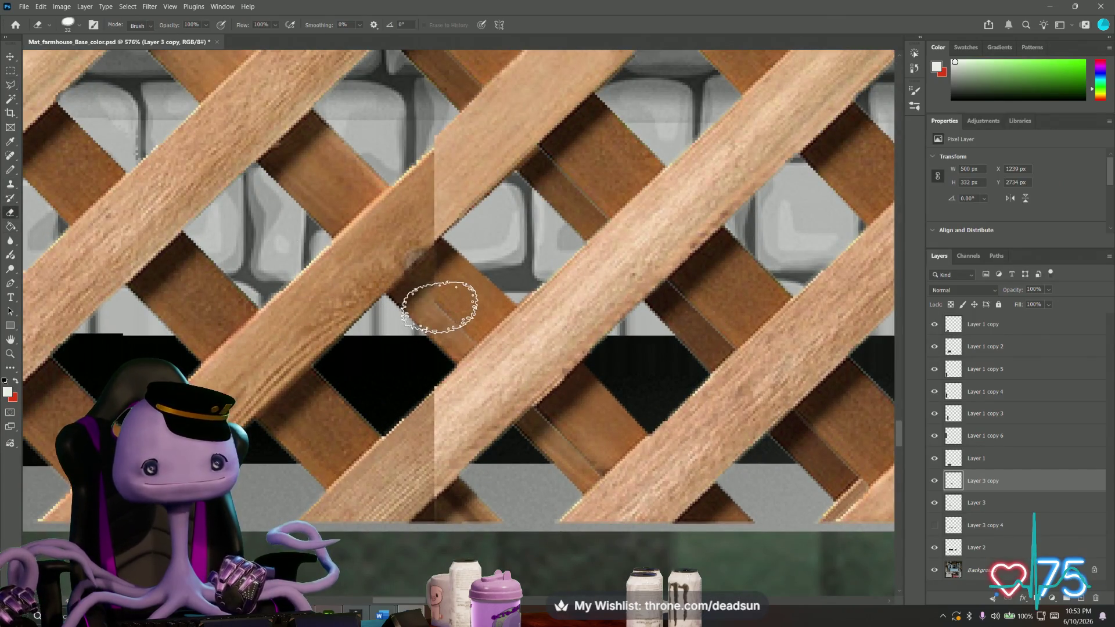
{"action": "left_click", "coordinate": [69, 26]}
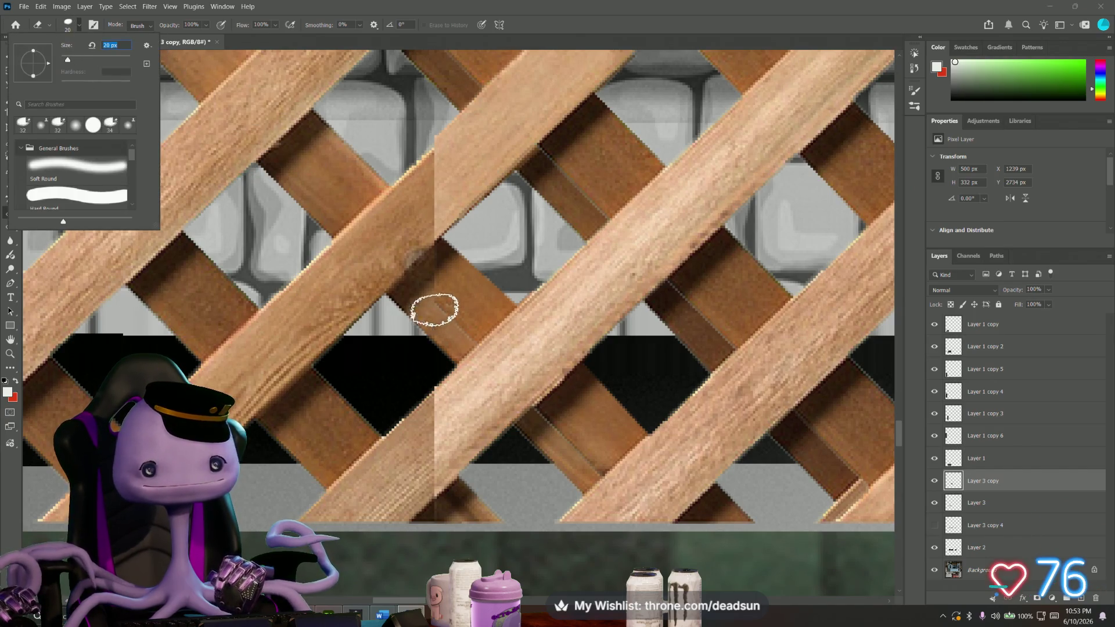
{"action": "left_click", "coordinate": [440, 302]}
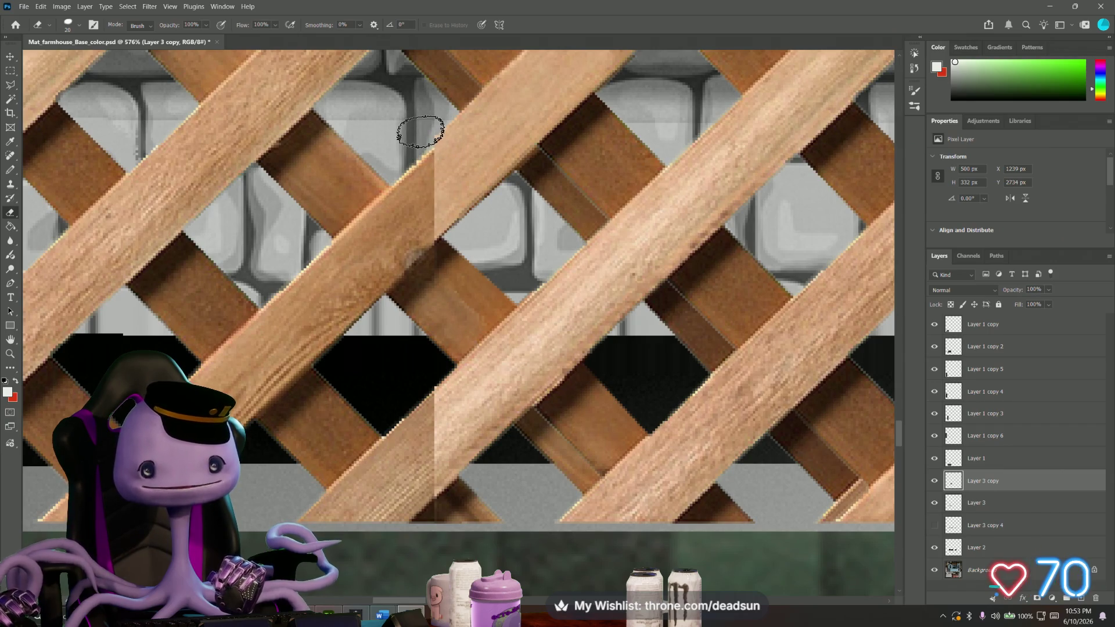
{"action": "left_click", "coordinate": [1007, 505]}
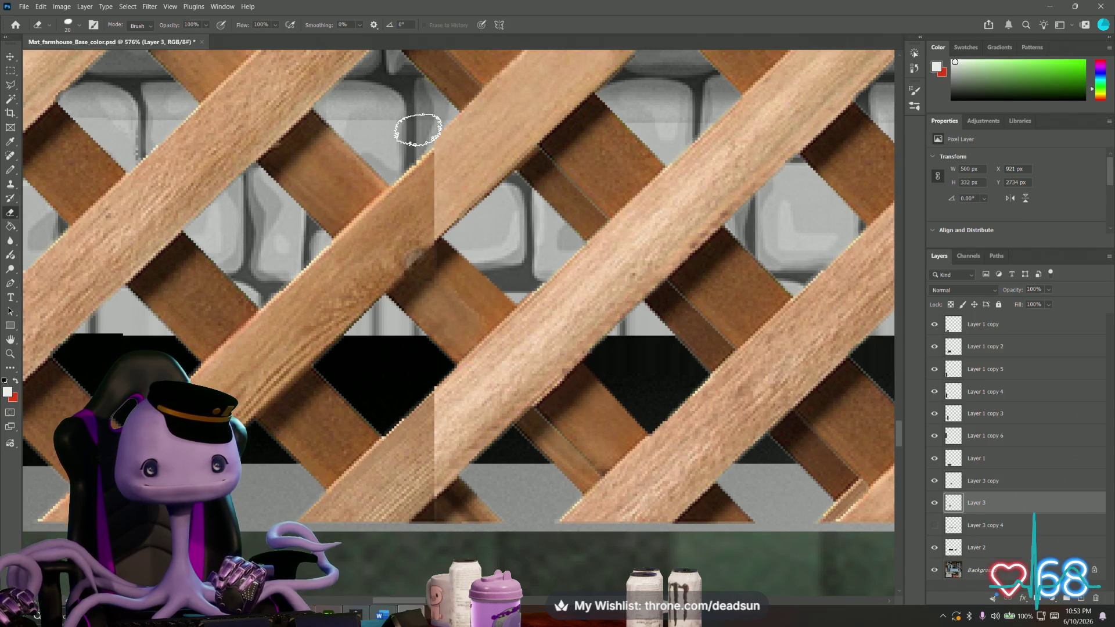
{"action": "scroll", "coordinate": [416, 123], "scroll_direction": "down", "scroll_amount": 3, "text": "alt"}
{"action": "scroll", "coordinate": [427, 148], "scroll_direction": "up", "scroll_amount": 1, "text": "alt"}
{"action": "scroll", "coordinate": [470, 262], "scroll_direction": "up", "scroll_amount": 2}
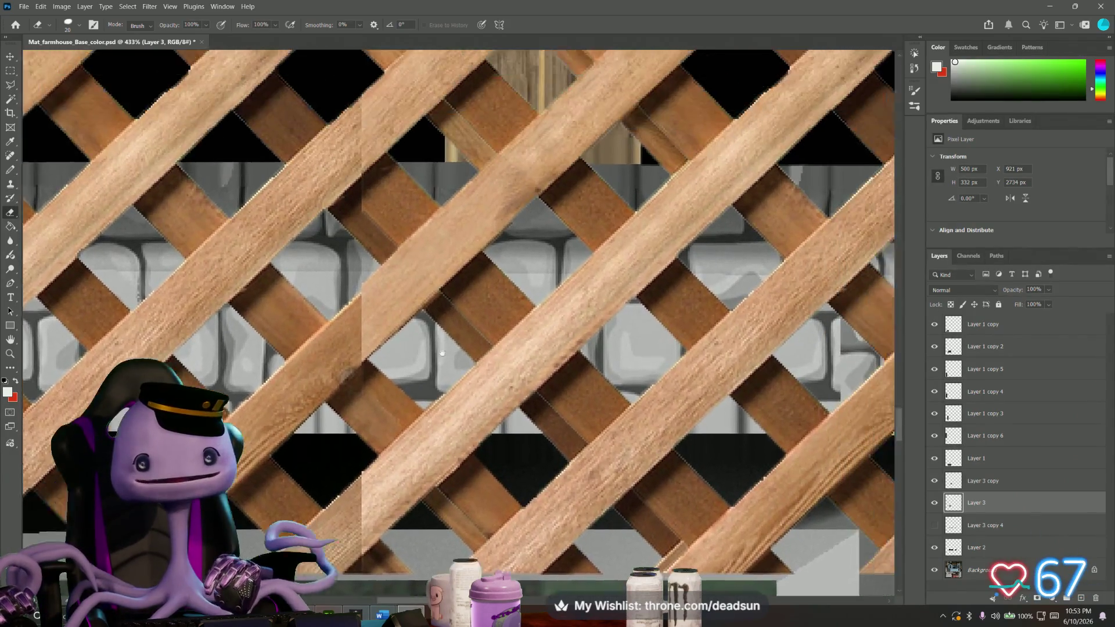
{"action": "scroll", "coordinate": [442, 392], "scroll_direction": "up", "scroll_amount": 2}
{"action": "scroll", "coordinate": [442, 393], "scroll_direction": "up", "scroll_amount": 1}
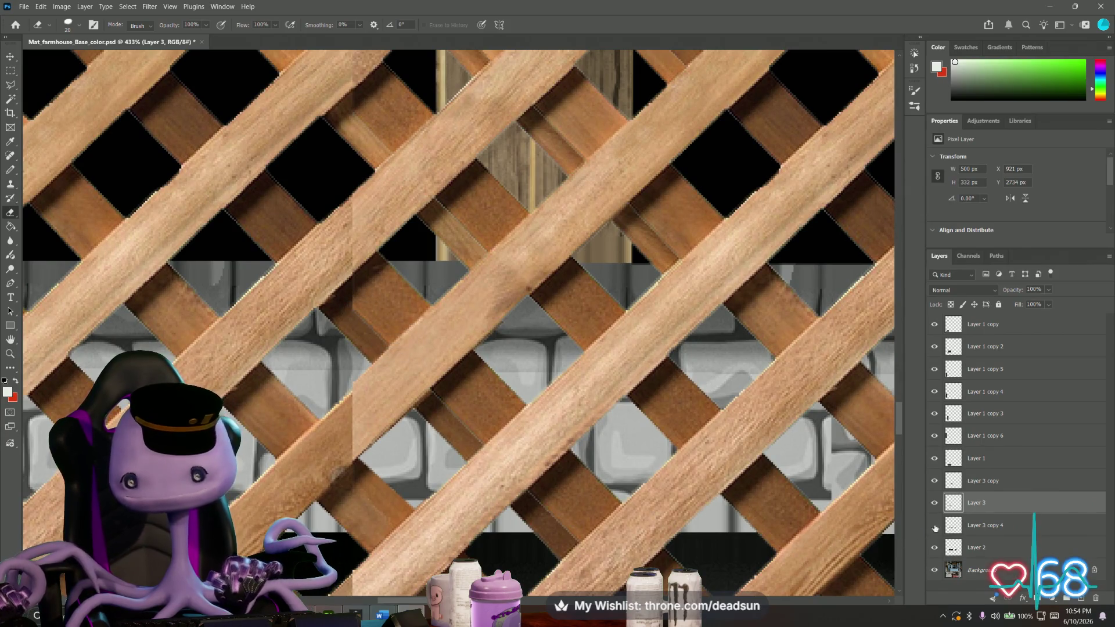
{"action": "left_click", "coordinate": [965, 479]}
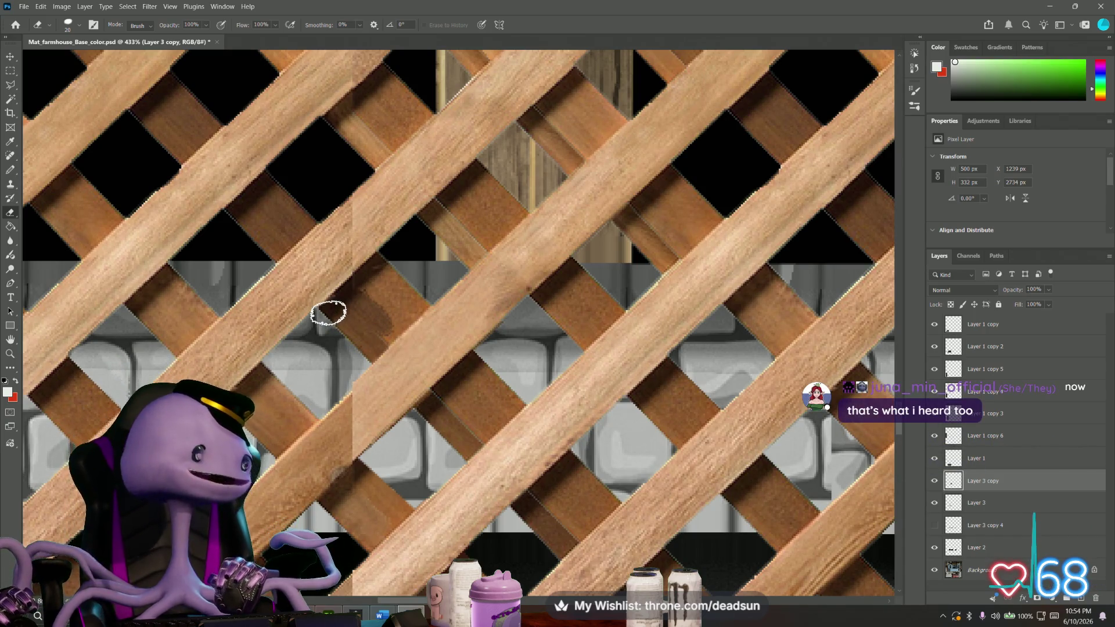
{"action": "scroll", "coordinate": [357, 348], "scroll_direction": "down", "scroll_amount": 3, "text": "alt"}
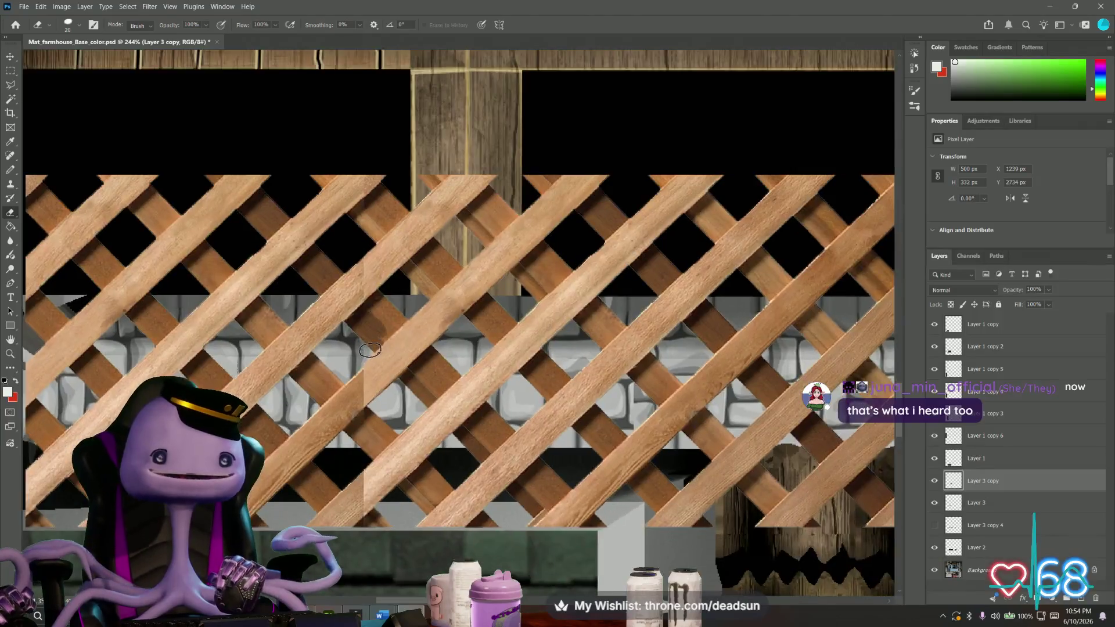
{"action": "scroll", "coordinate": [375, 364], "scroll_direction": "up", "scroll_amount": 2, "text": "alt"}
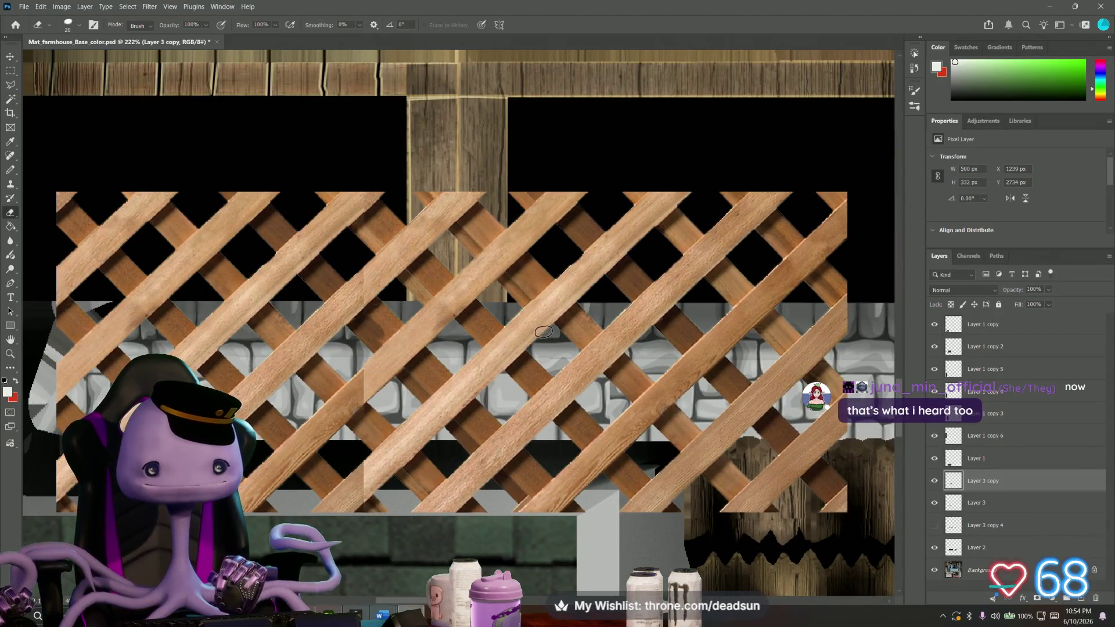
Erase slat fragments at the seam on Layer 3 copy and then on Layer 3.
{"action": "left_click_drag", "start_coordinate": [538, 318], "coordinate": [510, 286]}
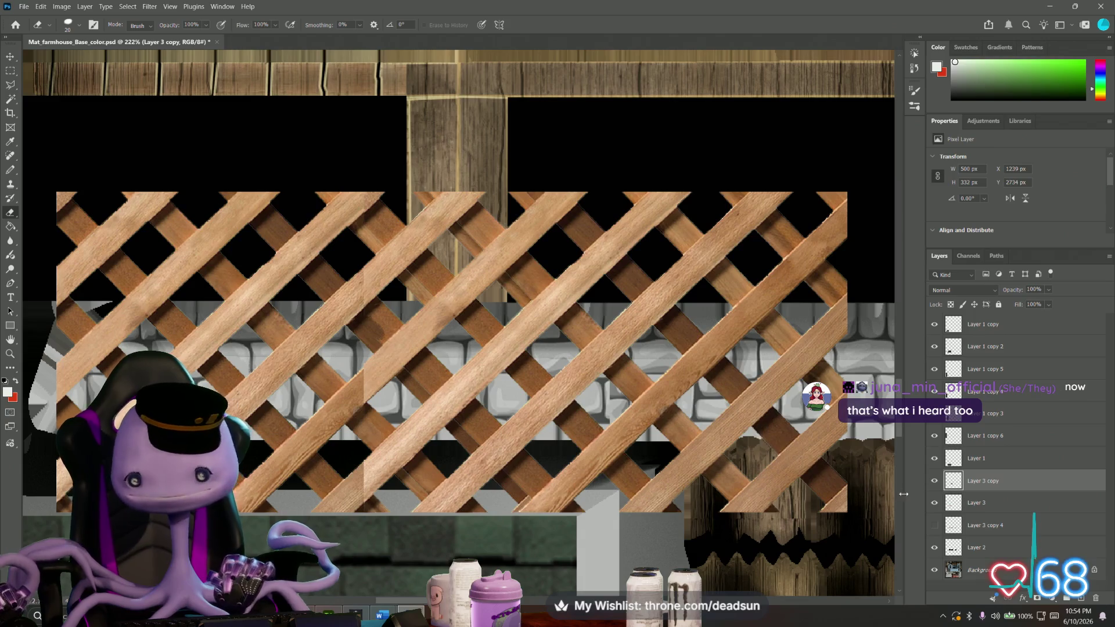
{"action": "key", "text": "alt+bracketleft"}
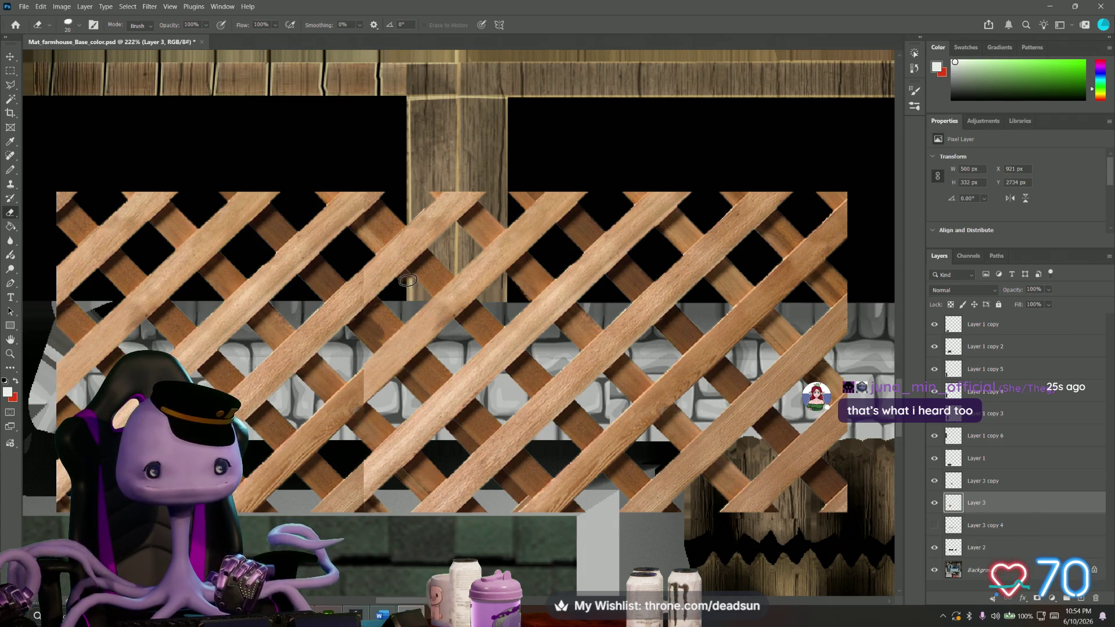
{"action": "scroll", "coordinate": [344, 257], "scroll_direction": "up", "scroll_amount": 1, "text": "alt"}
{"action": "scroll", "coordinate": [349, 262], "scroll_direction": "up", "scroll_amount": 1, "text": "alt"}
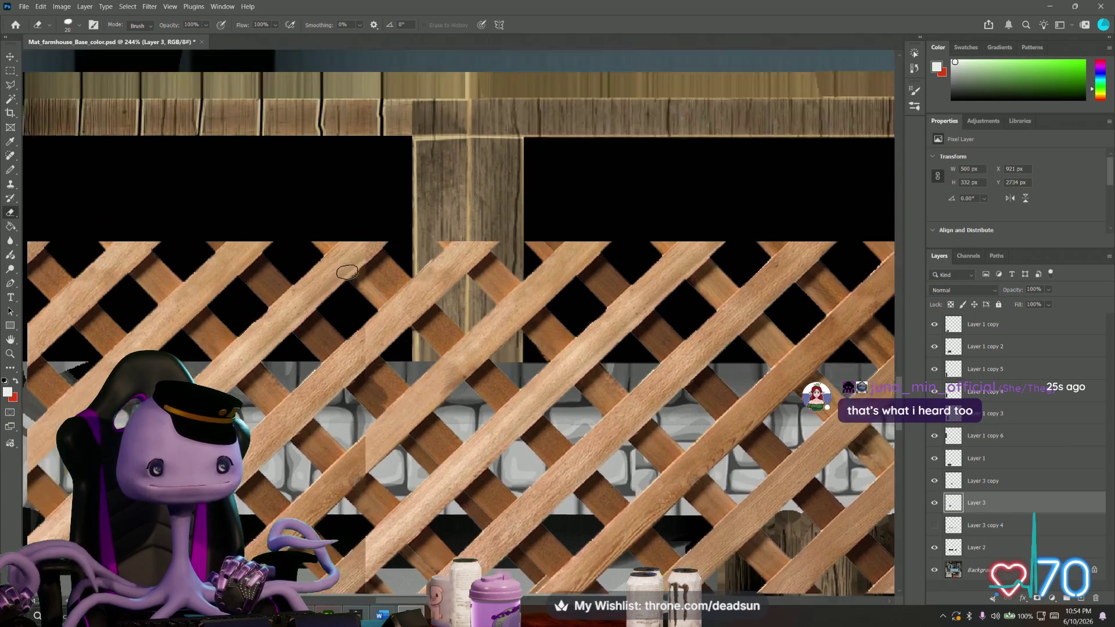
{"action": "scroll", "coordinate": [366, 282], "scroll_direction": "up", "scroll_amount": 1, "text": "alt"}
{"action": "scroll", "coordinate": [490, 242], "scroll_direction": "up", "scroll_amount": 1, "text": "alt"}
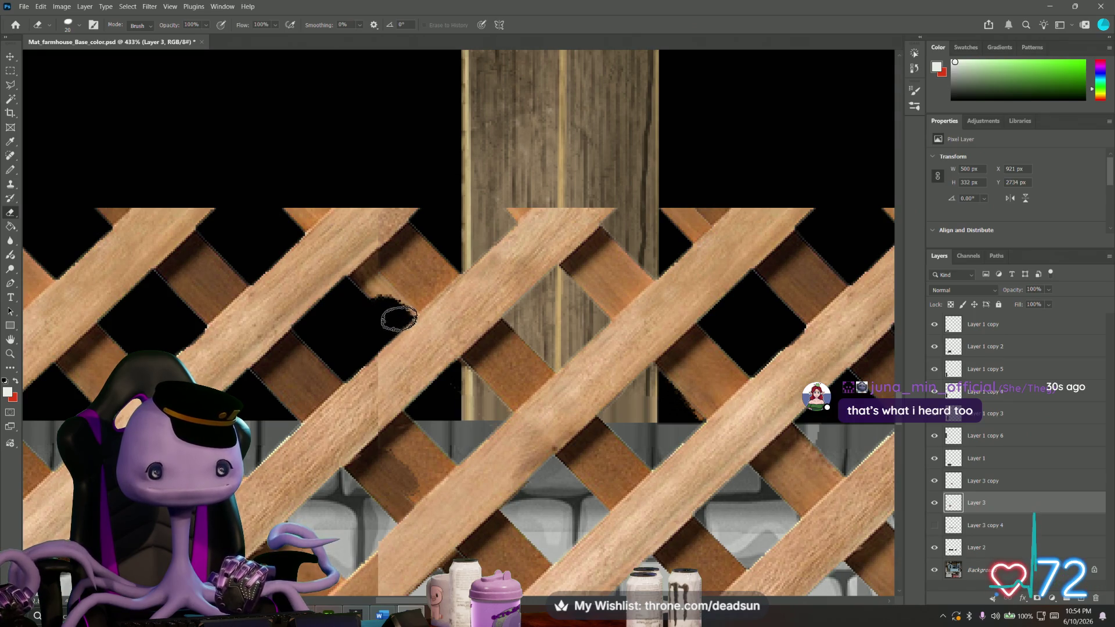
{"action": "left_click_drag", "start_coordinate": [384, 300], "coordinate": [363, 293]}
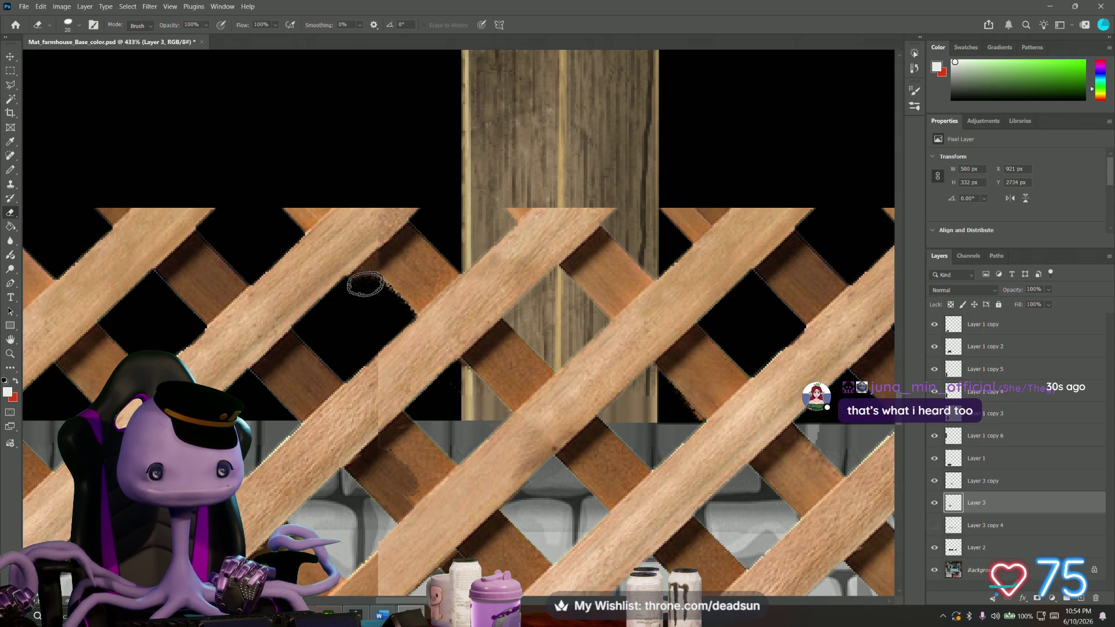
{"action": "scroll", "coordinate": [343, 332], "scroll_direction": "up", "scroll_amount": 5, "text": "alt"}
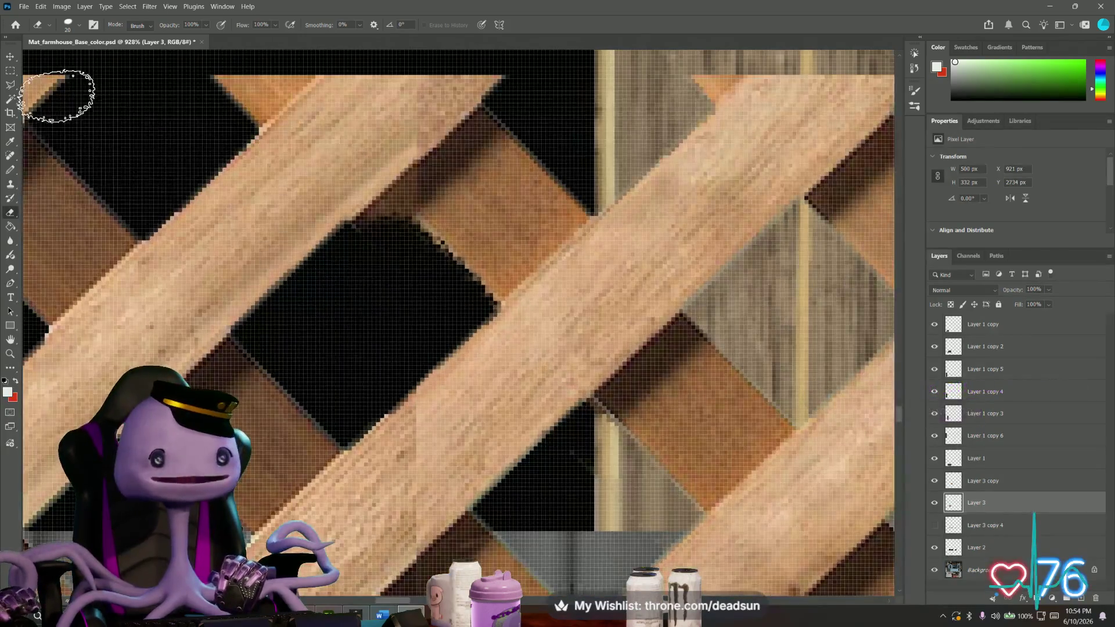
Select the black gap beside the slat with a four-corner polygonal outline.
{"action": "key", "text": "m"}
{"action": "left_click", "coordinate": [11, 101]}
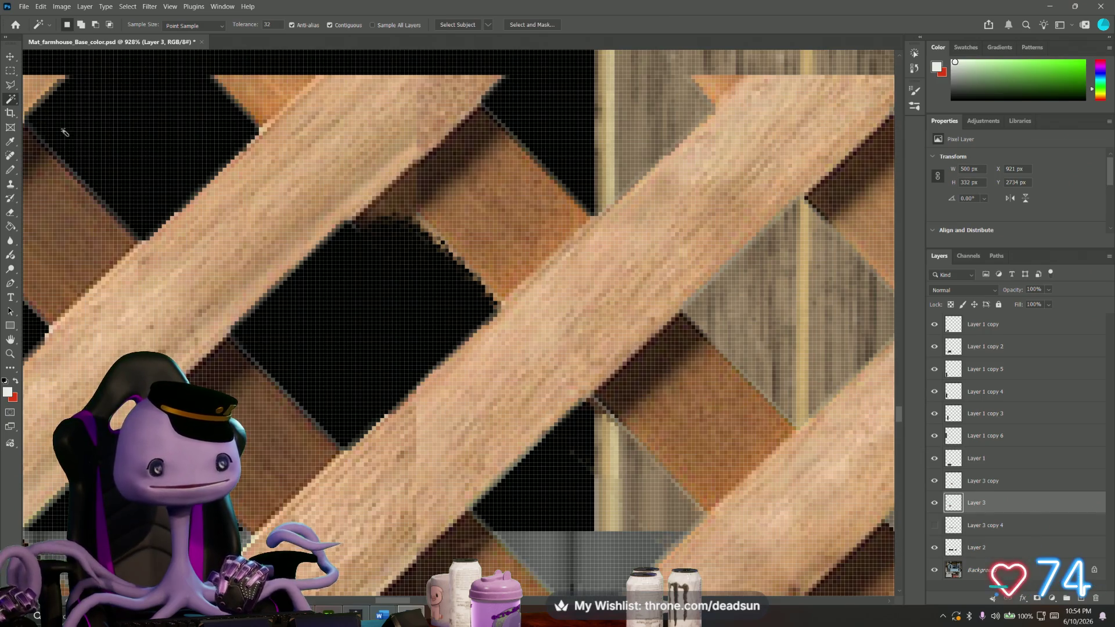
{"action": "key", "text": "l"}
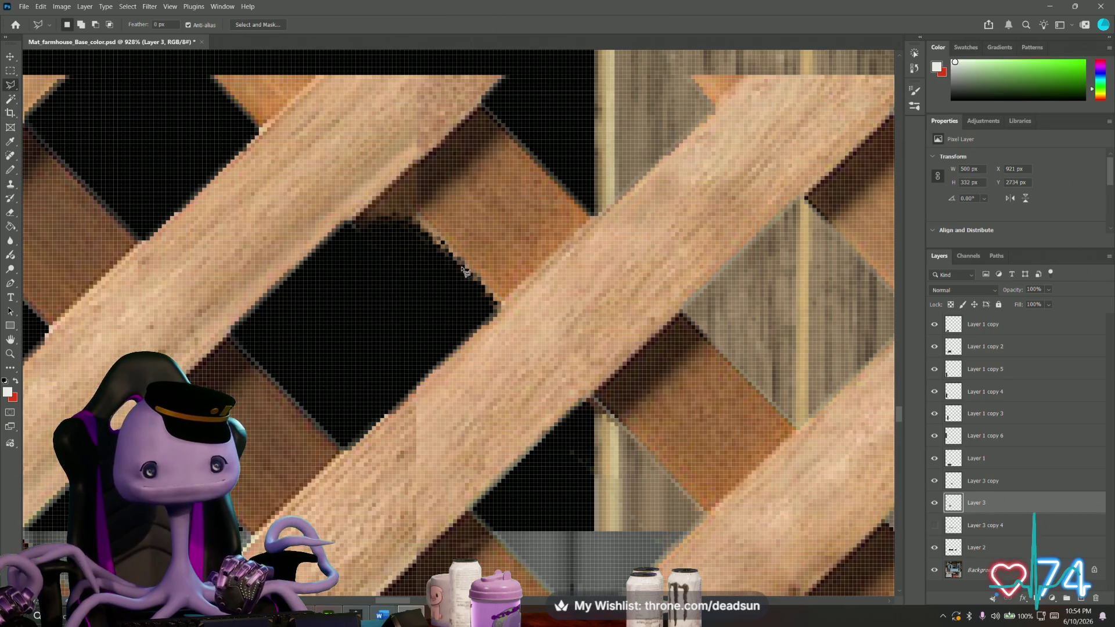
{"action": "left_click", "coordinate": [484, 288]}
{"action": "left_click", "coordinate": [394, 190]}
{"action": "left_click", "coordinate": [302, 269]}
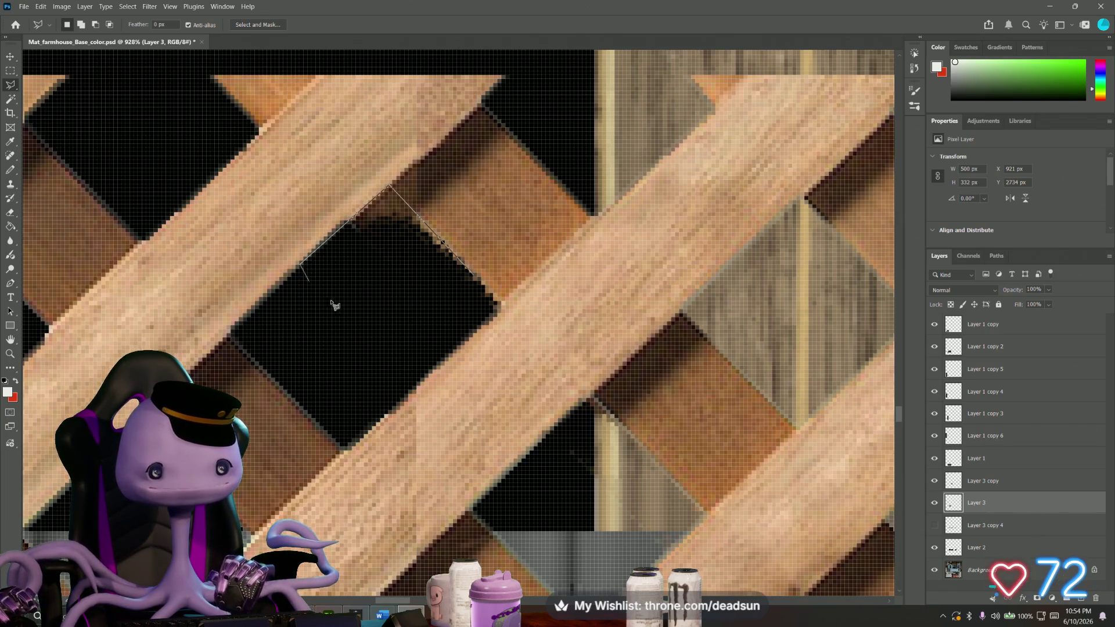
{"action": "double_click", "coordinate": [450, 333]}
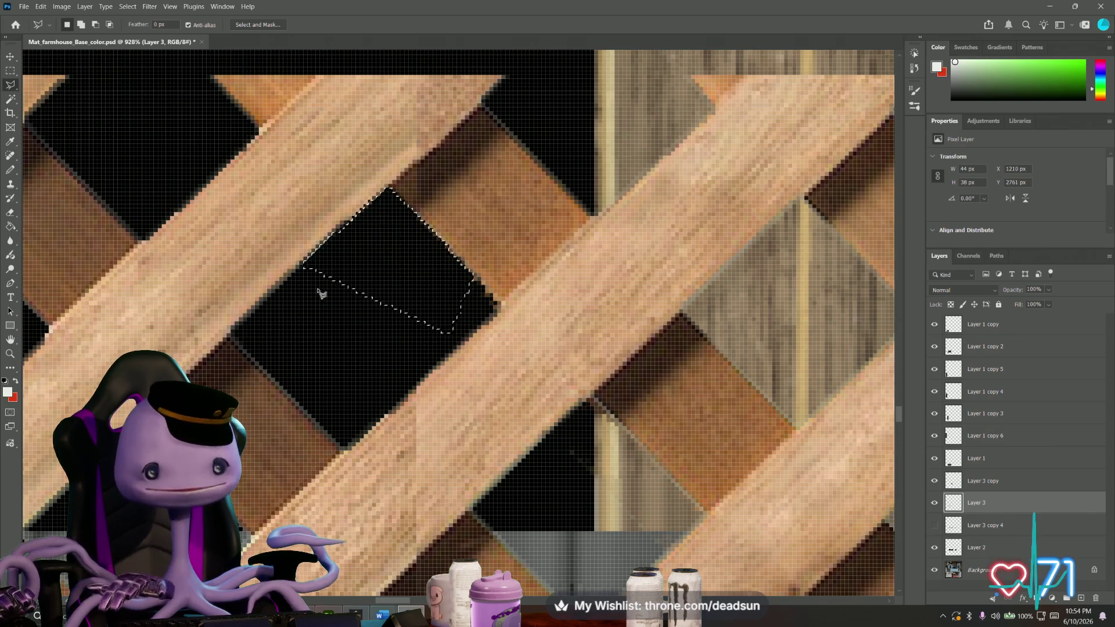
{"action": "scroll", "coordinate": [231, 151], "scroll_direction": "down", "scroll_amount": 3, "text": "alt"}
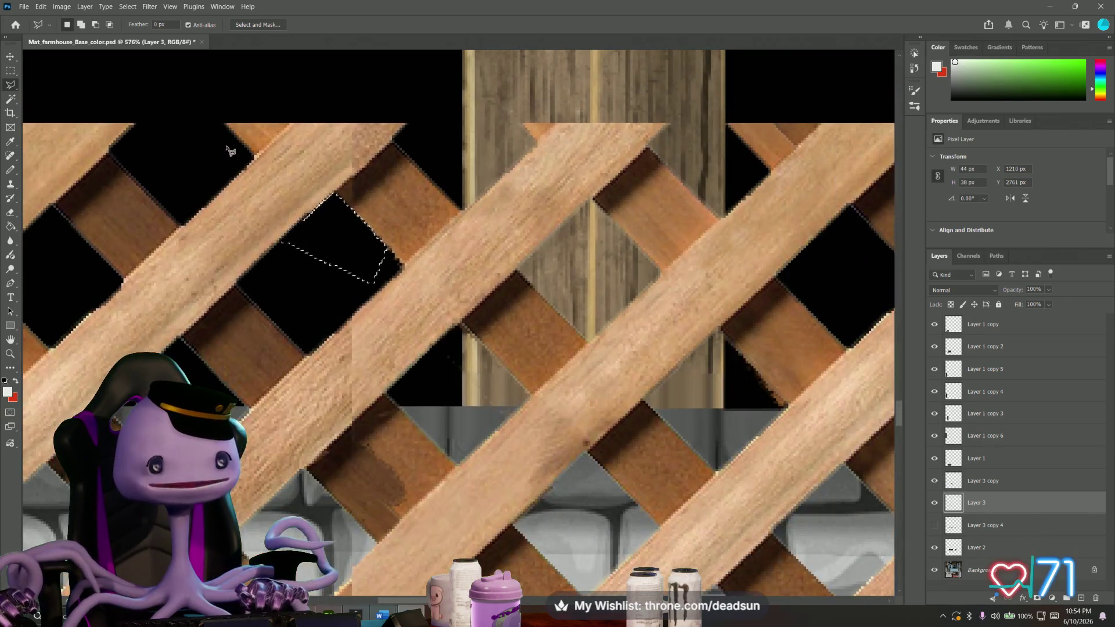
{"action": "scroll", "coordinate": [231, 151], "scroll_direction": "up", "scroll_amount": 2, "text": "alt"}
{"action": "scroll", "coordinate": [235, 145], "scroll_direction": "up", "scroll_amount": 2, "text": "alt"}
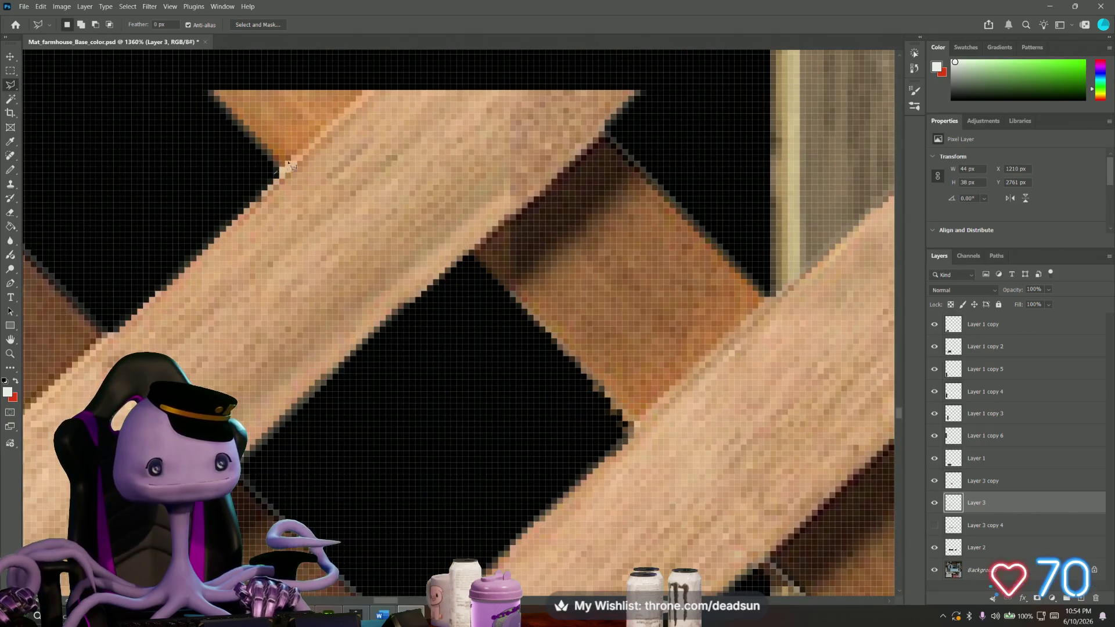
Outline the stray orange corner jutting above the board's top edge.
{"action": "left_click", "coordinate": [323, 127]}
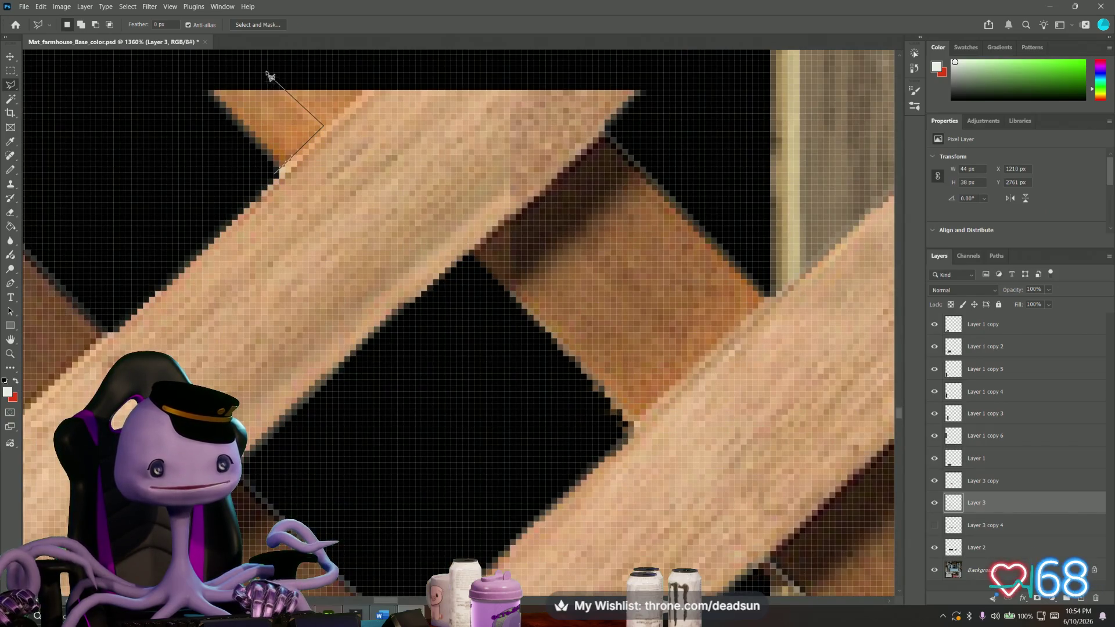
{"action": "key", "text": "Escape"}
{"action": "left_click", "coordinate": [217, 72]}
{"action": "left_click", "coordinate": [287, 74]}
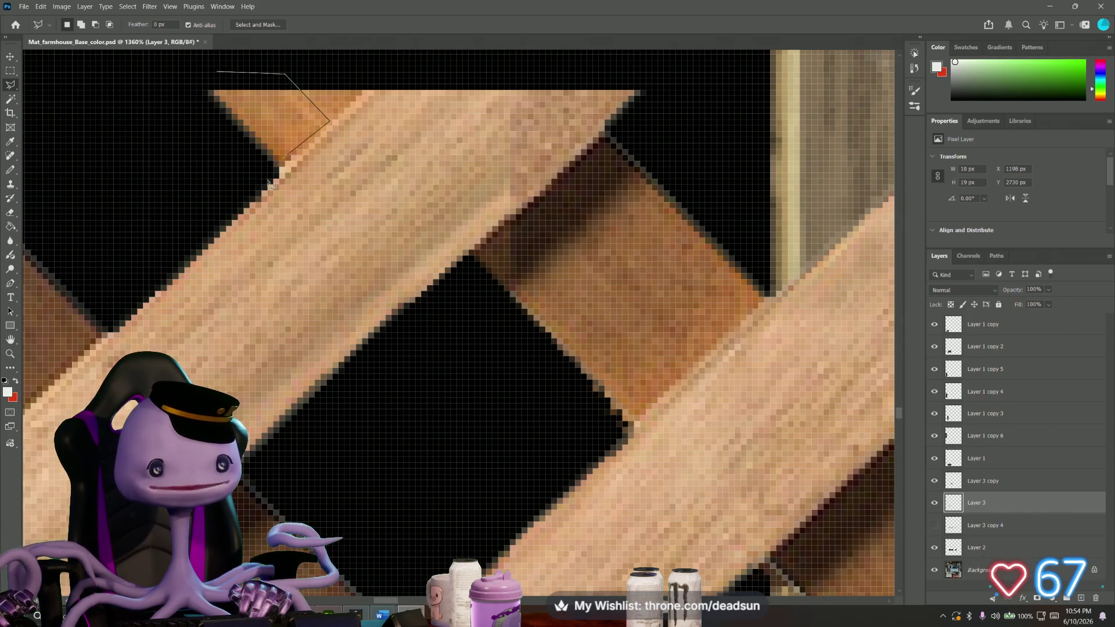
{"action": "left_click", "coordinate": [238, 209]}
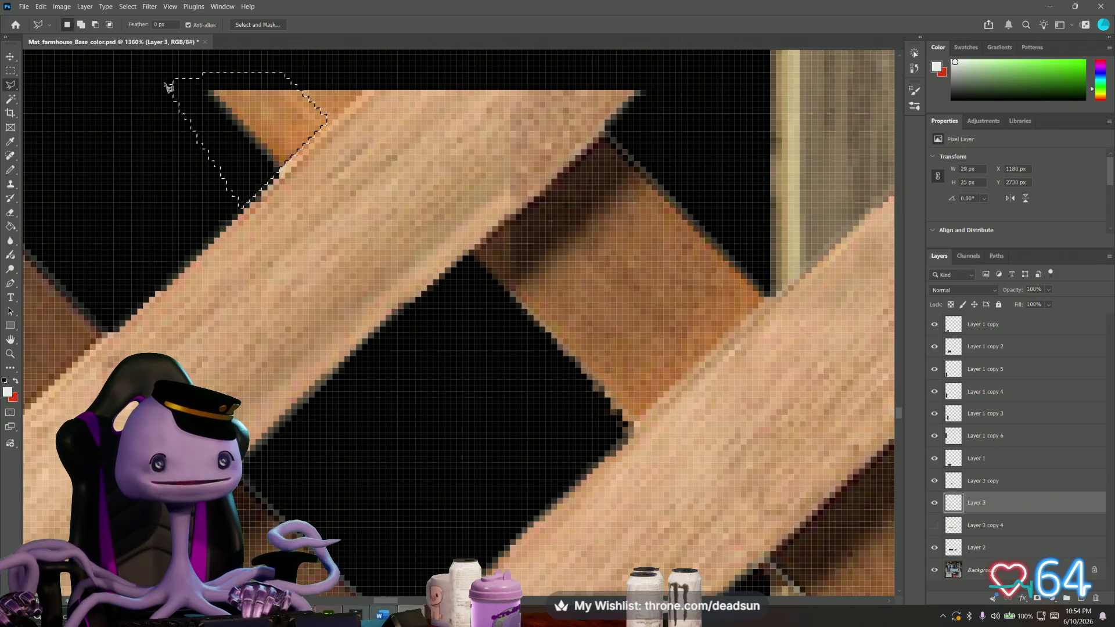
{"action": "double_click", "coordinate": [172, 81]}
Trace a small triangular patch in the black area, then discard the selection.
{"action": "left_click", "coordinate": [119, 178]}
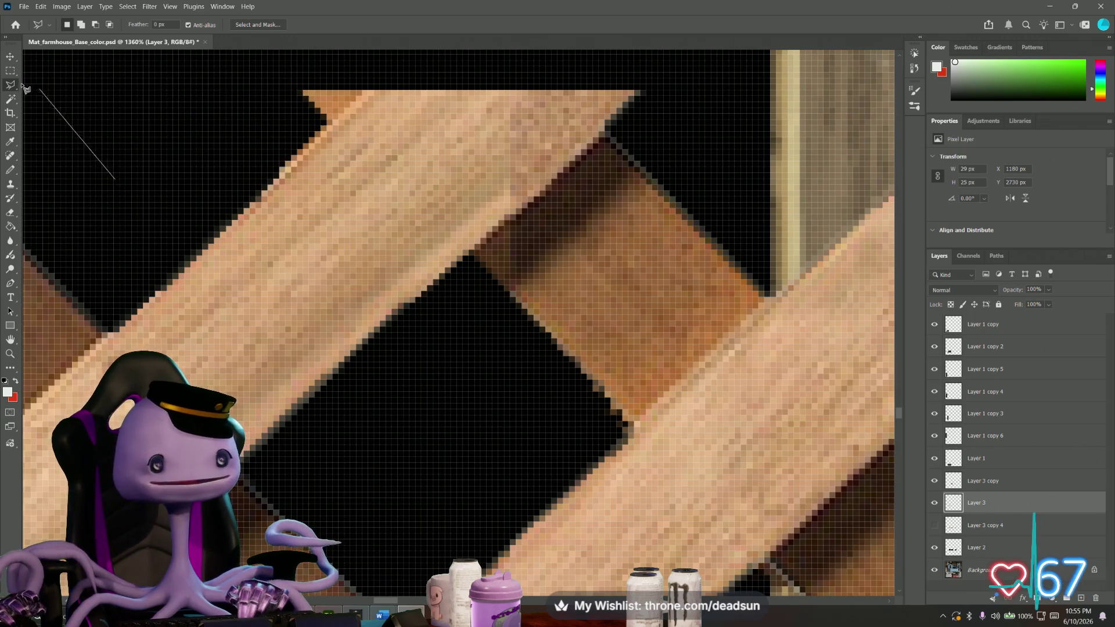
{"action": "left_click", "coordinate": [129, 105]}
{"action": "double_click", "coordinate": [197, 163]}
{"action": "key", "text": "m"}
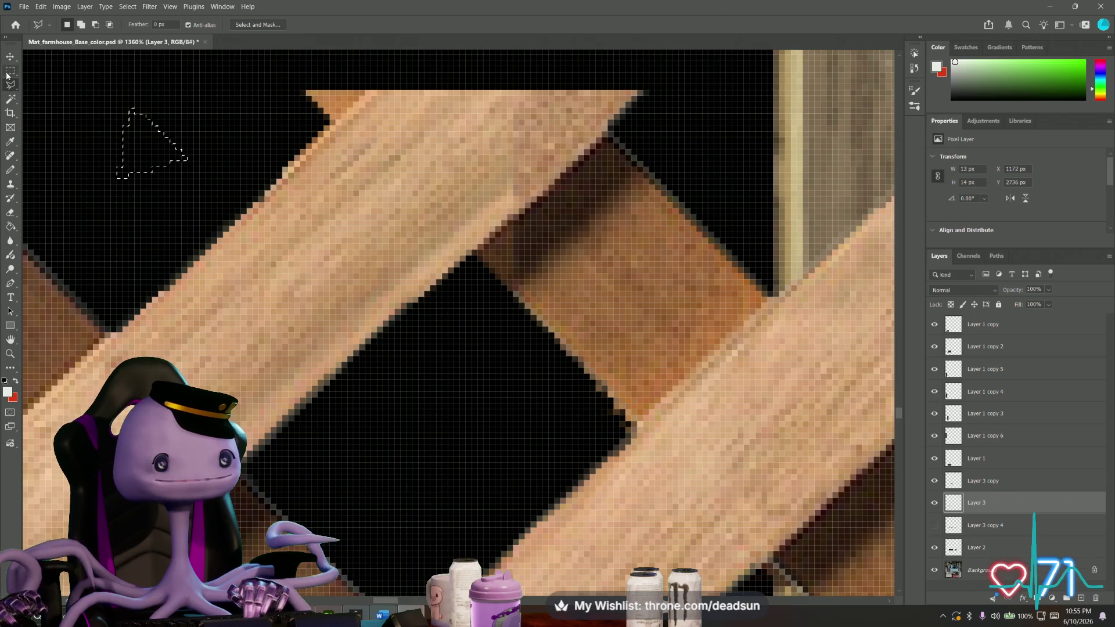
{"action": "left_click", "coordinate": [120, 286]}
{"action": "scroll", "coordinate": [120, 286], "scroll_direction": "down", "scroll_amount": 2, "text": "alt"}
{"action": "scroll", "coordinate": [130, 288], "scroll_direction": "down", "scroll_amount": 1, "text": "alt"}
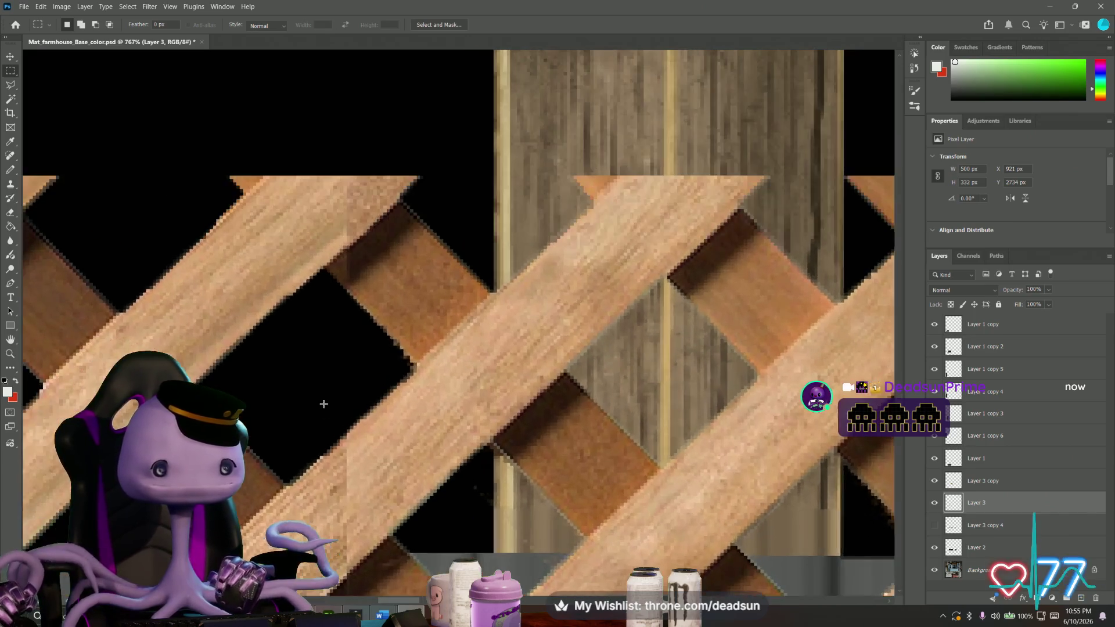
{"action": "mouse_move", "coordinate": [323, 398]}
{"action": "left_mouse_down"}
{"action": "mouse_move", "coordinate": [410, 269]}
{"action": "mouse_move", "coordinate": [512, 184]}
{"action": "left_mouse_up"}
{"action": "scroll", "coordinate": [356, 367], "scroll_direction": "up", "scroll_amount": 2, "text": "alt"}
{"action": "scroll", "coordinate": [356, 367], "scroll_direction": "up", "scroll_amount": 2, "text": "alt"}
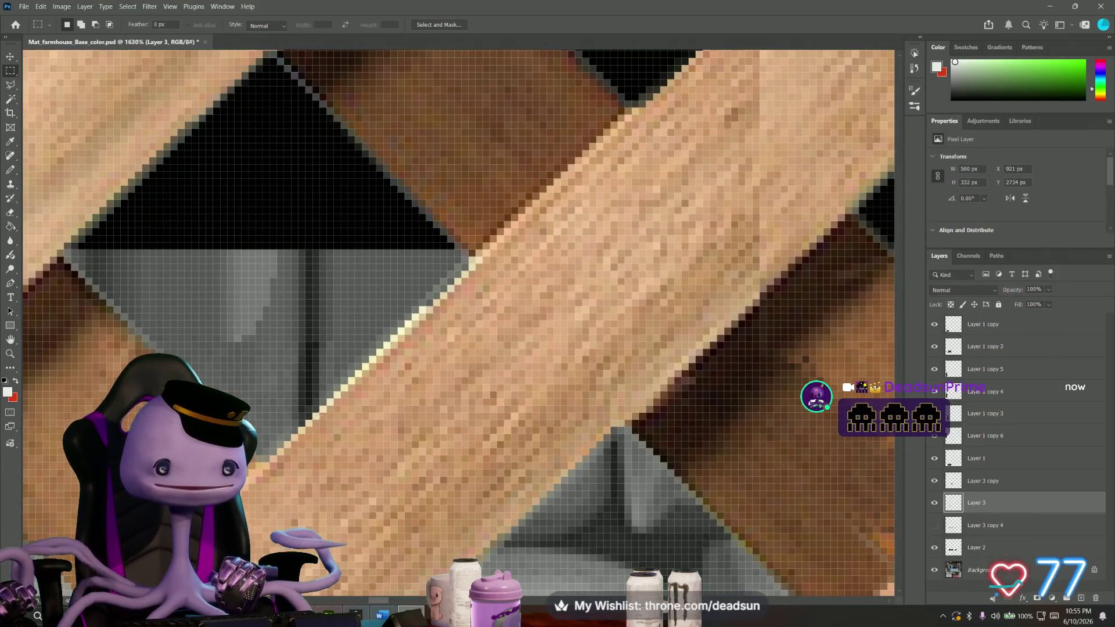
{"action": "scroll", "coordinate": [254, 431], "scroll_direction": "down", "scroll_amount": 3, "text": "alt"}
{"action": "scroll", "coordinate": [349, 392], "scroll_direction": "down", "scroll_amount": 2, "text": "alt"}
{"action": "scroll", "coordinate": [406, 365], "scroll_direction": "down", "scroll_amount": 1, "text": "alt"}
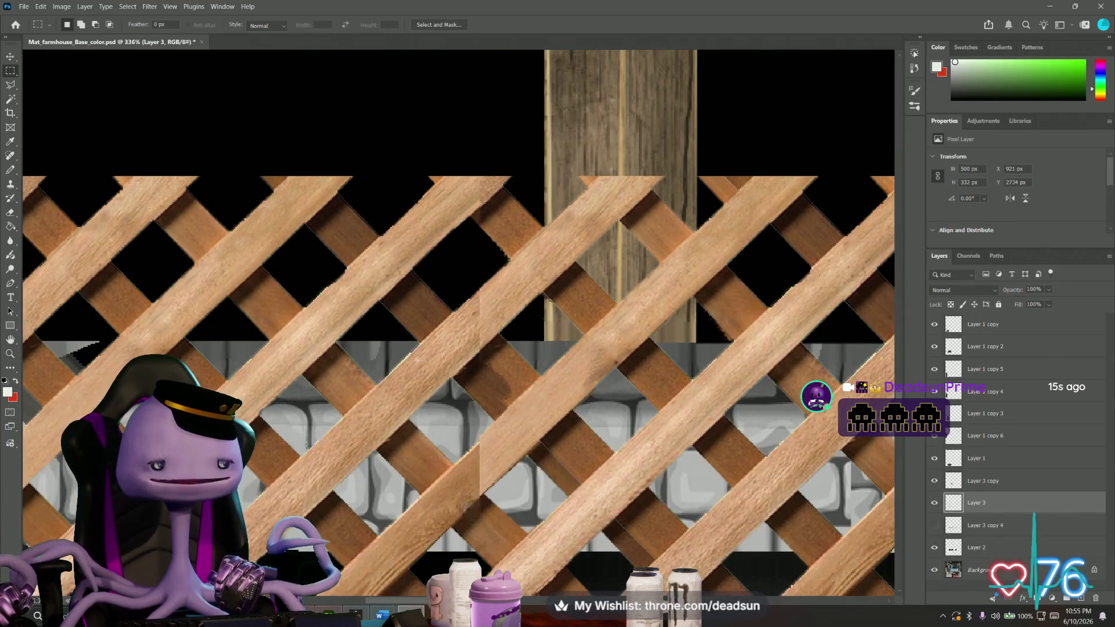
{"action": "scroll", "coordinate": [479, 349], "scroll_direction": "up", "scroll_amount": 2, "text": "alt"}
{"action": "scroll", "coordinate": [479, 349], "scroll_direction": "up", "scroll_amount": 2, "text": "alt"}
{"action": "scroll", "coordinate": [472, 335], "scroll_direction": "down", "scroll_amount": 2, "text": "alt"}
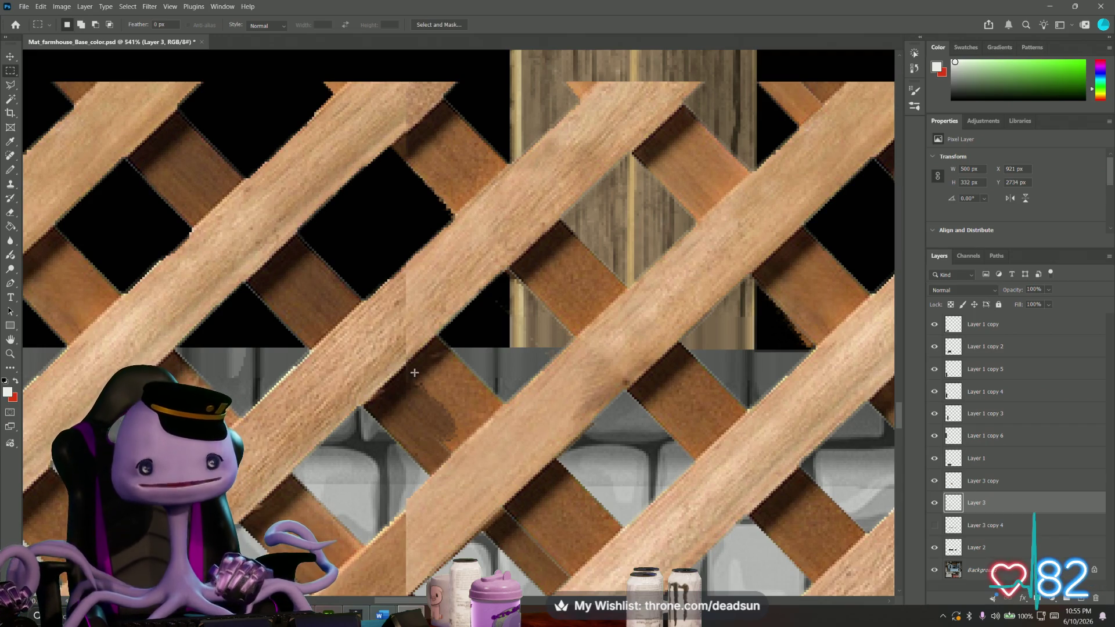
{"action": "scroll", "coordinate": [376, 478], "scroll_direction": "up", "scroll_amount": 2, "text": "alt"}
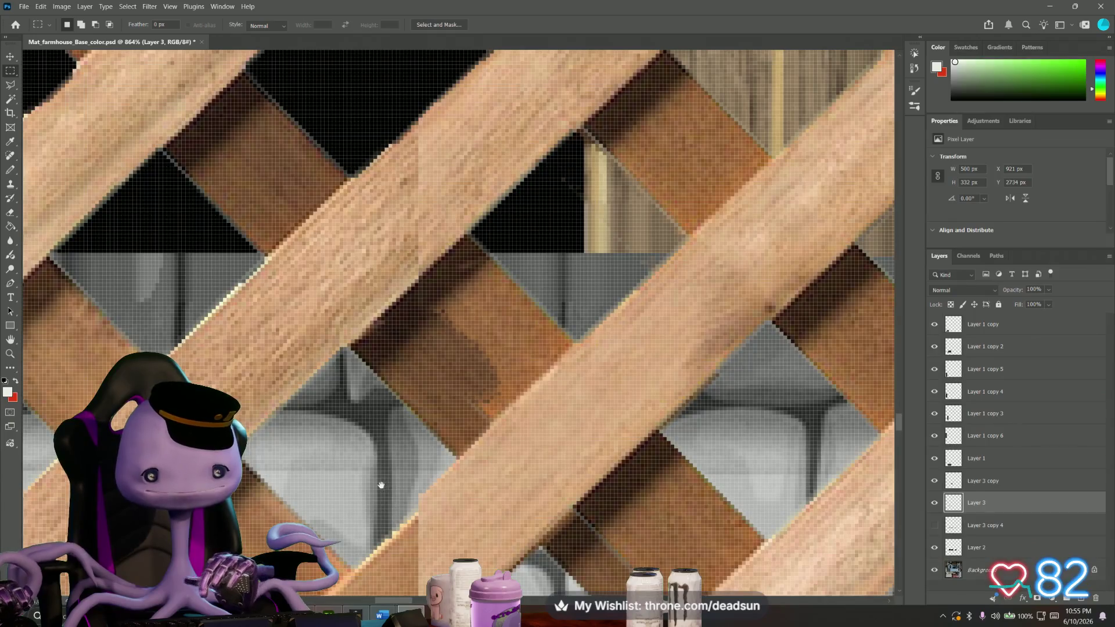
Close a polygonal selection around the stray wood sliver and make Layer 3 copy active.
{"action": "left_click_drag", "start_coordinate": [382, 485], "coordinate": [338, 326]}
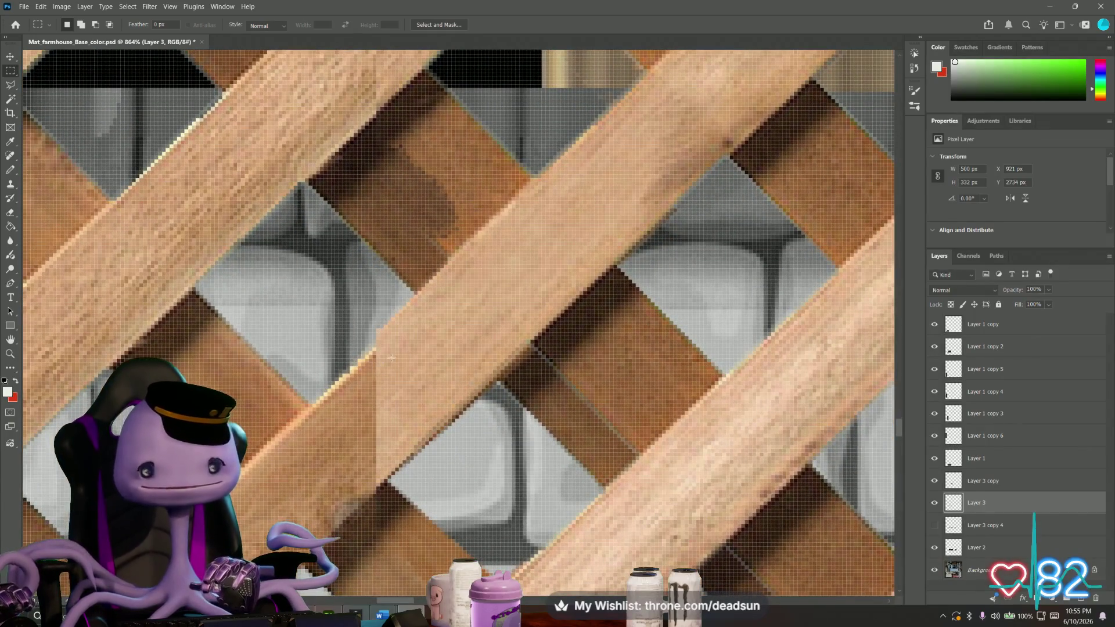
{"action": "left_click", "coordinate": [11, 84]}
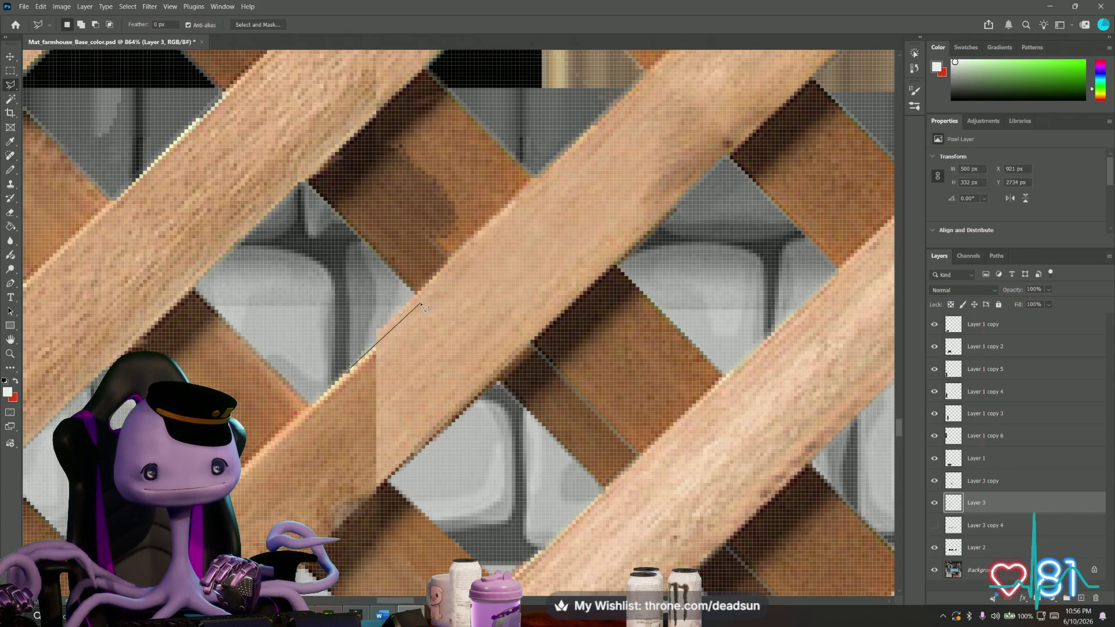
{"action": "left_click", "coordinate": [346, 317]}
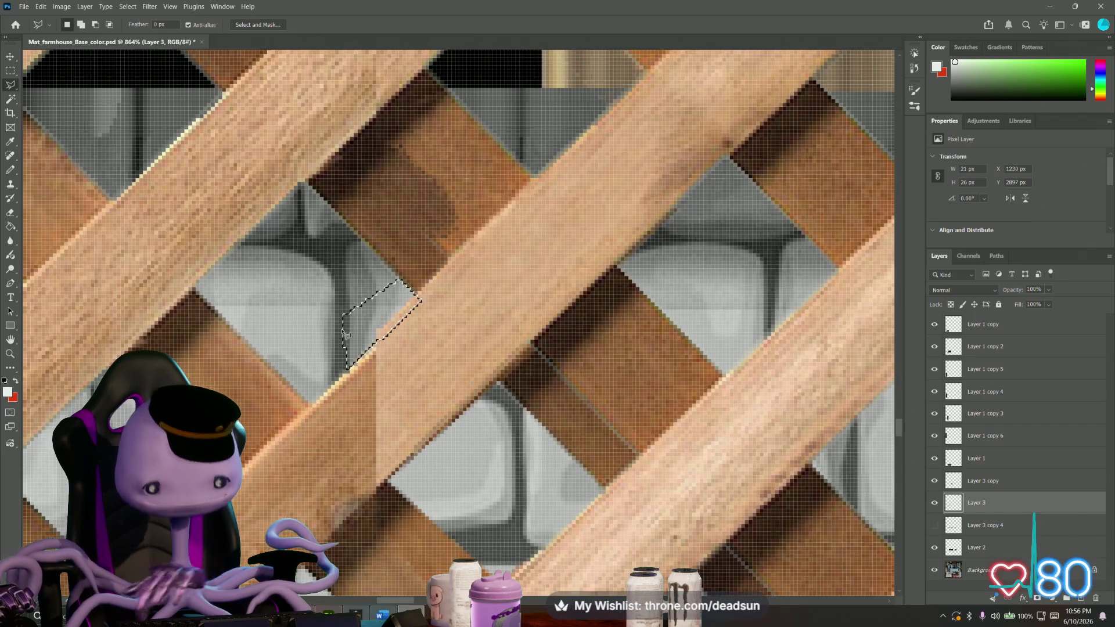
{"action": "left_click", "coordinate": [935, 525]}
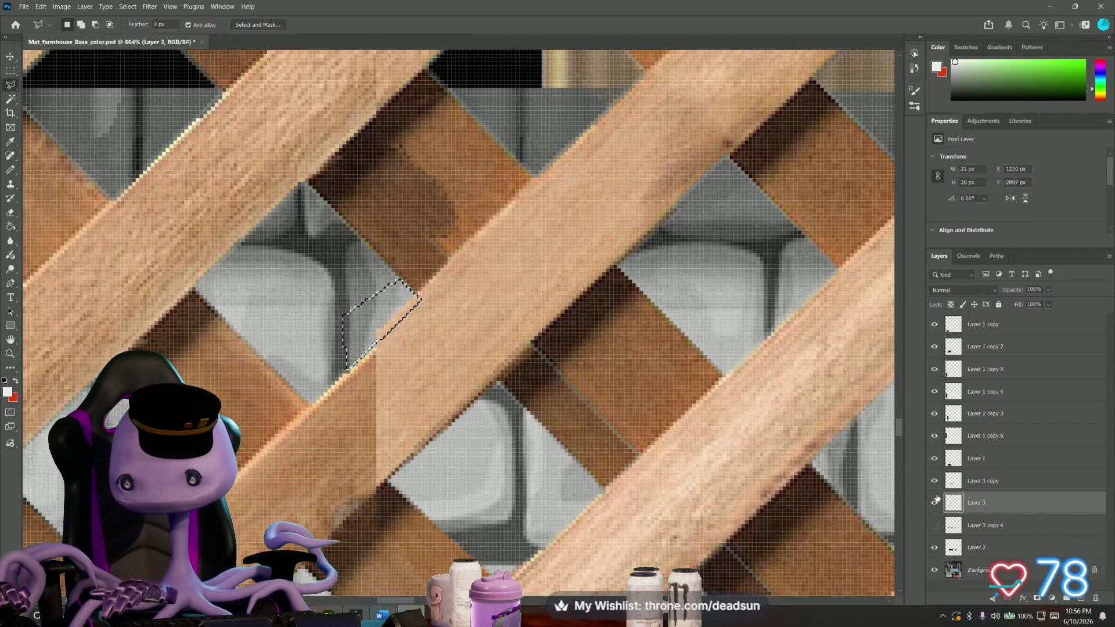
{"action": "left_click", "coordinate": [984, 479]}
{"action": "scroll", "coordinate": [307, 301], "scroll_direction": "down", "scroll_amount": 2, "text": "alt"}
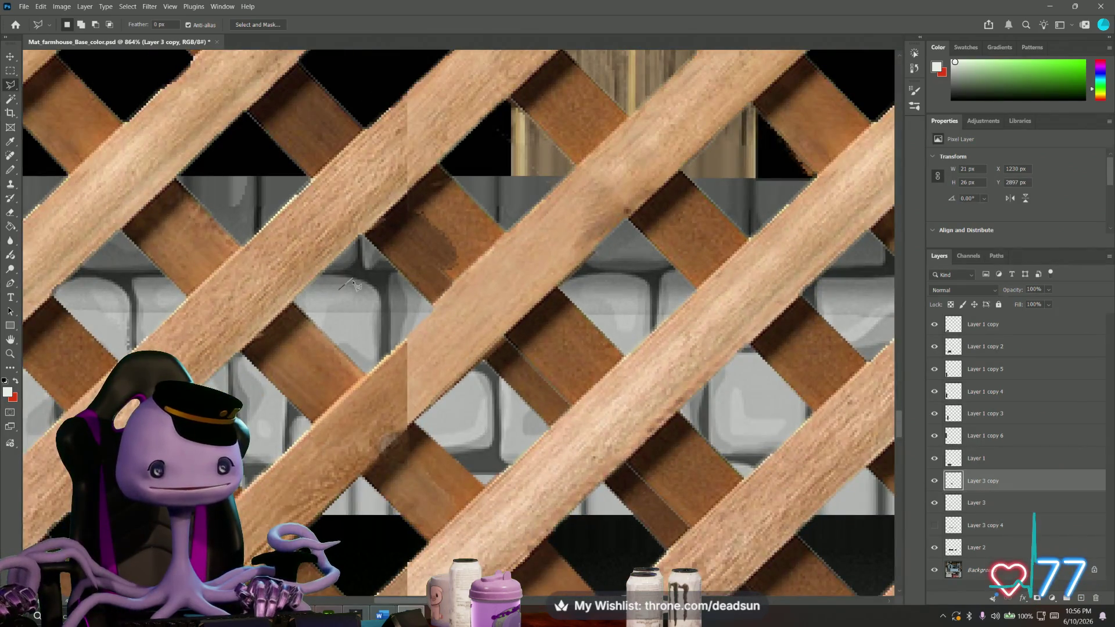
Lasso the small triangle near the wall, dismiss the out-of-range feather warning and activate Layer 1.
{"action": "left_click", "coordinate": [344, 316]}
{"action": "double_click", "coordinate": [373, 345]}
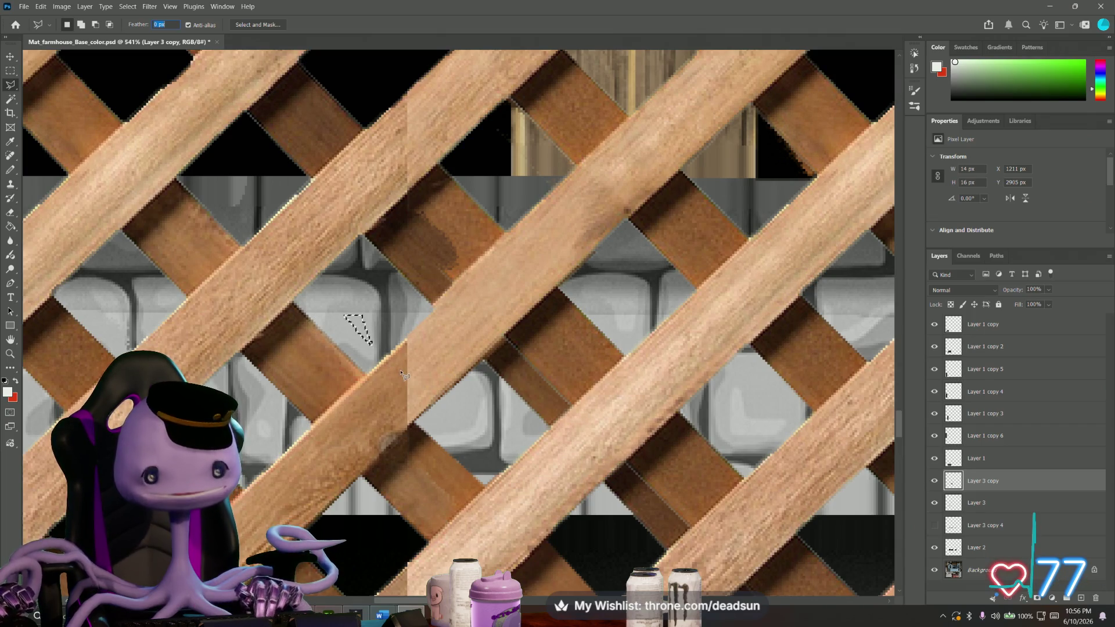
{"action": "key", "text": "Return"}
{"action": "left_click", "coordinate": [10, 70]}
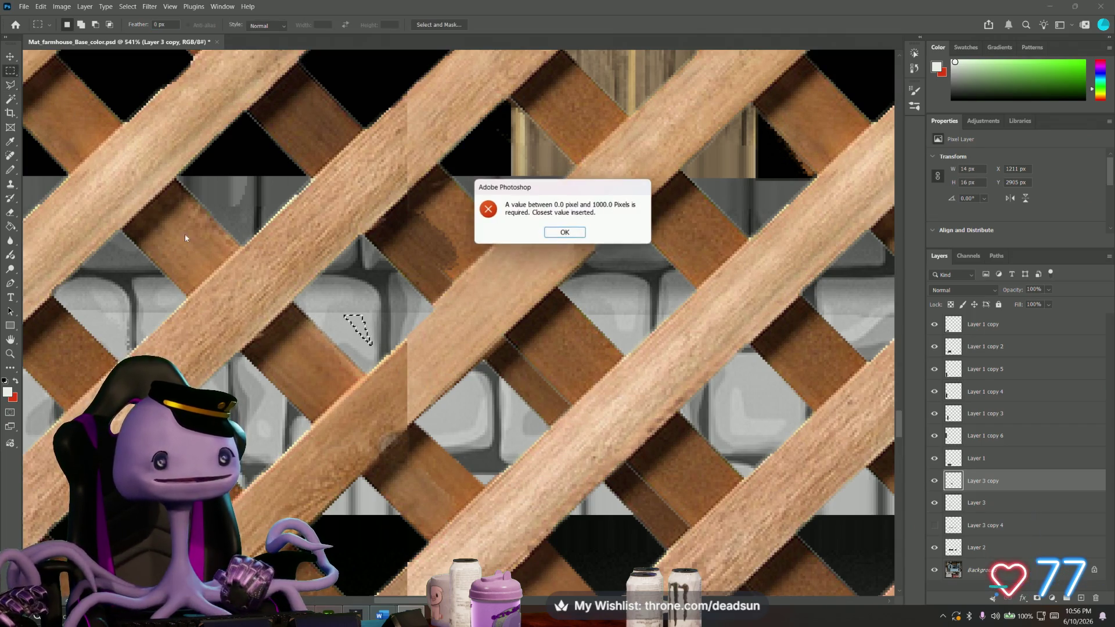
{"action": "left_click", "coordinate": [567, 231]}
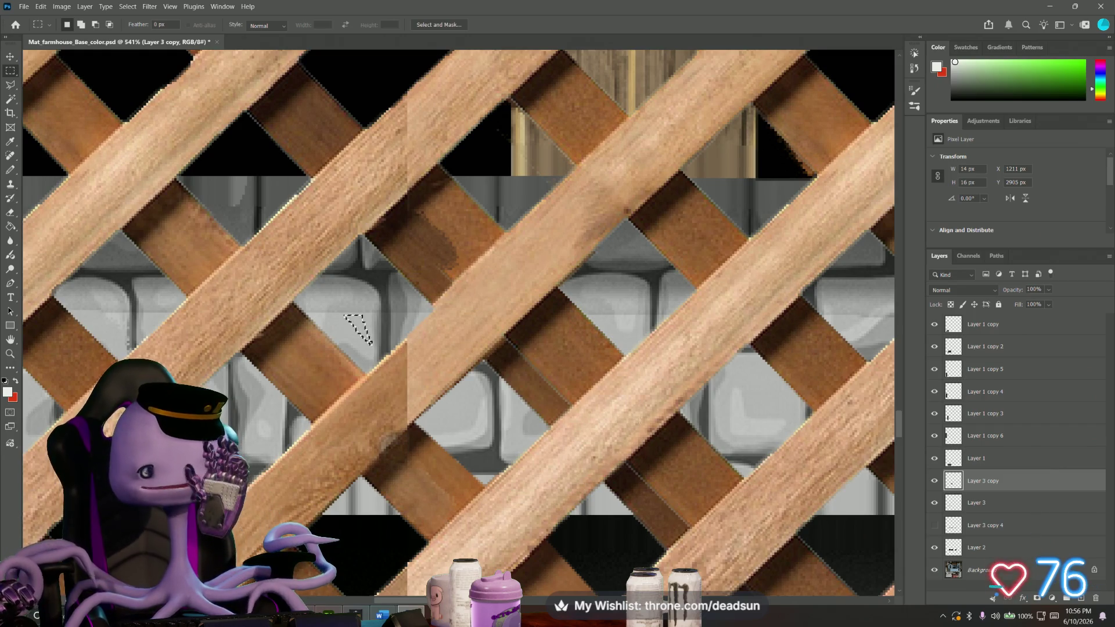
{"action": "left_click", "coordinate": [979, 460]}
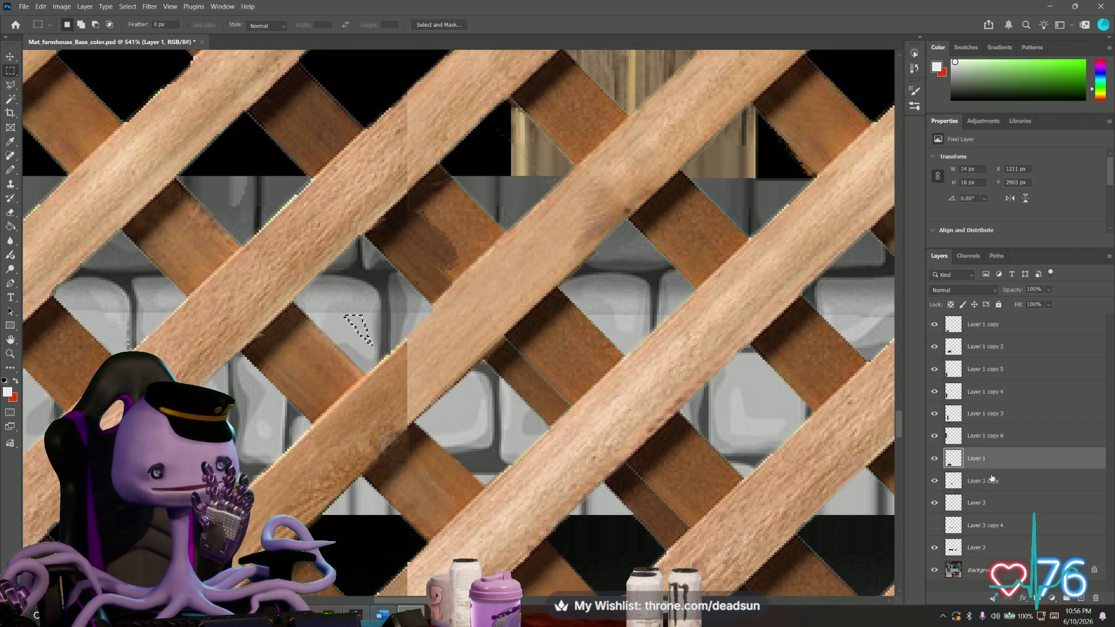
{"action": "left_click", "coordinate": [992, 478]}
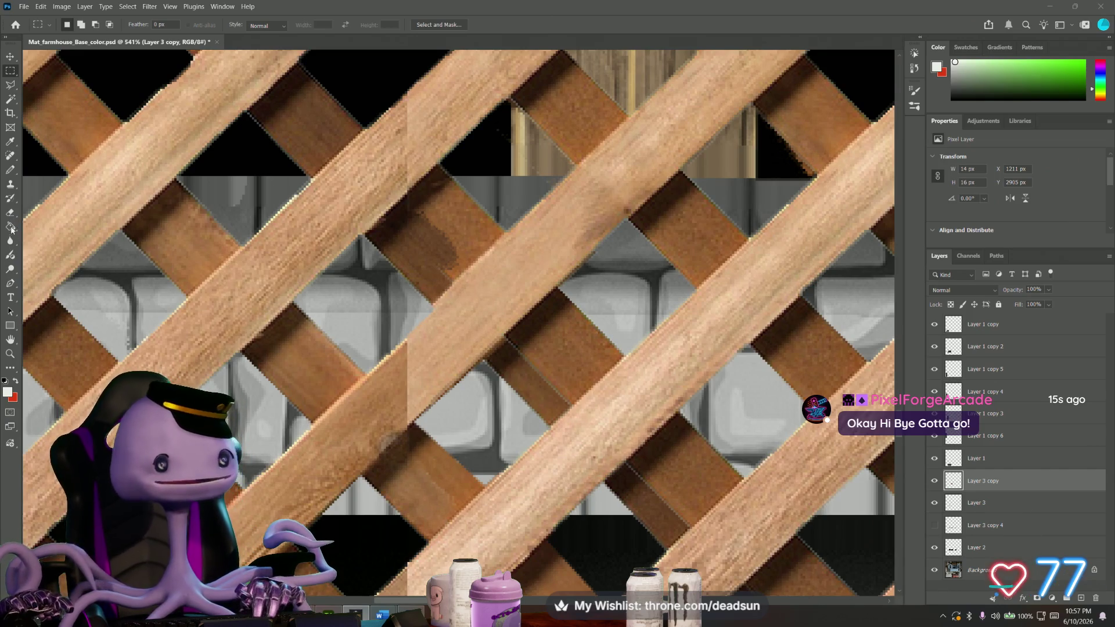
{"action": "left_click", "coordinate": [13, 256]}
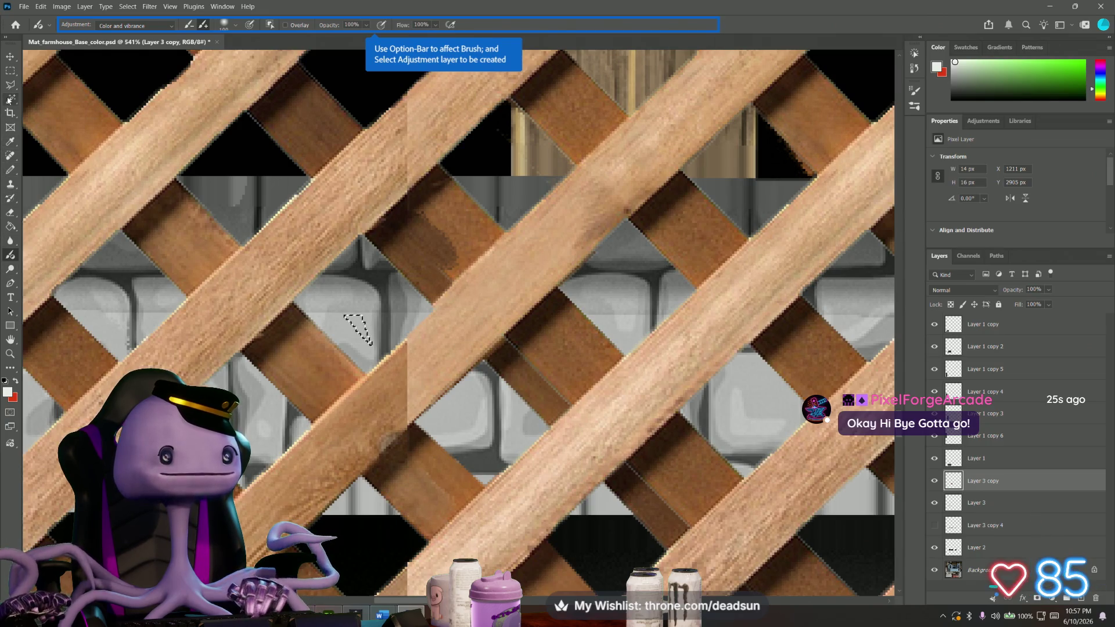
Merge Layer 3 into Layer 3 copy and toggle its visibility to compare.
{"action": "left_click", "coordinate": [11, 155]}
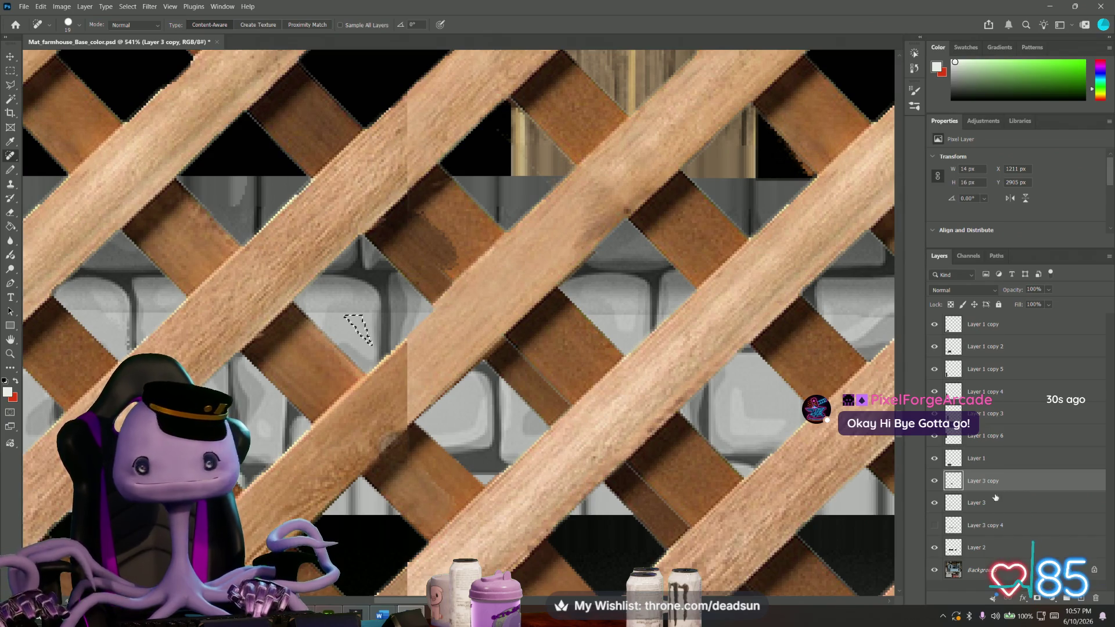
{"action": "key", "text": "ctrl+minus"}
{"action": "key", "text": "ctrl+minus"}
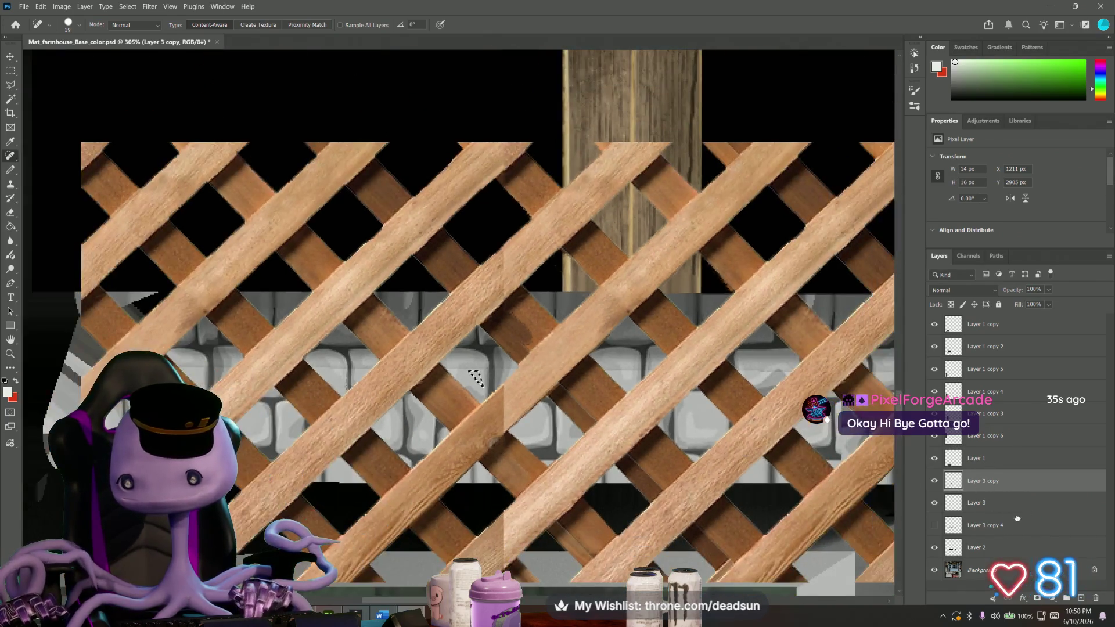
{"action": "left_click", "coordinate": [989, 504], "text": "shift"}
{"action": "right_click", "coordinate": [983, 505]}
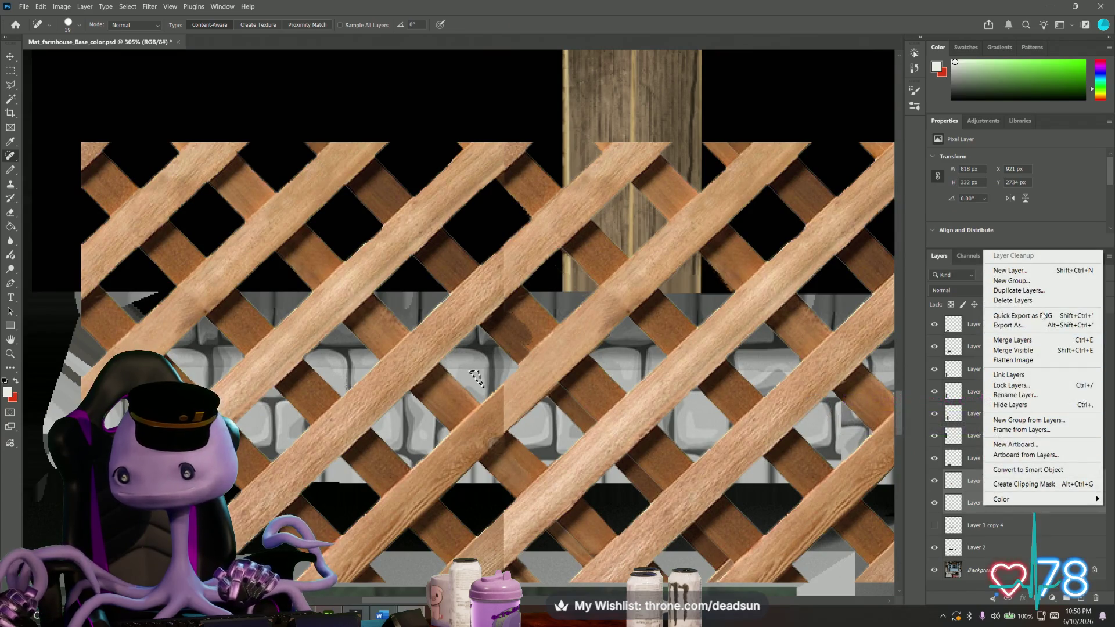
{"action": "left_click", "coordinate": [1024, 340]}
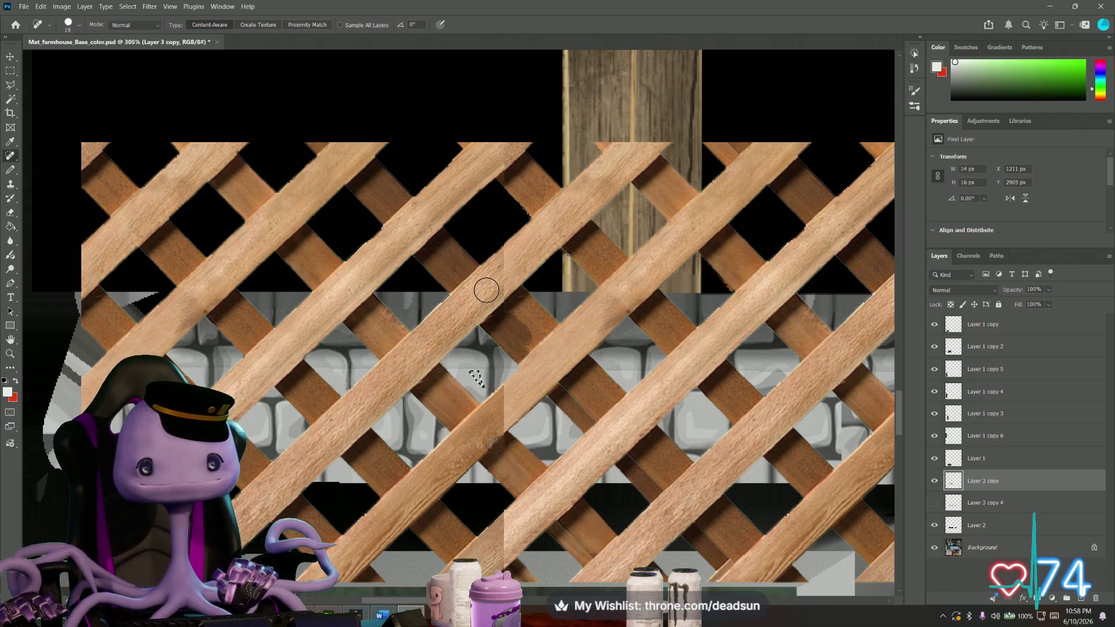
{"action": "scroll", "coordinate": [500, 261], "scroll_direction": "up", "scroll_amount": 5, "text": "alt"}
{"action": "scroll", "coordinate": [510, 233], "scroll_direction": "up", "scroll_amount": 5, "text": "alt"}
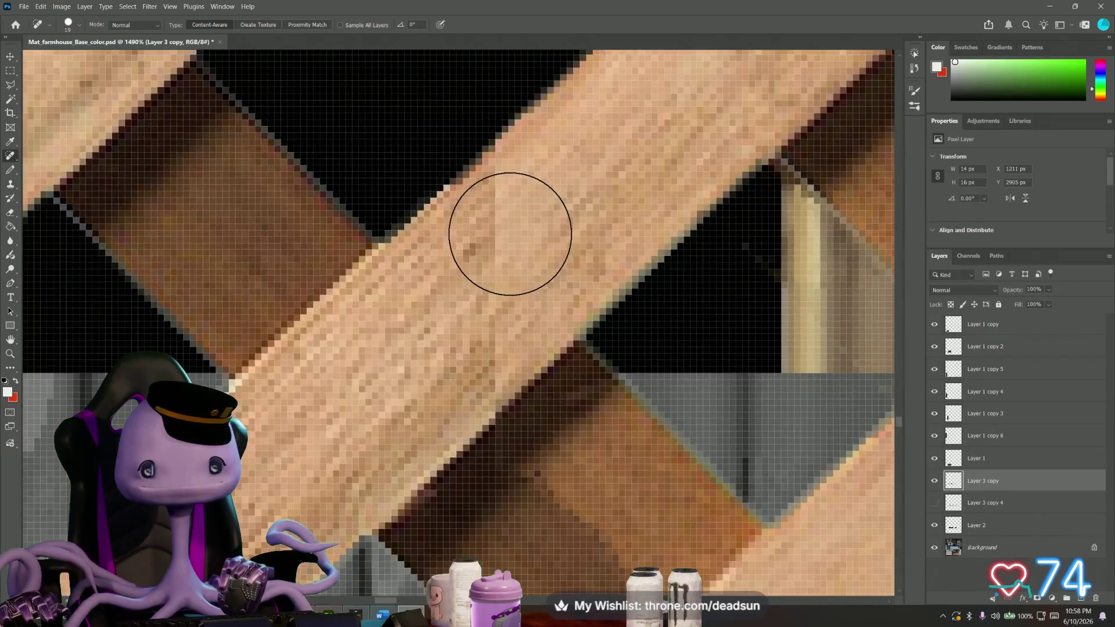
{"action": "left_click", "coordinate": [935, 481]}
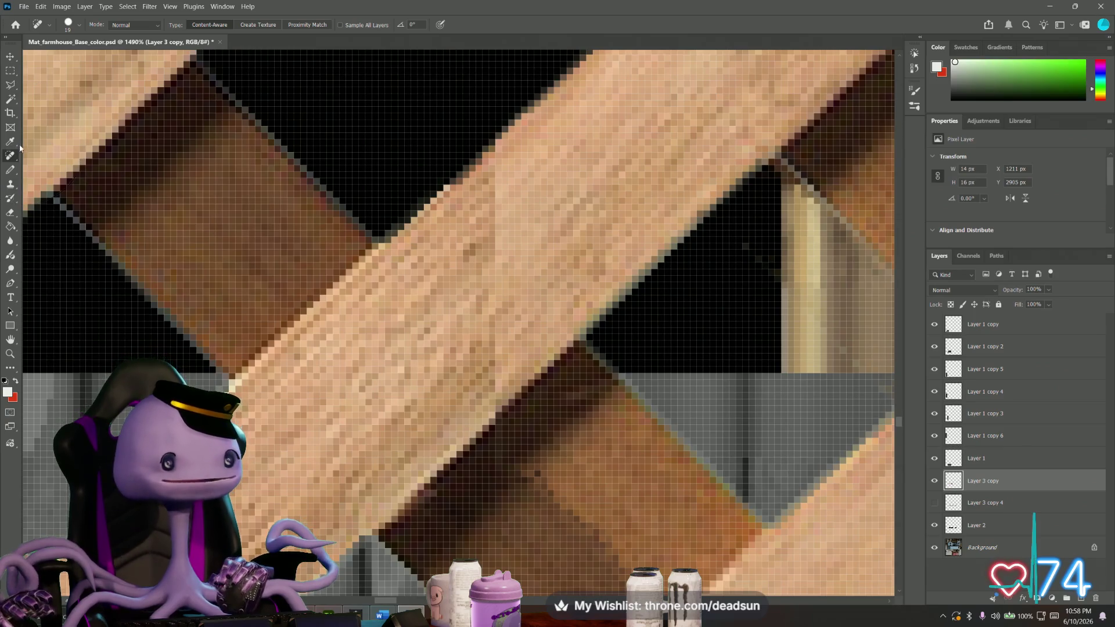
Browse the healing tool list and settle on the Spot Healing Brush.
{"action": "right_click", "coordinate": [13, 160]}
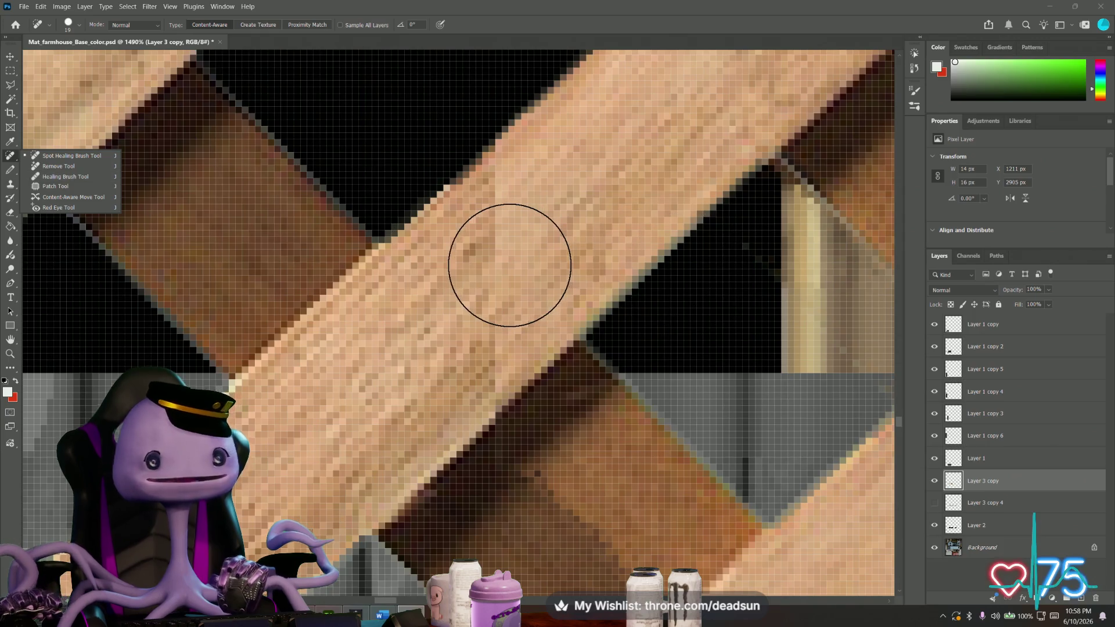
{"action": "left_click", "coordinate": [508, 262]}
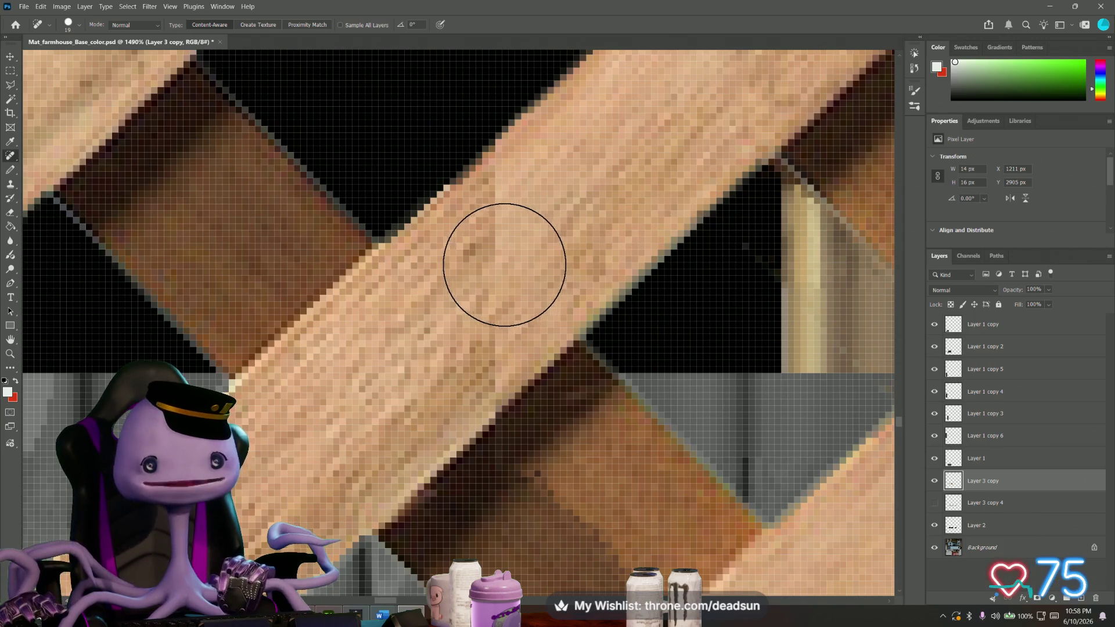
{"action": "right_click", "coordinate": [12, 156]}
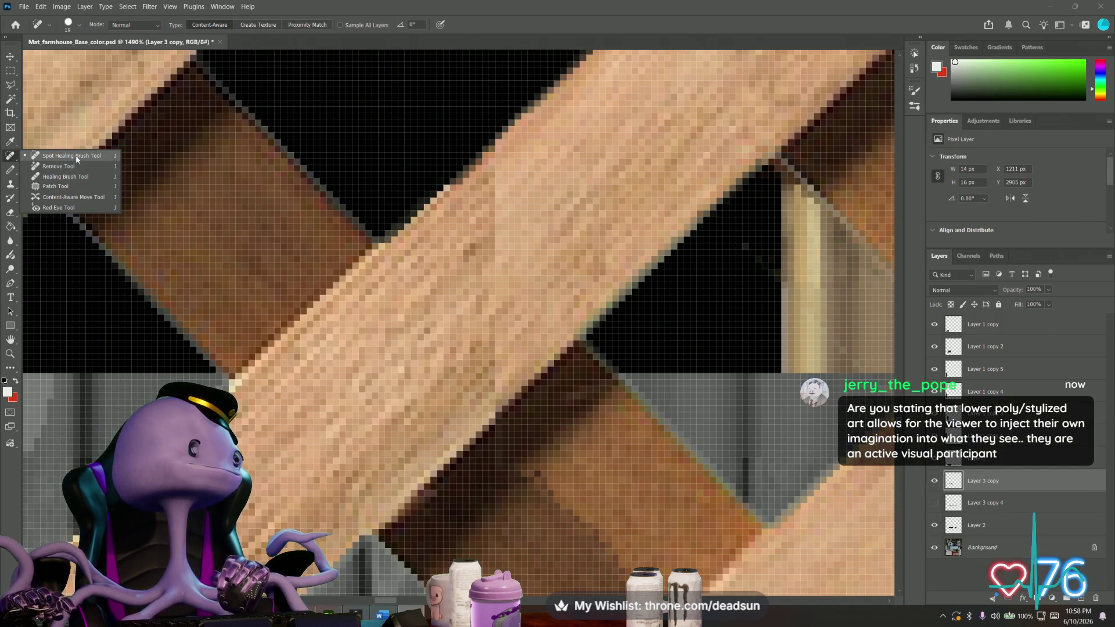
{"action": "scroll", "coordinate": [461, 218], "scroll_direction": "down", "scroll_amount": 2, "text": "alt"}
{"action": "scroll", "coordinate": [461, 219], "scroll_direction": "down", "scroll_amount": 3, "text": "alt"}
{"action": "scroll", "coordinate": [405, 212], "scroll_direction": "down", "scroll_amount": 2, "text": "alt"}
{"action": "scroll", "coordinate": [404, 211], "scroll_direction": "down", "scroll_amount": 1, "text": "alt"}
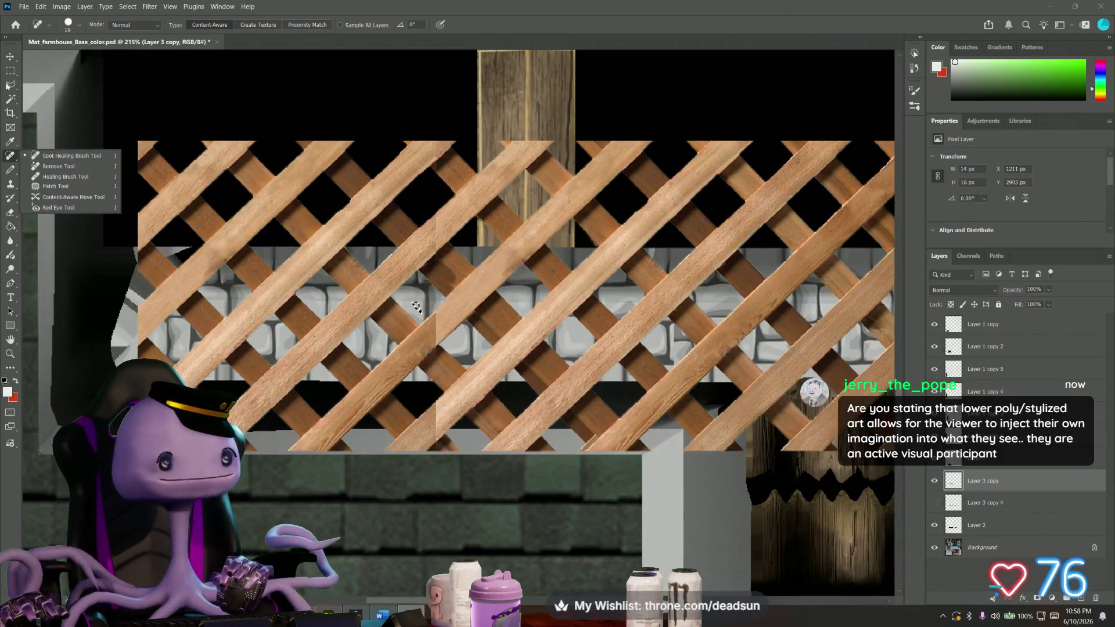
{"action": "key", "text": "m"}
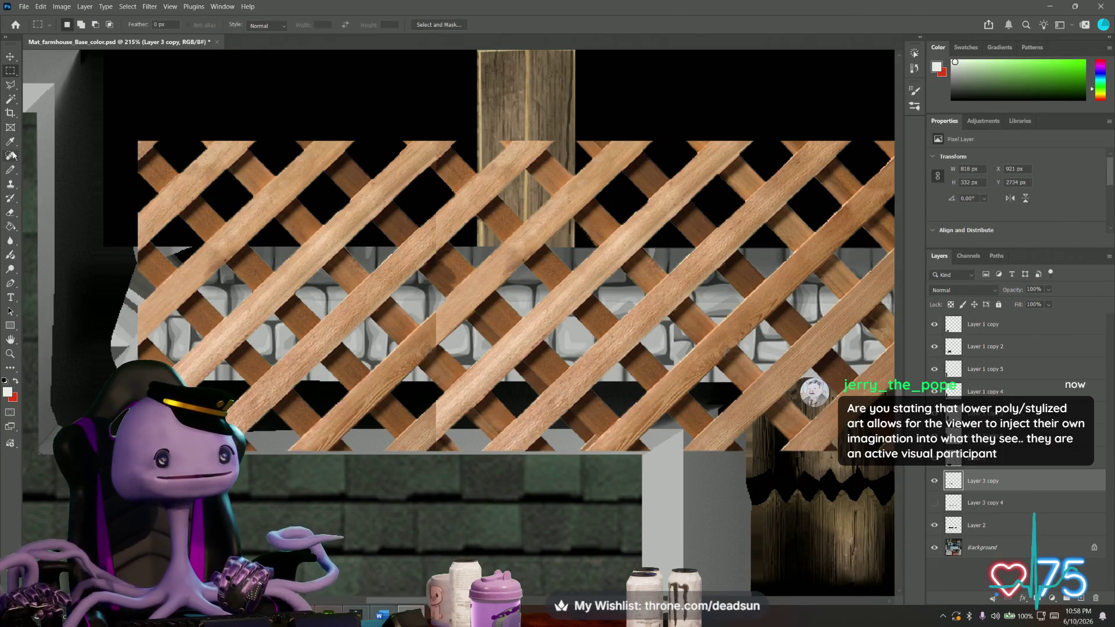
{"action": "left_click", "coordinate": [11, 156]}
{"action": "scroll", "coordinate": [298, 249], "scroll_direction": "up", "scroll_amount": 3, "text": "alt"}
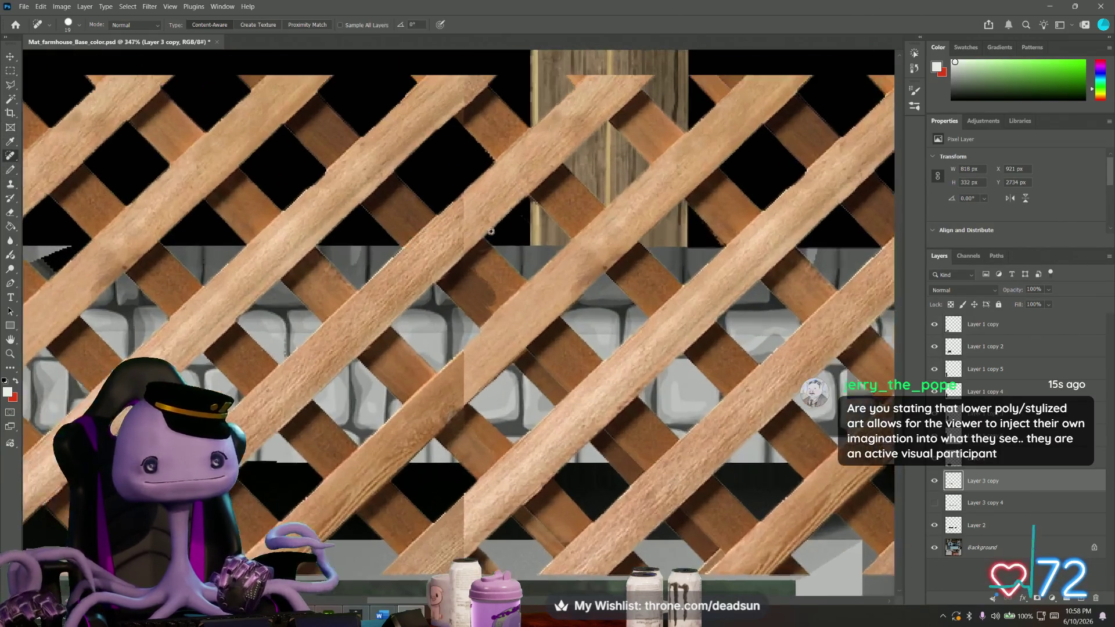
{"action": "scroll", "coordinate": [465, 195], "scroll_direction": "up", "scroll_amount": 2, "text": "alt"}
Spot-heal the blemishes, streaks and plank seams across the lattice boards.
{"action": "mouse_move", "coordinate": [465, 194]}
{"action": "left_mouse_down"}
{"action": "mouse_move", "coordinate": [427, 236]}
{"action": "mouse_move", "coordinate": [455, 211]}
{"action": "left_mouse_up"}
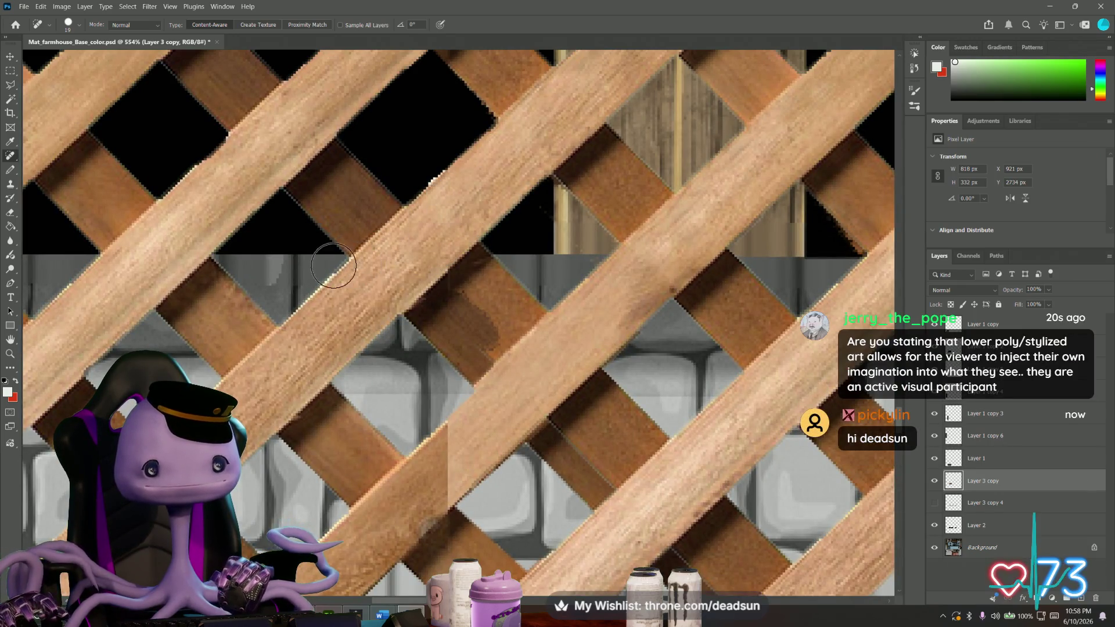
{"action": "scroll", "coordinate": [339, 268], "scroll_direction": "down", "scroll_amount": 2, "text": "alt"}
{"action": "scroll", "coordinate": [335, 296], "scroll_direction": "down", "scroll_amount": 2, "text": "alt"}
{"action": "scroll", "coordinate": [333, 322], "scroll_direction": "up", "scroll_amount": 2, "text": "alt"}
{"action": "scroll", "coordinate": [330, 335], "scroll_direction": "up", "scroll_amount": 1, "text": "alt"}
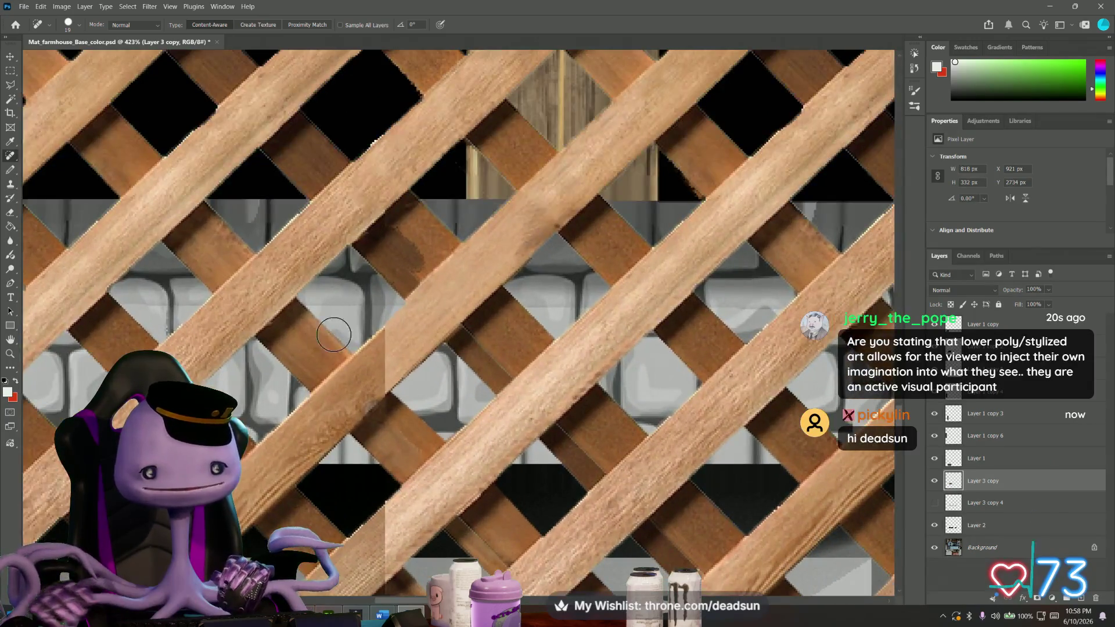
{"action": "mouse_move", "coordinate": [411, 328]}
{"action": "left_mouse_down"}
{"action": "mouse_move", "coordinate": [389, 361]}
{"action": "mouse_move", "coordinate": [427, 329]}
{"action": "left_mouse_up"}
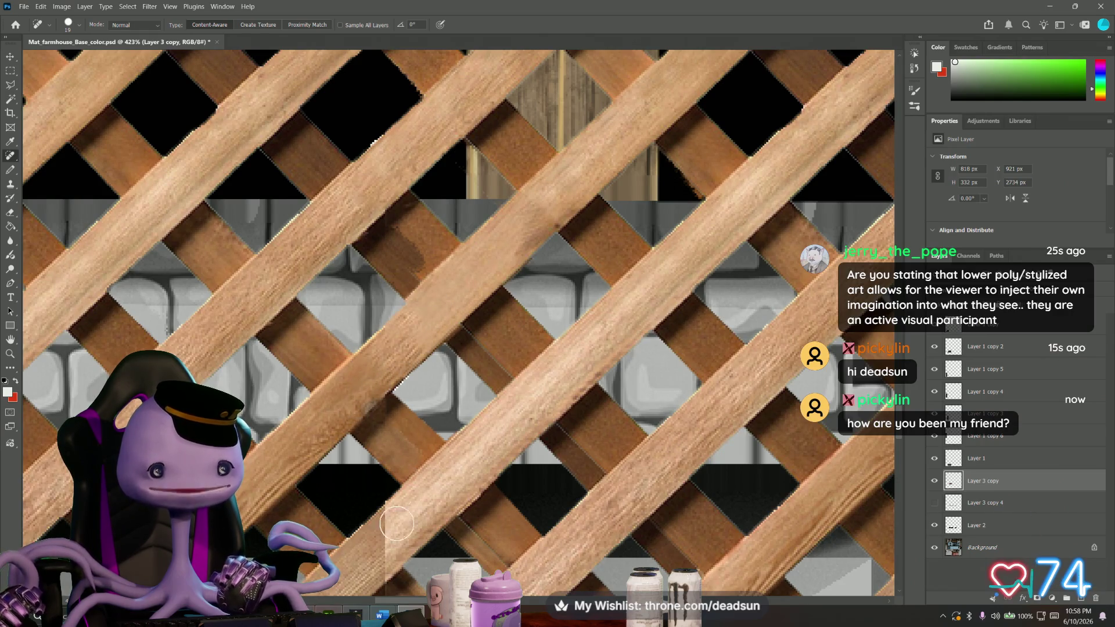
{"action": "scroll", "coordinate": [398, 524], "scroll_direction": "up", "scroll_amount": 1, "text": "alt"}
{"action": "scroll", "coordinate": [404, 516], "scroll_direction": "up", "scroll_amount": 1, "text": "alt"}
{"action": "scroll", "coordinate": [401, 418], "scroll_direction": "up", "scroll_amount": 1, "text": "alt"}
{"action": "scroll", "coordinate": [405, 297], "scroll_direction": "up", "scroll_amount": 1, "text": "alt"}
{"action": "mouse_move", "coordinate": [415, 338]}
{"action": "left_mouse_down"}
{"action": "mouse_move", "coordinate": [361, 411]}
{"action": "mouse_move", "coordinate": [415, 321]}
{"action": "mouse_move", "coordinate": [424, 344]}
{"action": "mouse_move", "coordinate": [370, 390]}
{"action": "left_mouse_up"}
{"action": "left_click_drag", "start_coordinate": [500, 256], "coordinate": [423, 344]}
{"action": "mouse_move", "coordinate": [369, 394]}
{"action": "left_mouse_down"}
{"action": "mouse_move", "coordinate": [349, 397]}
{"action": "mouse_move", "coordinate": [331, 423]}
{"action": "left_mouse_up"}
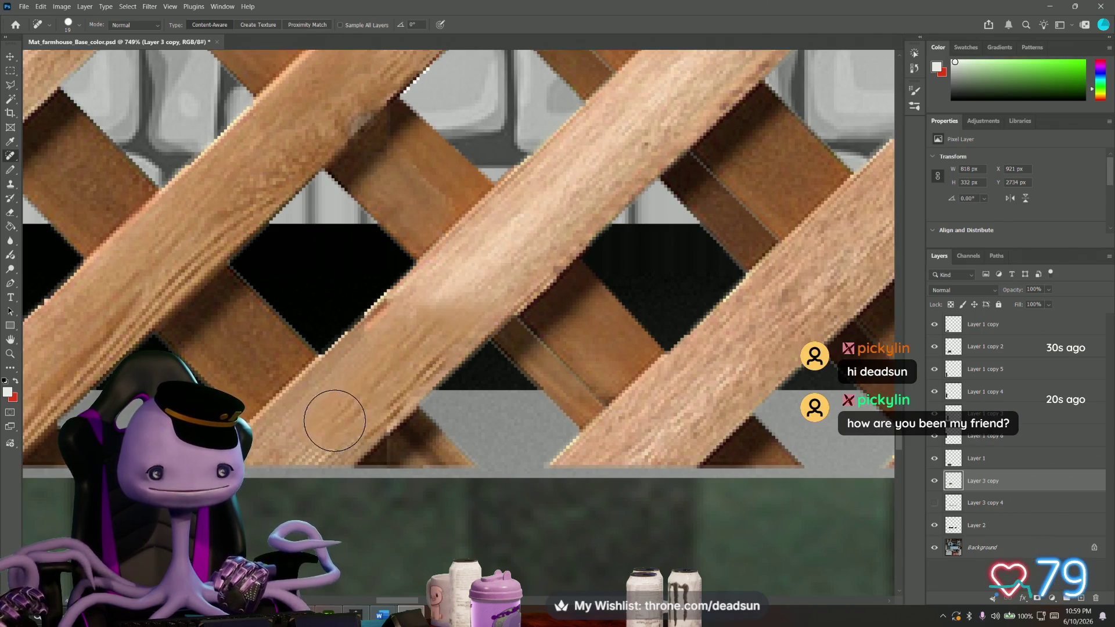
{"action": "scroll", "coordinate": [331, 422], "scroll_direction": "down", "scroll_amount": 5, "text": "alt"}
{"action": "left_click_drag", "start_coordinate": [658, 275], "coordinate": [428, 406]}
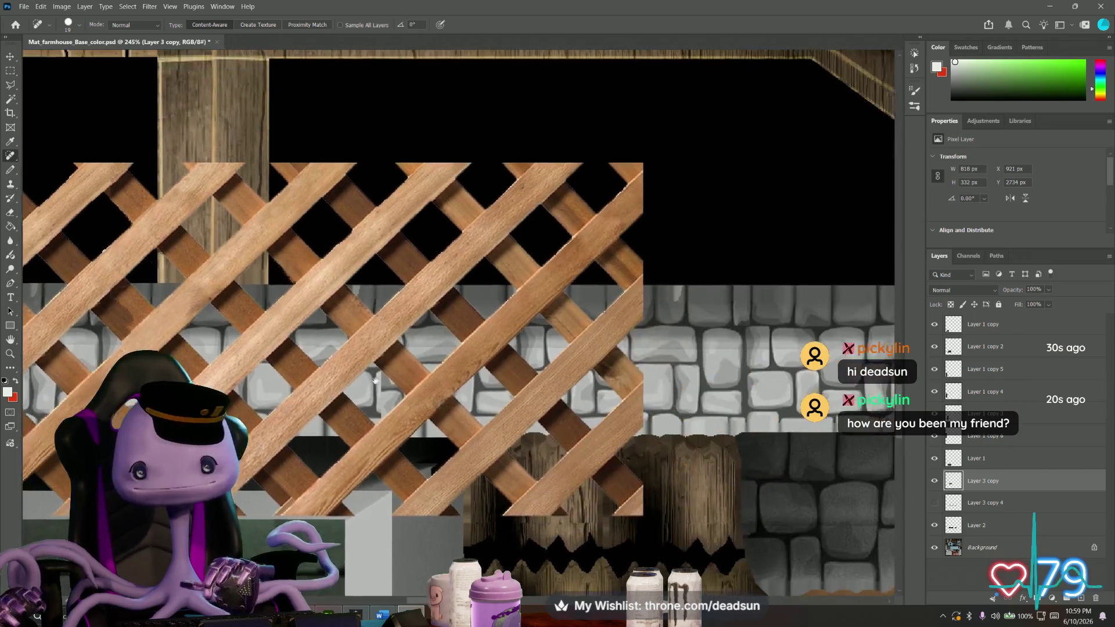
{"action": "scroll", "coordinate": [428, 405], "scroll_direction": "down", "scroll_amount": 2, "text": "alt"}
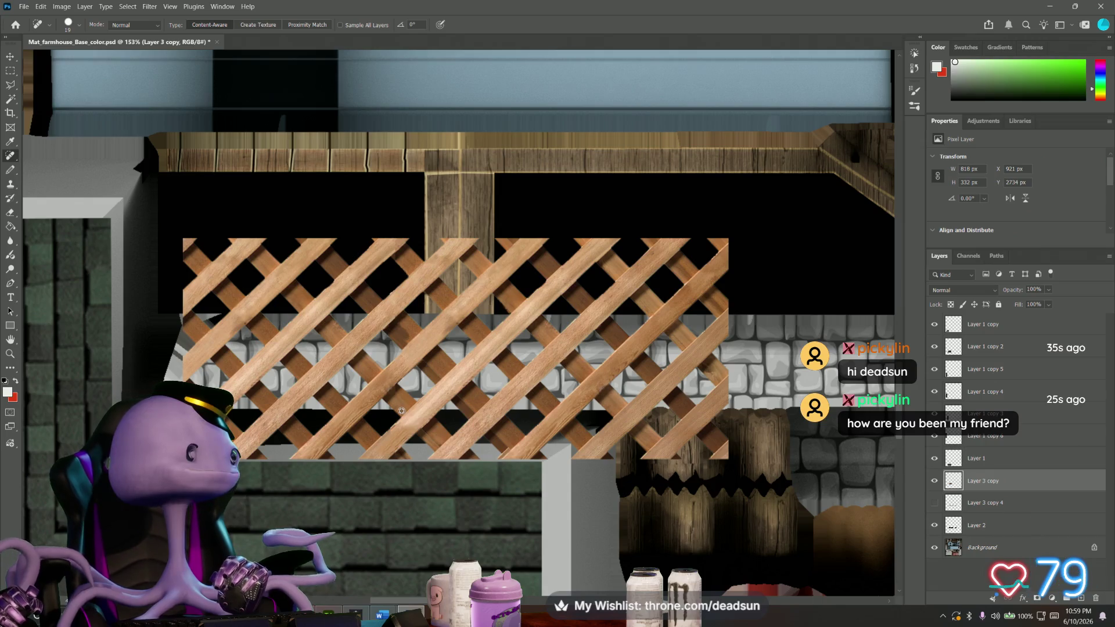
{"action": "scroll", "coordinate": [400, 410], "scroll_direction": "up", "scroll_amount": 1, "text": "alt"}
{"action": "scroll", "coordinate": [401, 410], "scroll_direction": "up", "scroll_amount": 1, "text": "alt"}
{"action": "scroll", "coordinate": [399, 411], "scroll_direction": "down", "scroll_amount": 1, "text": "alt"}
{"action": "scroll", "coordinate": [398, 412], "scroll_direction": "down", "scroll_amount": 1, "text": "alt"}
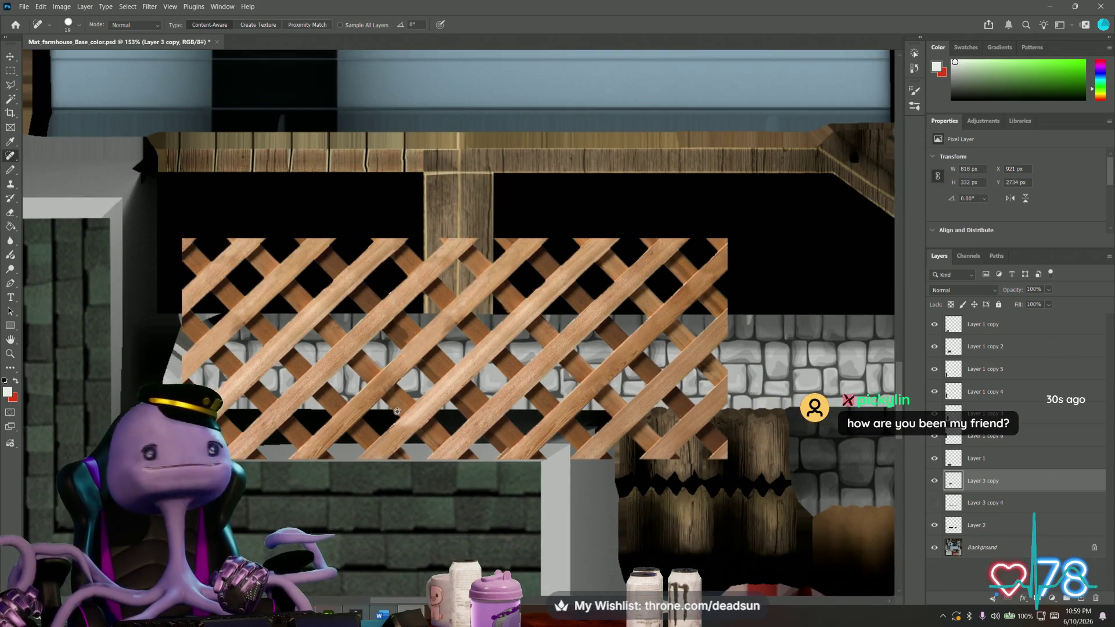
{"action": "left_click", "coordinate": [984, 503]}
Duplicate Layer 3 copy as Layer 3 copy 2 and move it up and left.
{"action": "right_click", "coordinate": [991, 481]}
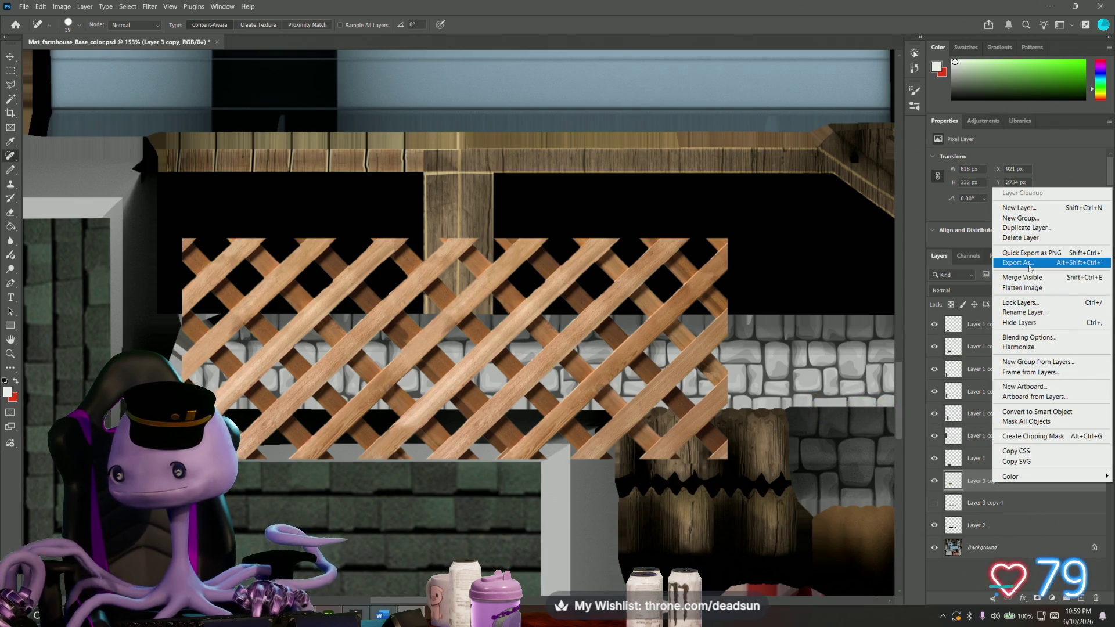
{"action": "left_click", "coordinate": [1026, 227]}
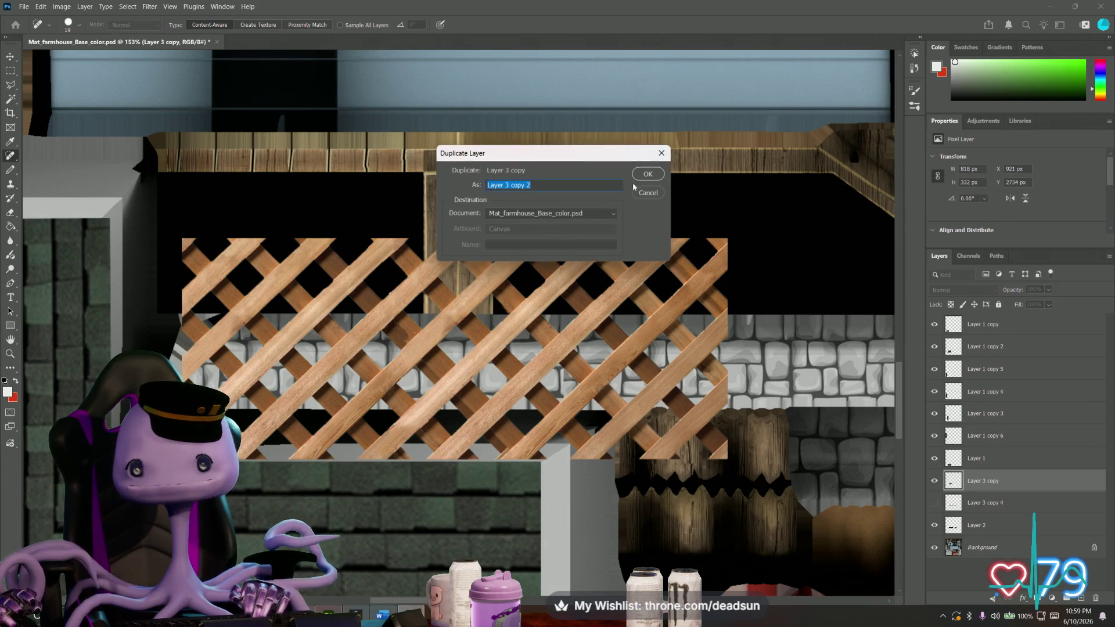
{"action": "left_click", "coordinate": [646, 173]}
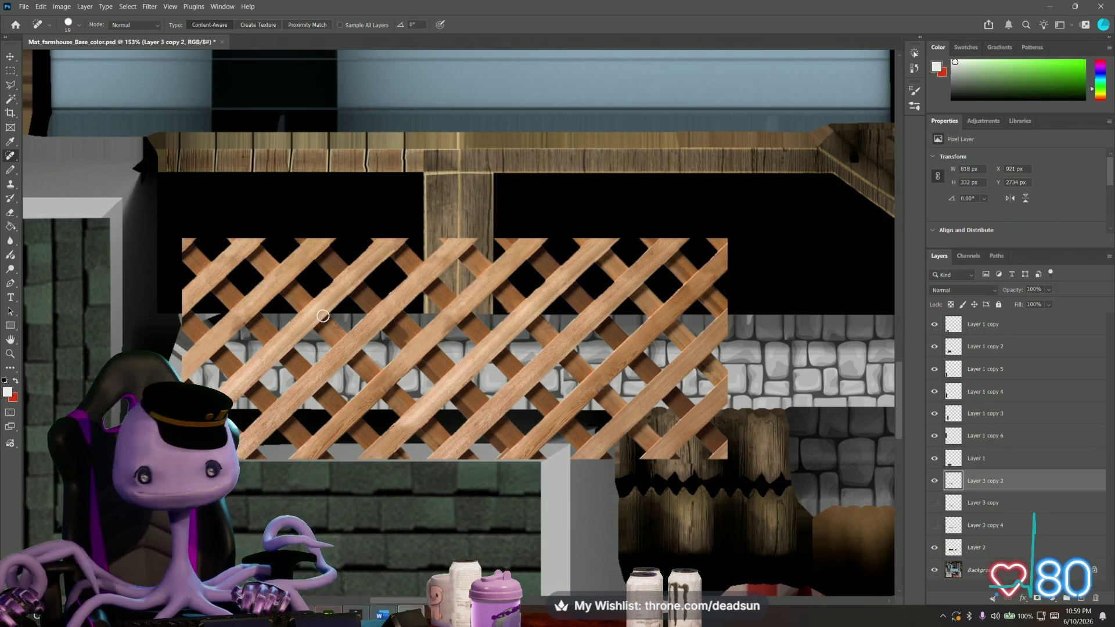
{"action": "key", "text": "ctrl+t"}
{"action": "mouse_move", "coordinate": [398, 317]}
{"action": "left_mouse_down"}
{"action": "mouse_move", "coordinate": [365, 274]}
{"action": "mouse_move", "coordinate": [374, 250]}
{"action": "left_mouse_up"}
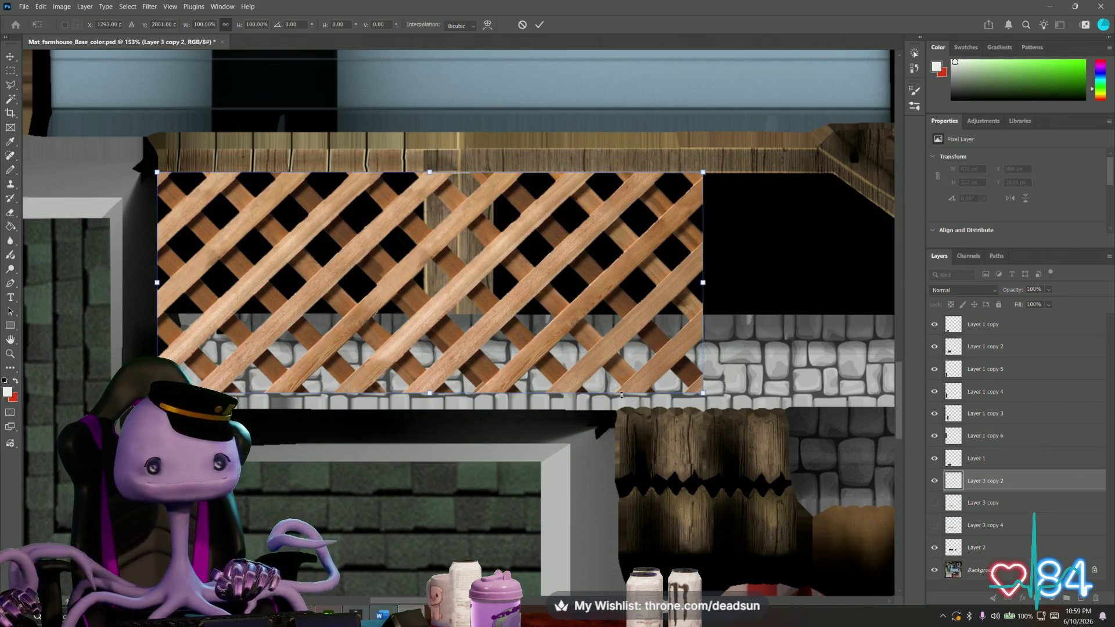
Scale the lattice copy down to 523 x 212 px over the left skirt area and commit it.
{"action": "left_click_drag", "start_coordinate": [702, 393], "coordinate": [574, 330]}
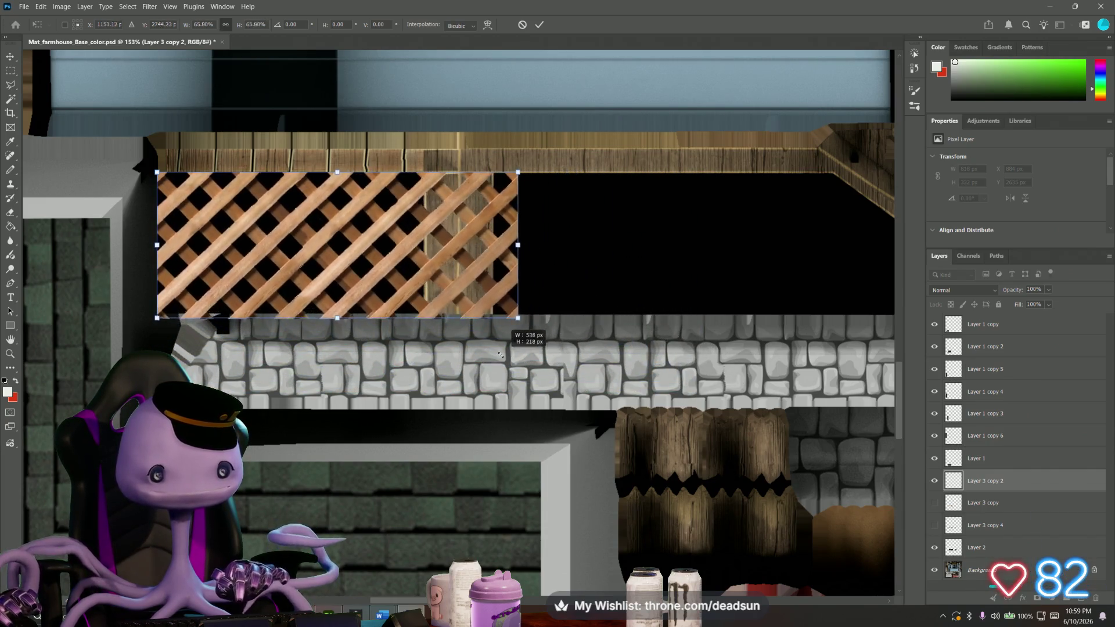
{"action": "left_click_drag", "start_coordinate": [574, 330], "coordinate": [503, 311]}
{"action": "left_click_drag", "start_coordinate": [490, 353], "coordinate": [492, 354]}
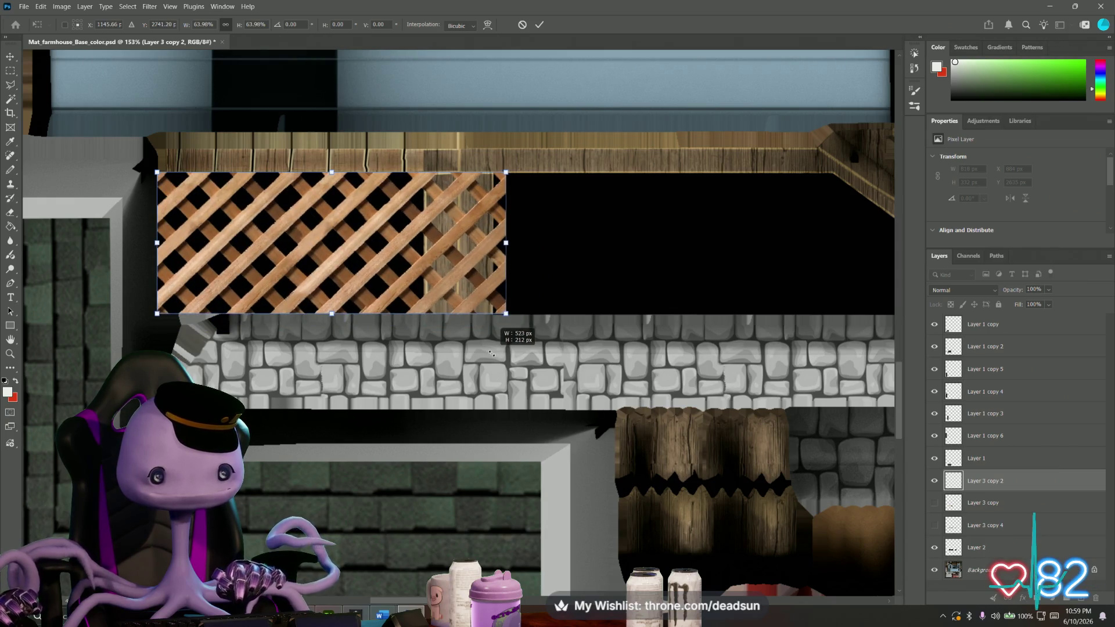
{"action": "scroll", "coordinate": [255, 364], "scroll_direction": "up", "scroll_amount": 3, "text": "alt"}
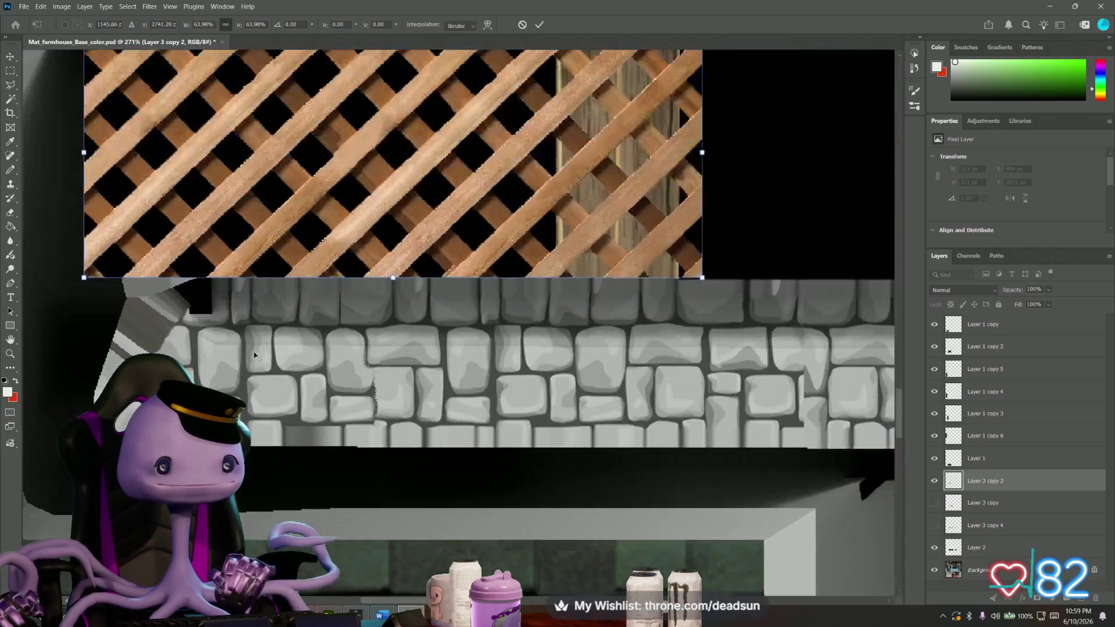
{"action": "scroll", "coordinate": [253, 354], "scroll_direction": "up", "scroll_amount": 2, "text": "alt"}
{"action": "scroll", "coordinate": [253, 354], "scroll_direction": "down", "scroll_amount": 2, "text": "alt"}
{"action": "scroll", "coordinate": [253, 353], "scroll_direction": "down", "scroll_amount": 2, "text": "alt"}
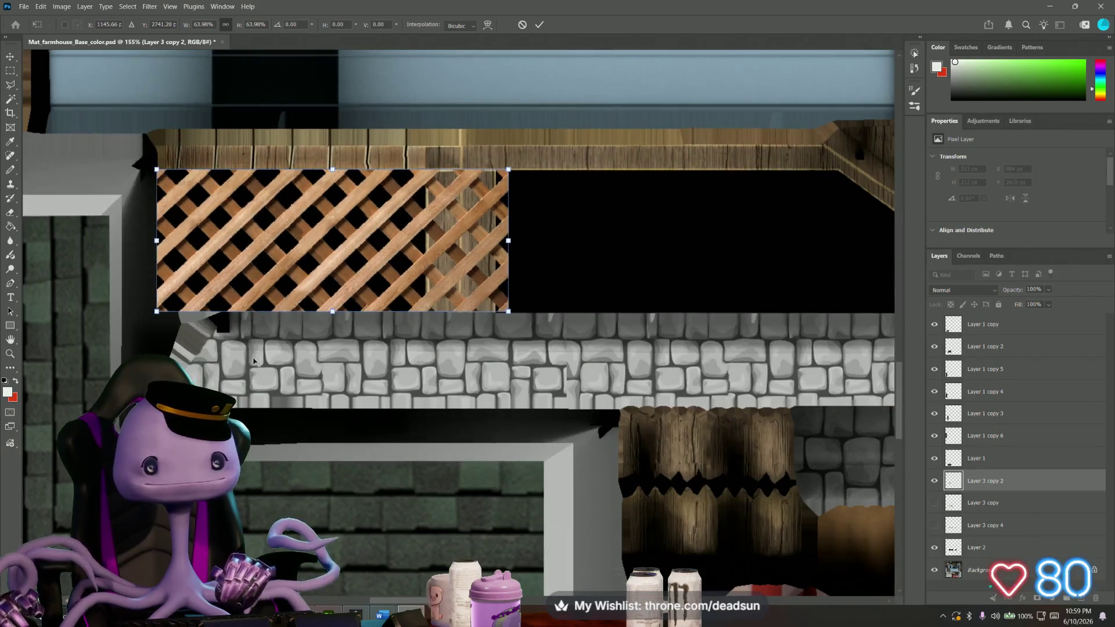
{"action": "scroll", "coordinate": [207, 201], "scroll_direction": "up", "scroll_amount": 1, "text": "alt"}
{"action": "scroll", "coordinate": [356, 193], "scroll_direction": "up", "scroll_amount": 2, "text": "alt"}
{"action": "scroll", "coordinate": [357, 193], "scroll_direction": "up", "scroll_amount": 1, "text": "alt"}
{"action": "scroll", "coordinate": [368, 222], "scroll_direction": "up", "scroll_amount": 1, "text": "alt"}
{"action": "scroll", "coordinate": [368, 222], "scroll_direction": "down", "scroll_amount": 3, "text": "alt"}
{"action": "scroll", "coordinate": [402, 245], "scroll_direction": "down", "scroll_amount": 1, "text": "alt"}
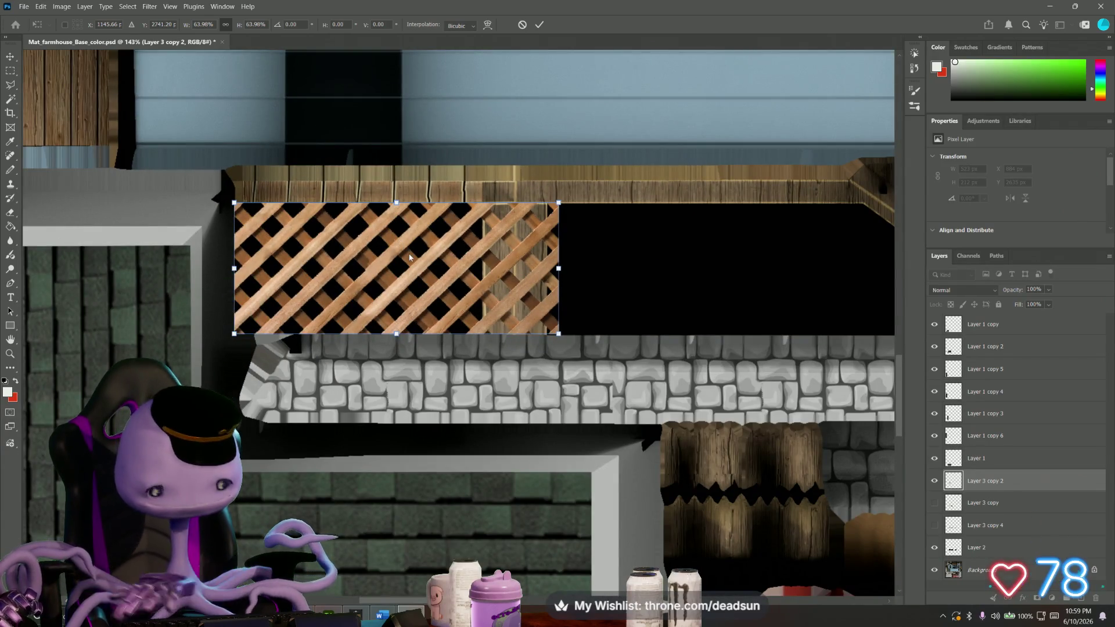
{"action": "key", "text": "alt+space"}
{"action": "key", "text": "Escape"}
{"action": "key", "text": "j"}
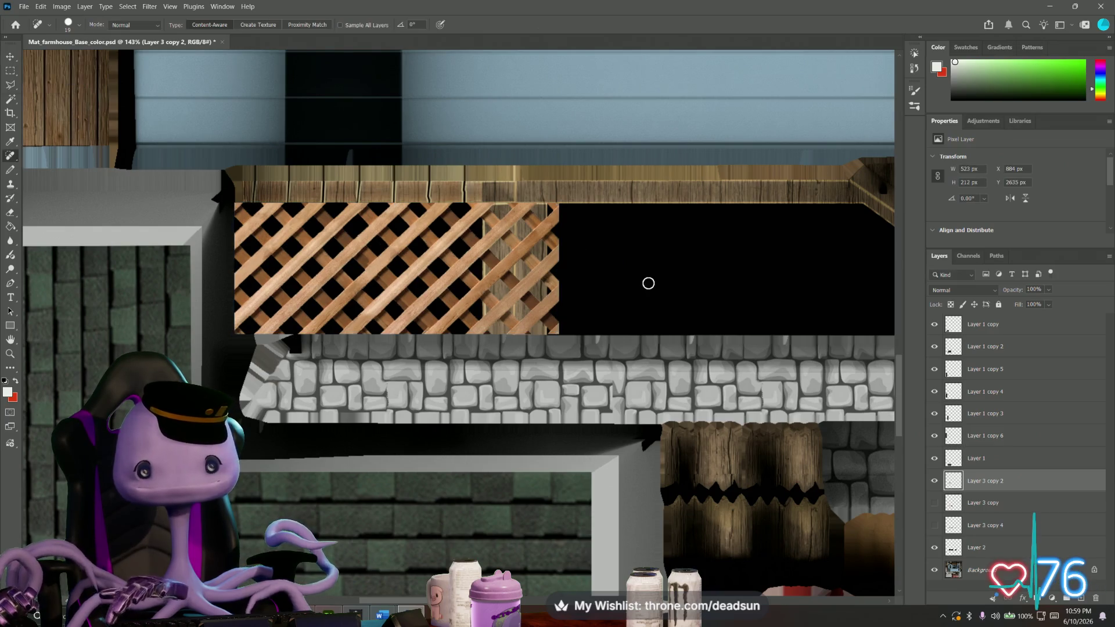
Duplicate the lattice as Layer 3 copy 3 and move it right into the empty dark area.
{"action": "right_click", "coordinate": [998, 480]}
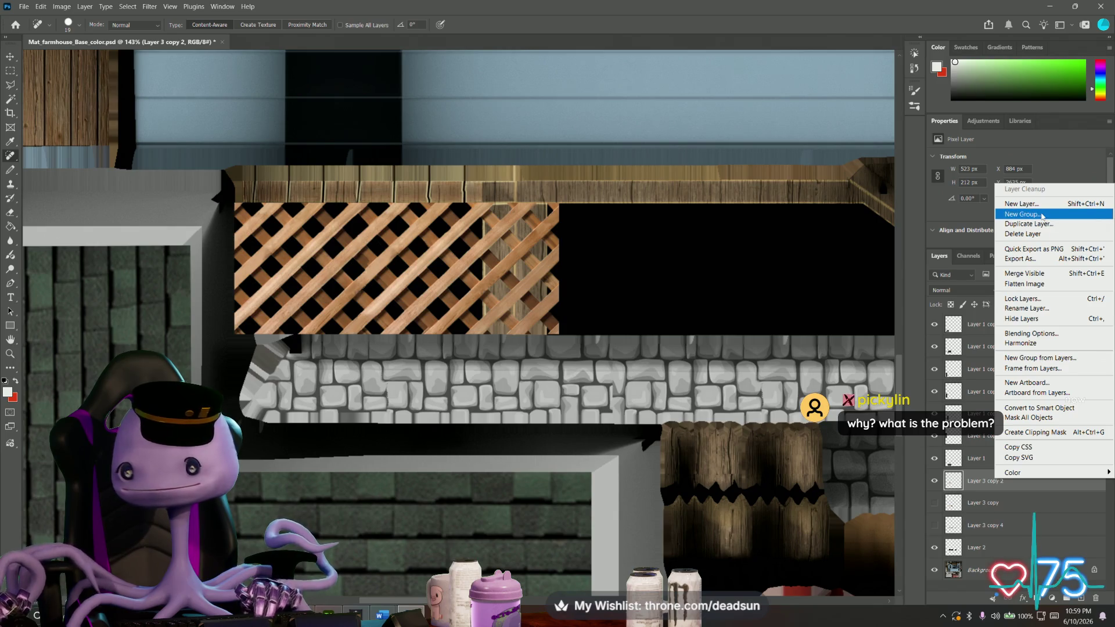
{"action": "left_click", "coordinate": [1031, 223]}
{"action": "left_click", "coordinate": [649, 174]}
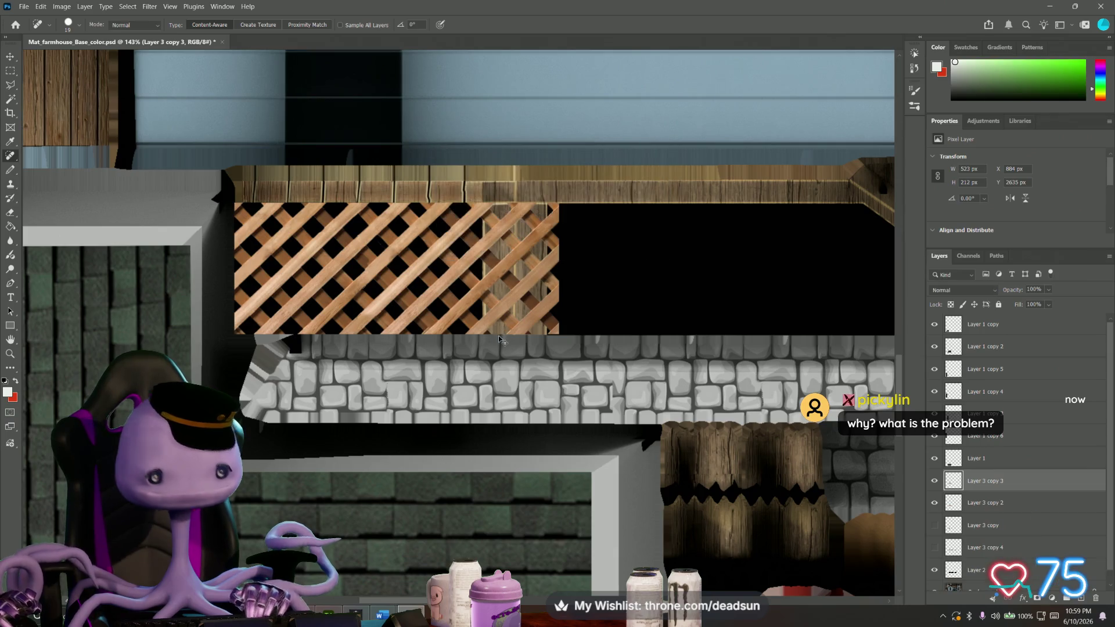
{"action": "key", "text": "ctrl+t"}
{"action": "left_click_drag", "start_coordinate": [429, 301], "coordinate": [742, 305]}
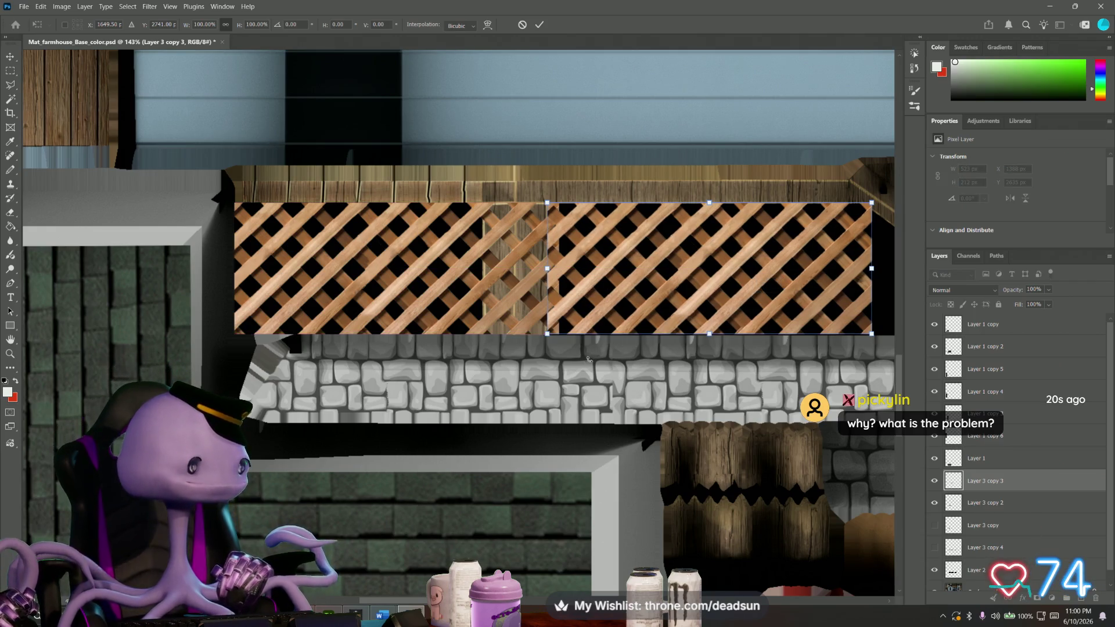
{"action": "scroll", "coordinate": [549, 366], "scroll_direction": "up", "scroll_amount": 1, "text": "alt"}
{"action": "scroll", "coordinate": [549, 366], "scroll_direction": "up", "scroll_amount": 1, "text": "alt"}
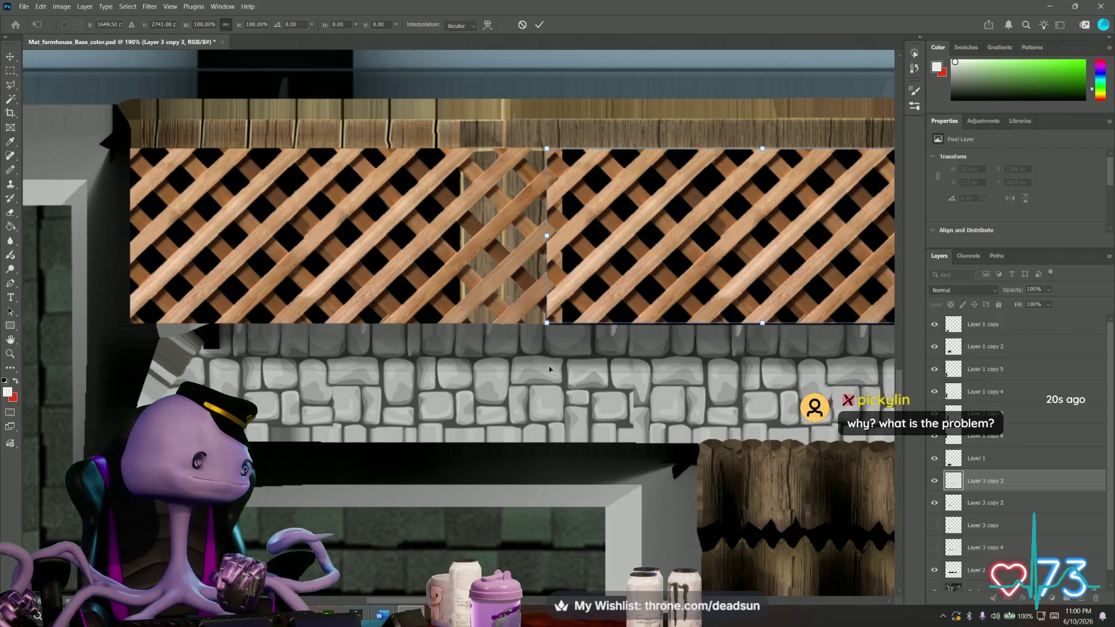
{"action": "scroll", "coordinate": [549, 366], "scroll_direction": "down", "scroll_amount": 2, "text": "alt"}
{"action": "scroll", "coordinate": [548, 368], "scroll_direction": "up", "scroll_amount": 1, "text": "alt"}
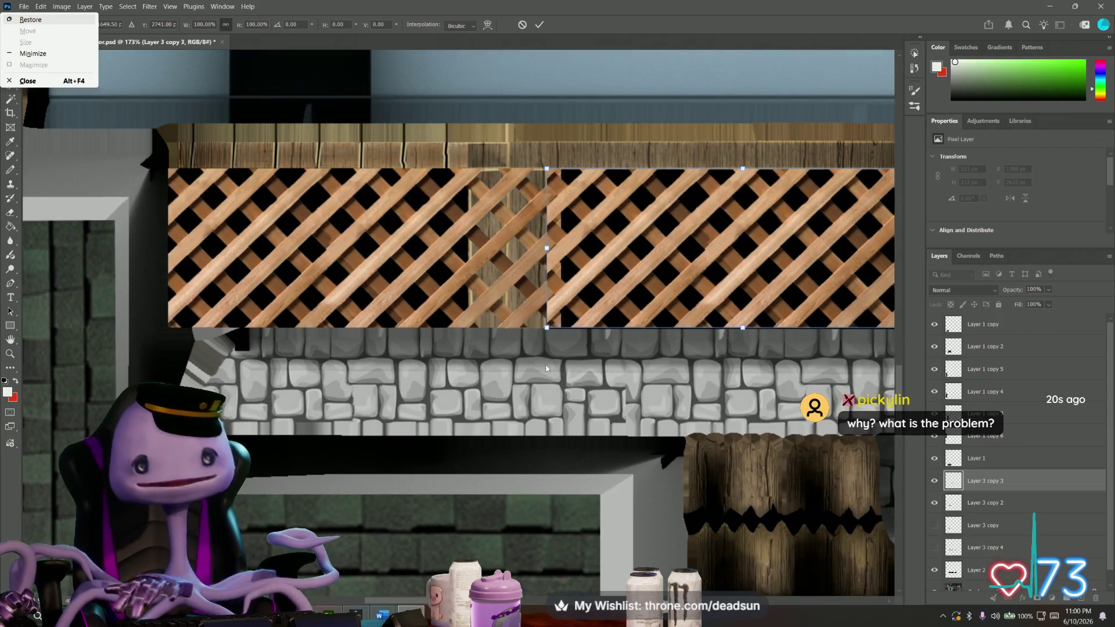
{"action": "key", "text": "Return"}
Select Layer 3 copy 2 and switch to the Rectangular Marquee.
{"action": "key", "text": "j"}
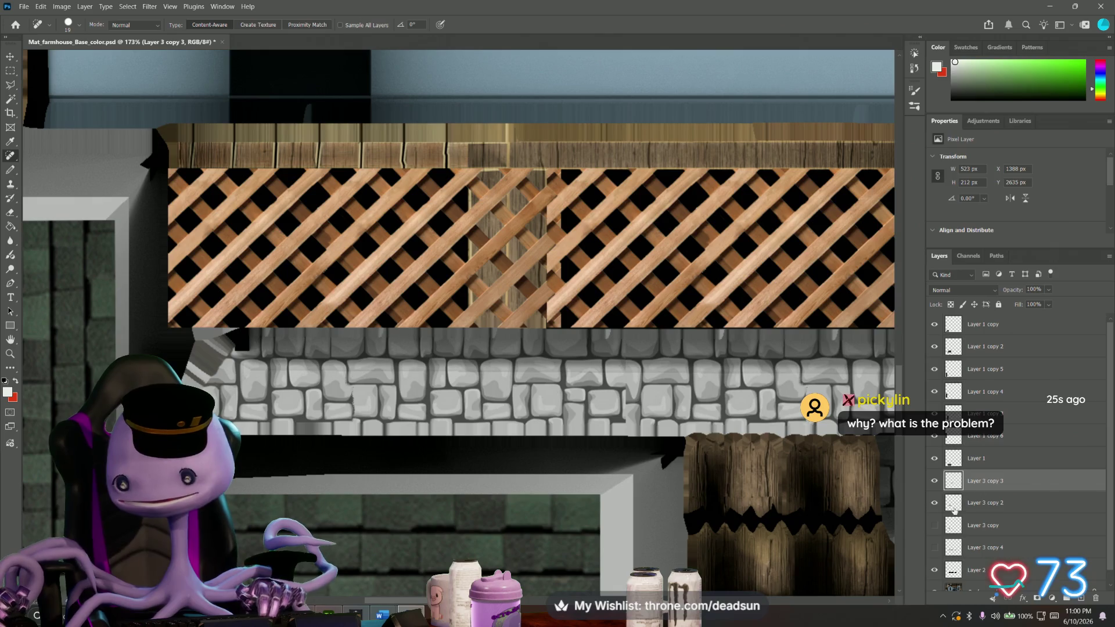
{"action": "left_click", "coordinate": [984, 504]}
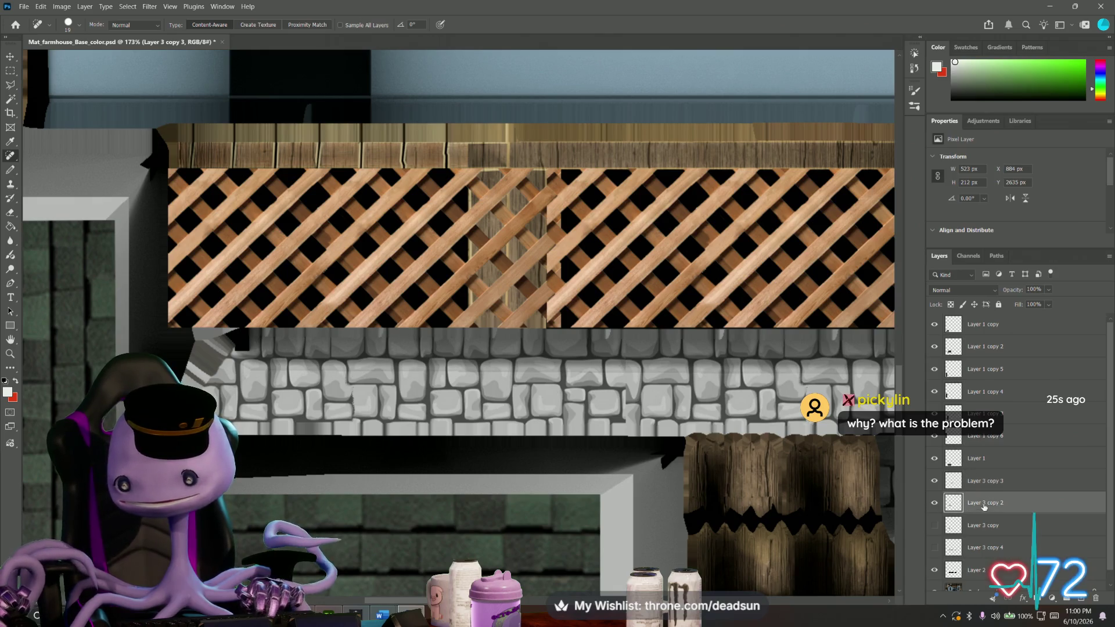
{"action": "left_click", "coordinate": [13, 71]}
{"action": "scroll", "coordinate": [466, 212], "scroll_direction": "up", "scroll_amount": 2, "text": "alt"}
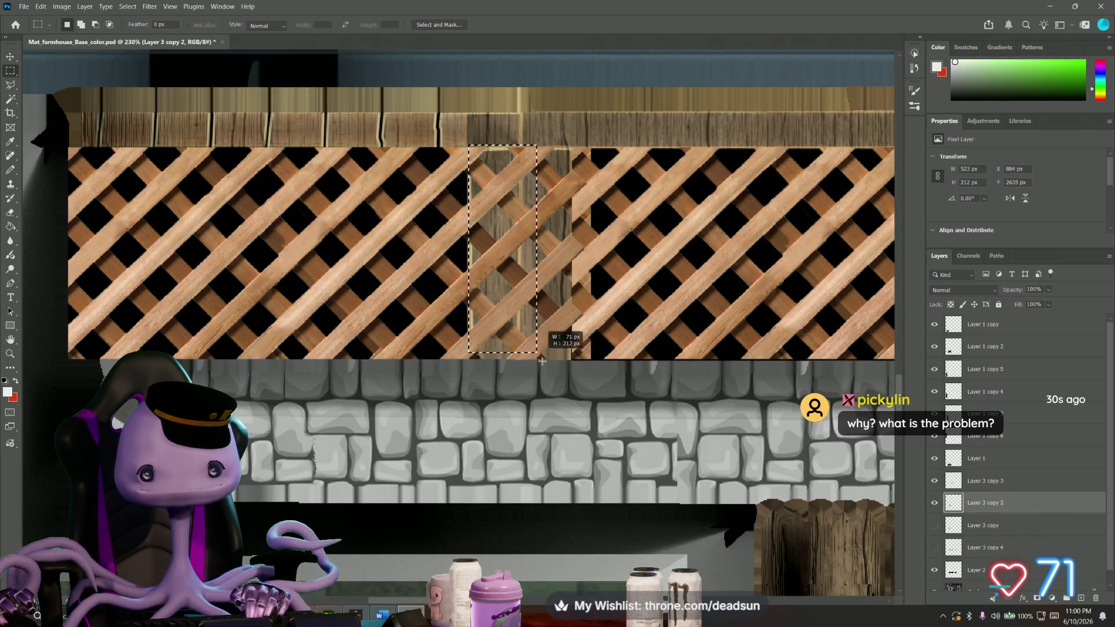
Delete the smeared seam strip between the lattice panels on Layer 3 copy 2.
{"action": "mouse_move", "coordinate": [477, 204]}
{"action": "left_mouse_down"}
{"action": "mouse_move", "coordinate": [582, 371]}
{"action": "mouse_move", "coordinate": [572, 367]}
{"action": "left_mouse_up"}
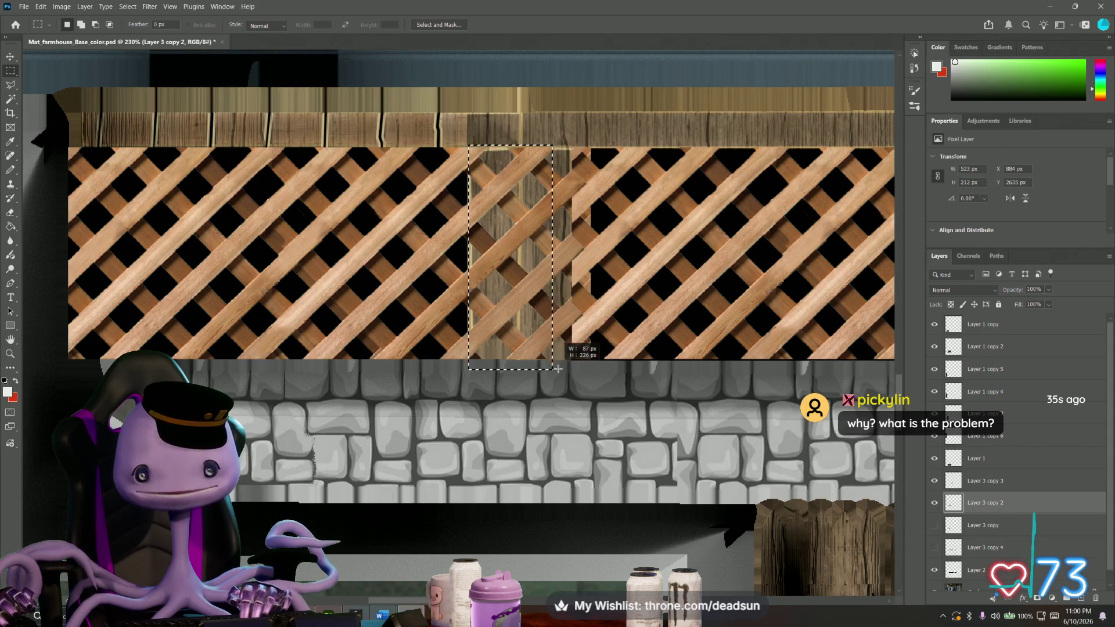
{"action": "left_click_drag", "start_coordinate": [571, 366], "coordinate": [567, 370]}
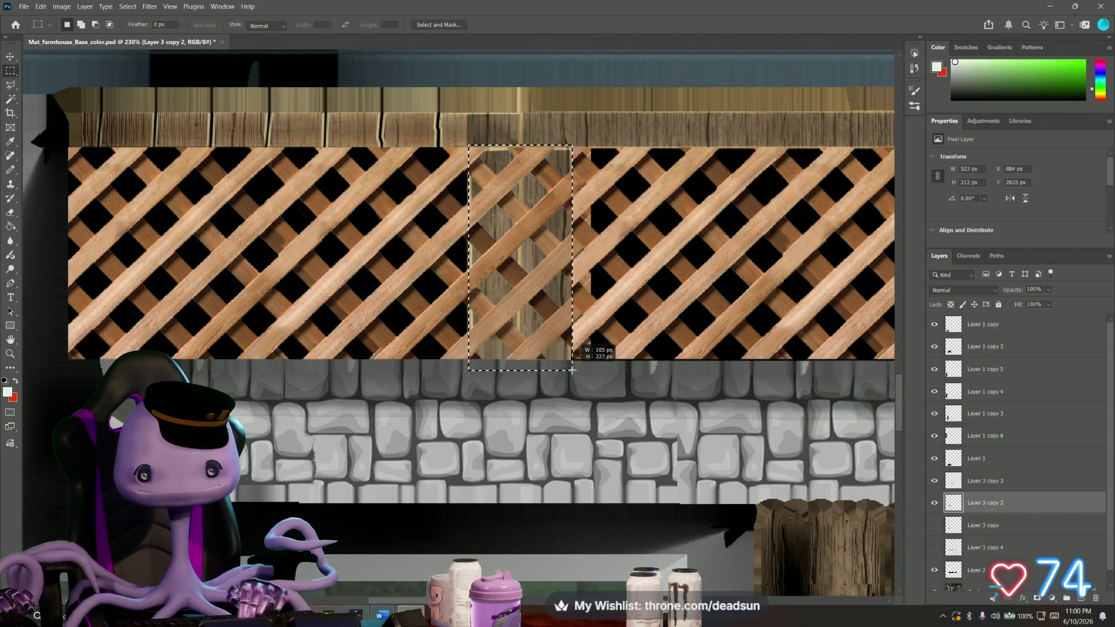
{"action": "key", "text": "Delete"}
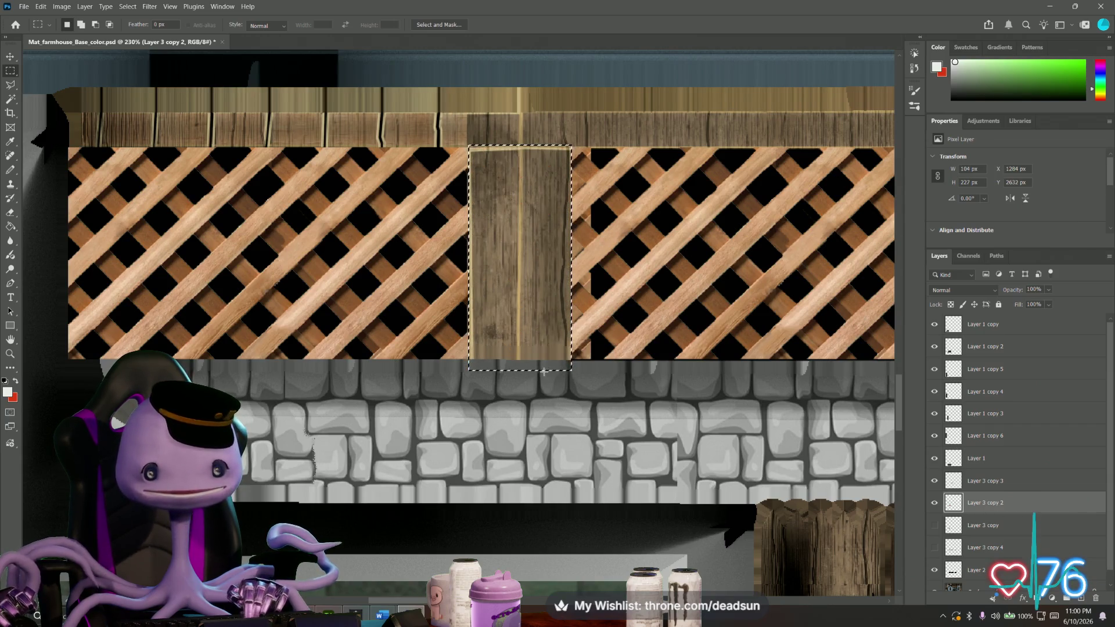
{"action": "key", "text": "ctrl+d"}
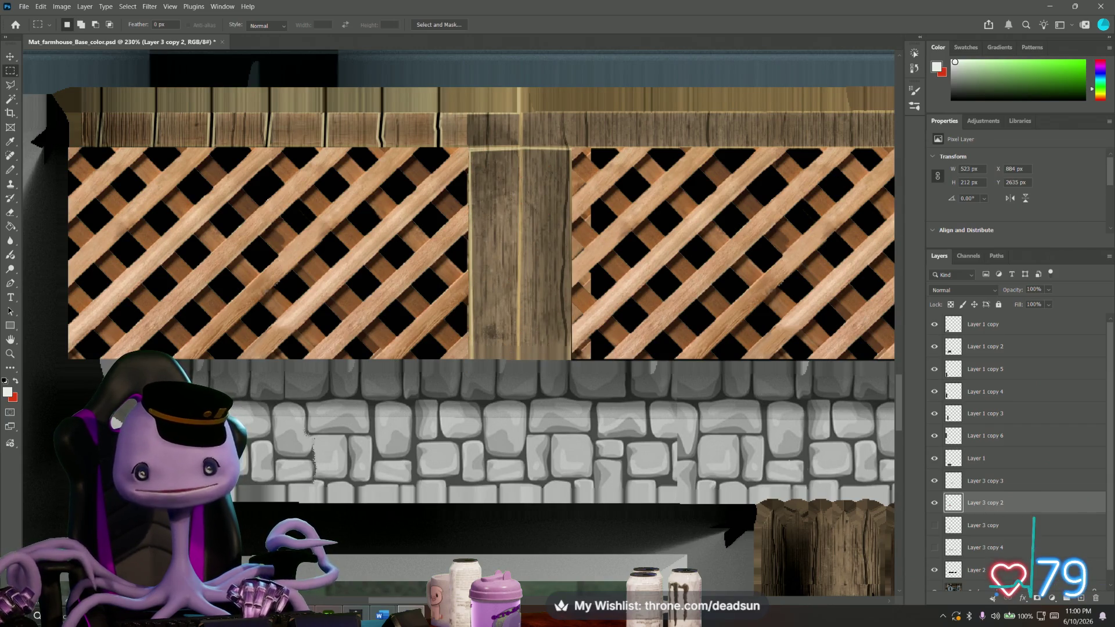
Clear the thin lattice strip beside the wooden post on Layer 3 copy 3 and return to Layer 3 copy 2.
{"action": "left_click", "coordinate": [984, 484]}
{"action": "mouse_move", "coordinate": [530, 129]}
{"action": "left_mouse_down"}
{"action": "mouse_move", "coordinate": [558, 362]}
{"action": "mouse_move", "coordinate": [590, 377]}
{"action": "left_mouse_up"}
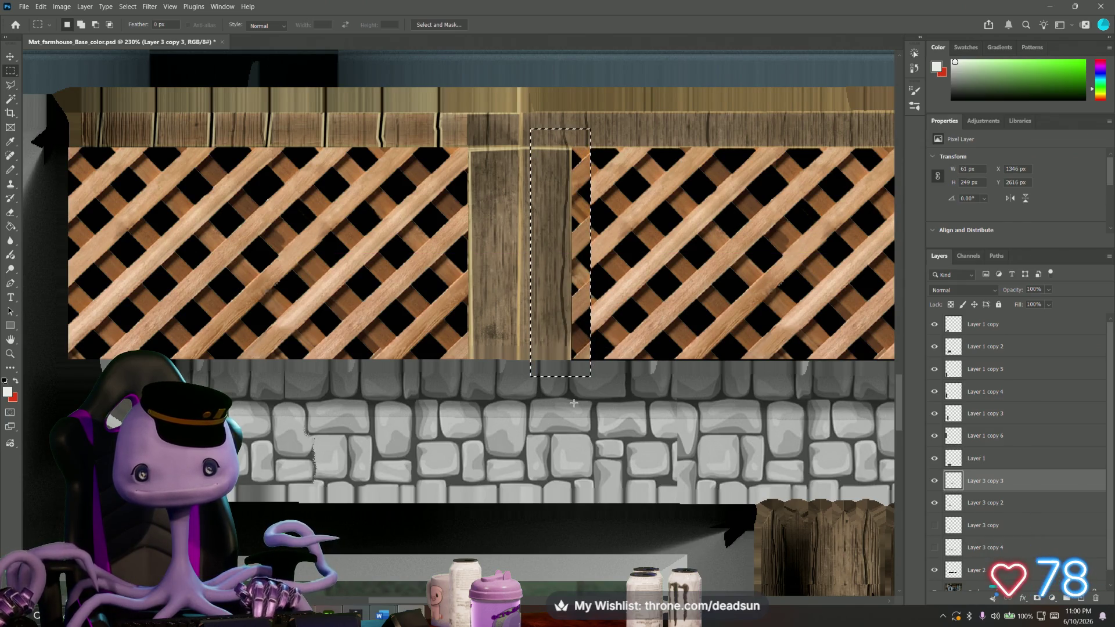
{"action": "key", "text": "ctrl+z"}
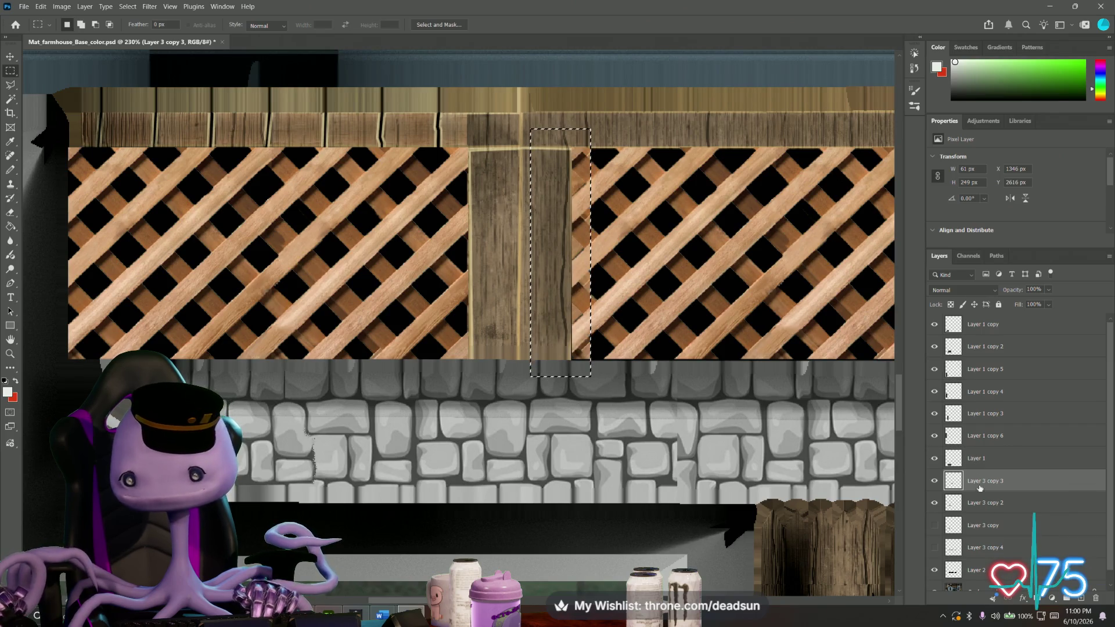
{"action": "left_click", "coordinate": [979, 502]}
{"action": "left_click", "coordinate": [516, 128]}
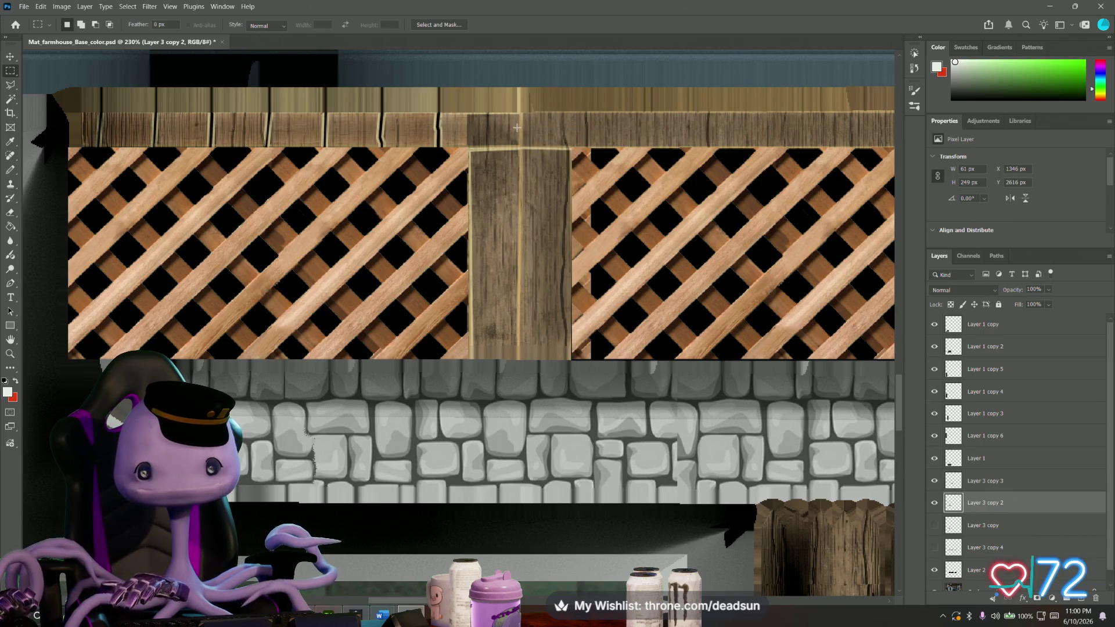
{"action": "left_click_drag", "start_coordinate": [522, 128], "coordinate": [634, 385]}
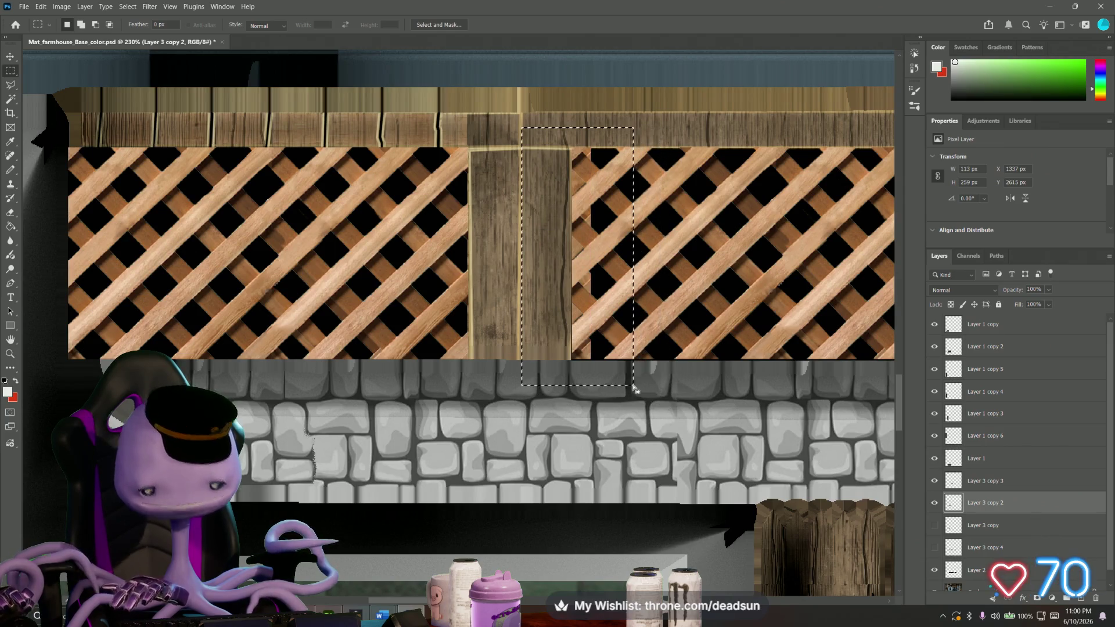
{"action": "left_click", "coordinate": [476, 383]}
{"action": "scroll", "coordinate": [477, 384], "scroll_direction": "down", "scroll_amount": 2, "text": "alt"}
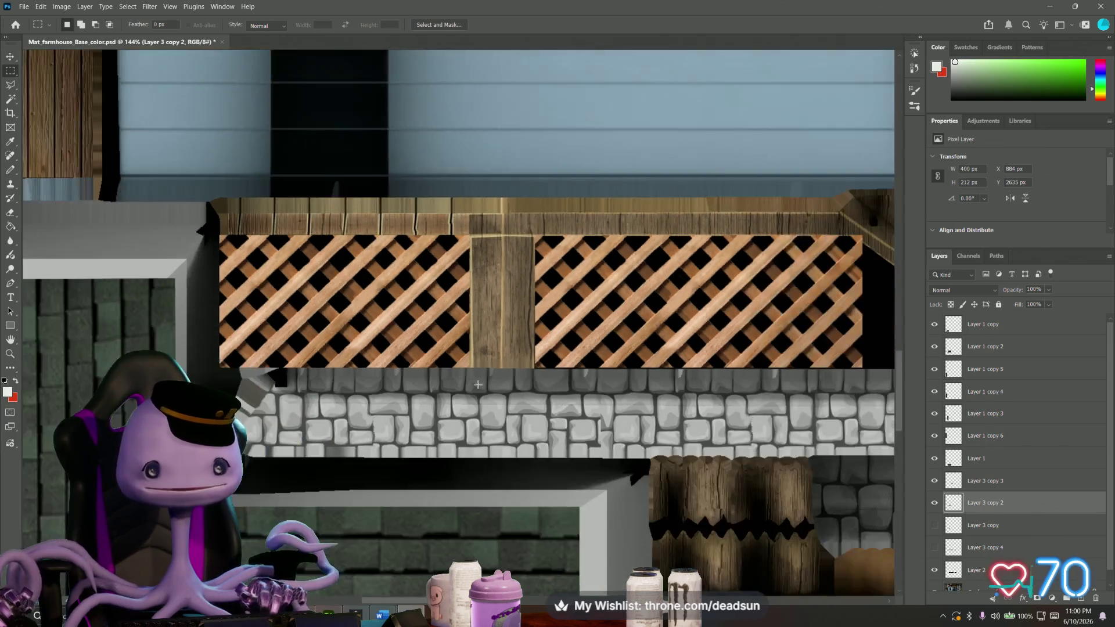
{"action": "scroll", "coordinate": [476, 383], "scroll_direction": "down", "scroll_amount": 2, "text": "alt"}
{"action": "scroll", "coordinate": [479, 386], "scroll_direction": "up", "scroll_amount": 1, "text": "alt"}
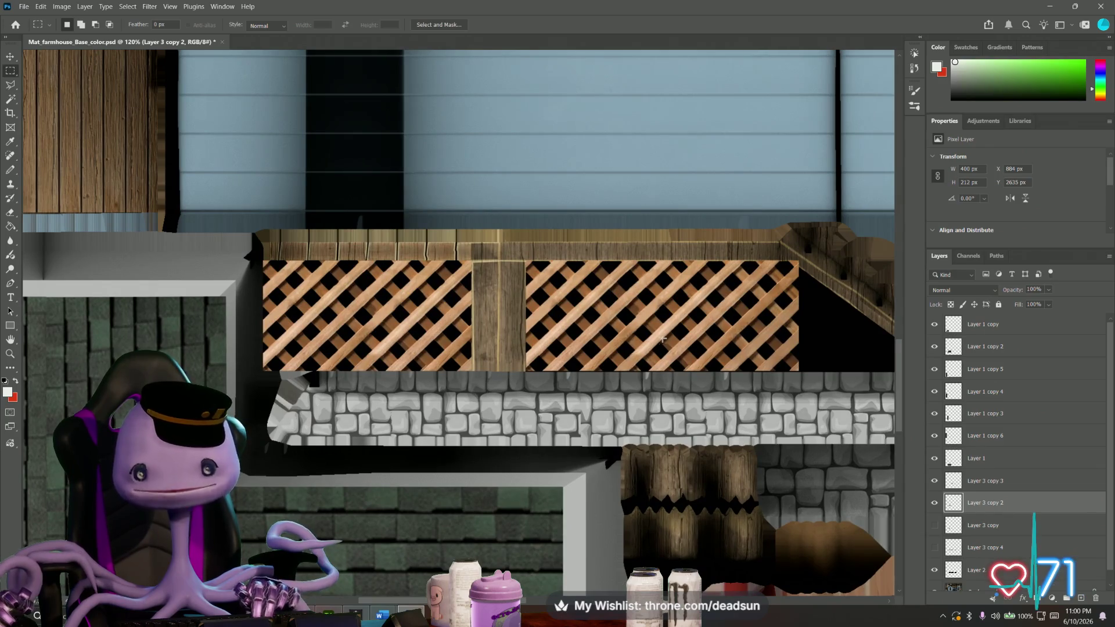
{"action": "scroll", "coordinate": [664, 338], "scroll_direction": "up", "scroll_amount": 2, "text": "alt"}
{"action": "scroll", "coordinate": [666, 339], "scroll_direction": "up", "scroll_amount": 1, "text": "alt"}
{"action": "scroll", "coordinate": [666, 338], "scroll_direction": "up", "scroll_amount": 1, "text": "alt"}
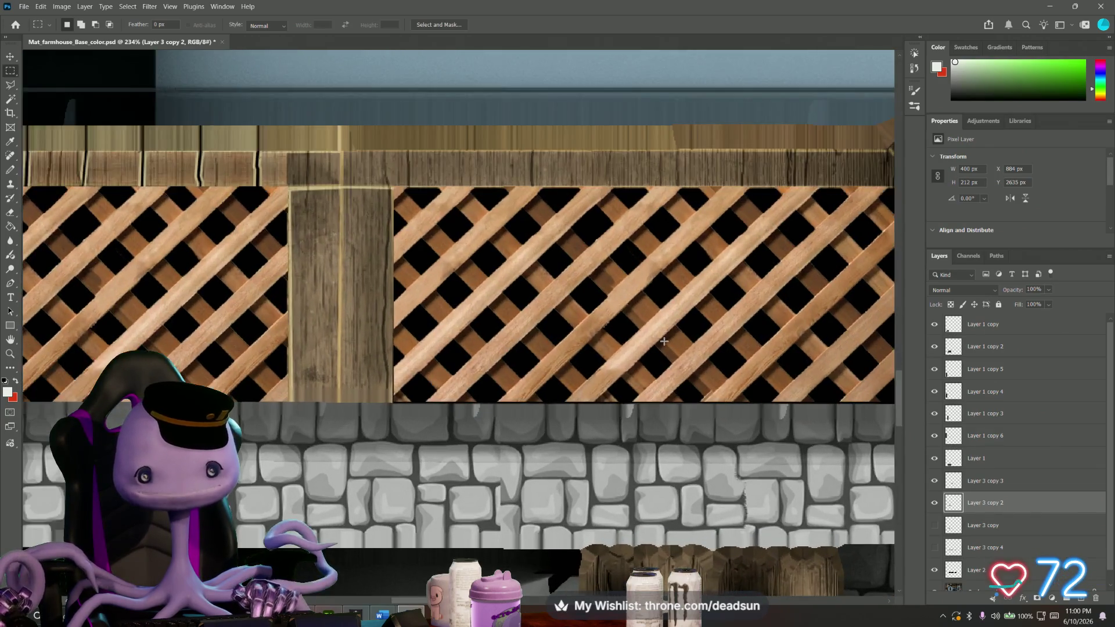
{"action": "scroll", "coordinate": [668, 337], "scroll_direction": "up", "scroll_amount": 1, "text": "alt"}
Toggle Layer 3 copy 3 visibility to compare the two flanking lattice panels.
{"action": "left_click_drag", "start_coordinate": [673, 319], "coordinate": [389, 311]}
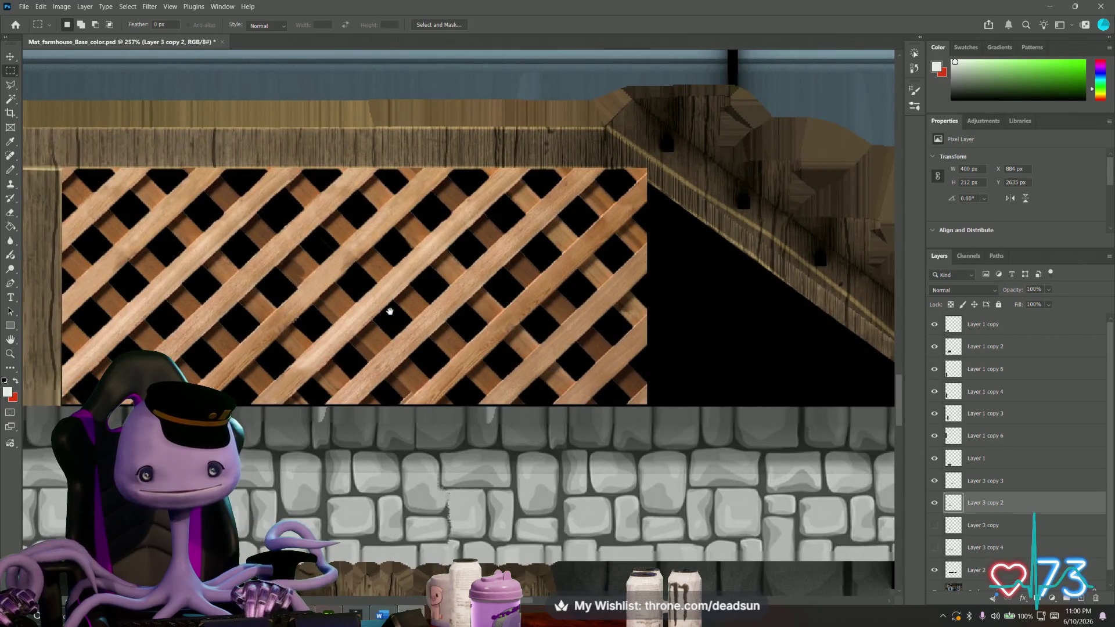
{"action": "scroll", "coordinate": [396, 318], "scroll_direction": "down", "scroll_amount": 1, "text": "alt"}
{"action": "scroll", "coordinate": [406, 326], "scroll_direction": "down", "scroll_amount": 1, "text": "alt"}
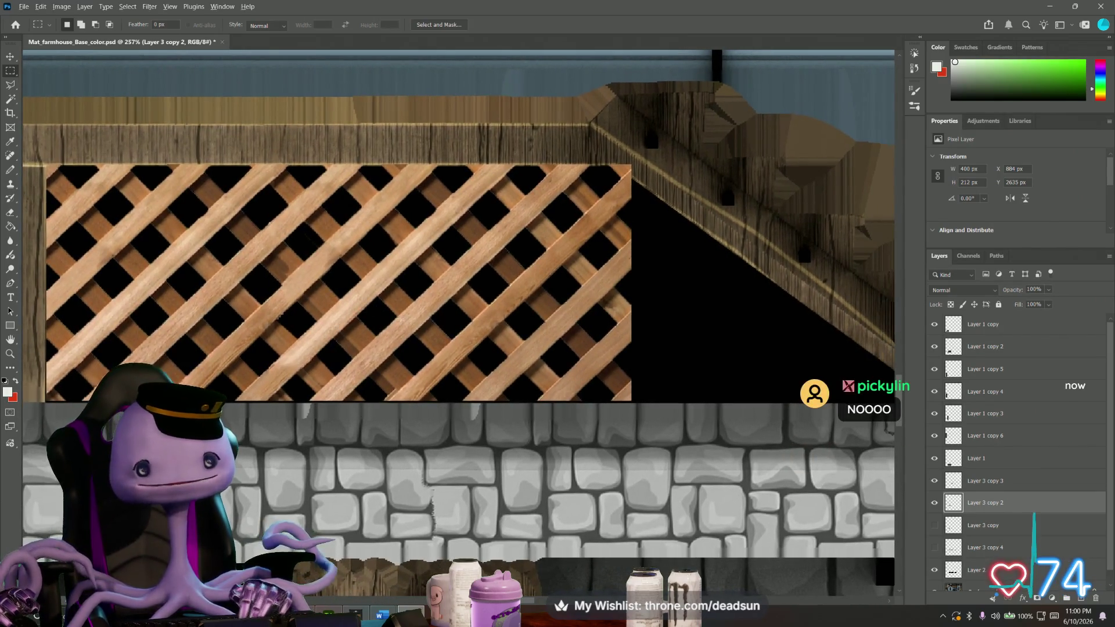
{"action": "scroll", "coordinate": [417, 342], "scroll_direction": "down", "scroll_amount": 2, "text": "alt"}
{"action": "scroll", "coordinate": [417, 341], "scroll_direction": "down", "scroll_amount": 2, "text": "alt"}
{"action": "scroll", "coordinate": [418, 342], "scroll_direction": "up", "scroll_amount": 1, "text": "alt"}
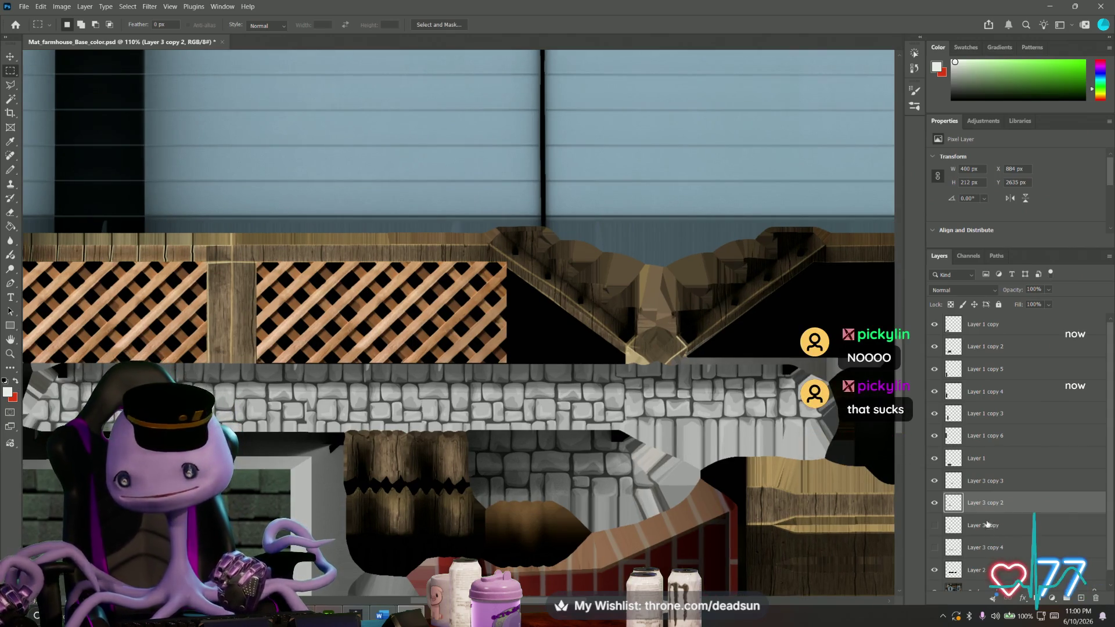
{"action": "left_click", "coordinate": [988, 481]}
{"action": "left_click", "coordinate": [936, 481]}
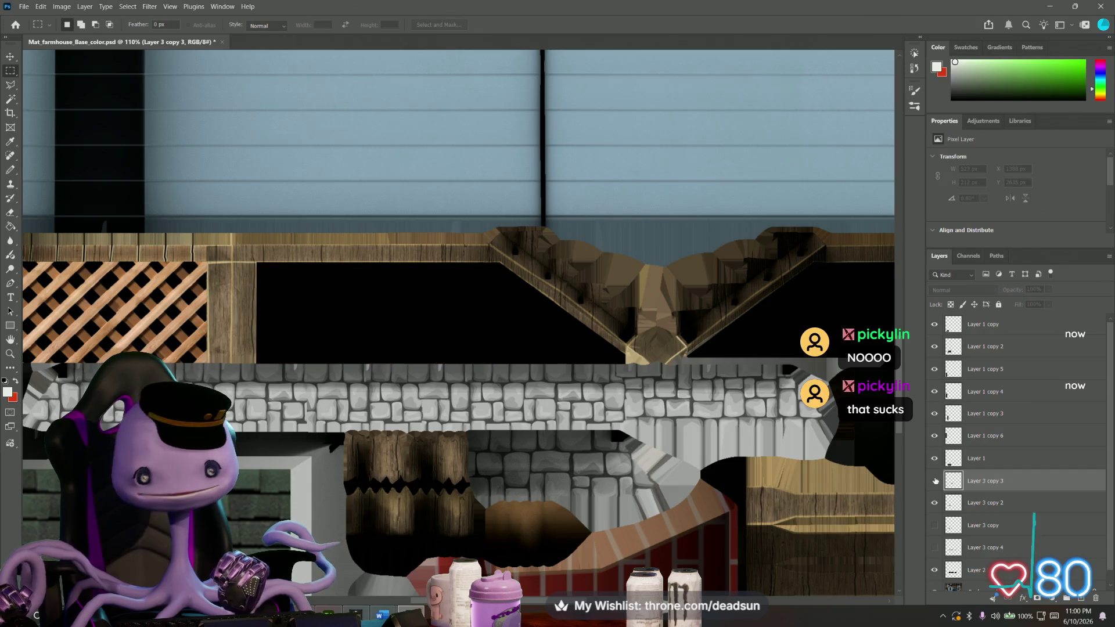
{"action": "left_click", "coordinate": [936, 480]}
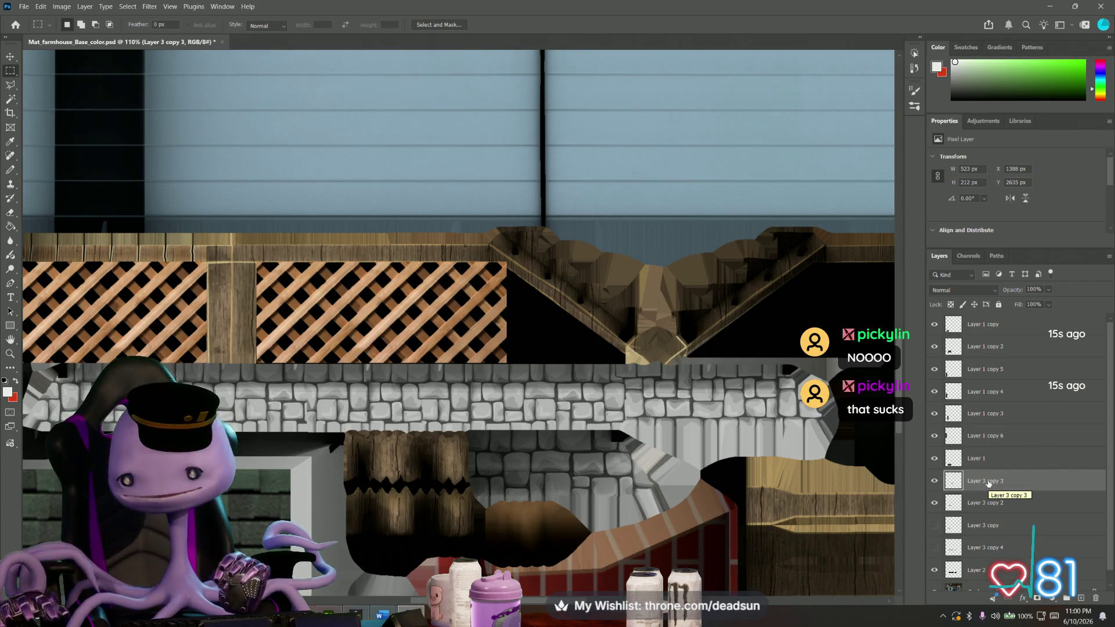
{"action": "left_click", "coordinate": [958, 458]}
{"action": "left_click", "coordinate": [953, 480]}
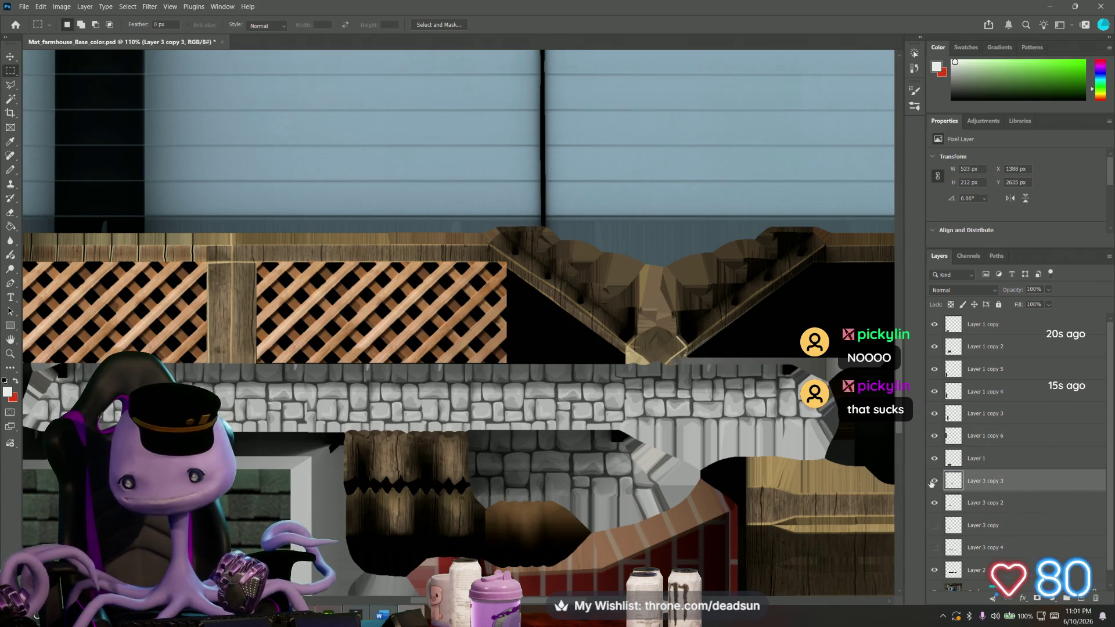
{"action": "scroll", "coordinate": [582, 429], "scroll_direction": "down", "scroll_amount": 2, "text": "alt"}
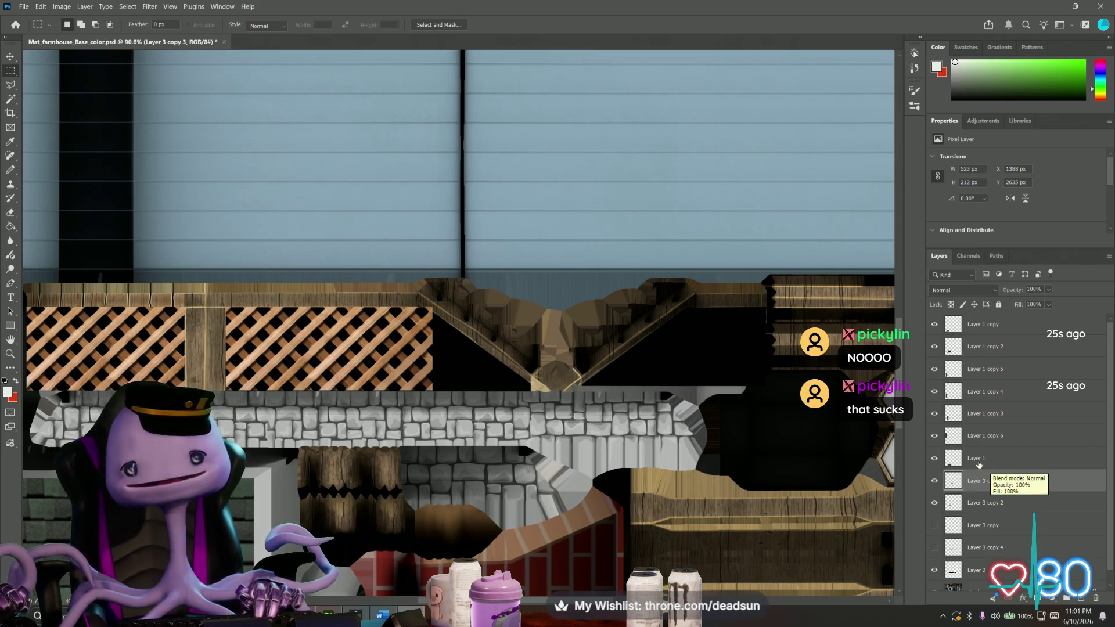
{"action": "left_click", "coordinate": [974, 468]}
Merge Layer 3 copy 3 down into Layer 3 copy 2 as one lattice layer.
{"action": "right_click", "coordinate": [980, 480]}
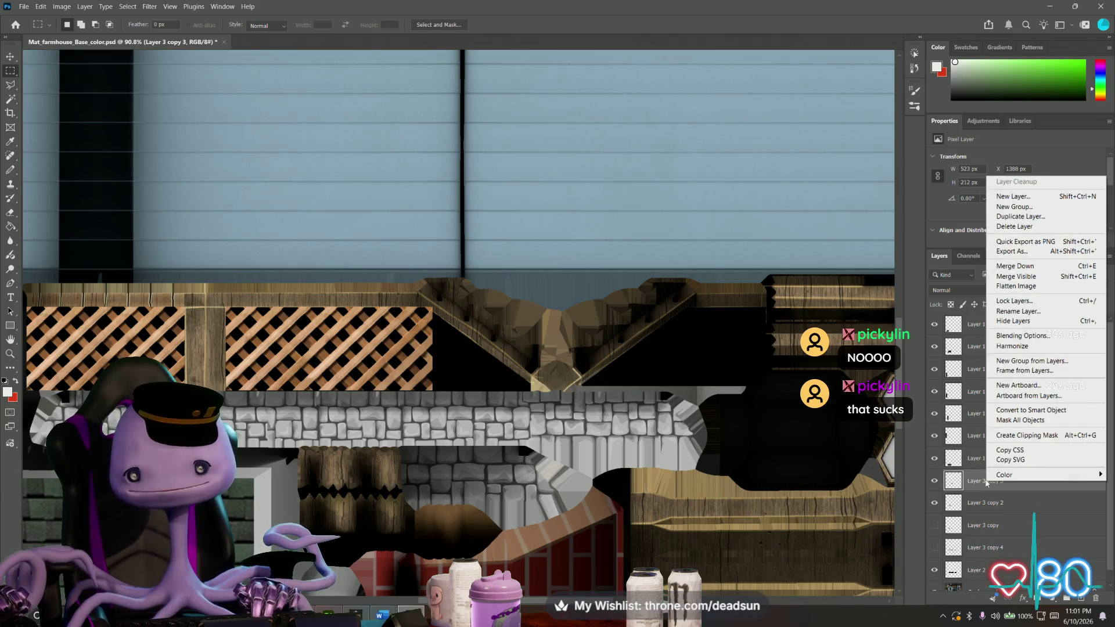
{"action": "left_click", "coordinate": [1020, 267]}
{"action": "key", "text": "ctrl+t"}
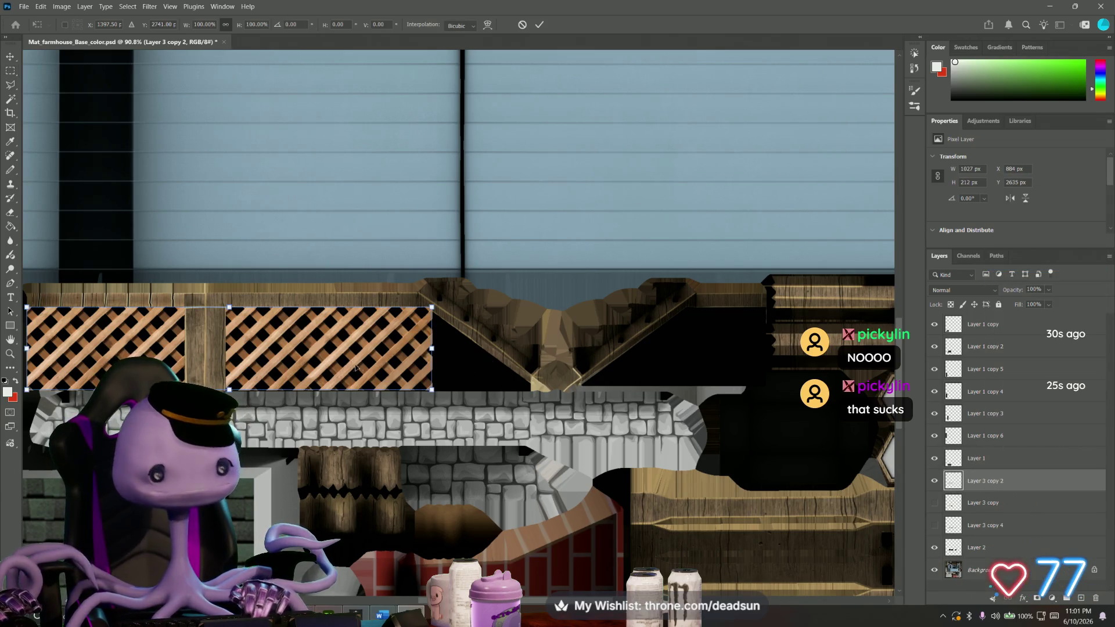
{"action": "key", "text": "Return"}
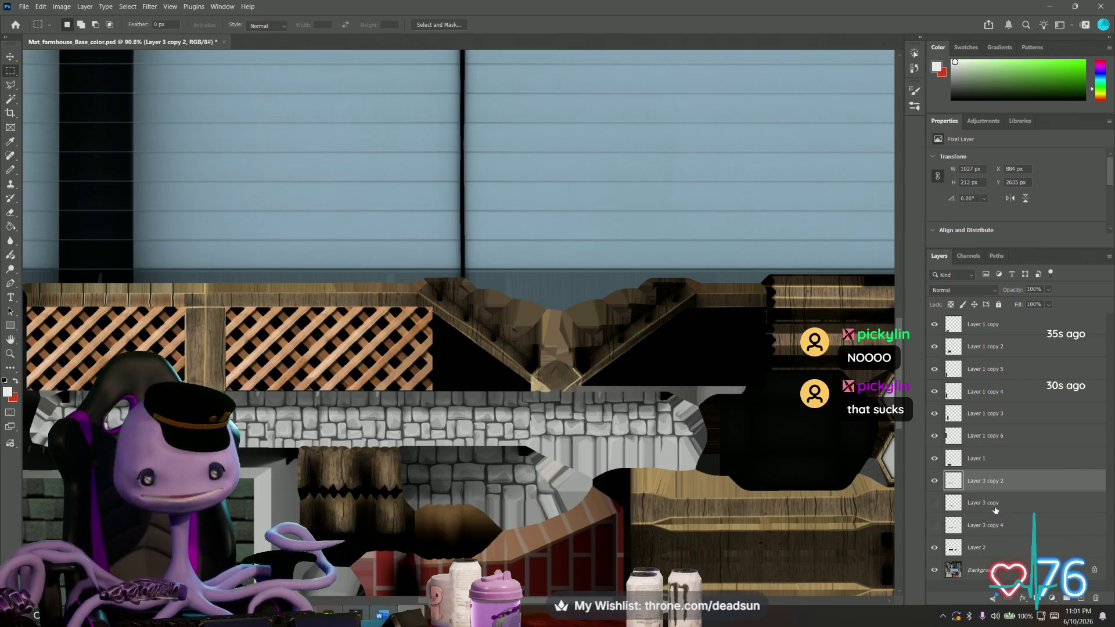
Check the merged layer against Layer 1, toggle Layer 3 copy, and select Layer 3 copy.
{"action": "left_click", "coordinate": [945, 460]}
{"action": "left_click", "coordinate": [934, 481]}
{"action": "left_click", "coordinate": [1007, 482]}
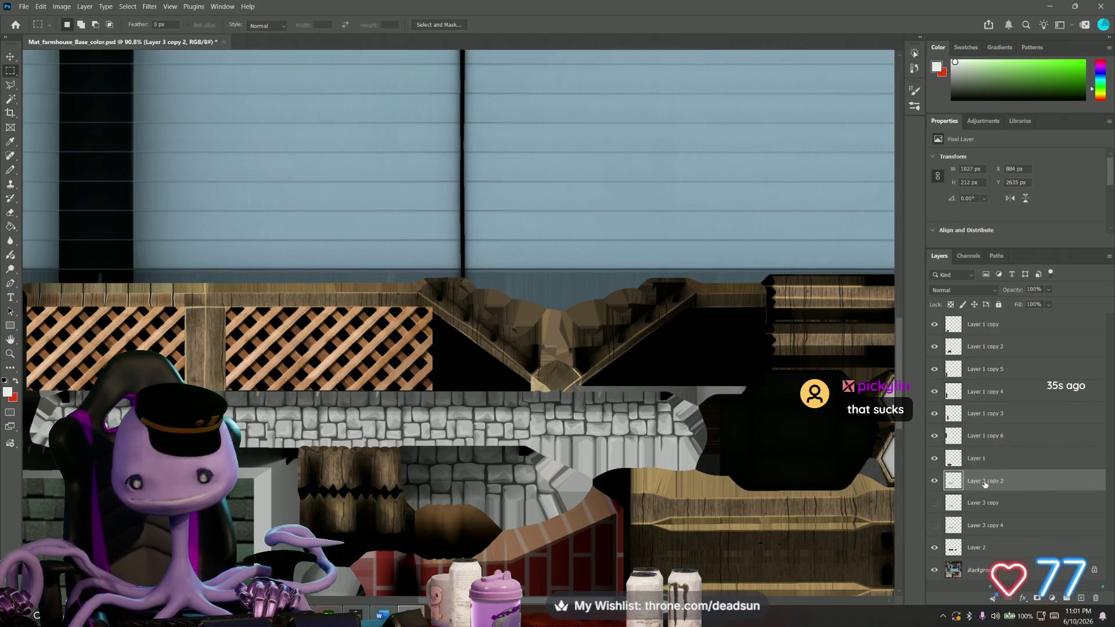
{"action": "left_click", "coordinate": [934, 504]}
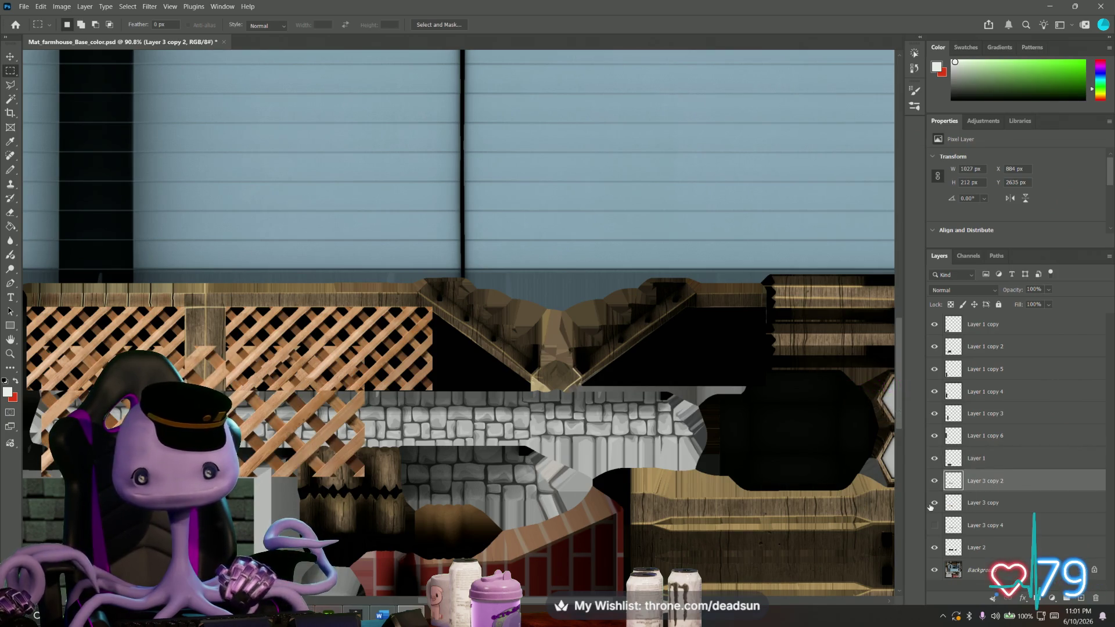
{"action": "left_click", "coordinate": [932, 504]}
{"action": "left_click", "coordinate": [983, 503]}
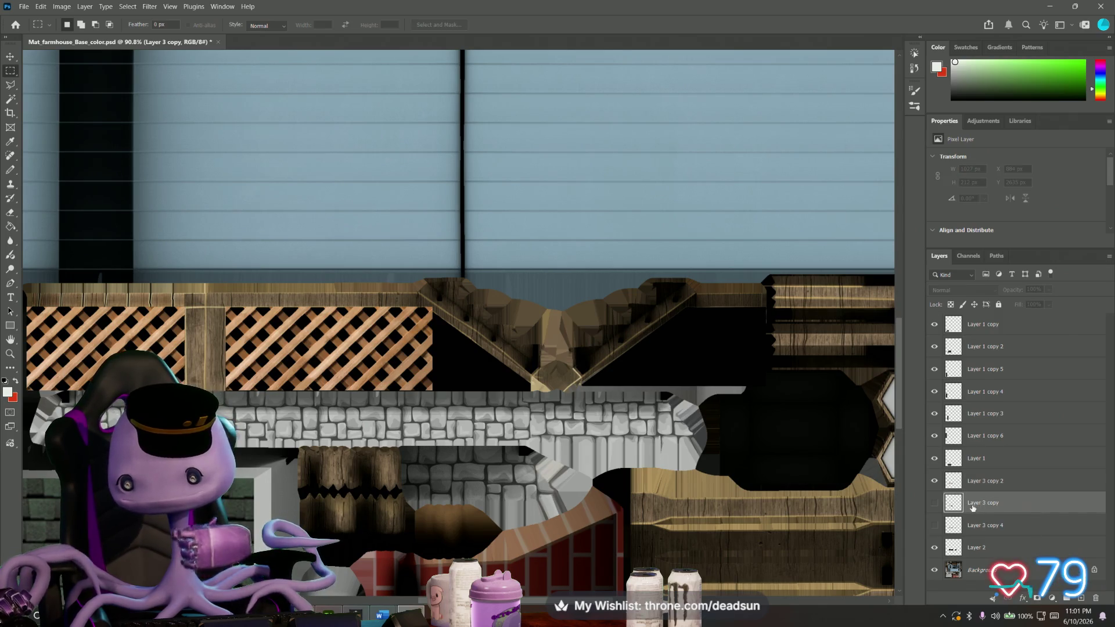
Show Layer 3 copy and duplicate it as Layer 3 copy 3.
{"action": "left_click", "coordinate": [934, 504]}
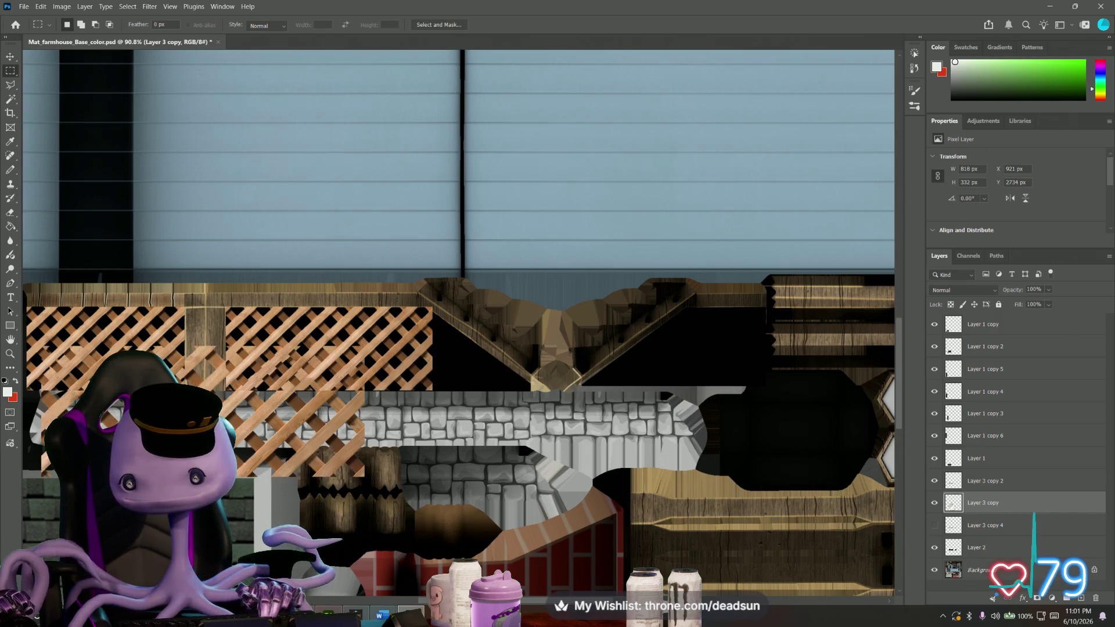
{"action": "right_click", "coordinate": [980, 508]}
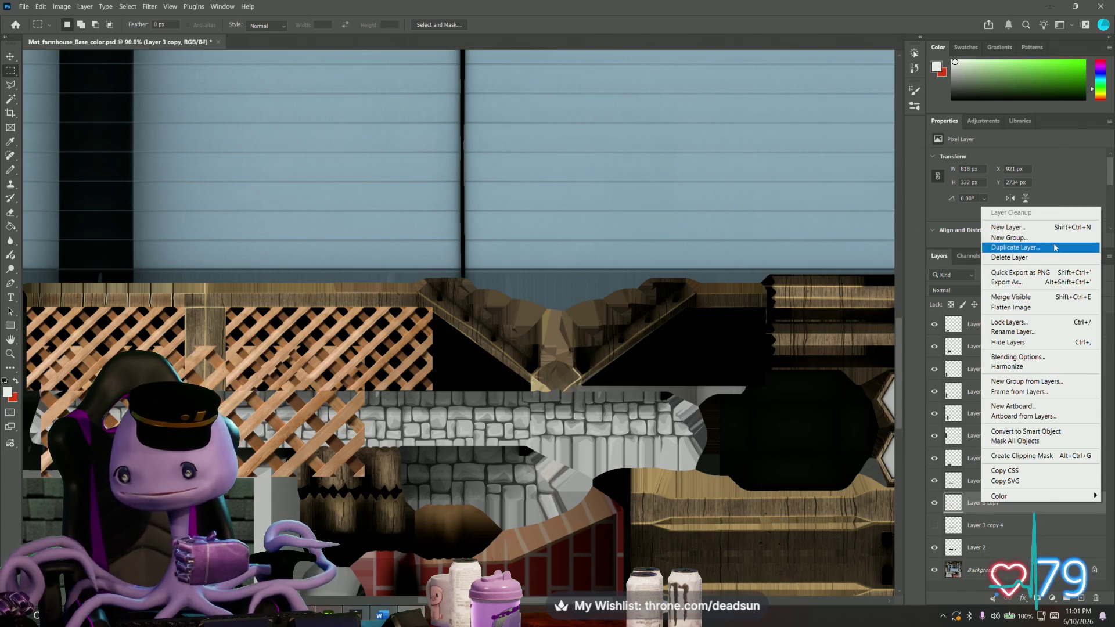
{"action": "left_click", "coordinate": [1015, 247]}
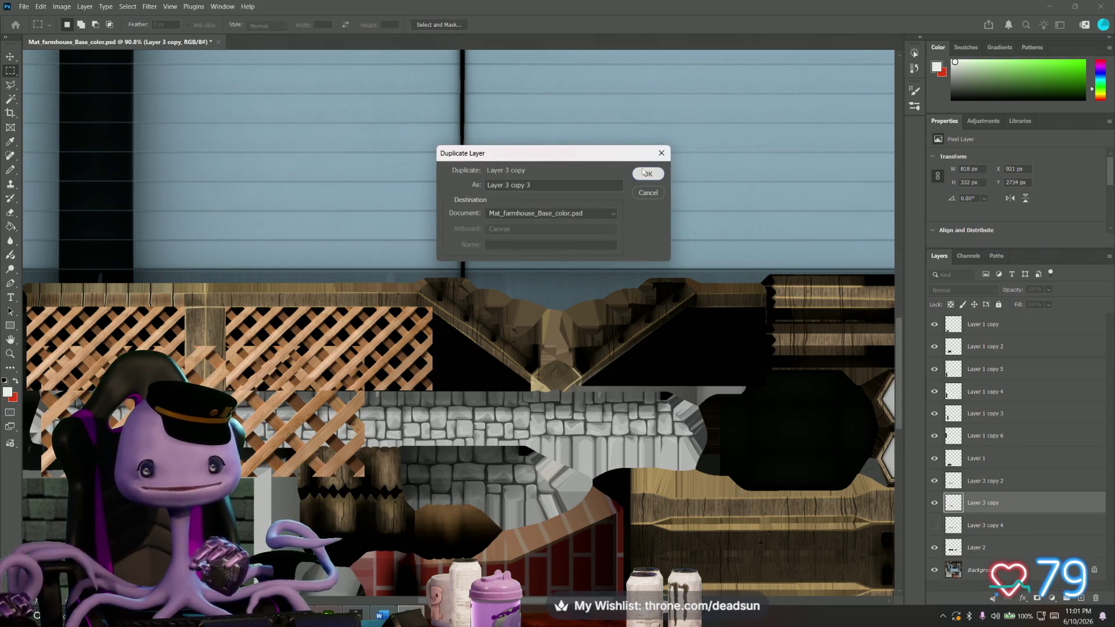
{"action": "left_click", "coordinate": [648, 174]}
Transform the copy to the right at about half size, 527 × 212 px above the stone wall, and commit.
{"action": "key", "text": "ctrl+t"}
{"action": "mouse_move", "coordinate": [277, 347]}
{"action": "left_mouse_down"}
{"action": "mouse_move", "coordinate": [628, 346]}
{"action": "mouse_move", "coordinate": [480, 381]}
{"action": "left_mouse_up"}
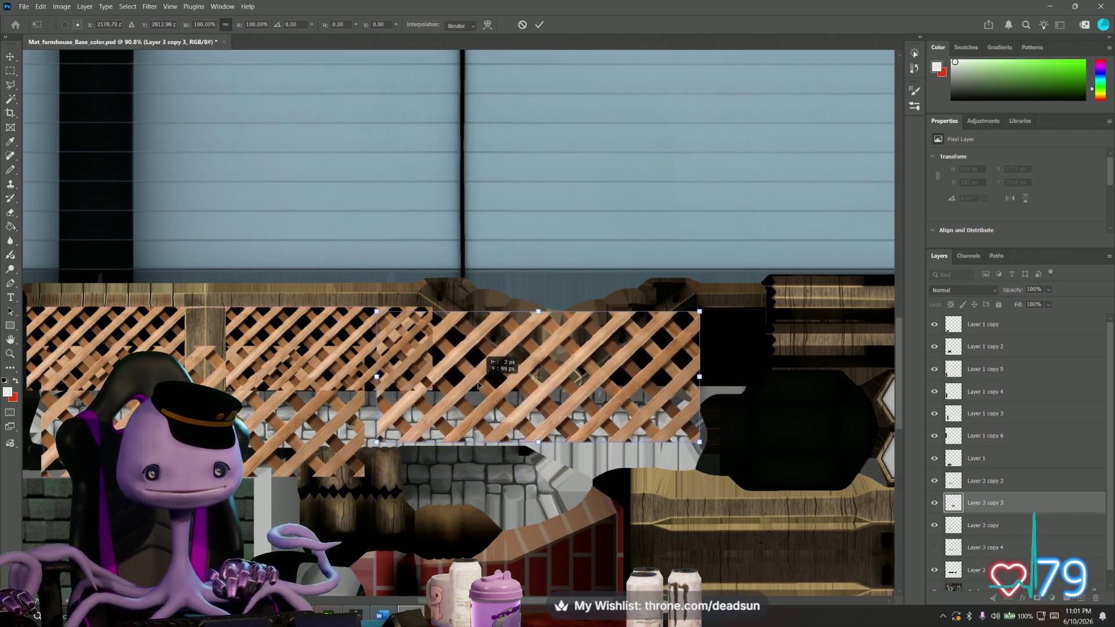
{"action": "mouse_move", "coordinate": [702, 438]}
{"action": "left_mouse_down"}
{"action": "mouse_move", "coordinate": [544, 395]}
{"action": "mouse_move", "coordinate": [578, 414]}
{"action": "left_mouse_up"}
{"action": "left_click_drag", "start_coordinate": [430, 351], "coordinate": [611, 355]}
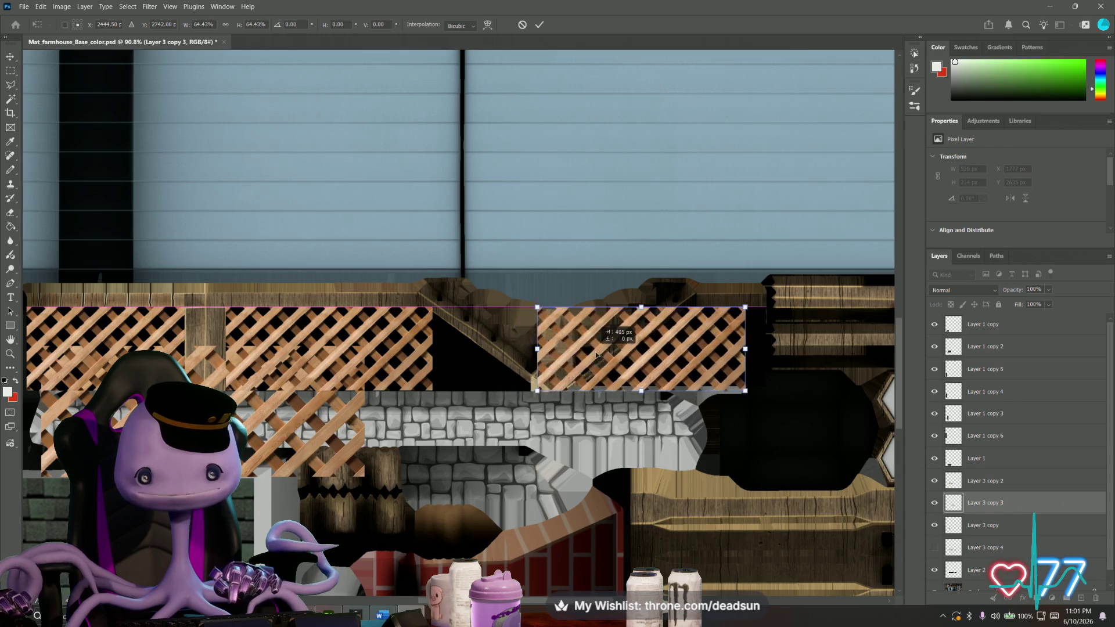
{"action": "scroll", "coordinate": [595, 389], "scroll_direction": "up", "scroll_amount": 3, "text": "alt"}
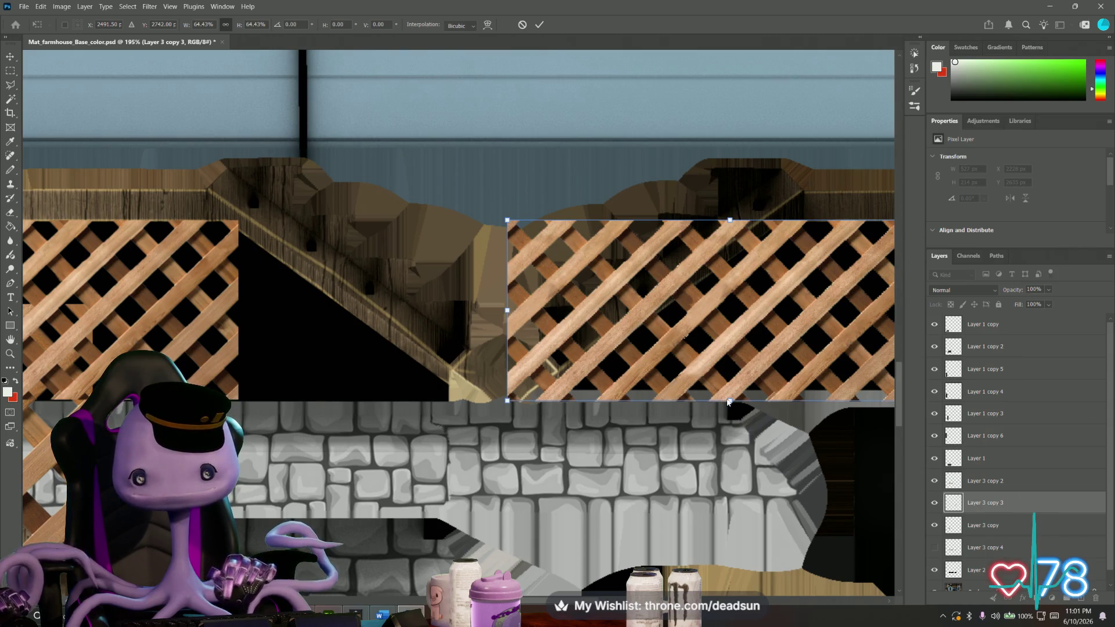
{"action": "left_click_drag", "start_coordinate": [730, 400], "coordinate": [730, 396]}
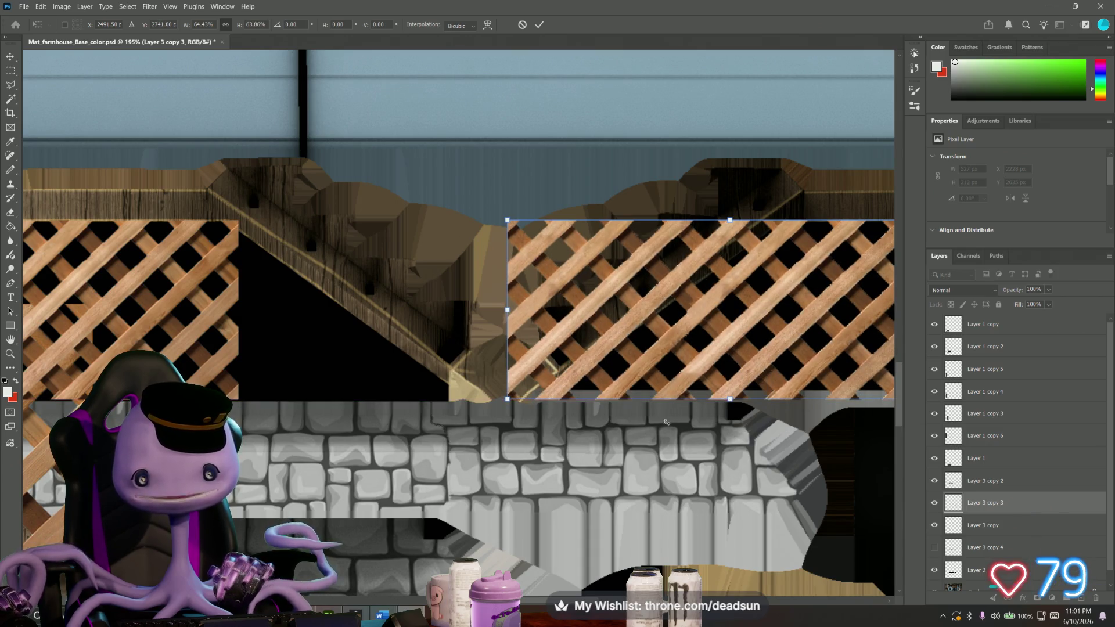
{"action": "key", "text": "Return"}
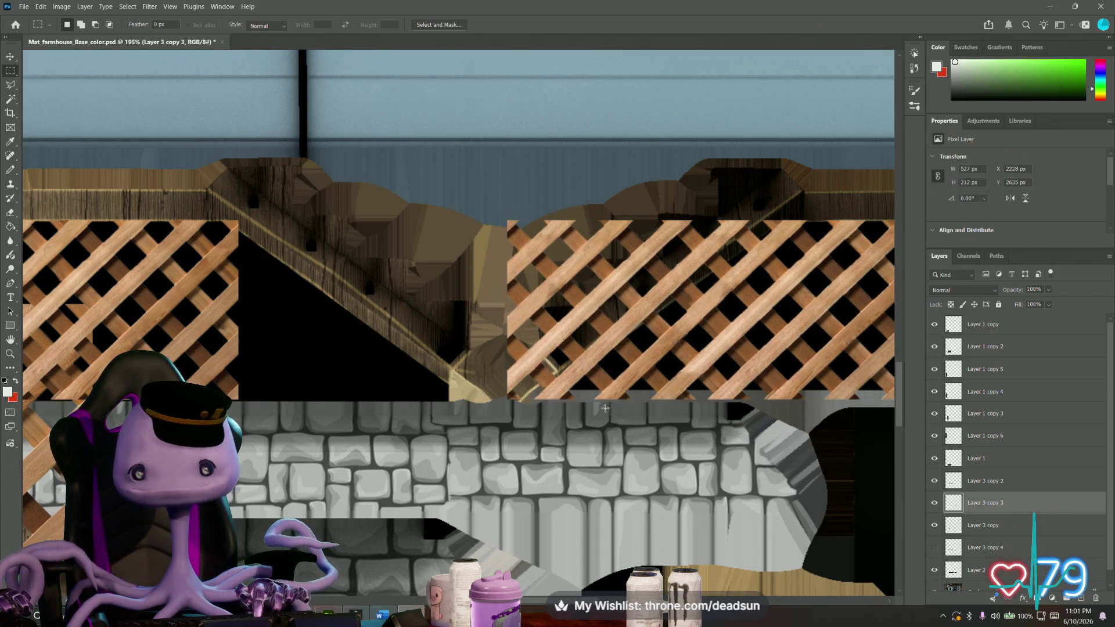
{"action": "scroll", "coordinate": [689, 339], "scroll_direction": "down", "scroll_amount": 1}
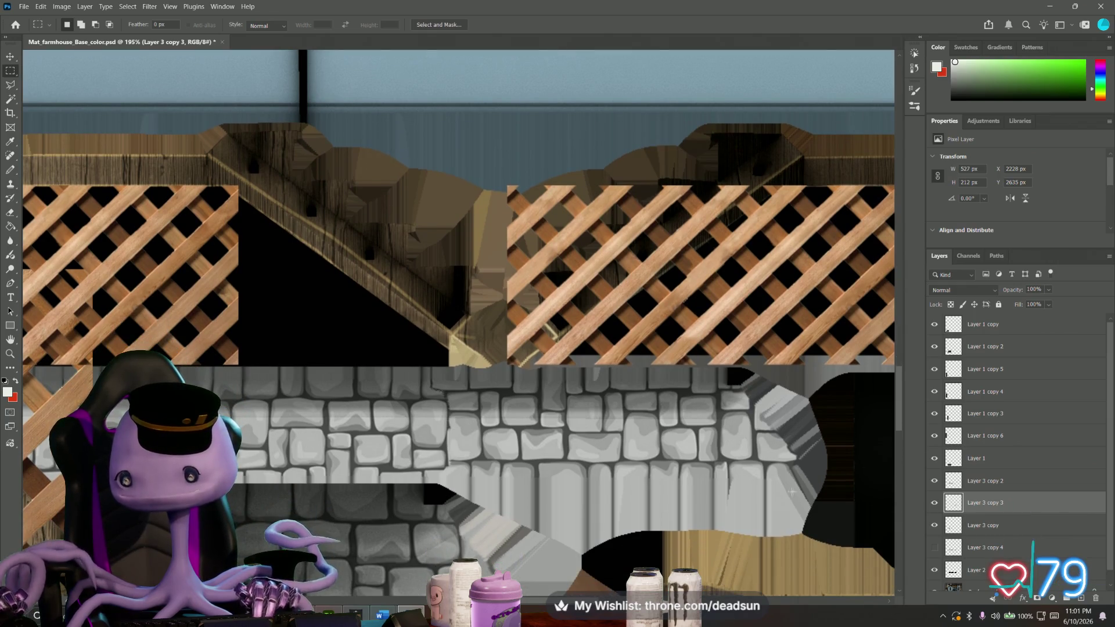
{"action": "scroll", "coordinate": [841, 498], "scroll_direction": "down", "scroll_amount": 5, "text": "alt"}
{"action": "left_click", "coordinate": [976, 570]}
{"action": "key", "text": "w"}
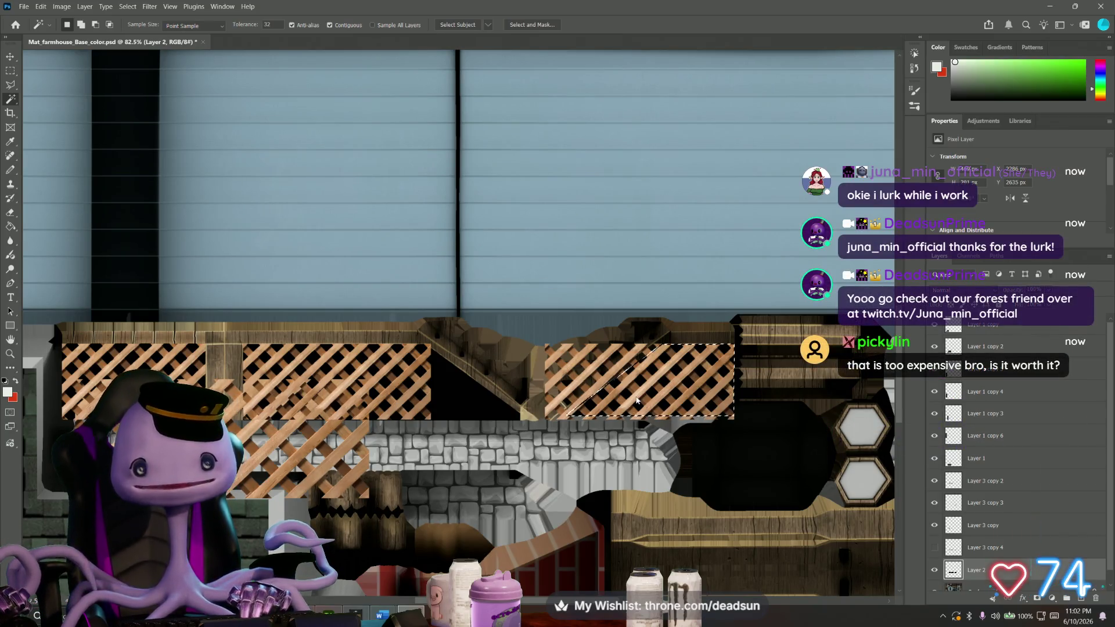
{"action": "left_click", "coordinate": [636, 396]}
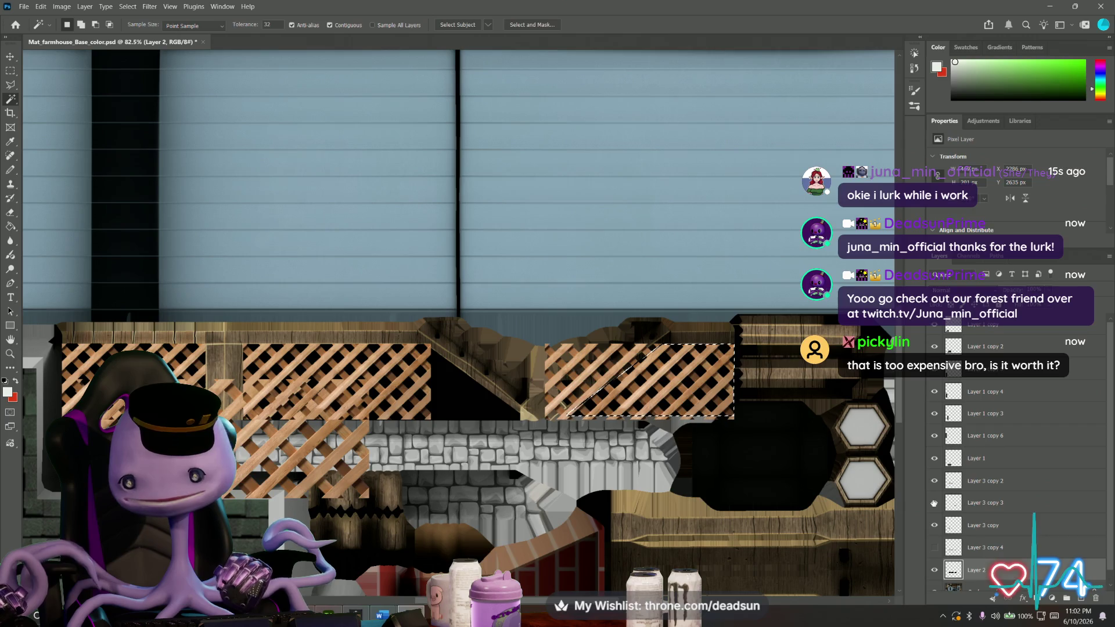
{"action": "left_click", "coordinate": [989, 506]}
{"action": "left_click", "coordinate": [132, 7]}
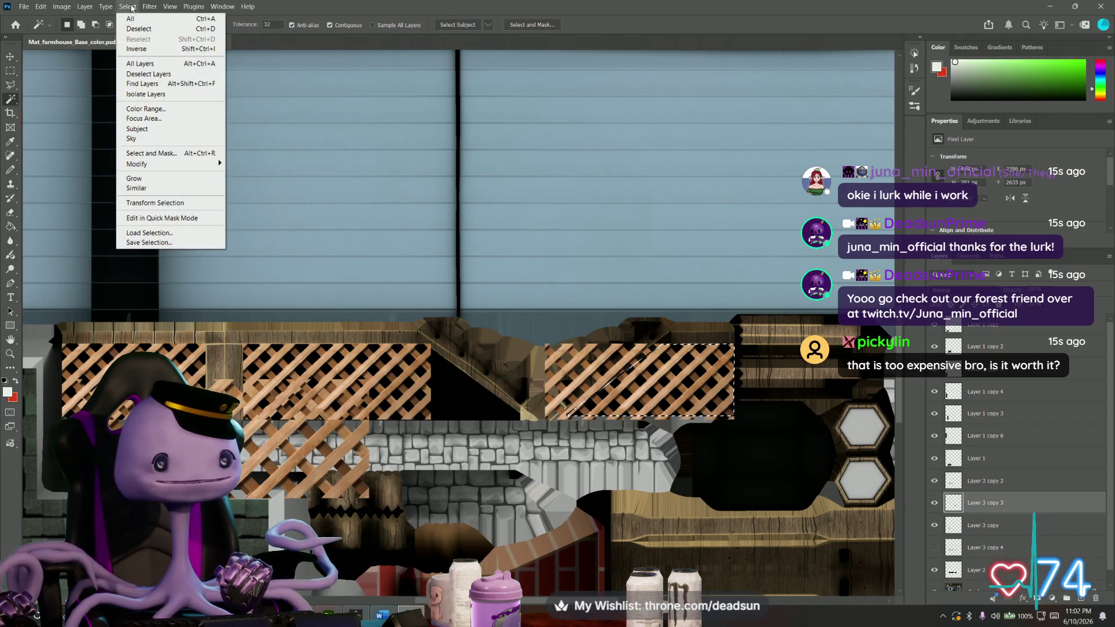
{"action": "left_click", "coordinate": [138, 28]}
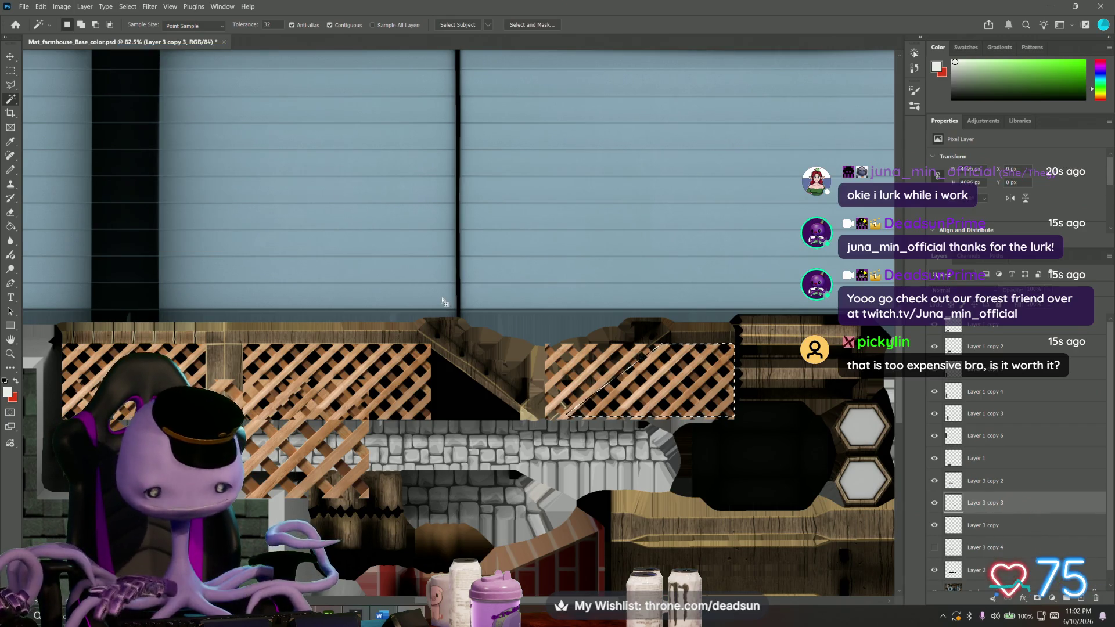
{"action": "left_click", "coordinate": [11, 70]}
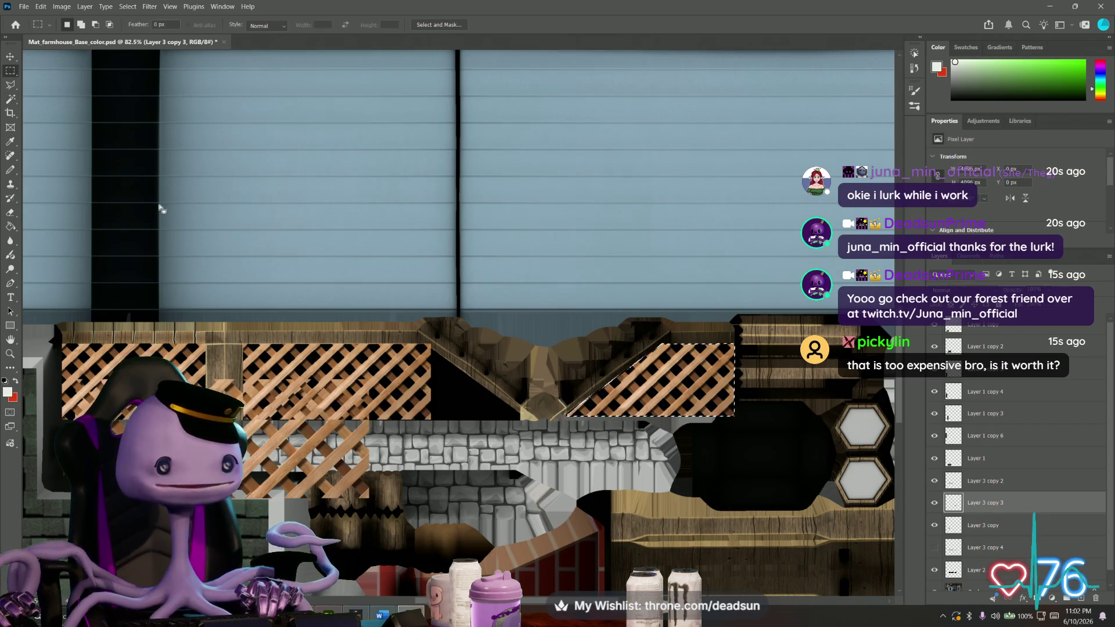
{"action": "scroll", "coordinate": [439, 437], "scroll_direction": "up", "scroll_amount": 1, "text": "alt"}
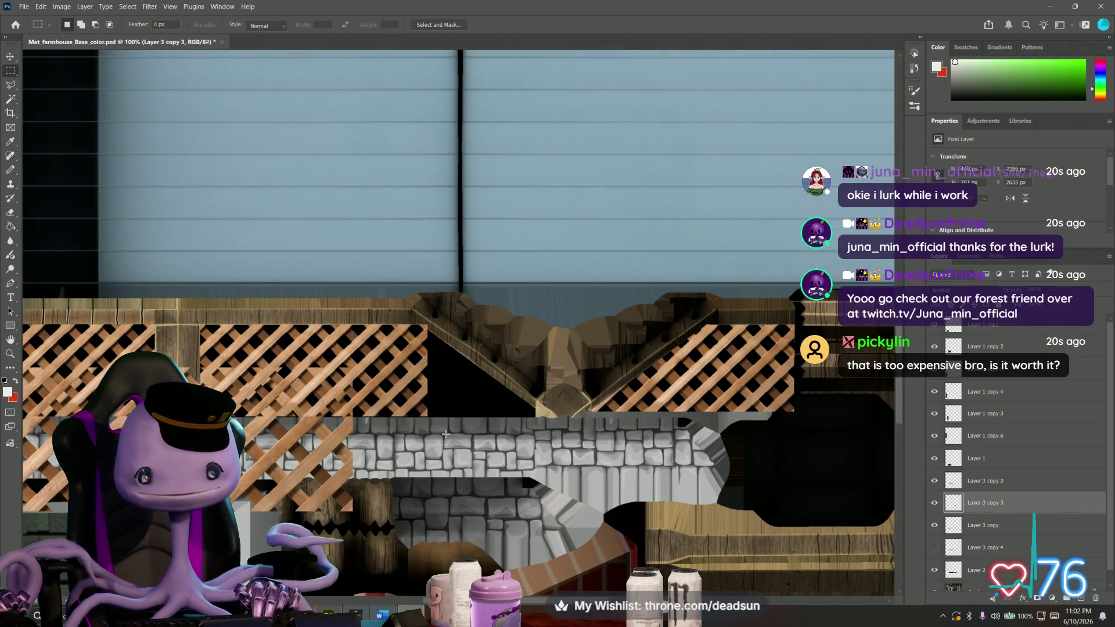
{"action": "key", "text": "alt+Tab"}
{"action": "key", "text": "alt+Tab"}
{"action": "key", "text": "alt+Tab"}
Orbit the farmhouse to view the roof and porch, then switch to the Maya farm scene.
{"action": "left_click_drag", "start_coordinate": [440, 387], "coordinate": [449, 424], "text": "alt"}
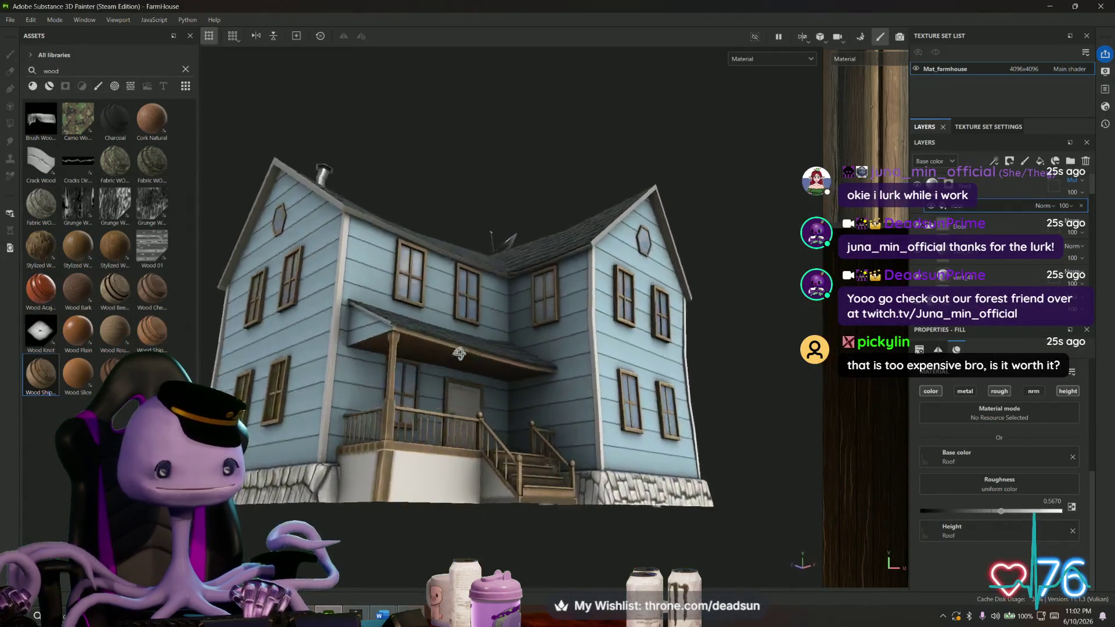
{"action": "mouse_move", "coordinate": [450, 424]}
{"action": "left_mouse_down", "text": "alt"}
{"action": "mouse_move", "coordinate": [467, 409]}
{"action": "mouse_move", "coordinate": [470, 484]}
{"action": "left_mouse_up", "text": "alt"}
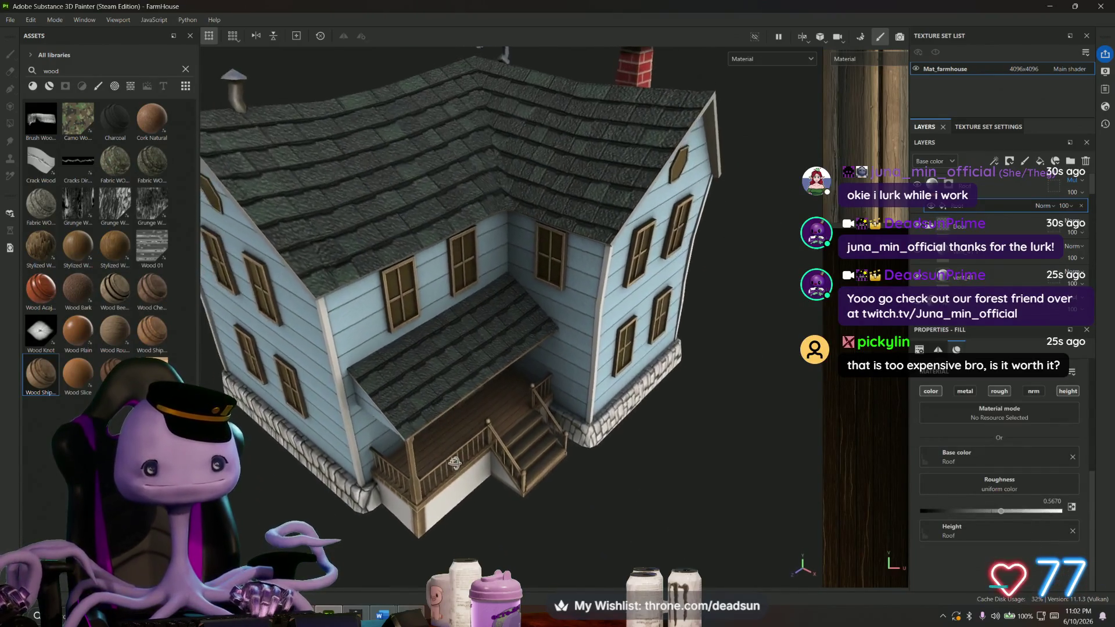
{"action": "left_click_drag", "start_coordinate": [471, 483], "coordinate": [475, 405], "text": "alt"}
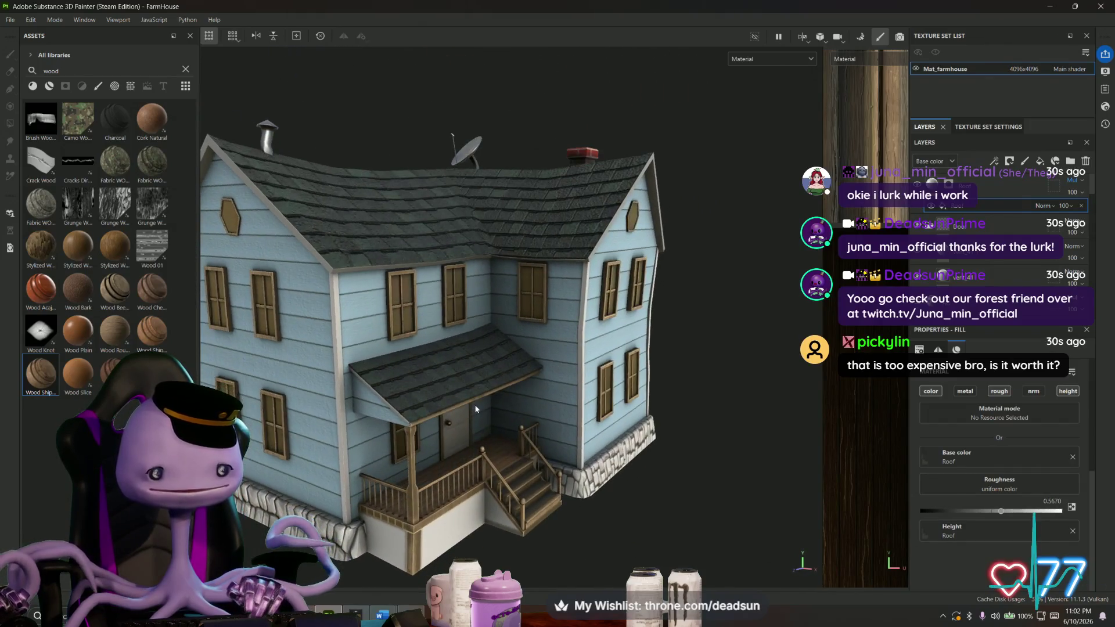
{"action": "key", "text": "alt+Tab"}
{"action": "key", "text": "Tab"}
{"action": "key", "text": "Tab"}
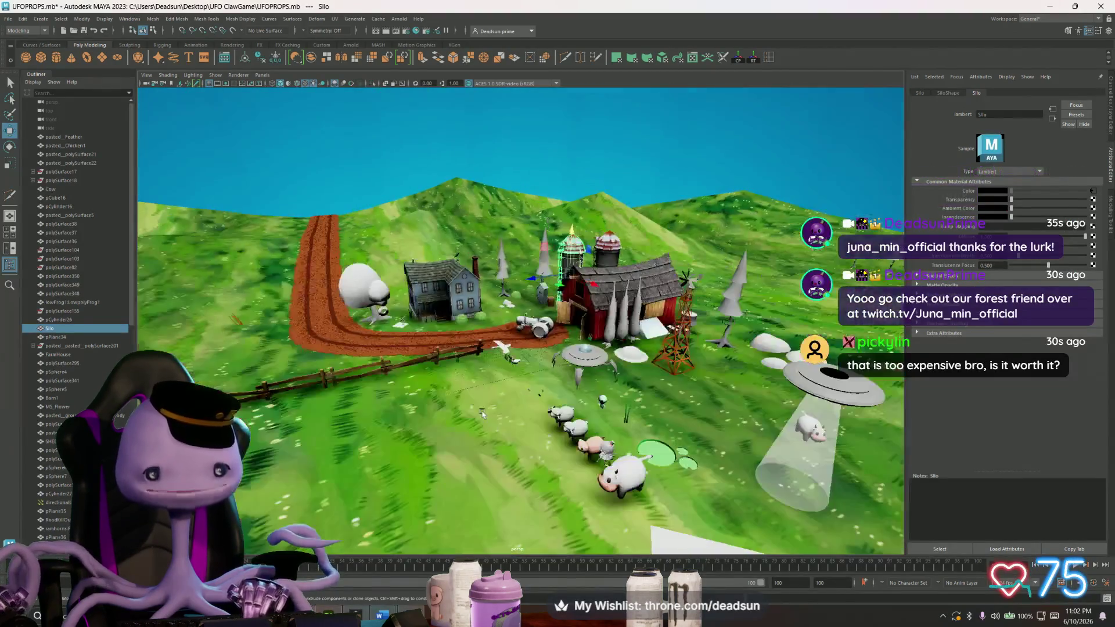
Tour the farm scene around the house, barn, silo and UFO, then switch back to Photoshop.
{"action": "mouse_move", "coordinate": [450, 433]}
{"action": "left_mouse_down", "text": "alt"}
{"action": "mouse_move", "coordinate": [478, 417]}
{"action": "mouse_move", "coordinate": [477, 452]}
{"action": "mouse_move", "coordinate": [473, 425]}
{"action": "left_mouse_up", "text": "alt"}
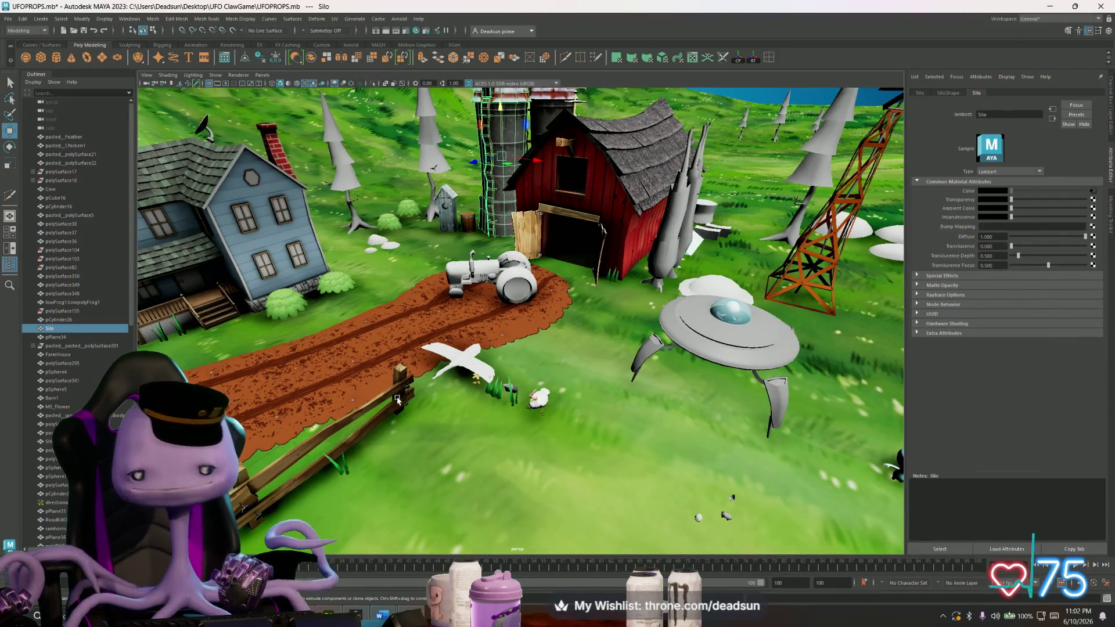
{"action": "left_click_drag", "start_coordinate": [397, 399], "coordinate": [404, 393], "text": "alt"}
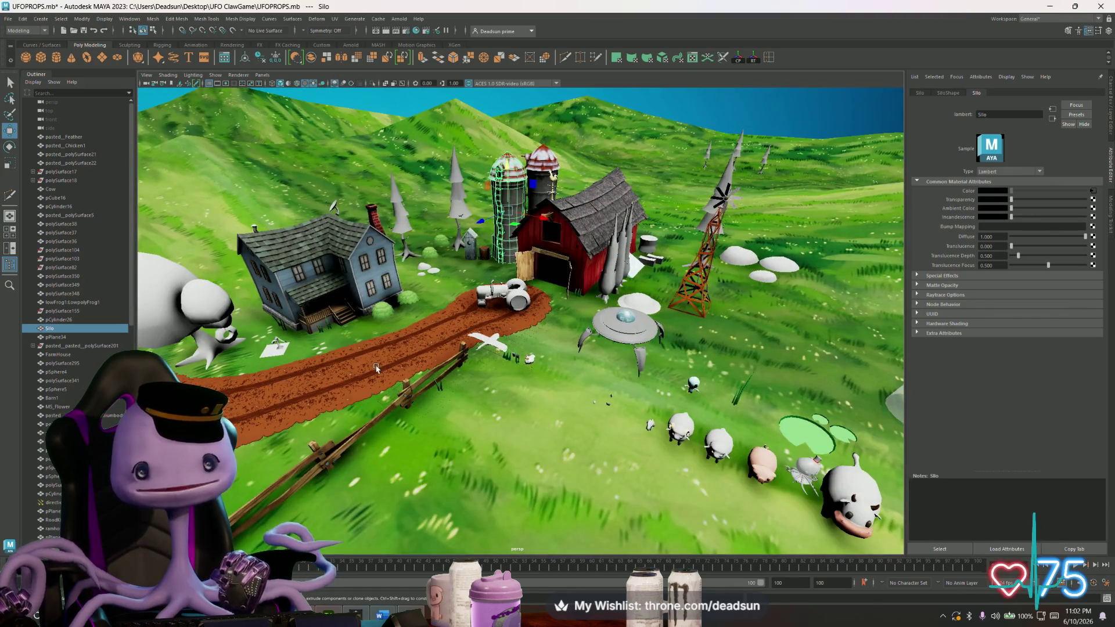
{"action": "left_click_drag", "start_coordinate": [374, 365], "coordinate": [390, 409], "text": "alt"}
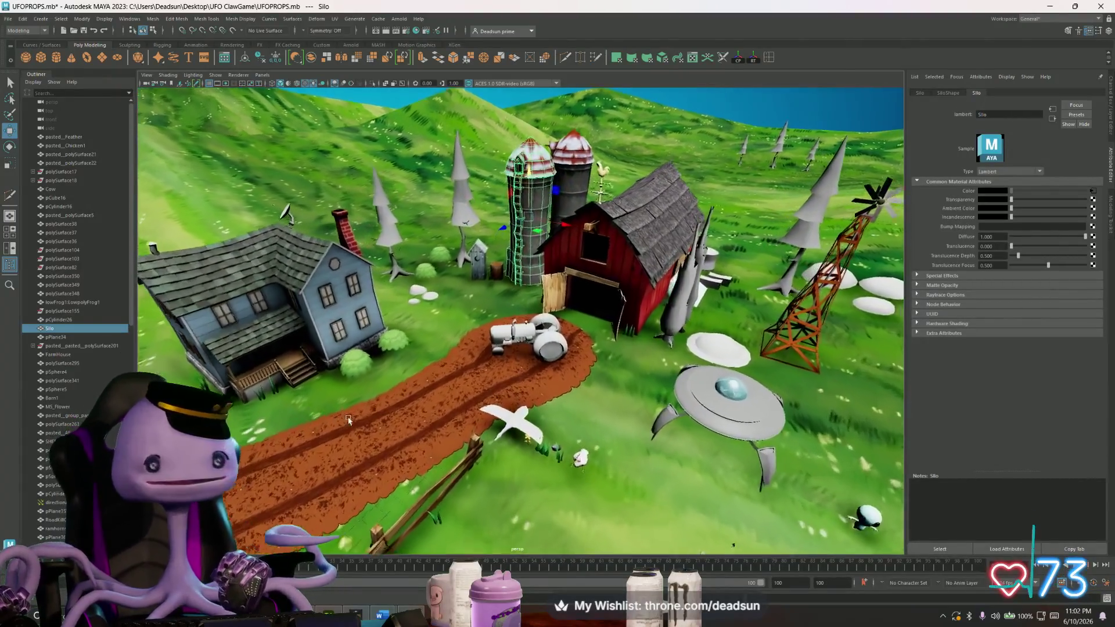
{"action": "mouse_move", "coordinate": [390, 410]}
{"action": "left_mouse_down", "text": "alt"}
{"action": "mouse_move", "coordinate": [378, 429]}
{"action": "mouse_move", "coordinate": [392, 417]}
{"action": "left_mouse_up", "text": "alt"}
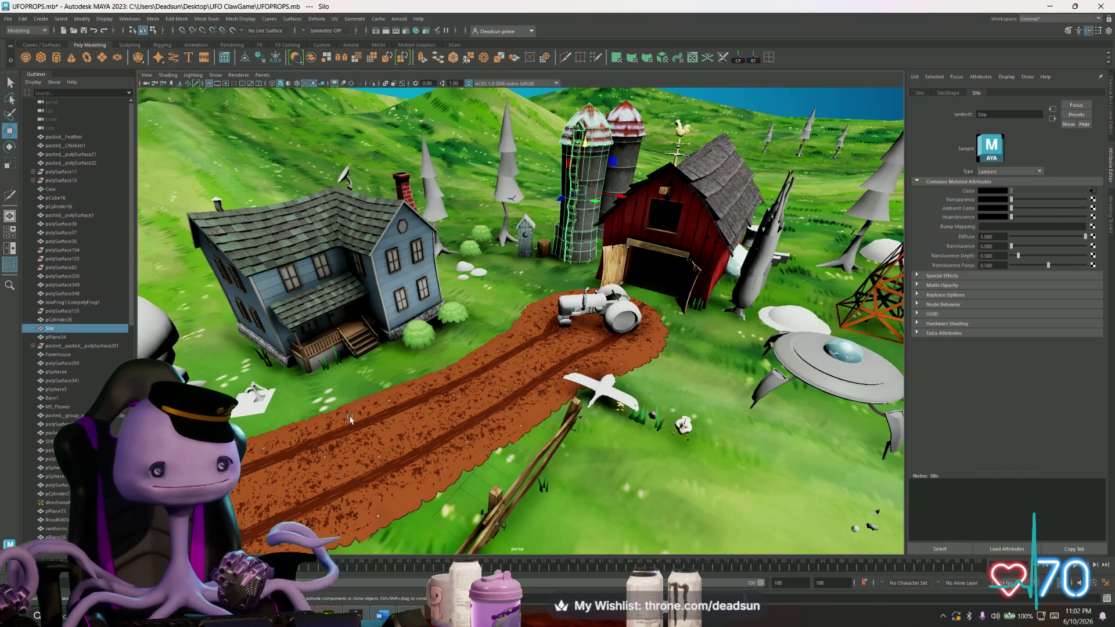
{"action": "left_click_drag", "start_coordinate": [673, 343], "coordinate": [614, 385], "text": "alt"}
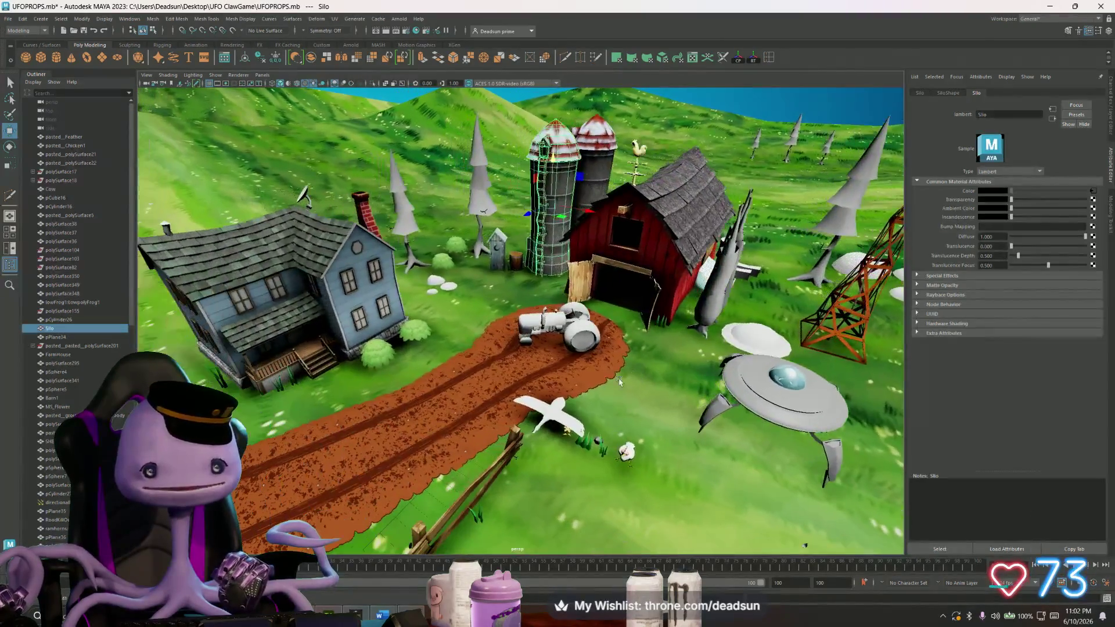
{"action": "key", "text": "alt+Tab"}
{"action": "key", "text": "alt+Tab"}
{"action": "key", "text": "alt"}
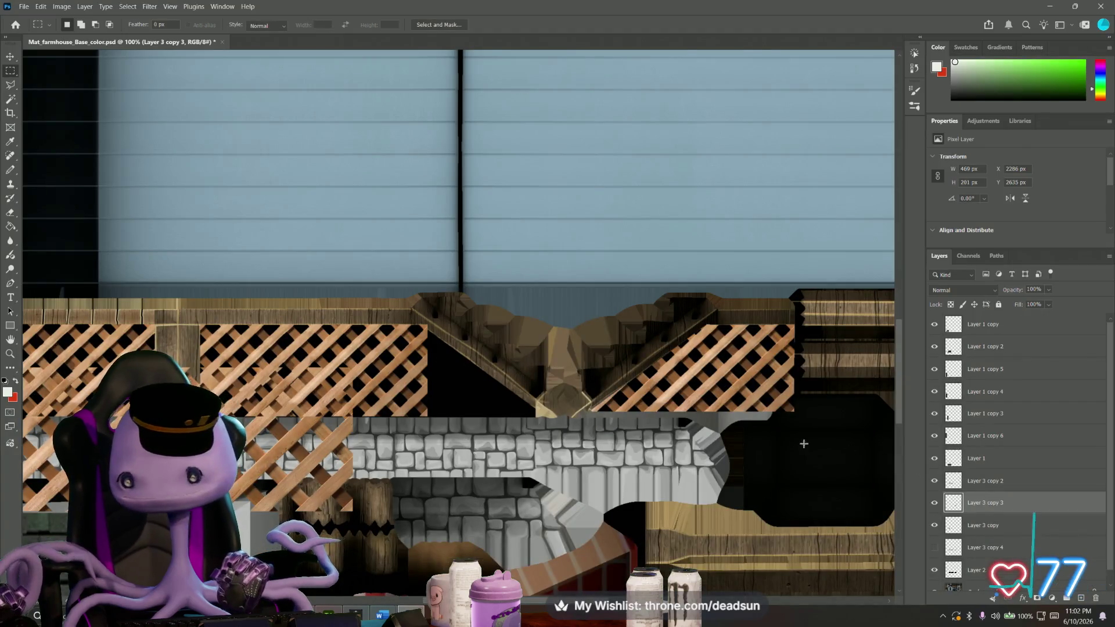
Compare the left lattice copy, then duplicate Layer 3 copy as Layer 3 copy 5.
{"action": "left_click", "coordinate": [936, 524]}
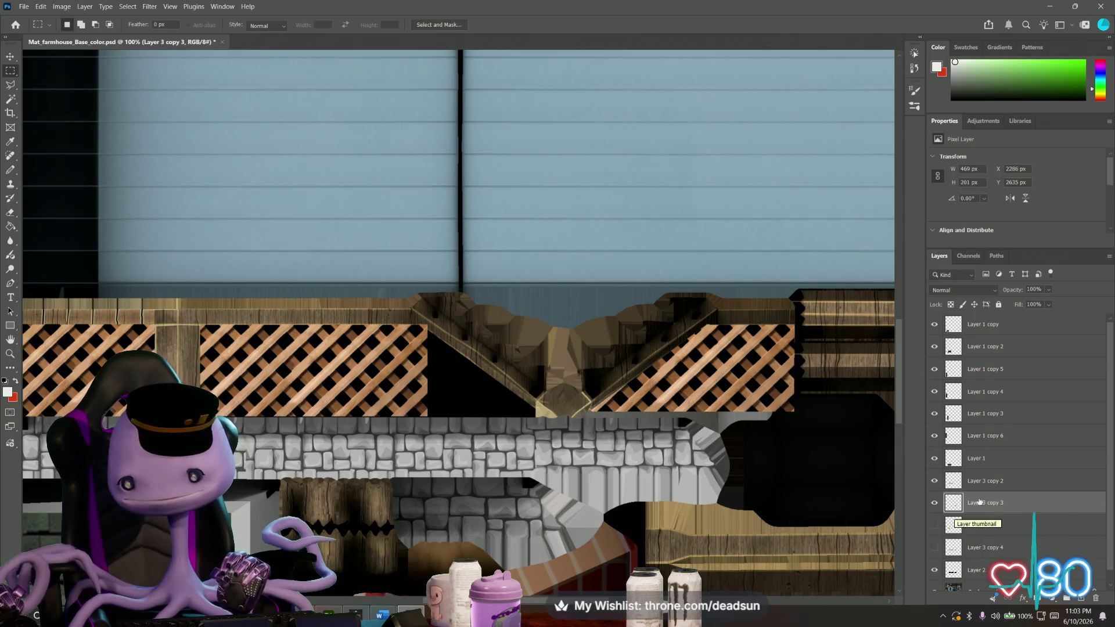
{"action": "left_click", "coordinate": [936, 525]}
{"action": "left_click", "coordinate": [985, 530]}
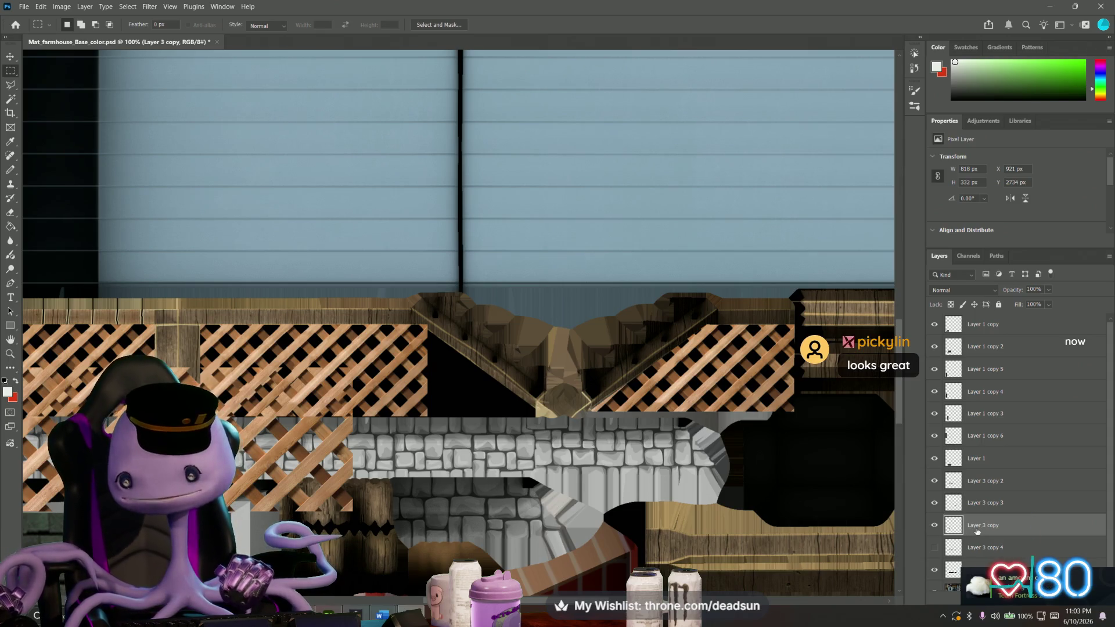
{"action": "right_click", "coordinate": [978, 531]}
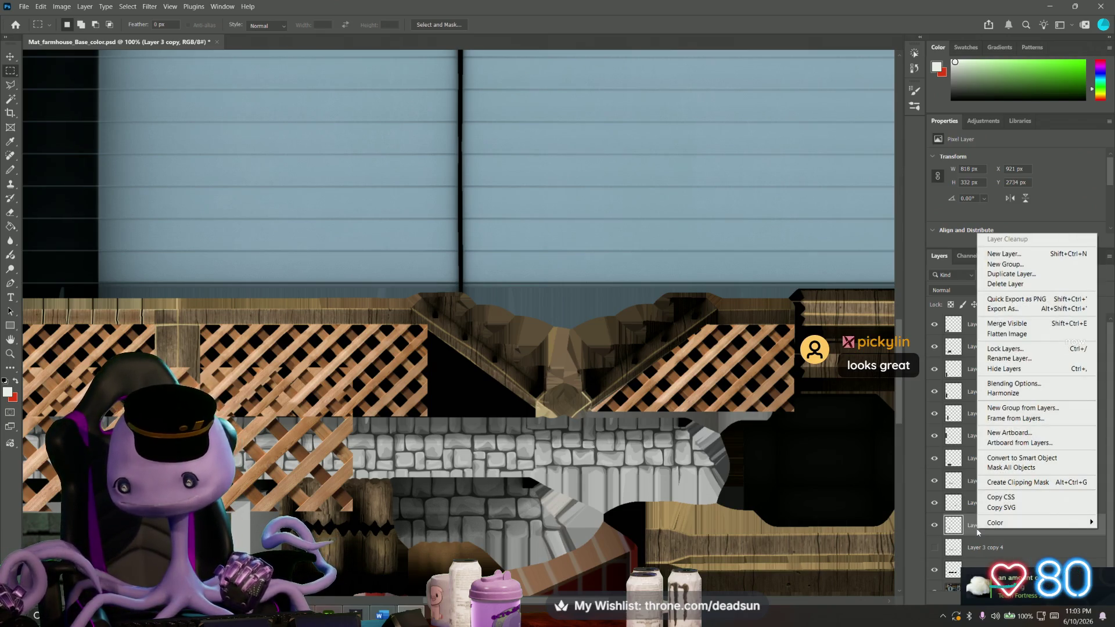
{"action": "left_click", "coordinate": [1010, 275]}
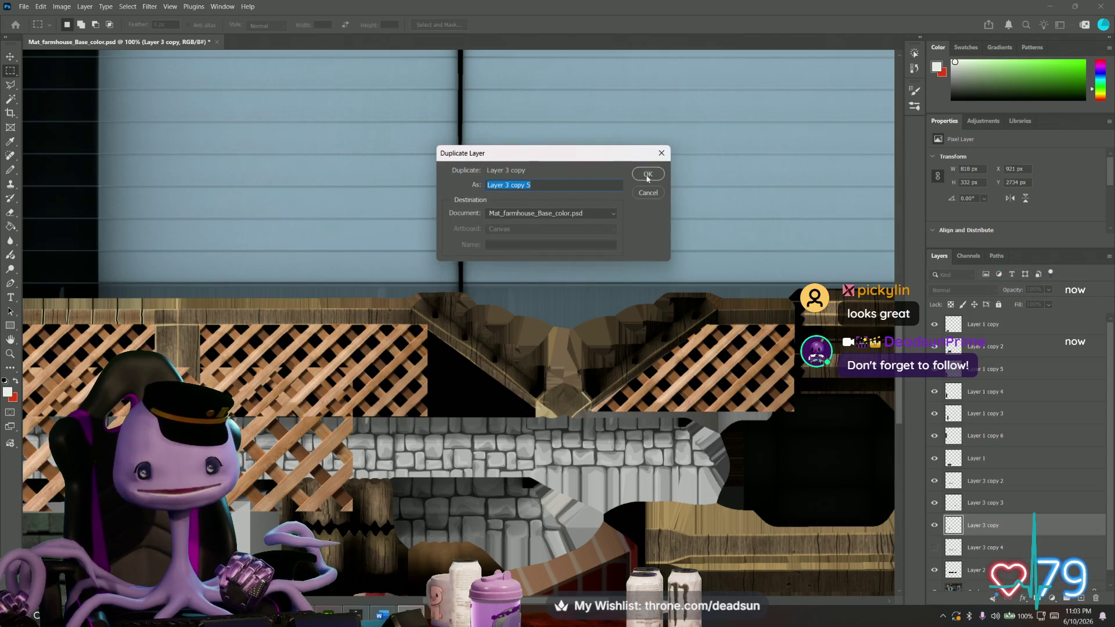
{"action": "left_click", "coordinate": [646, 176]}
Move and shrink the new copy over the center porch gap, commit, and marquee the overlapping left strip.
{"action": "key", "text": "ctrl+t"}
{"action": "left_click_drag", "start_coordinate": [210, 432], "coordinate": [645, 335]}
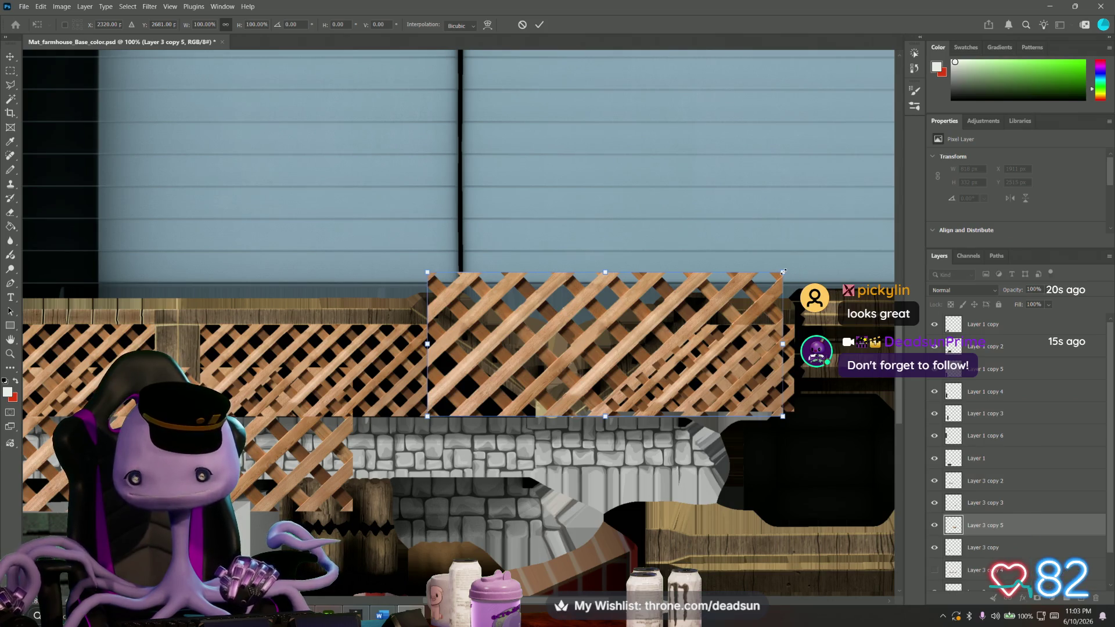
{"action": "mouse_move", "coordinate": [782, 273]}
{"action": "left_mouse_down"}
{"action": "mouse_move", "coordinate": [679, 316]}
{"action": "mouse_move", "coordinate": [664, 349]}
{"action": "left_mouse_up"}
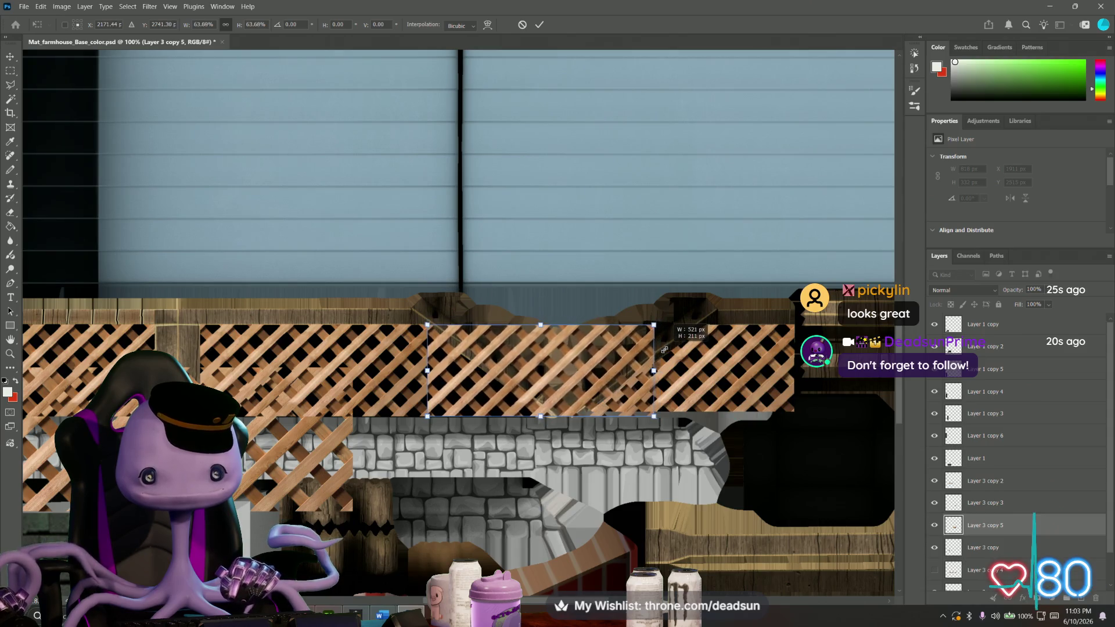
{"action": "scroll", "coordinate": [466, 353], "scroll_direction": "up", "scroll_amount": 4, "text": "alt"}
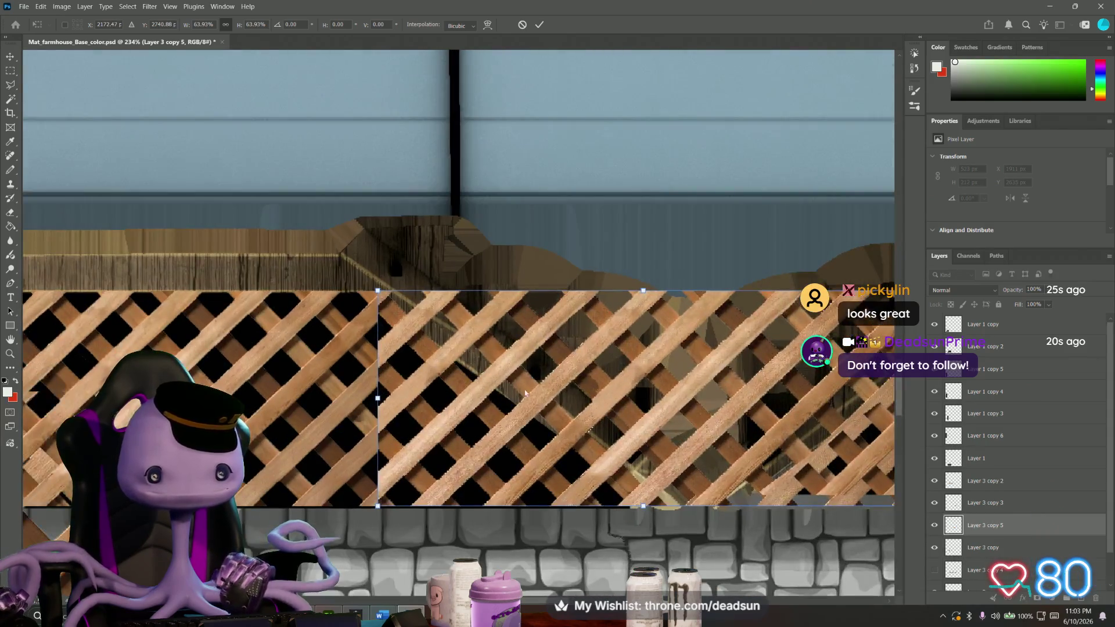
{"action": "left_click_drag", "start_coordinate": [531, 392], "coordinate": [449, 383]}
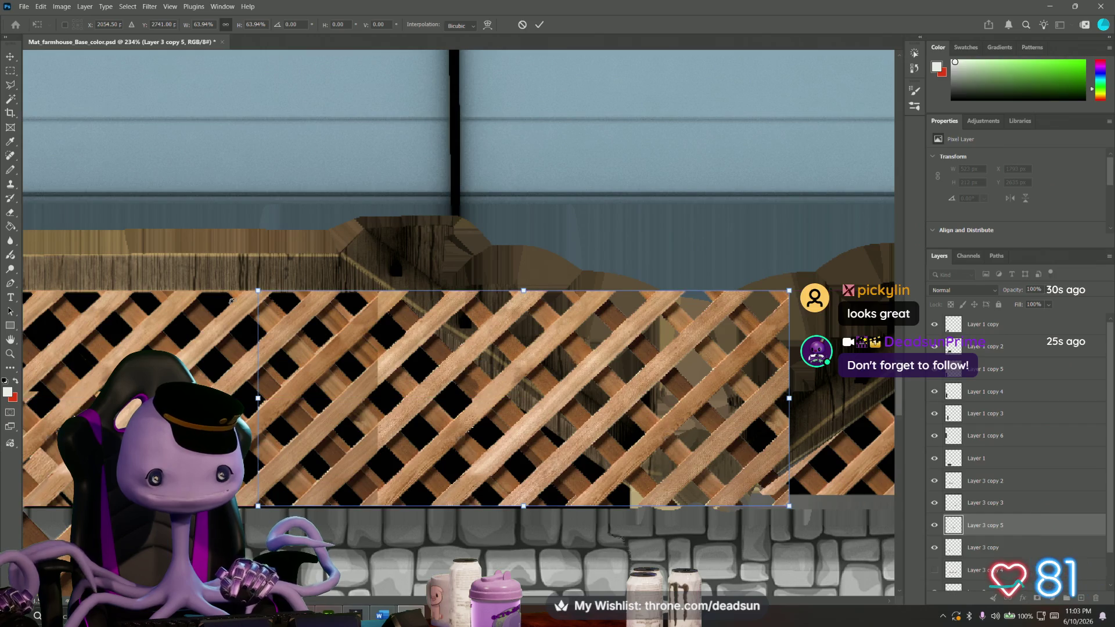
{"action": "key", "text": "Return"}
{"action": "key", "text": "m"}
{"action": "mouse_move", "coordinate": [236, 266]}
{"action": "left_mouse_down"}
{"action": "mouse_move", "coordinate": [355, 512]}
{"action": "mouse_move", "coordinate": [375, 526]}
{"action": "left_mouse_up"}
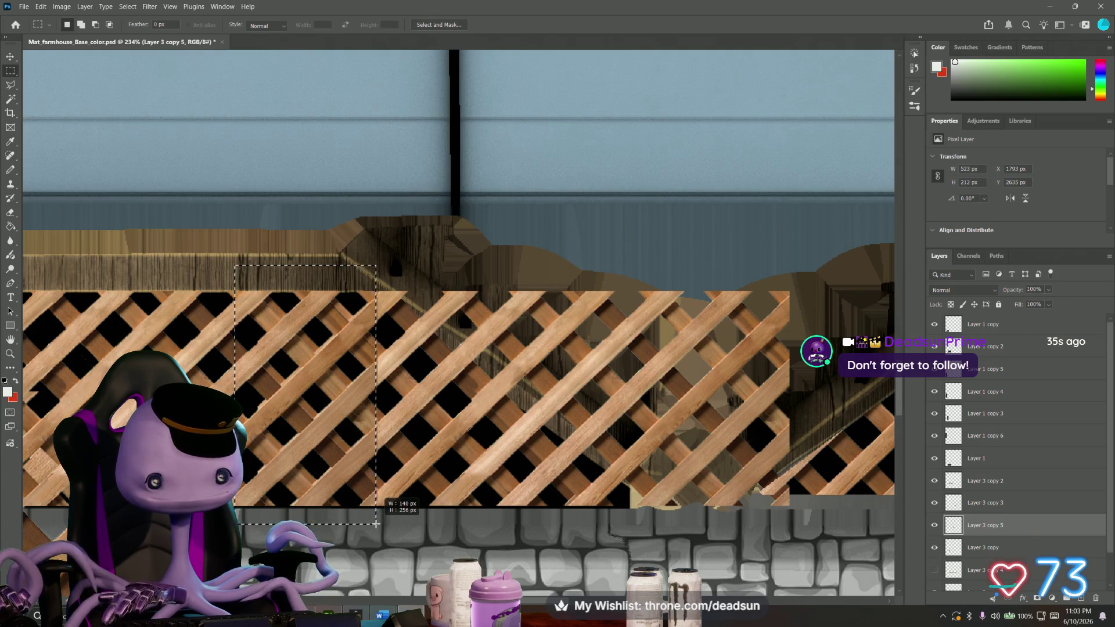
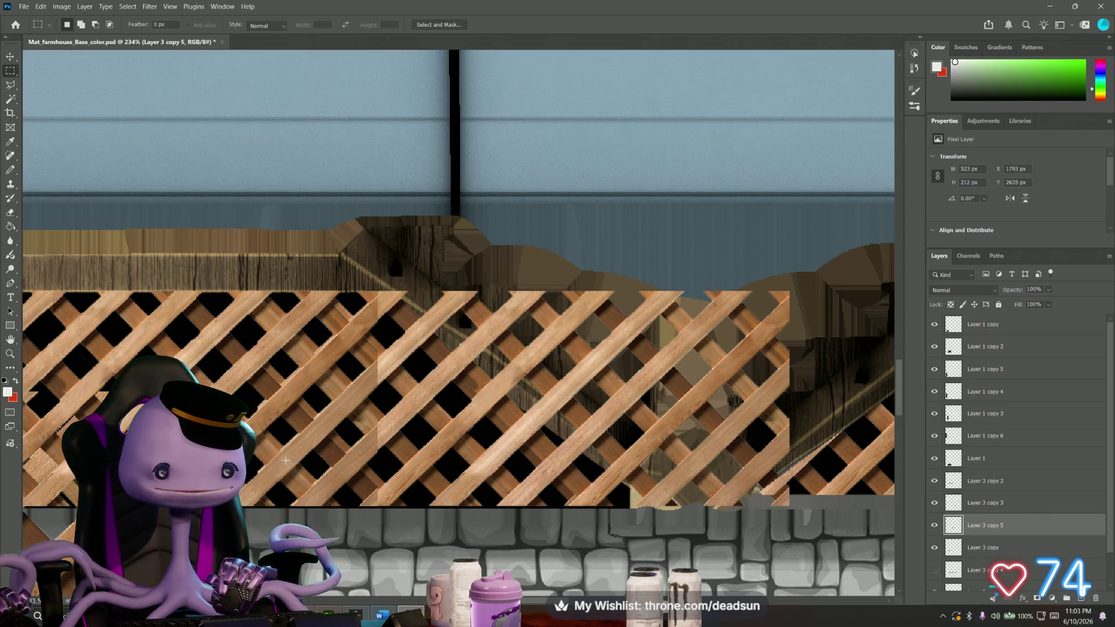
{"action": "scroll", "coordinate": [252, 439], "scroll_direction": "down", "scroll_amount": 3, "text": "alt"}
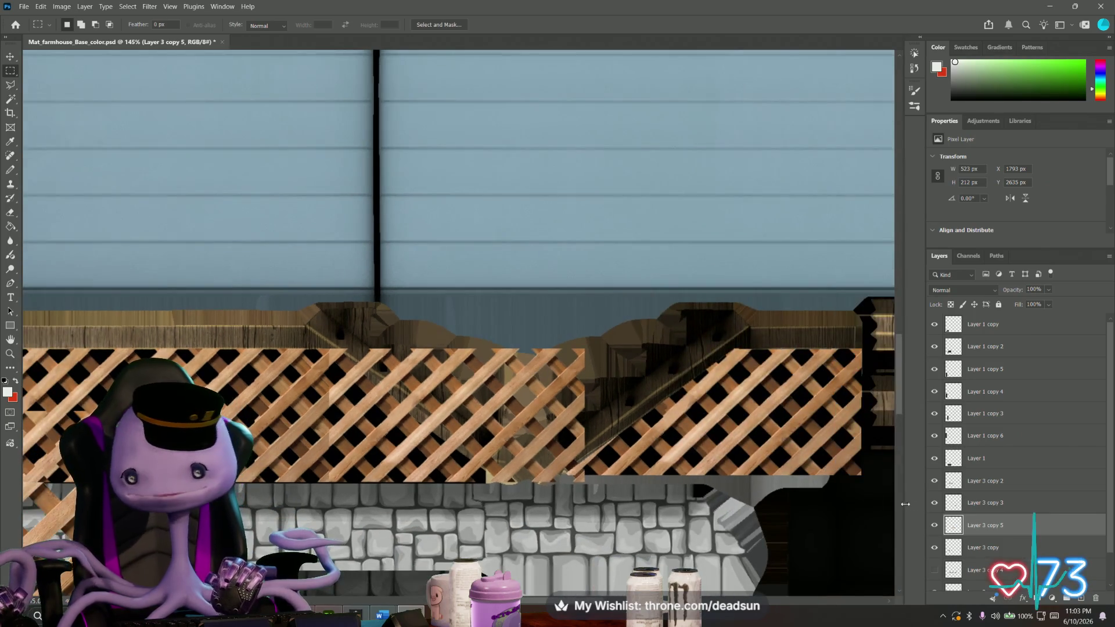
{"action": "scroll", "coordinate": [318, 430], "scroll_direction": "up", "scroll_amount": 1, "text": "alt"}
{"action": "scroll", "coordinate": [318, 430], "scroll_direction": "up", "scroll_amount": 2, "text": "alt"}
{"action": "scroll", "coordinate": [319, 430], "scroll_direction": "up", "scroll_amount": 1, "text": "alt"}
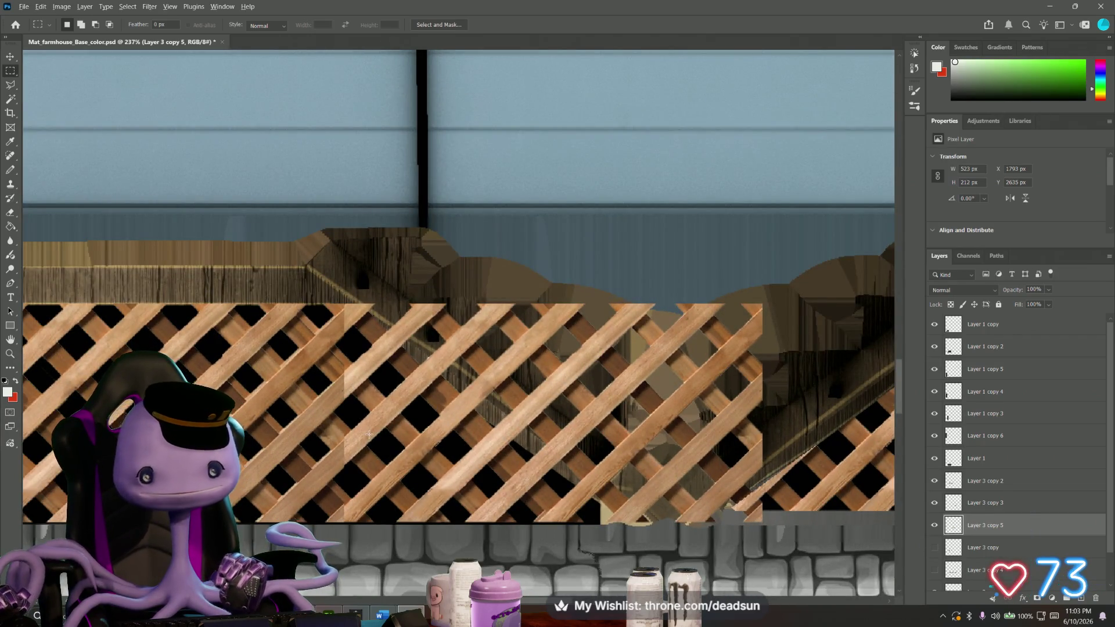
{"action": "scroll", "coordinate": [368, 434], "scroll_direction": "up", "scroll_amount": 1, "text": "alt"}
{"action": "scroll", "coordinate": [370, 434], "scroll_direction": "up", "scroll_amount": 1, "text": "alt"}
{"action": "scroll", "coordinate": [371, 433], "scroll_direction": "up", "scroll_amount": 1, "text": "alt"}
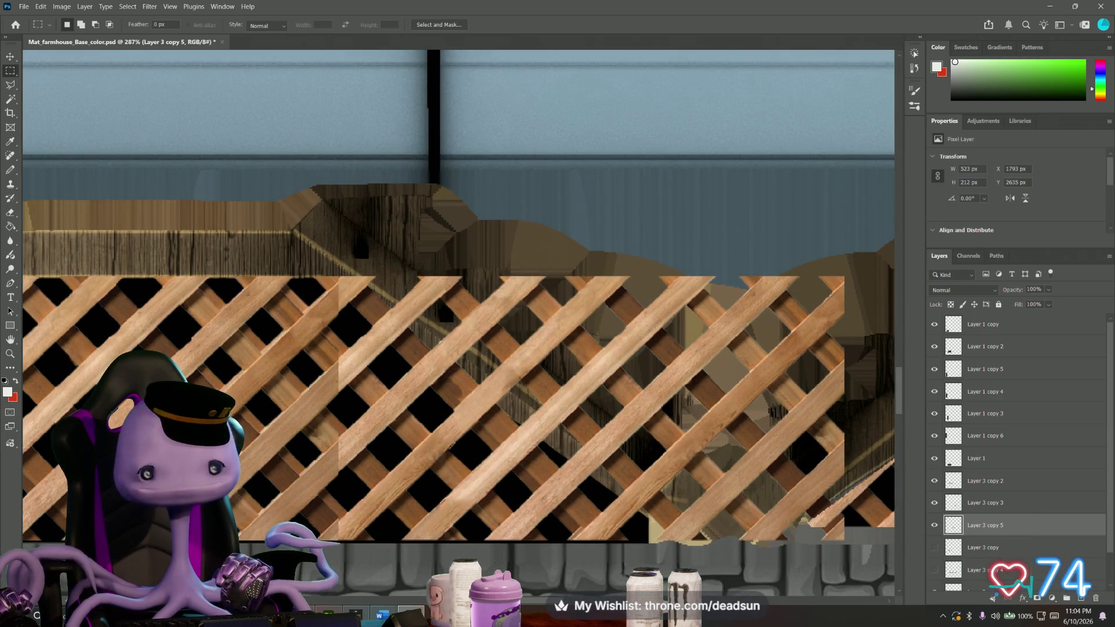
{"action": "scroll", "coordinate": [477, 458], "scroll_direction": "down", "scroll_amount": 1, "text": "alt"}
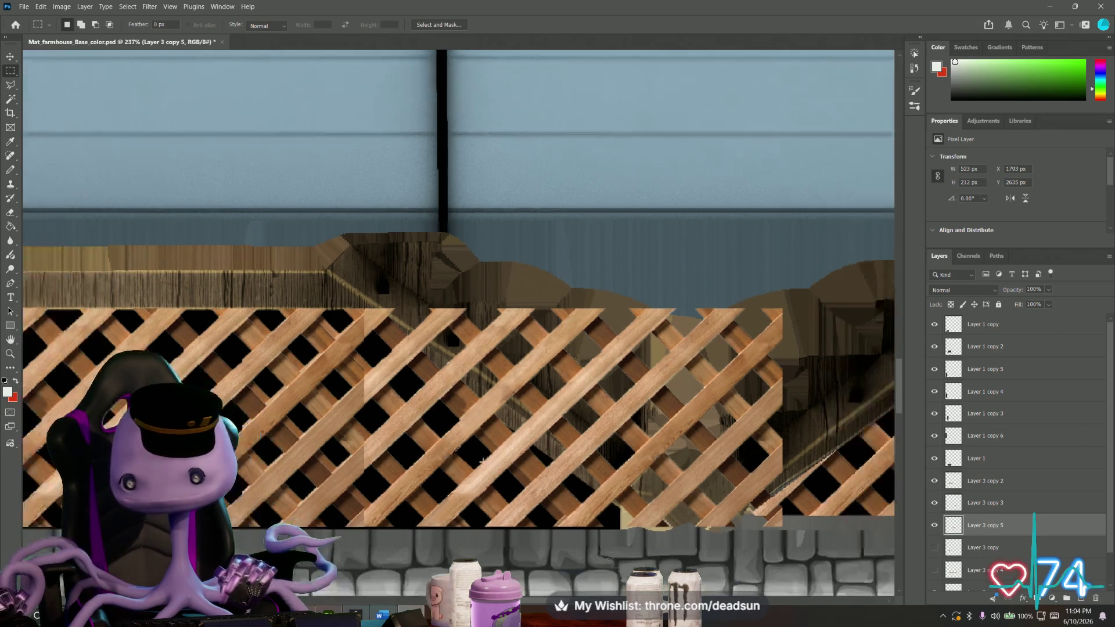
{"action": "scroll", "coordinate": [477, 458], "scroll_direction": "down", "scroll_amount": 1, "text": "alt"}
{"action": "scroll", "coordinate": [478, 459], "scroll_direction": "down", "scroll_amount": 1, "text": "alt"}
{"action": "scroll", "coordinate": [477, 459], "scroll_direction": "down", "scroll_amount": 1, "text": "alt"}
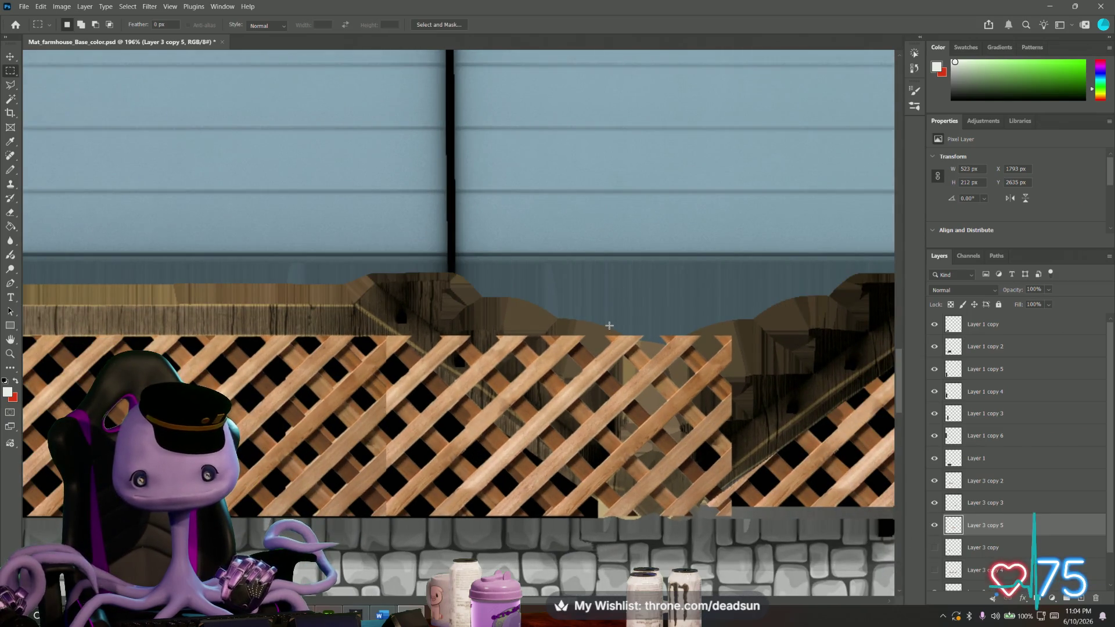
Delete the mismatched lattice patch right of centre and clear the selection.
{"action": "left_click_drag", "start_coordinate": [611, 325], "coordinate": [734, 562]}
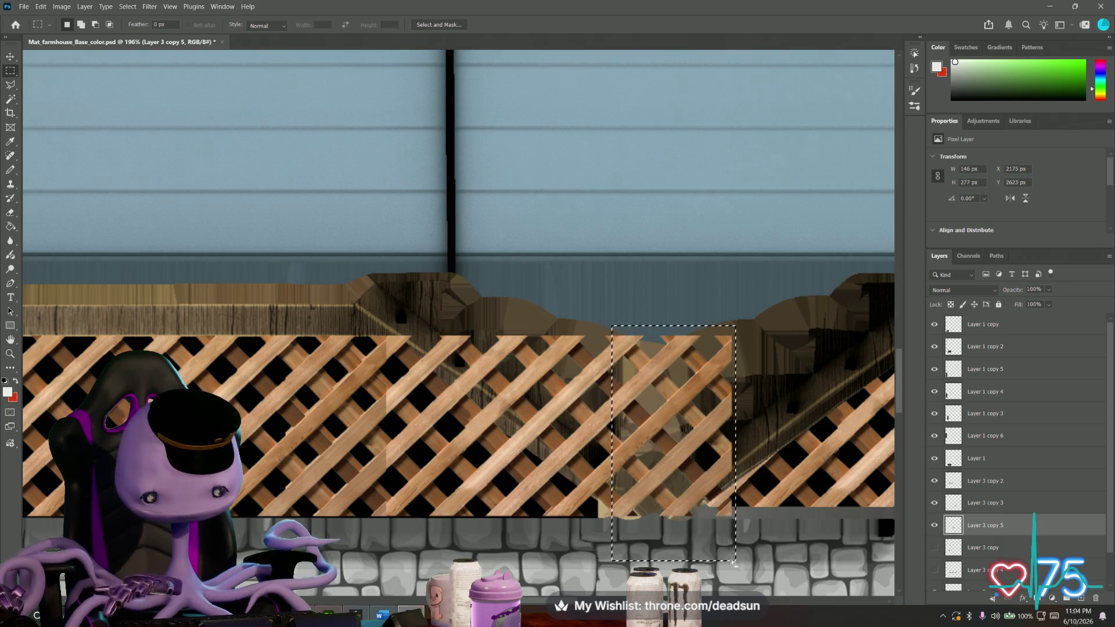
{"action": "key", "text": "Delete"}
{"action": "key", "text": "ctrl+d"}
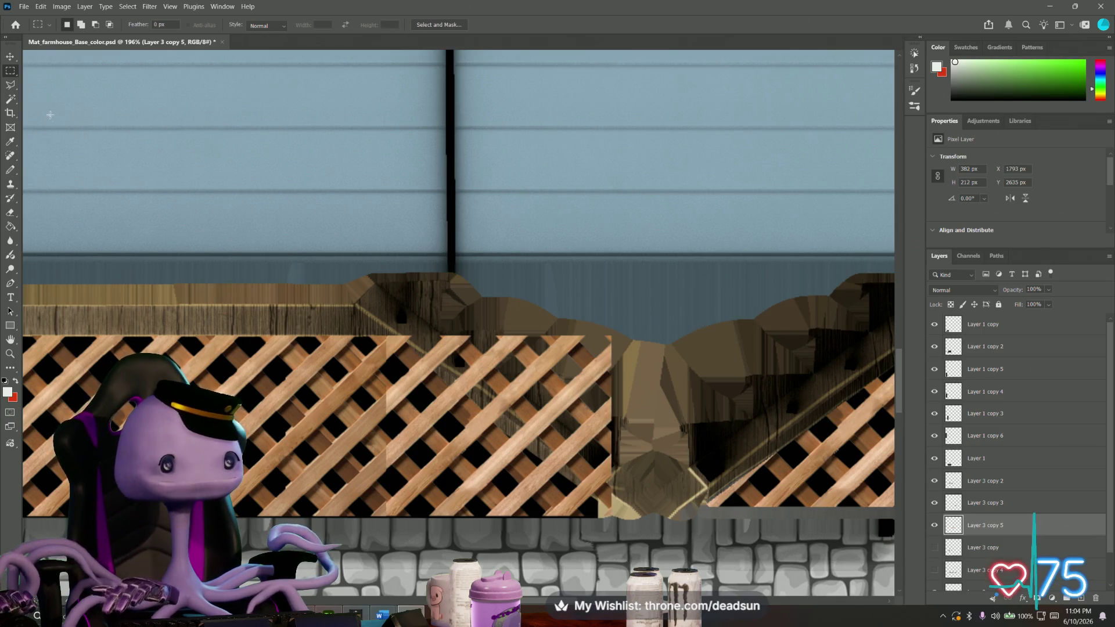
{"action": "left_click", "coordinate": [10, 86]}
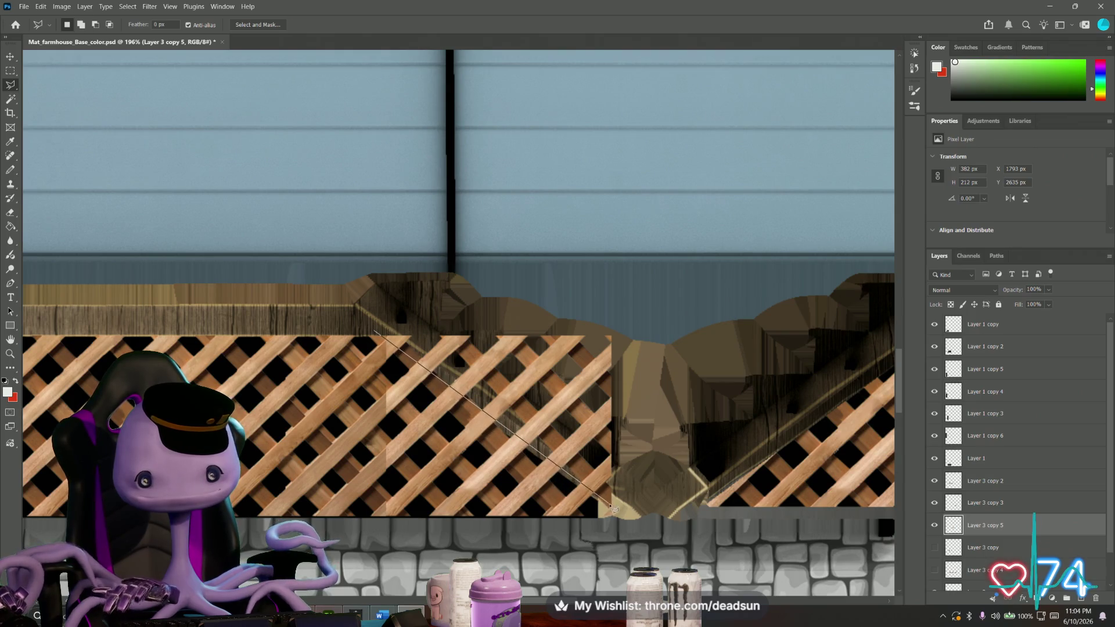
{"action": "left_click", "coordinate": [614, 508]}
{"action": "left_click", "coordinate": [648, 307]}
{"action": "left_click", "coordinate": [404, 305]}
{"action": "left_click", "coordinate": [377, 329]}
{"action": "left_click", "coordinate": [288, 305]}
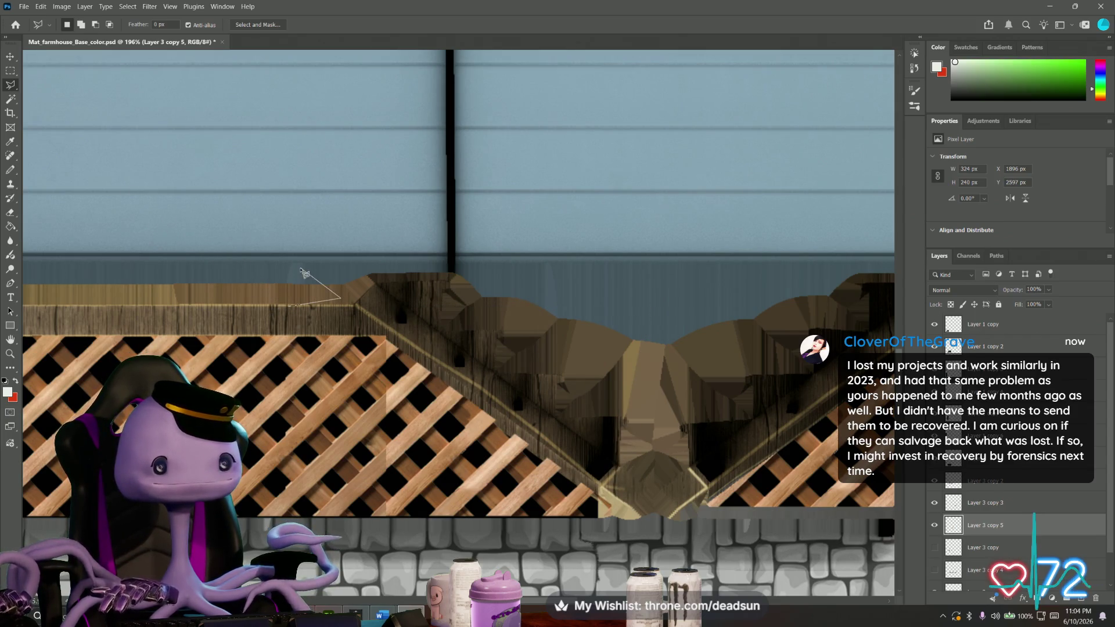
{"action": "left_click", "coordinate": [10, 70]}
{"action": "left_click", "coordinate": [186, 235]}
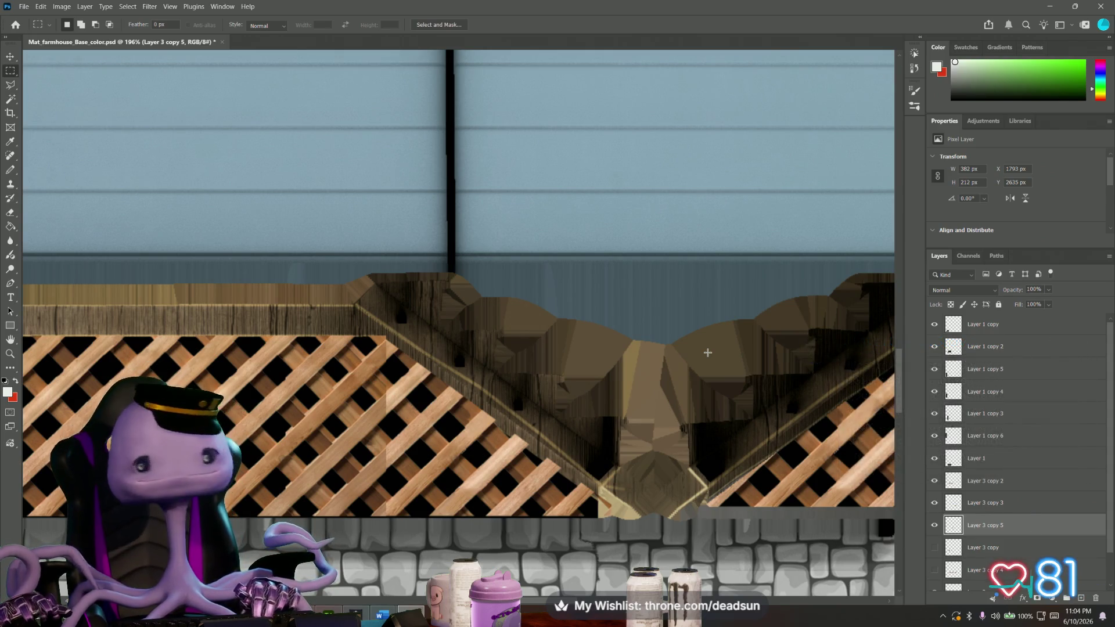
{"action": "left_click", "coordinate": [935, 524]}
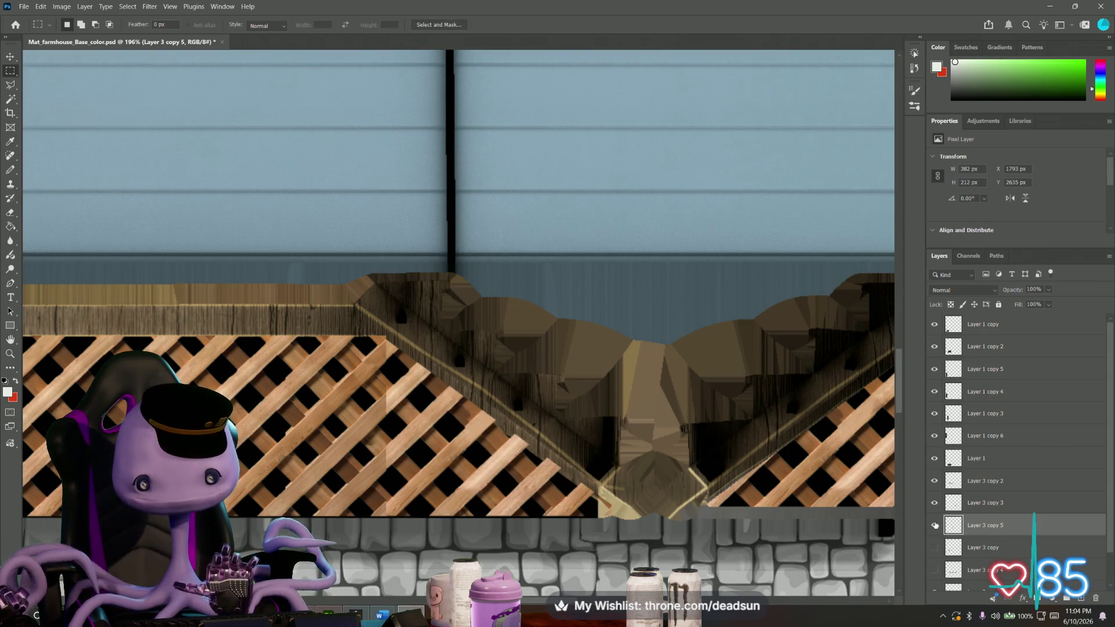
{"action": "scroll", "coordinate": [267, 445], "scroll_direction": "up", "scroll_amount": 1, "text": "alt"}
{"action": "scroll", "coordinate": [274, 453], "scroll_direction": "up", "scroll_amount": 1, "text": "alt"}
{"action": "scroll", "coordinate": [286, 465], "scroll_direction": "up", "scroll_amount": 1, "text": "alt"}
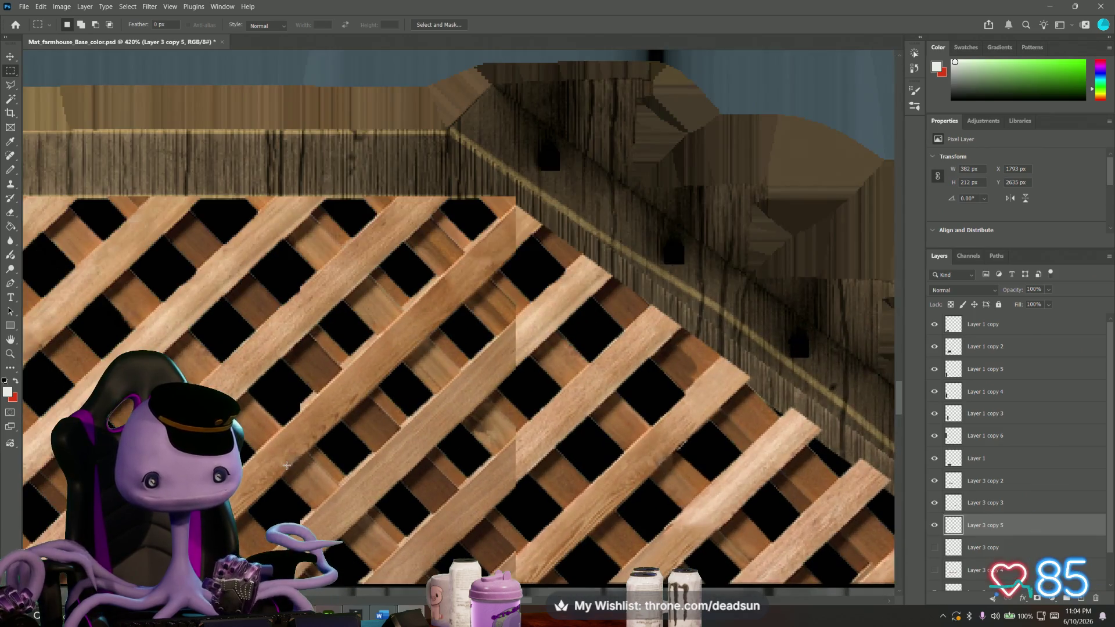
{"action": "scroll", "coordinate": [311, 443], "scroll_direction": "down", "scroll_amount": 1, "text": "alt"}
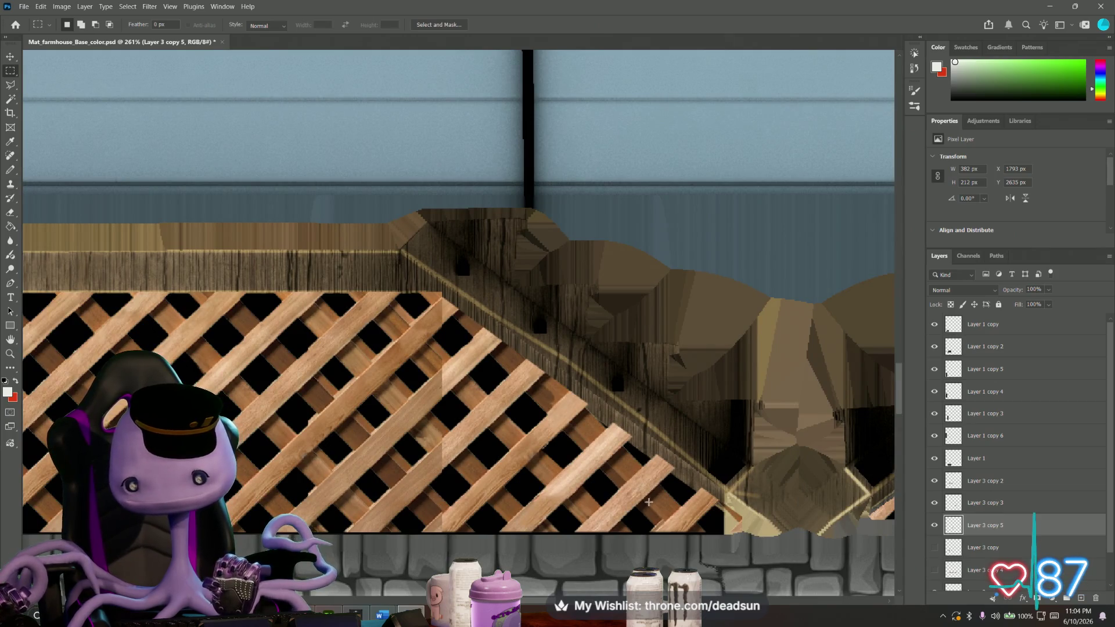
{"action": "left_click", "coordinate": [934, 527]}
{"action": "left_click", "coordinate": [934, 527]}
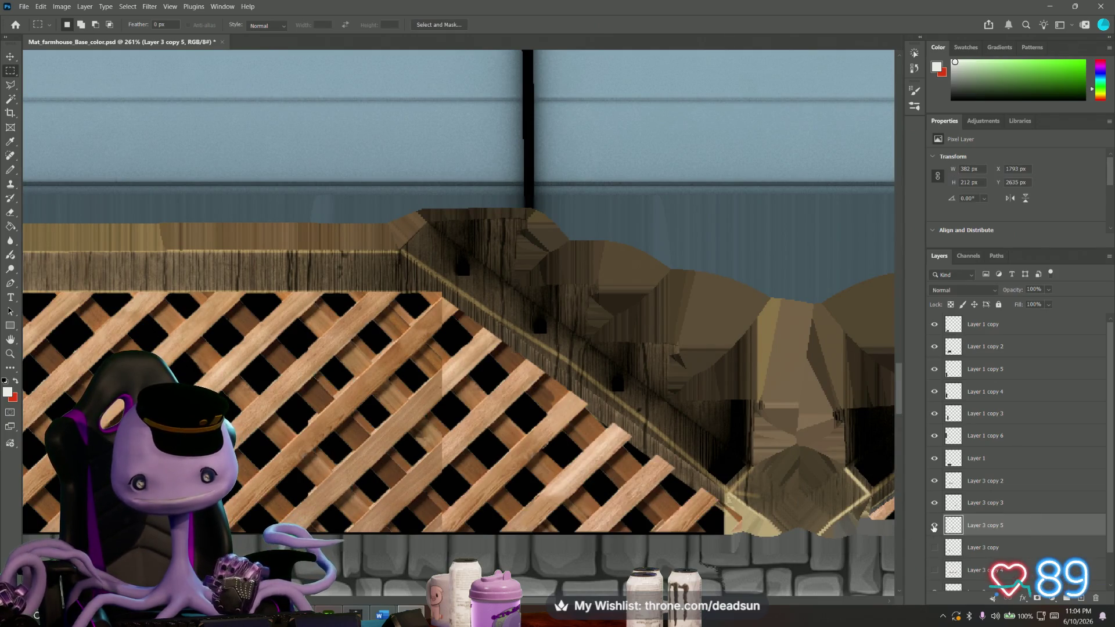
{"action": "left_click", "coordinate": [934, 527]}
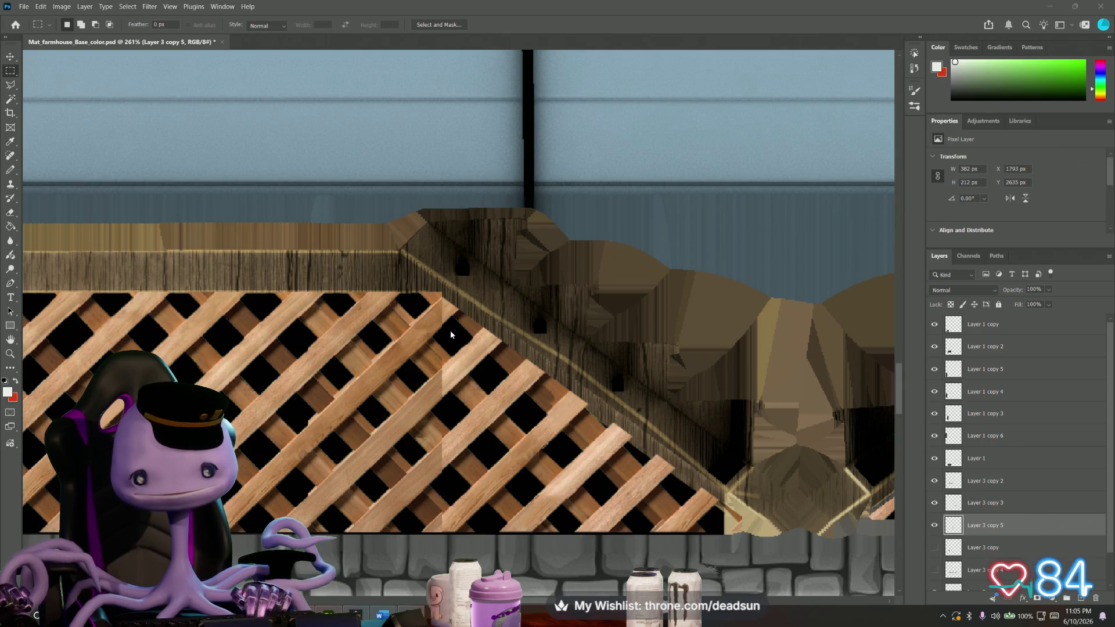
{"action": "left_click", "coordinate": [934, 526]}
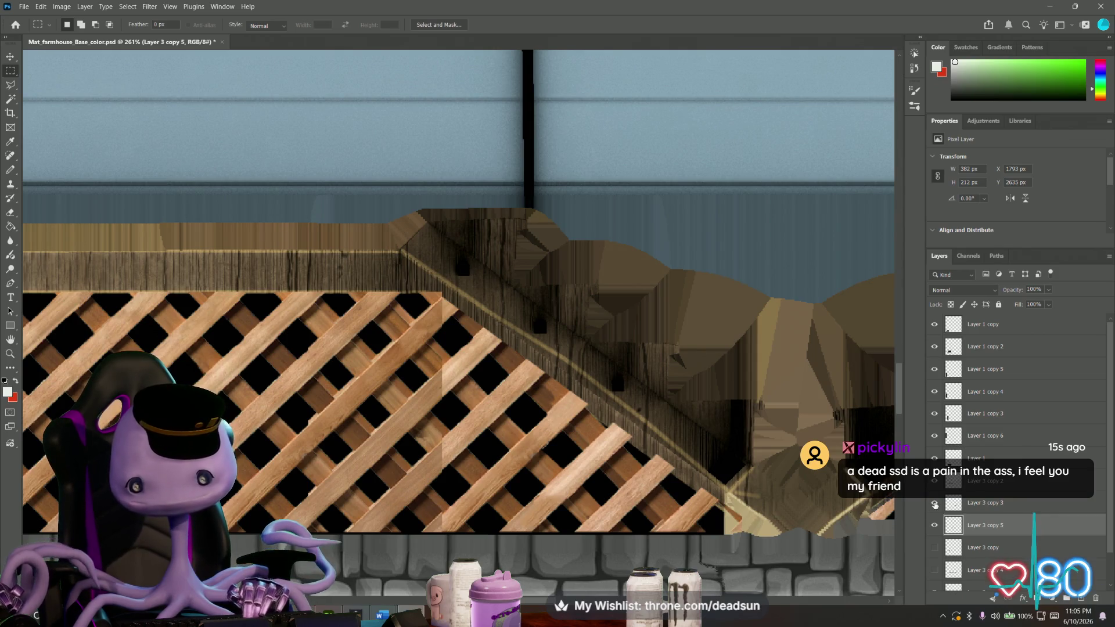
{"action": "left_click", "coordinate": [934, 502]}
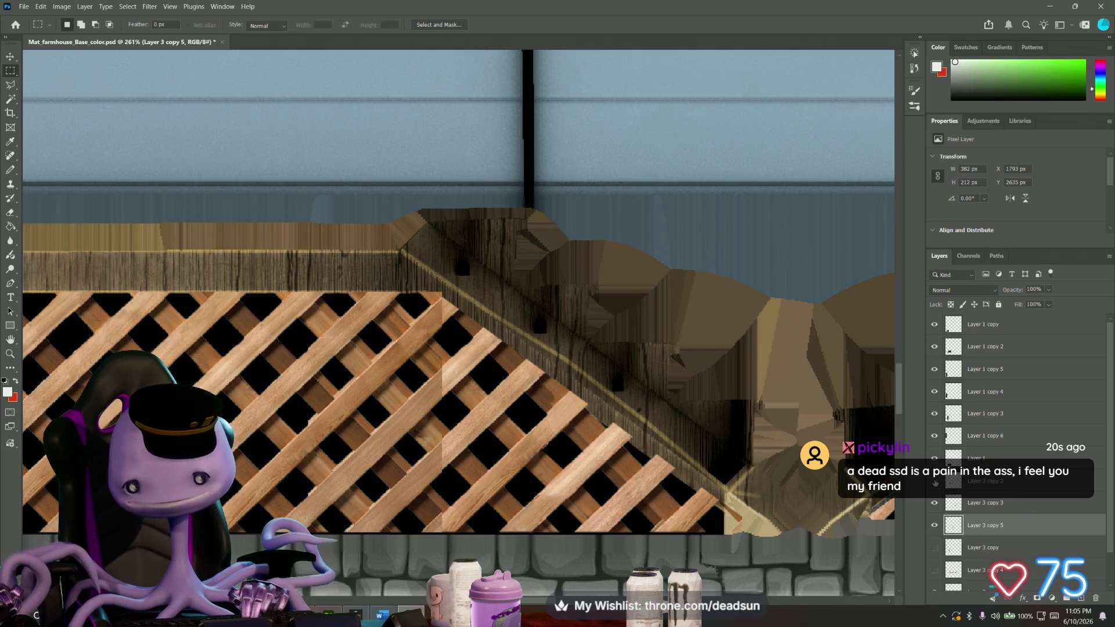
{"action": "left_click", "coordinate": [935, 482]}
{"action": "left_click", "coordinate": [935, 481]}
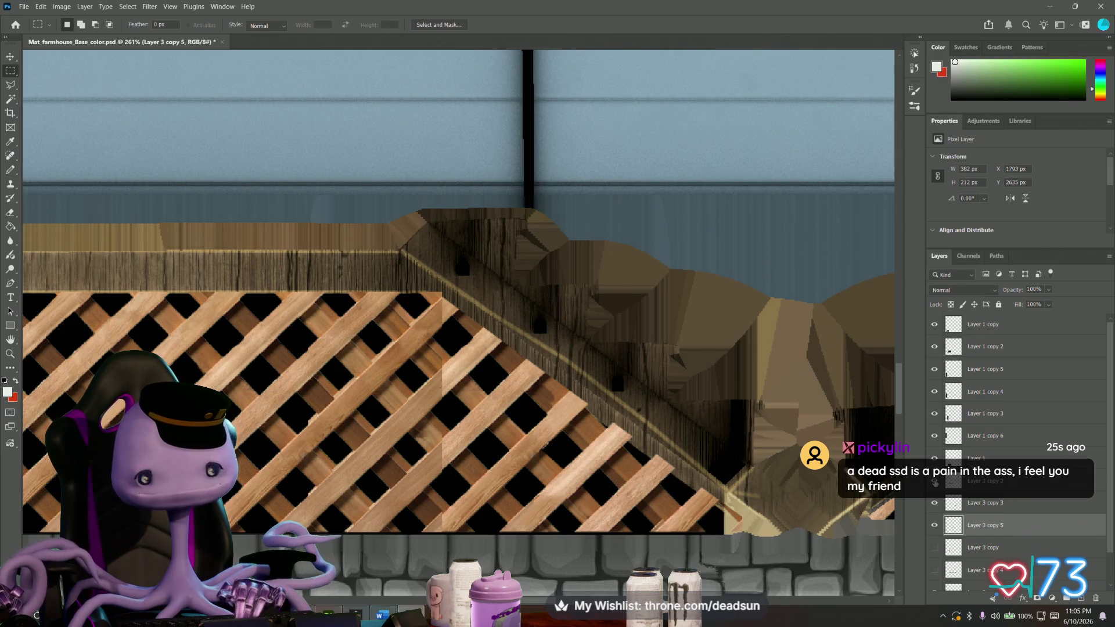
{"action": "scroll", "coordinate": [438, 478], "scroll_direction": "down", "scroll_amount": 2, "text": "alt"}
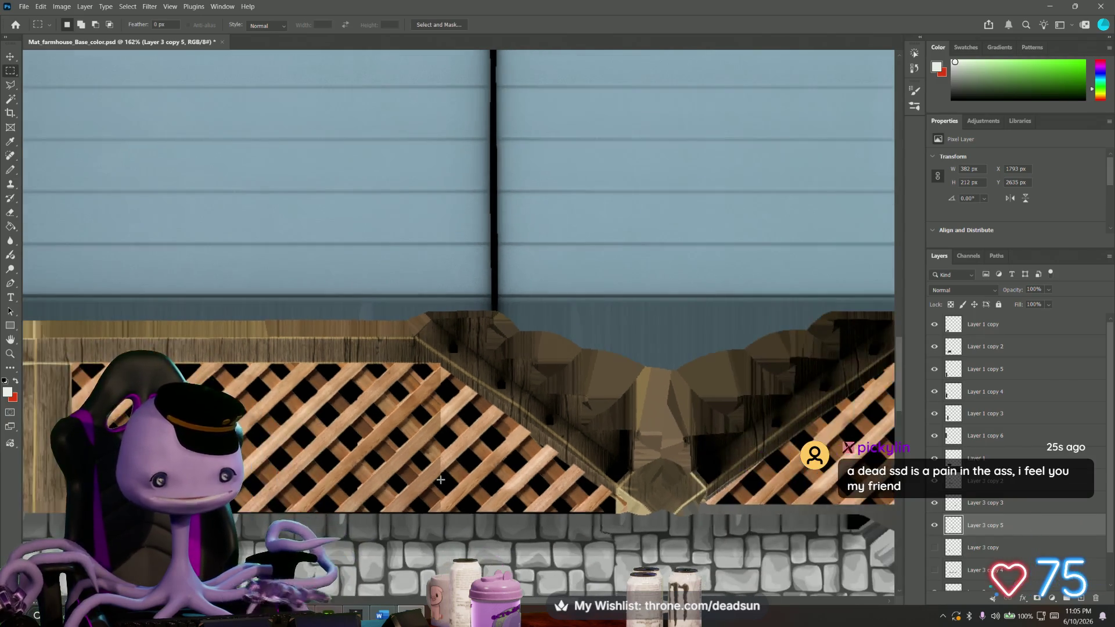
{"action": "scroll", "coordinate": [464, 480], "scroll_direction": "up", "scroll_amount": 2, "text": "alt"}
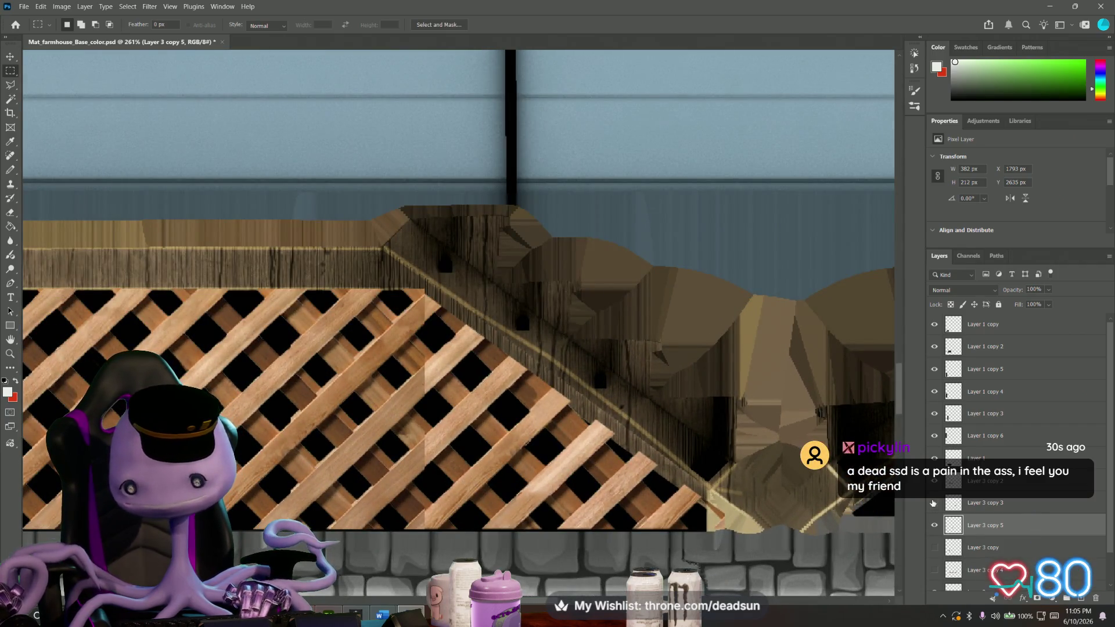
Toggle the lattice layers' visibility to check each strip's coverage.
{"action": "left_click", "coordinate": [934, 504]}
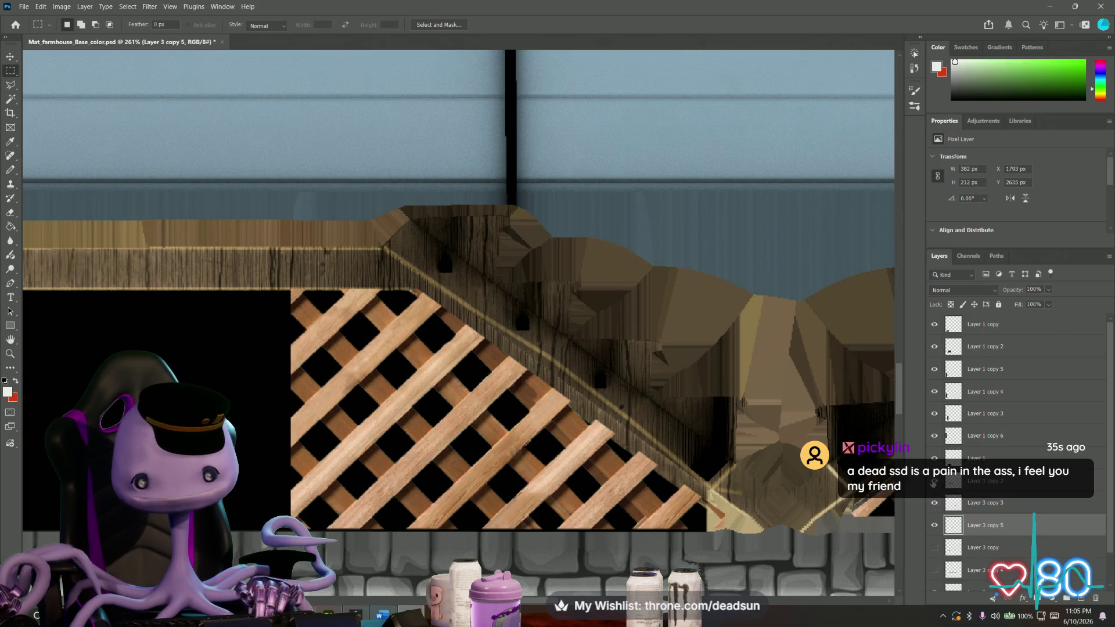
{"action": "left_click", "coordinate": [934, 481]}
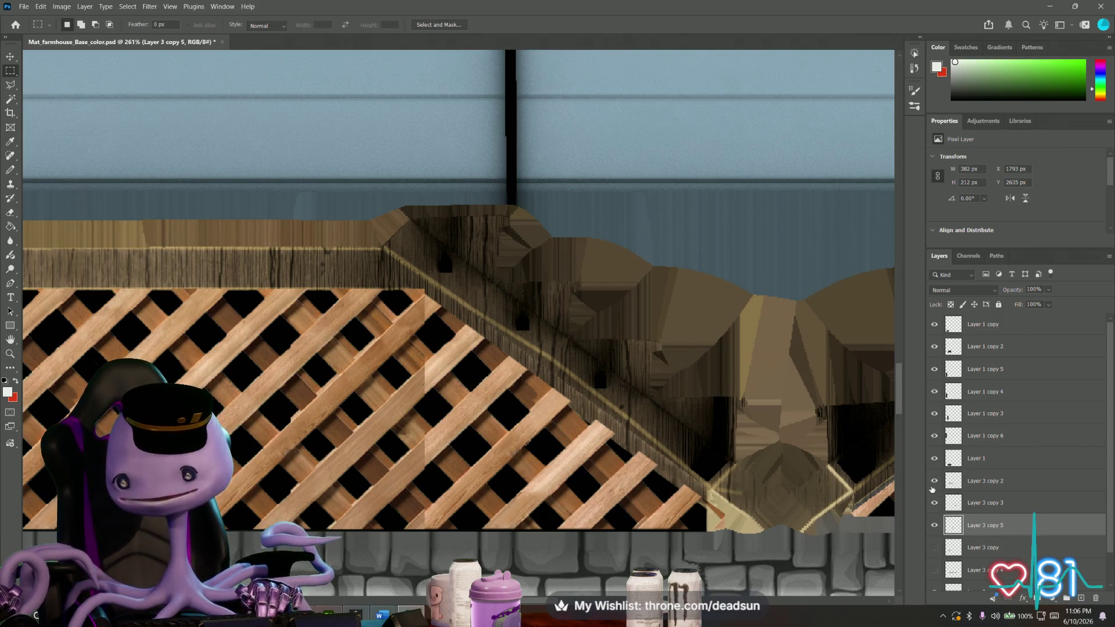
{"action": "left_click", "coordinate": [933, 505]}
{"action": "left_click", "coordinate": [935, 503]}
{"action": "left_click", "coordinate": [935, 481]}
{"action": "left_click", "coordinate": [937, 481]}
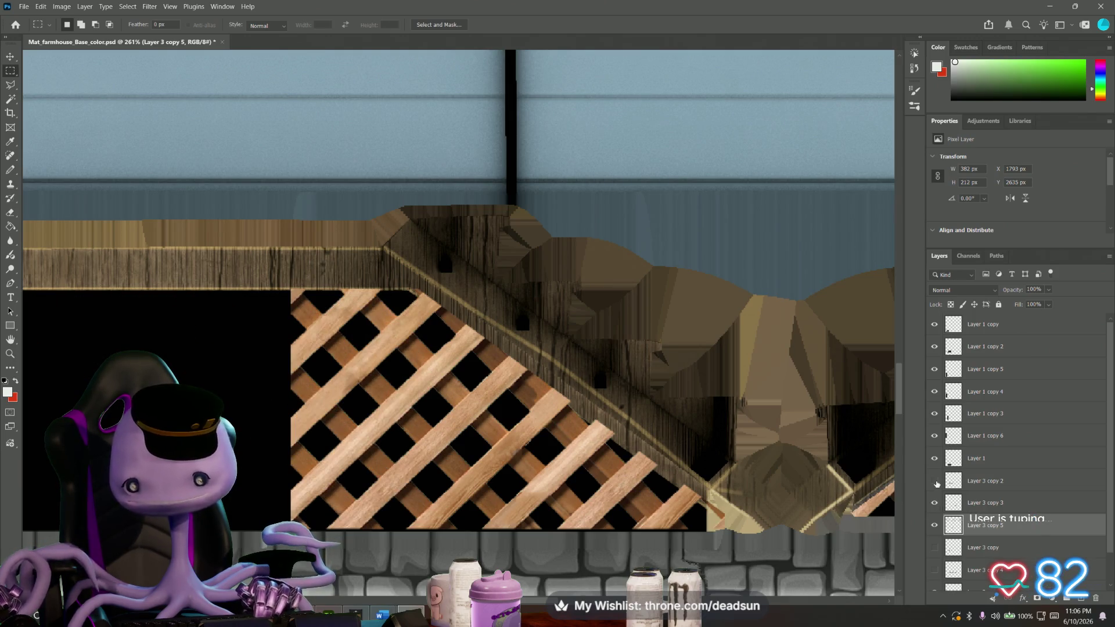
Move Layer 3 copy 2 below Layer 3 copy 3 and select Layer 3 copy 5 with it.
{"action": "left_click_drag", "start_coordinate": [985, 484], "coordinate": [987, 521]}
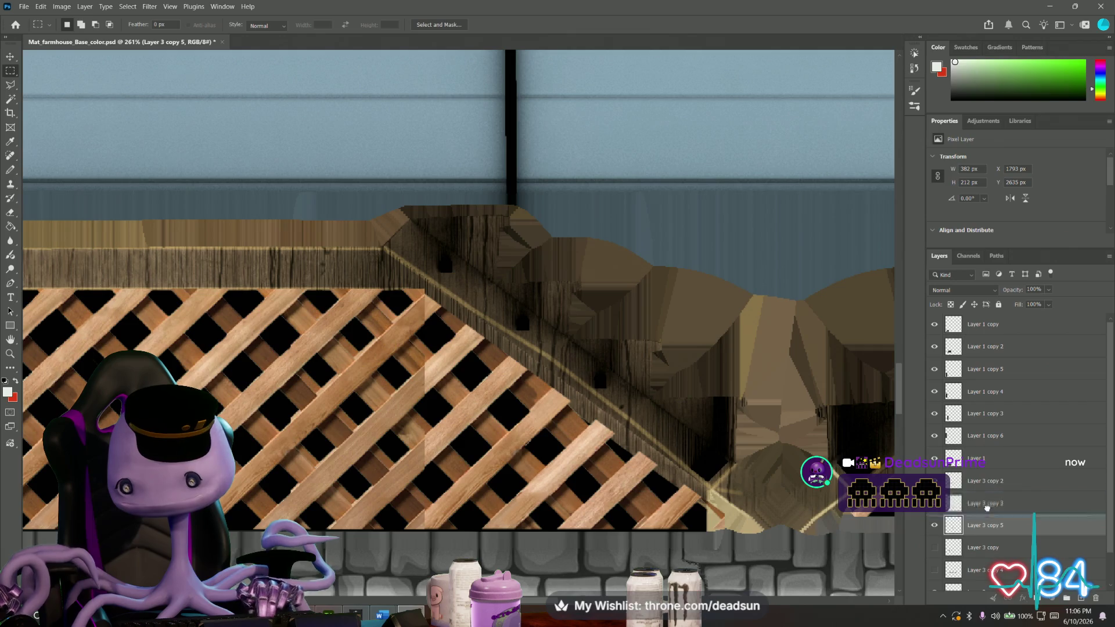
{"action": "left_click", "coordinate": [928, 518]}
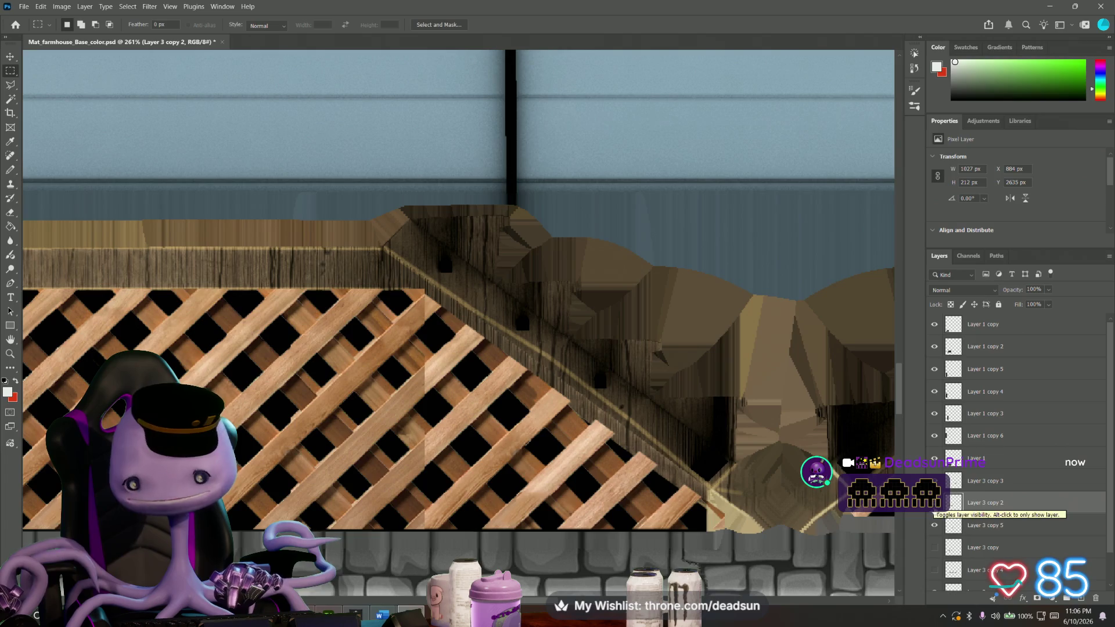
{"action": "left_click", "coordinate": [971, 526], "text": "shift"}
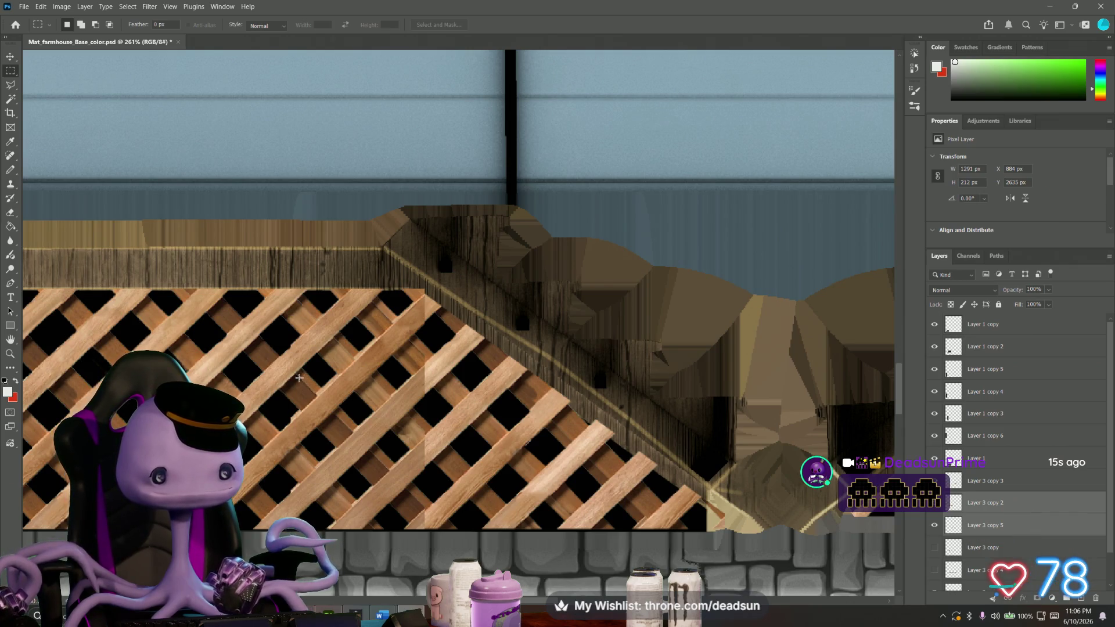
{"action": "scroll", "coordinate": [304, 403], "scroll_direction": "up", "scroll_amount": 1, "text": "alt"}
{"action": "scroll", "coordinate": [305, 403], "scroll_direction": "up", "scroll_amount": 1, "text": "alt"}
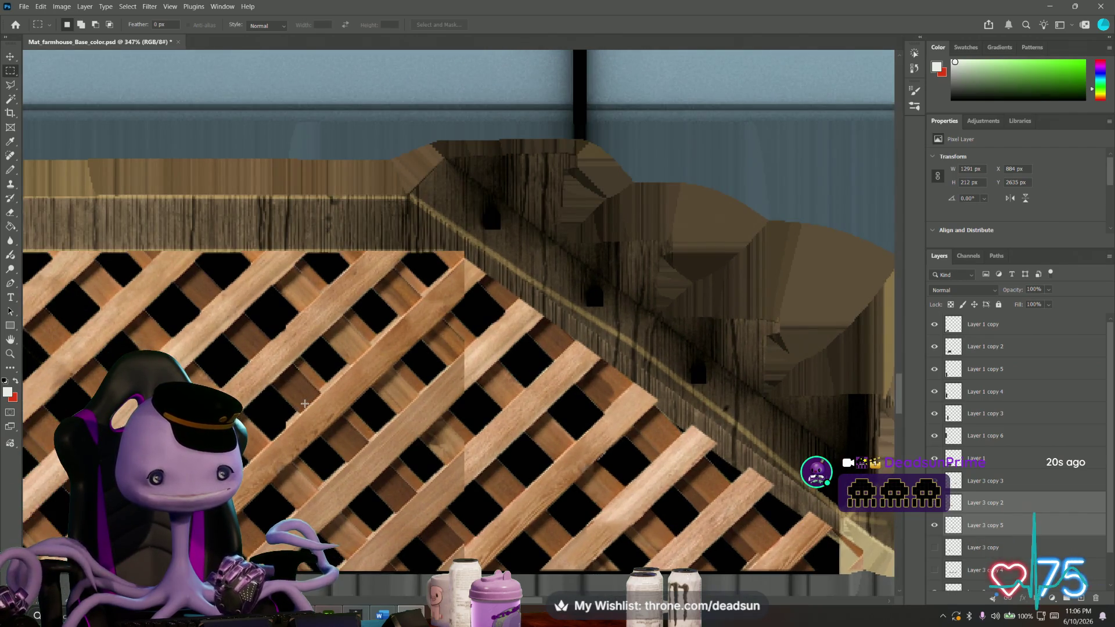
Merge the selected lattice layers into one and frame the sloped railing edge.
{"action": "right_click", "coordinate": [985, 525]}
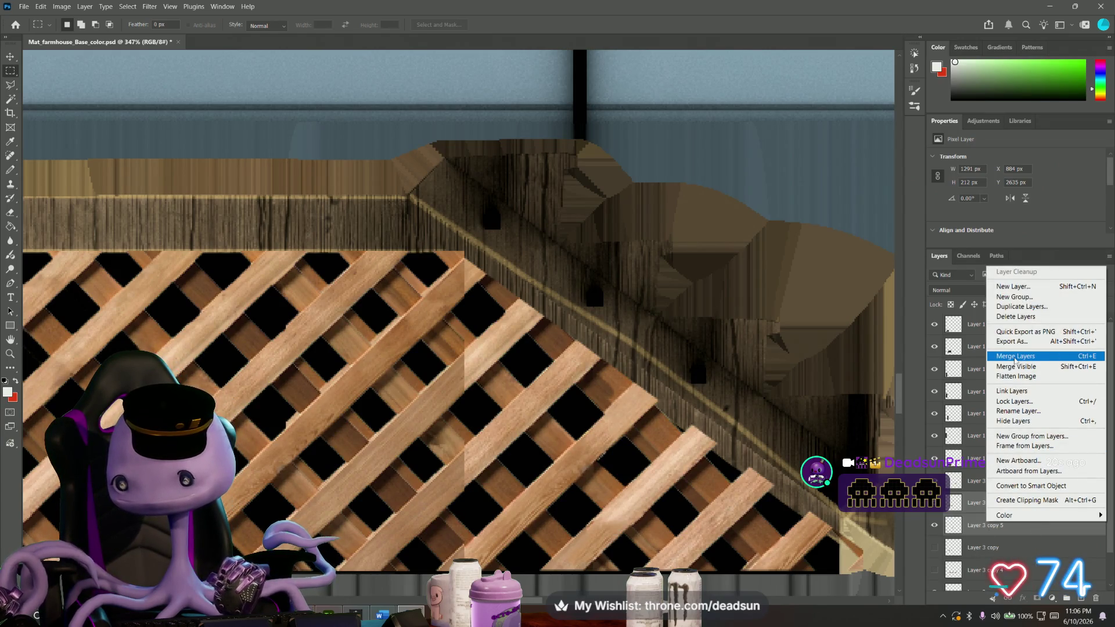
{"action": "left_click", "coordinate": [1015, 356]}
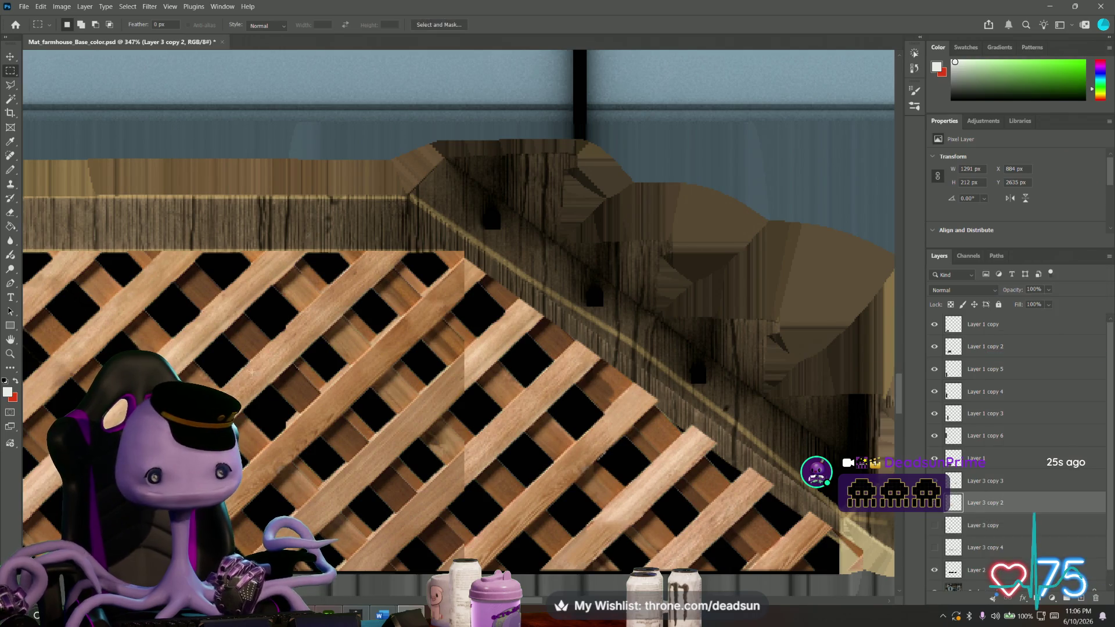
{"action": "scroll", "coordinate": [281, 349], "scroll_direction": "up", "scroll_amount": 4, "text": "alt"}
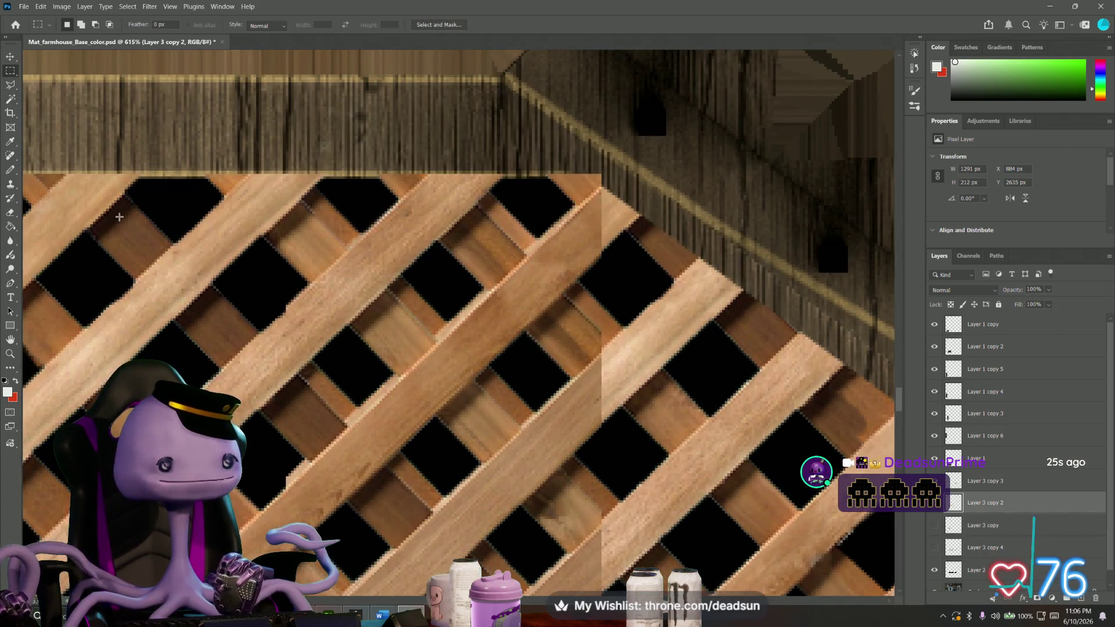
{"action": "scroll", "coordinate": [110, 208], "scroll_direction": "down", "scroll_amount": 3, "text": "alt"}
{"action": "left_click_drag", "start_coordinate": [443, 385], "coordinate": [314, 259]}
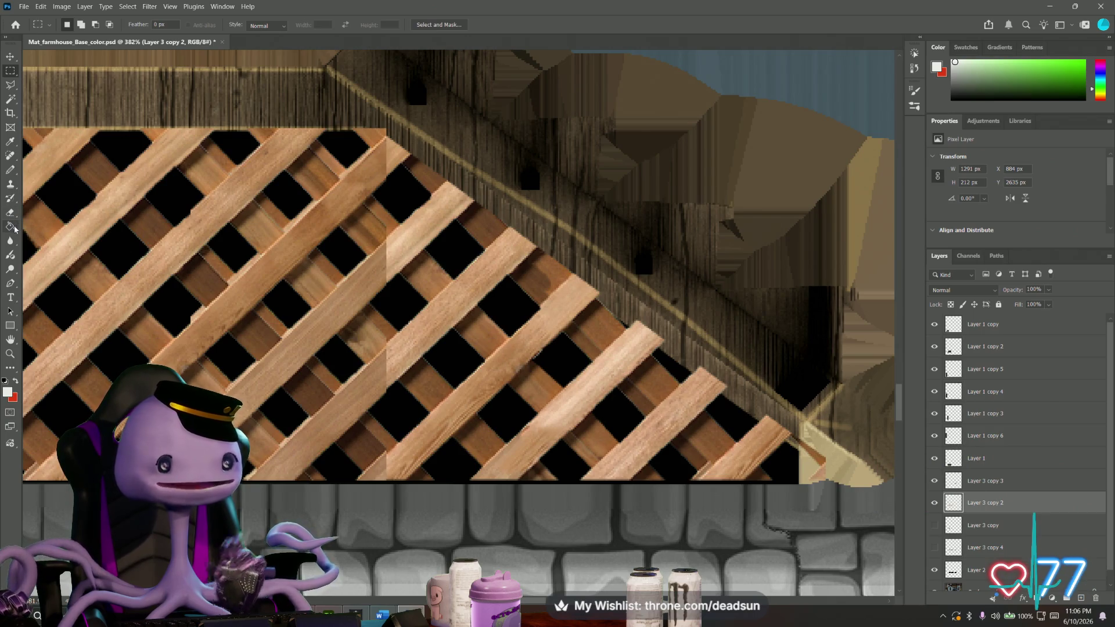
{"action": "left_click", "coordinate": [12, 155]}
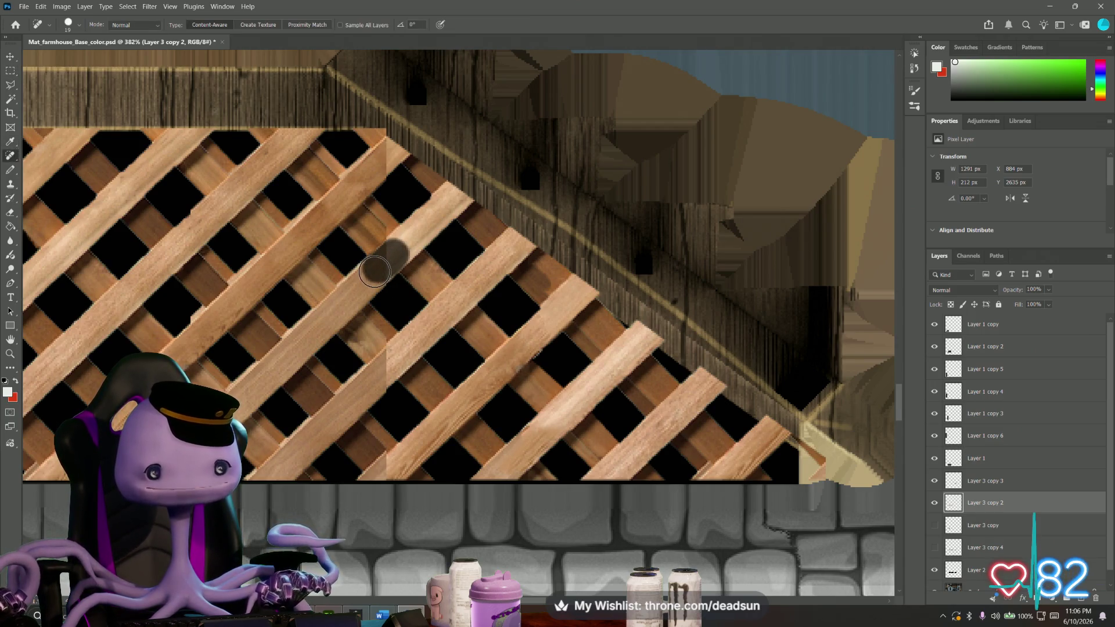
Spot-heal seams on the upper lattice boards, adjusting brush size from the options bar.
{"action": "left_click_drag", "start_coordinate": [392, 255], "coordinate": [385, 253]}
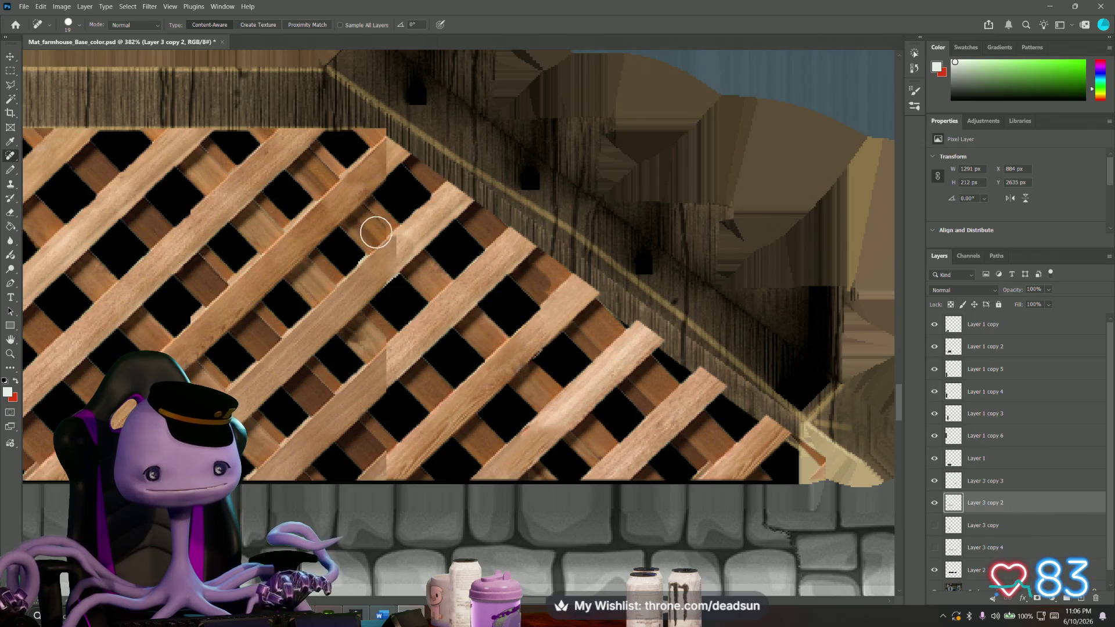
{"action": "scroll", "coordinate": [410, 293], "scroll_direction": "up", "scroll_amount": 3, "text": "alt"}
{"action": "scroll", "coordinate": [312, 170], "scroll_direction": "up", "scroll_amount": 2, "text": "alt"}
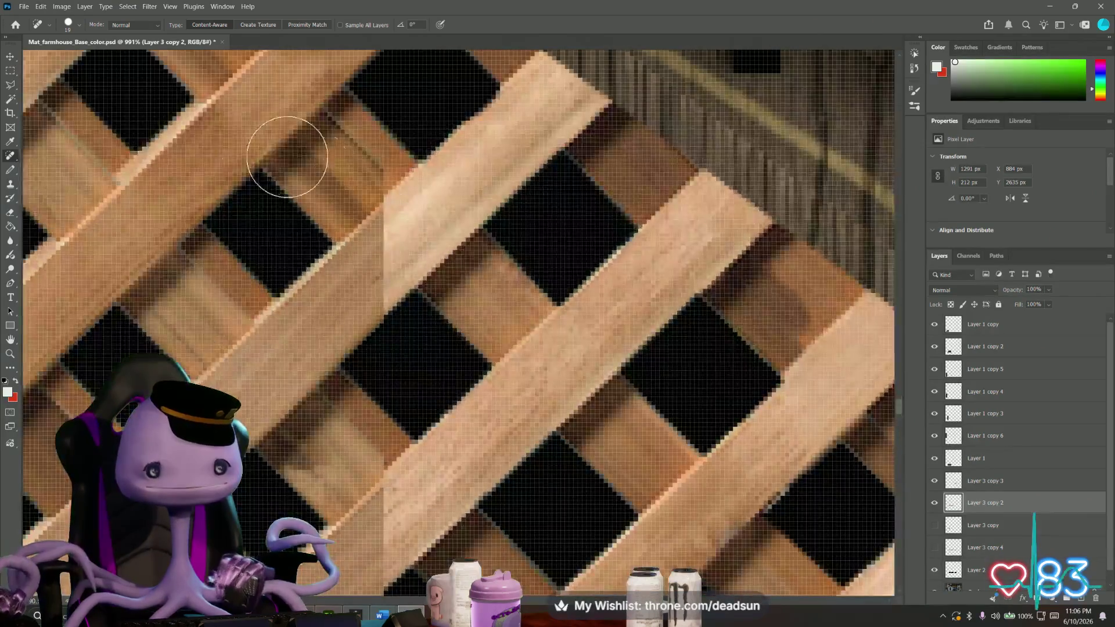
{"action": "left_click", "coordinate": [68, 28]}
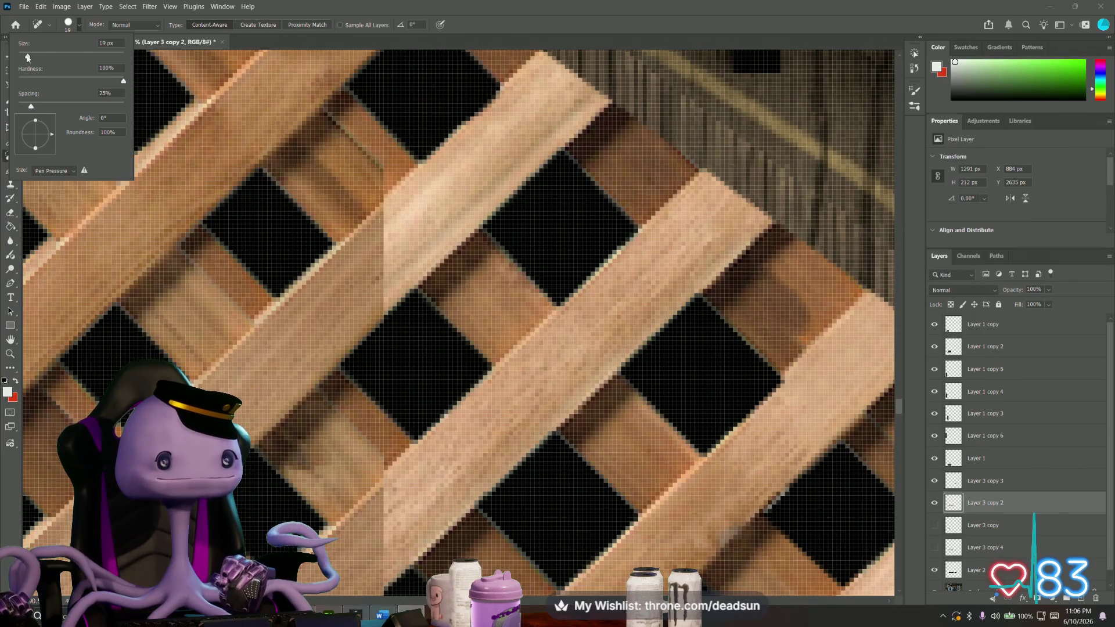
{"action": "left_click_drag", "start_coordinate": [407, 217], "coordinate": [366, 296]}
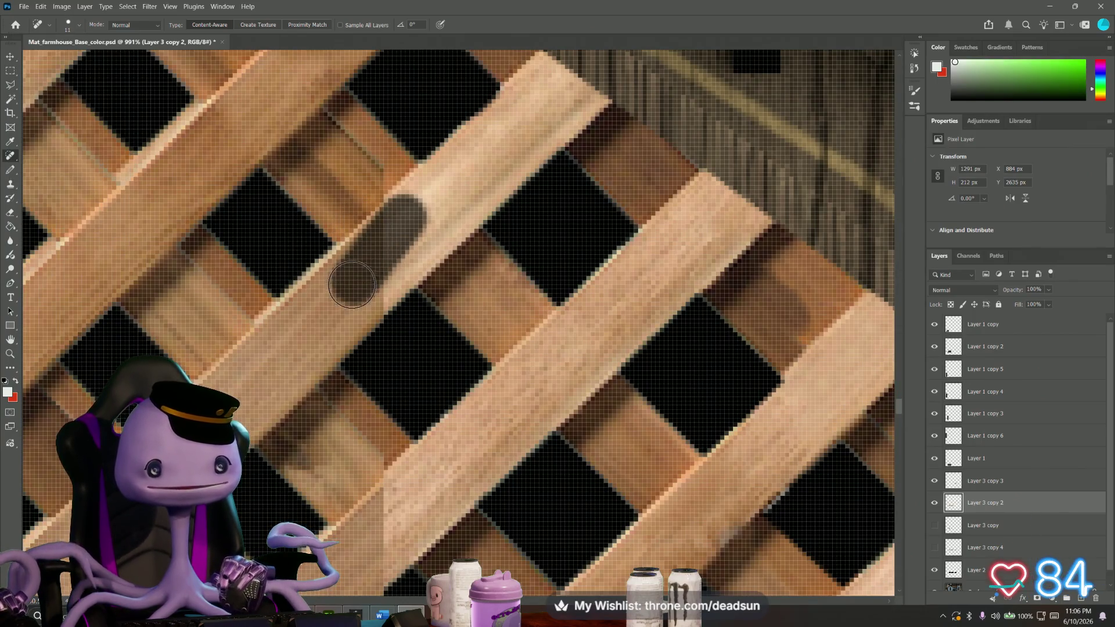
{"action": "mouse_move", "coordinate": [299, 199]}
{"action": "left_mouse_down"}
{"action": "mouse_move", "coordinate": [372, 230]}
{"action": "mouse_move", "coordinate": [385, 248]}
{"action": "left_mouse_up"}
{"action": "left_click_drag", "start_coordinate": [410, 206], "coordinate": [413, 202]}
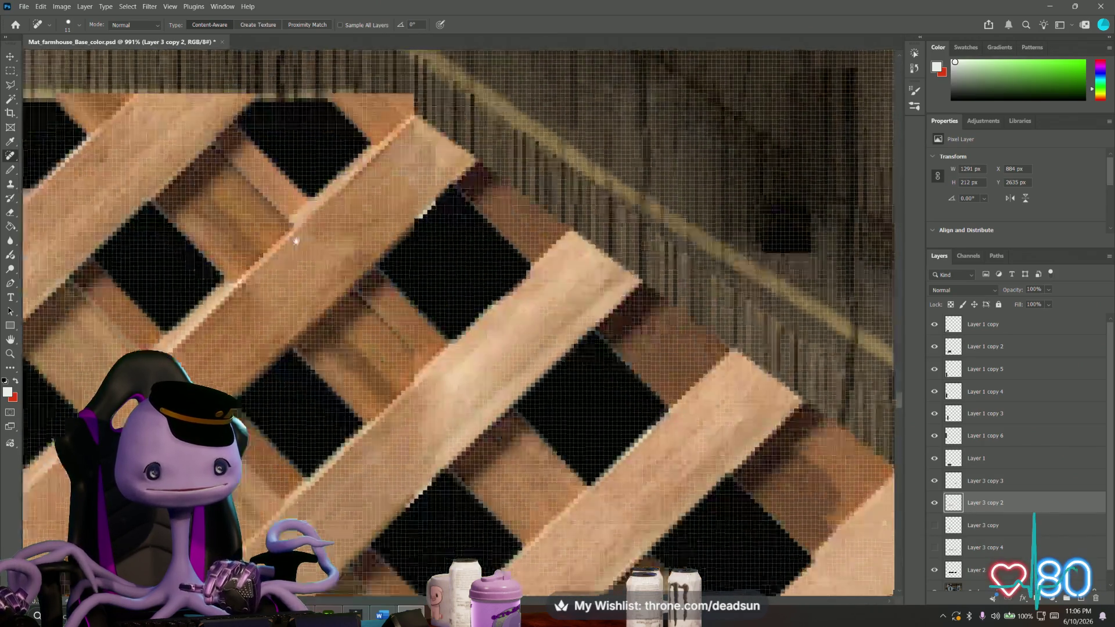
Spot-heal the seams on the middle and lower-left lattice boards.
{"action": "left_click_drag", "start_coordinate": [362, 293], "coordinate": [269, 122]}
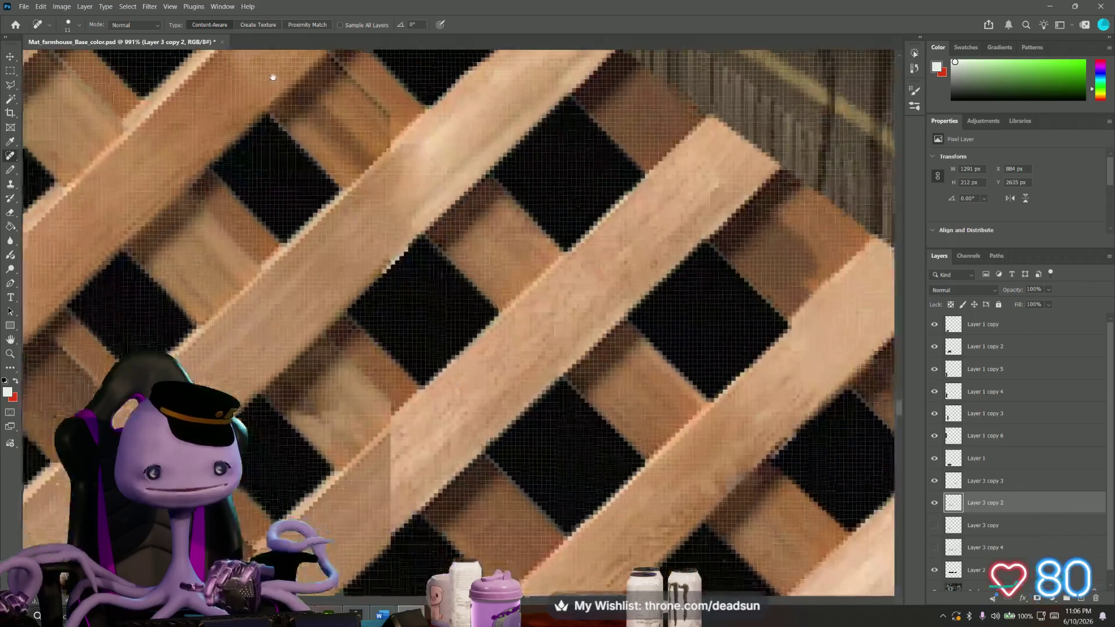
{"action": "mouse_move", "coordinate": [414, 337]}
{"action": "left_mouse_down"}
{"action": "mouse_move", "coordinate": [357, 356]}
{"action": "mouse_move", "coordinate": [351, 374]}
{"action": "left_mouse_up"}
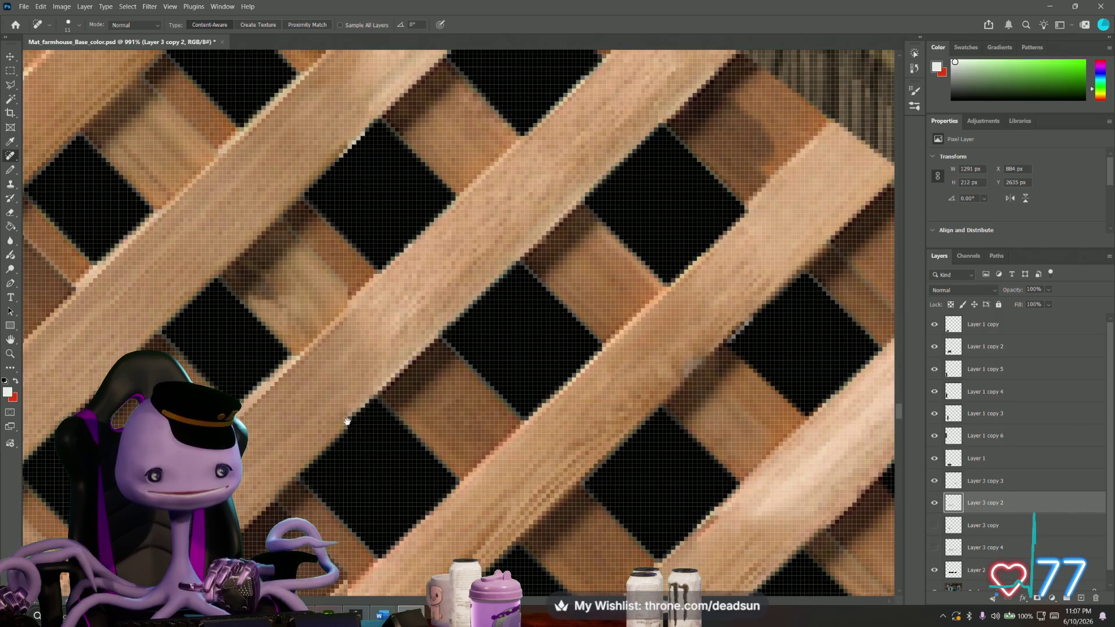
{"action": "left_click_drag", "start_coordinate": [349, 424], "coordinate": [281, 222]}
{"action": "left_click_drag", "start_coordinate": [299, 424], "coordinate": [307, 415]}
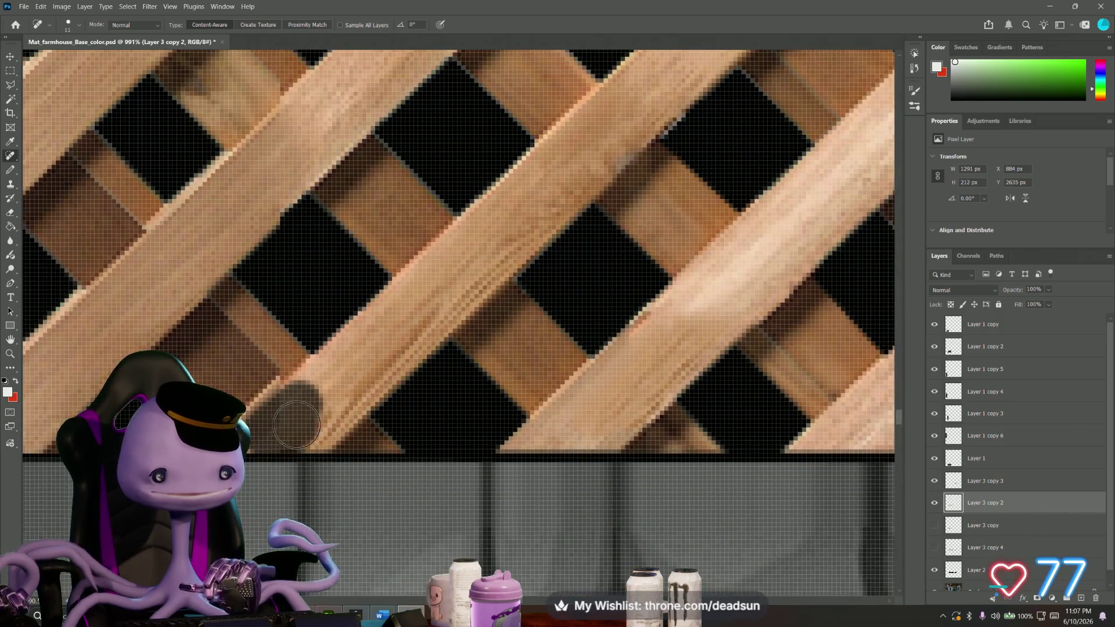
{"action": "scroll", "coordinate": [313, 406], "scroll_direction": "down", "scroll_amount": 2, "text": "alt"}
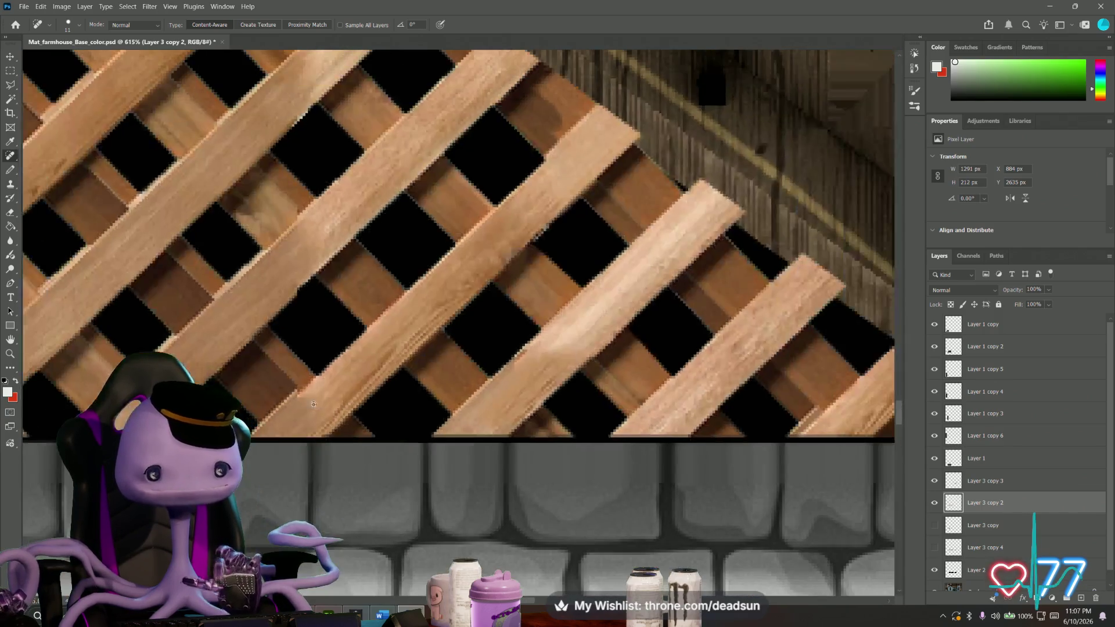
{"action": "scroll", "coordinate": [307, 402], "scroll_direction": "down", "scroll_amount": 1, "text": "alt"}
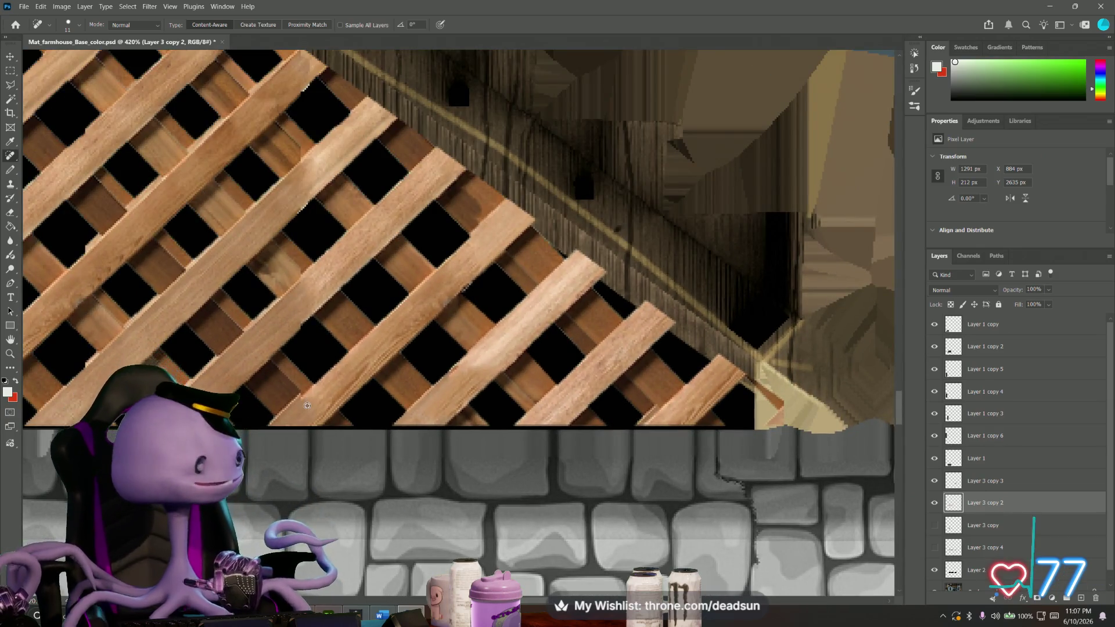
{"action": "scroll", "coordinate": [304, 408], "scroll_direction": "down", "scroll_amount": 1, "text": "alt"}
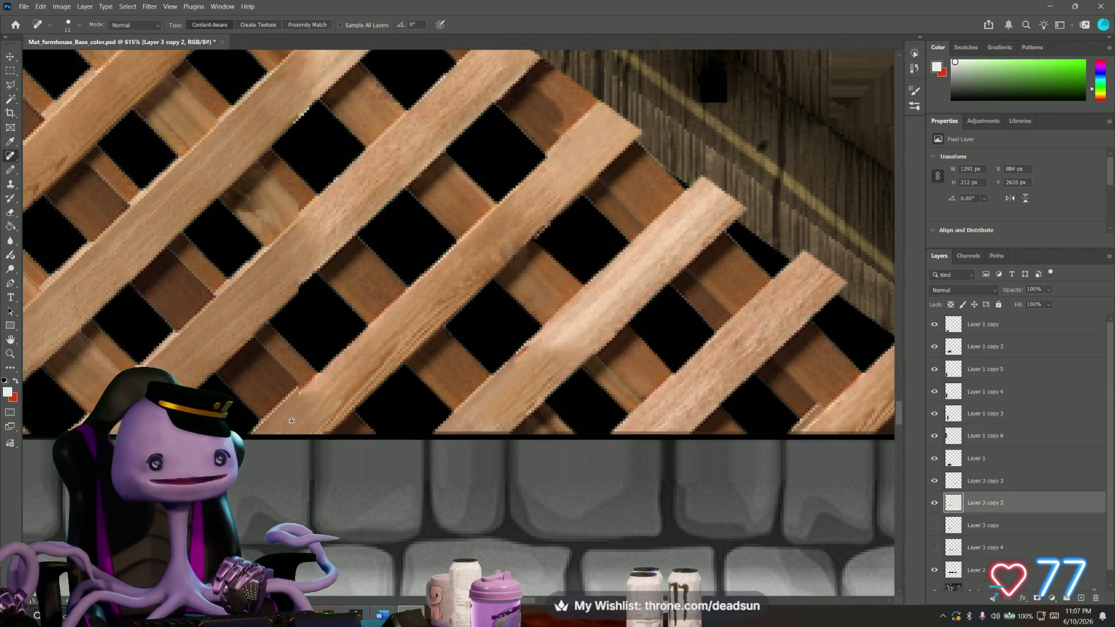
{"action": "scroll", "coordinate": [271, 415], "scroll_direction": "down", "scroll_amount": 1, "text": "alt"}
{"action": "scroll", "coordinate": [271, 416], "scroll_direction": "down", "scroll_amount": 1, "text": "alt"}
{"action": "scroll", "coordinate": [364, 393], "scroll_direction": "up", "scroll_amount": 1, "text": "alt"}
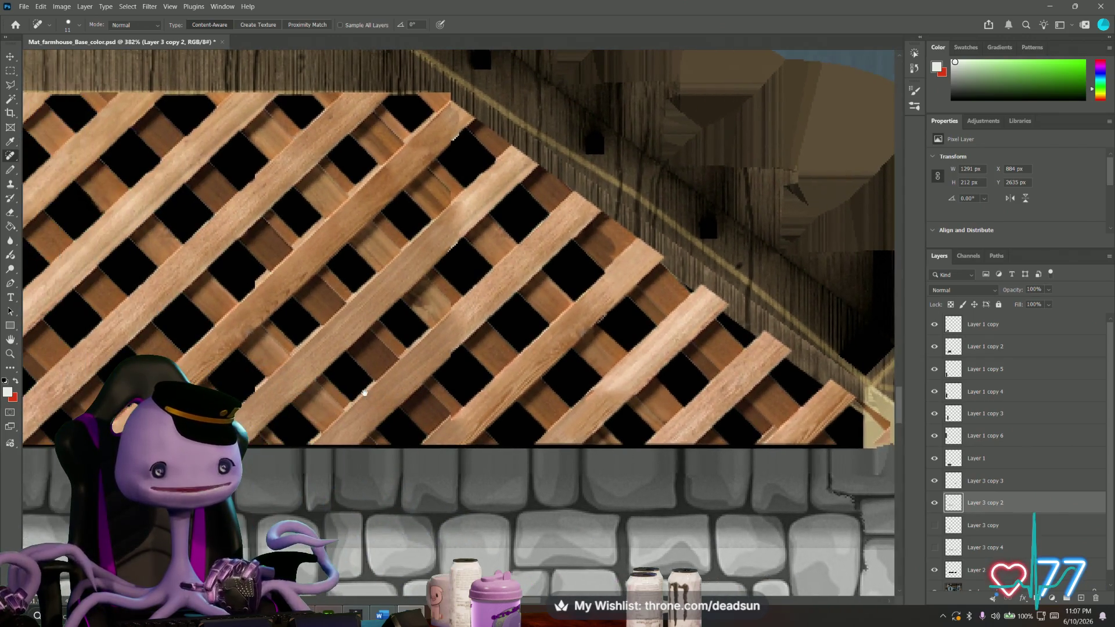
{"action": "left_click", "coordinate": [10, 84]}
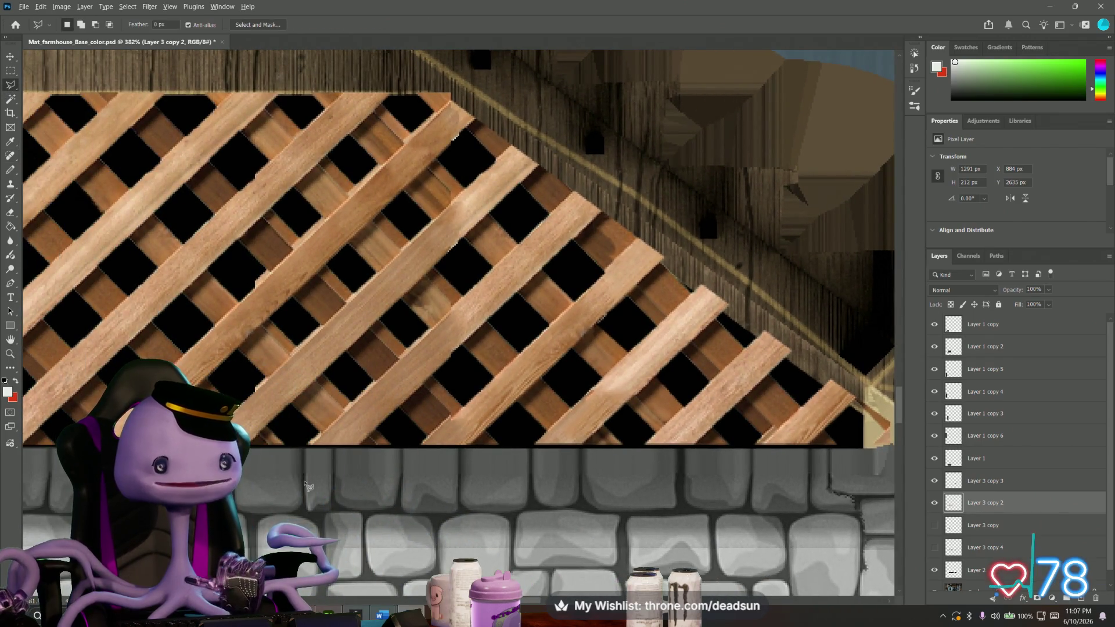
{"action": "scroll", "coordinate": [392, 418], "scroll_direction": "up", "scroll_amount": 3, "text": "alt"}
{"action": "scroll", "coordinate": [392, 418], "scroll_direction": "up", "scroll_amount": 2, "text": "alt"}
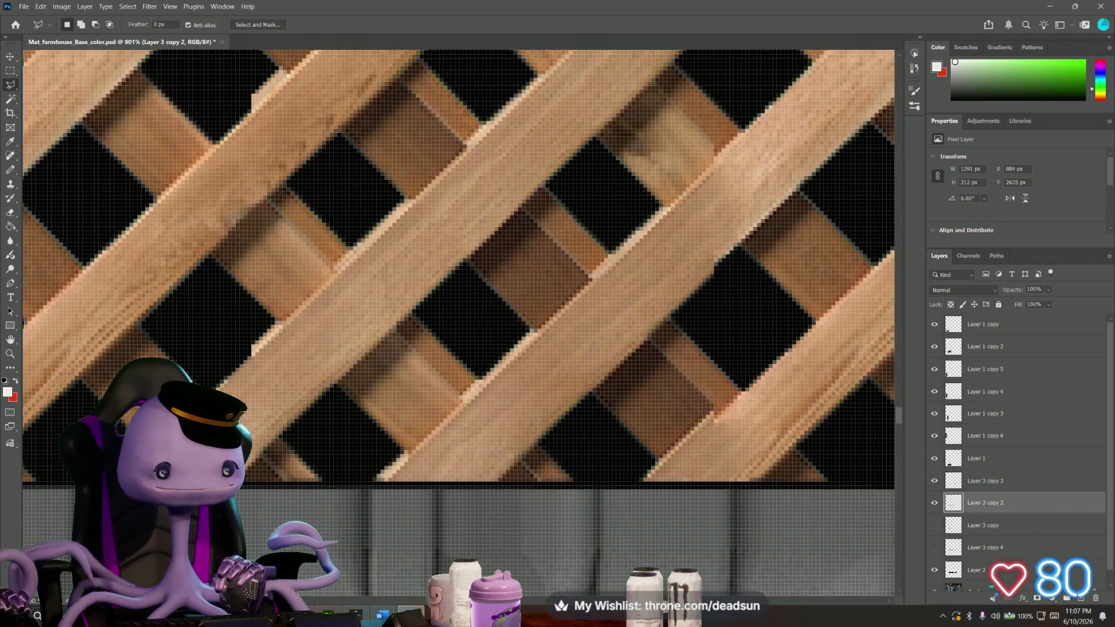
Outline black lattice gaps on the left with the Polygonal Lasso, then deselect.
{"action": "left_click", "coordinate": [253, 353]}
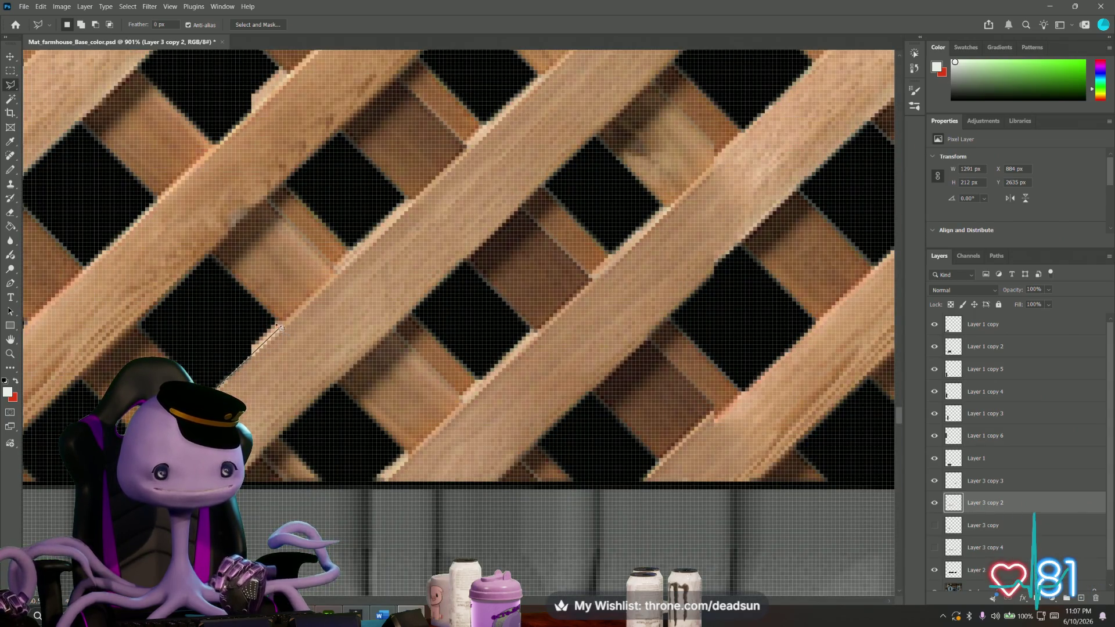
{"action": "double_click", "coordinate": [196, 380]}
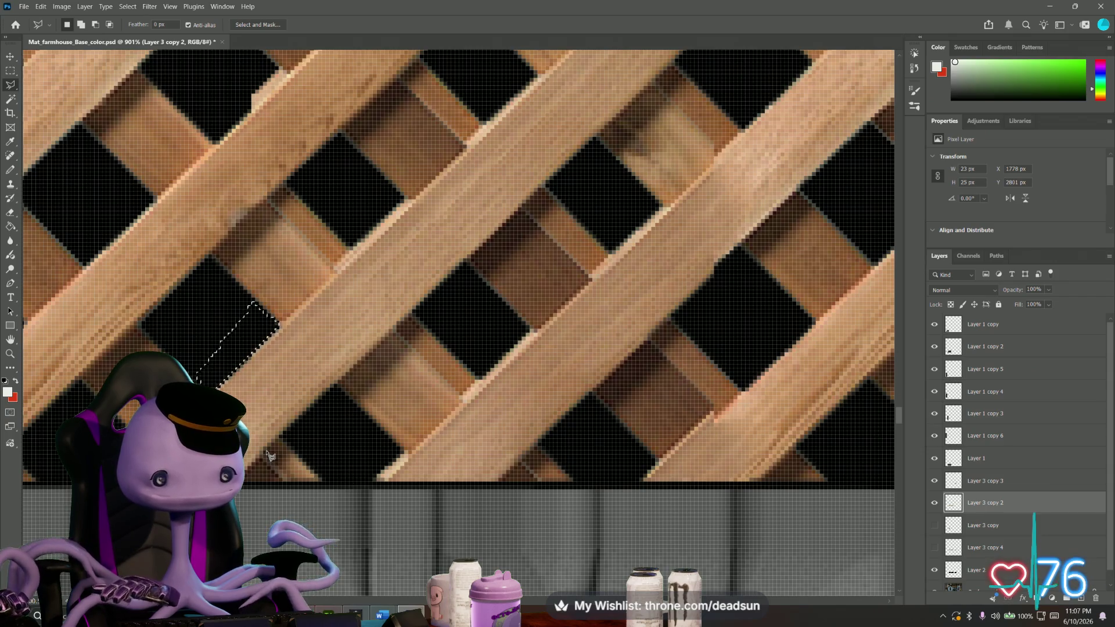
{"action": "left_click", "coordinate": [334, 520]}
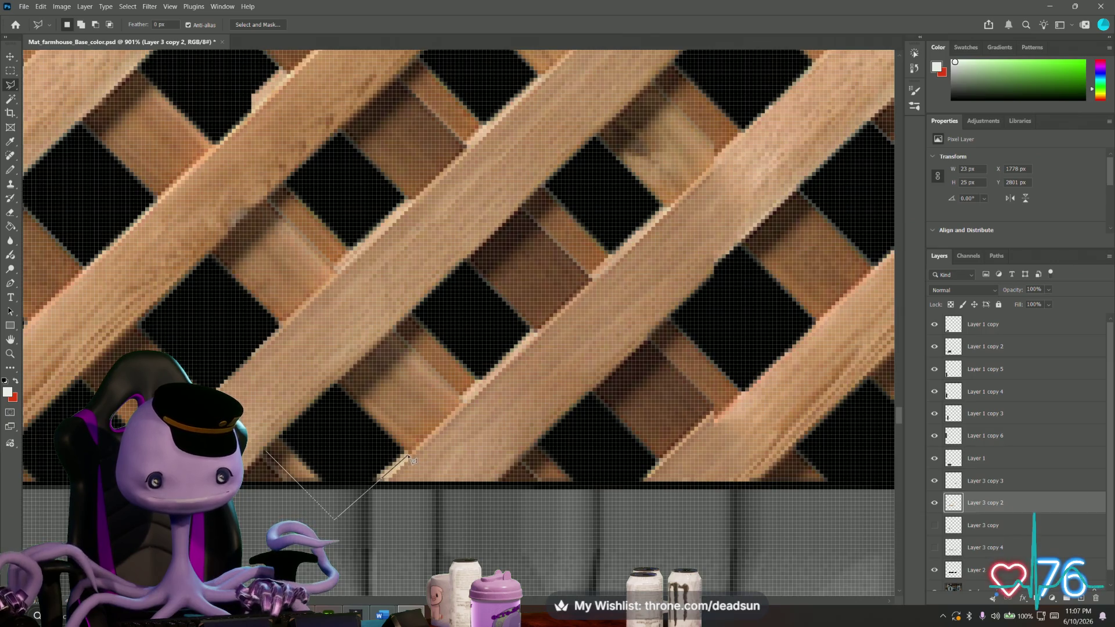
{"action": "left_click", "coordinate": [340, 390]}
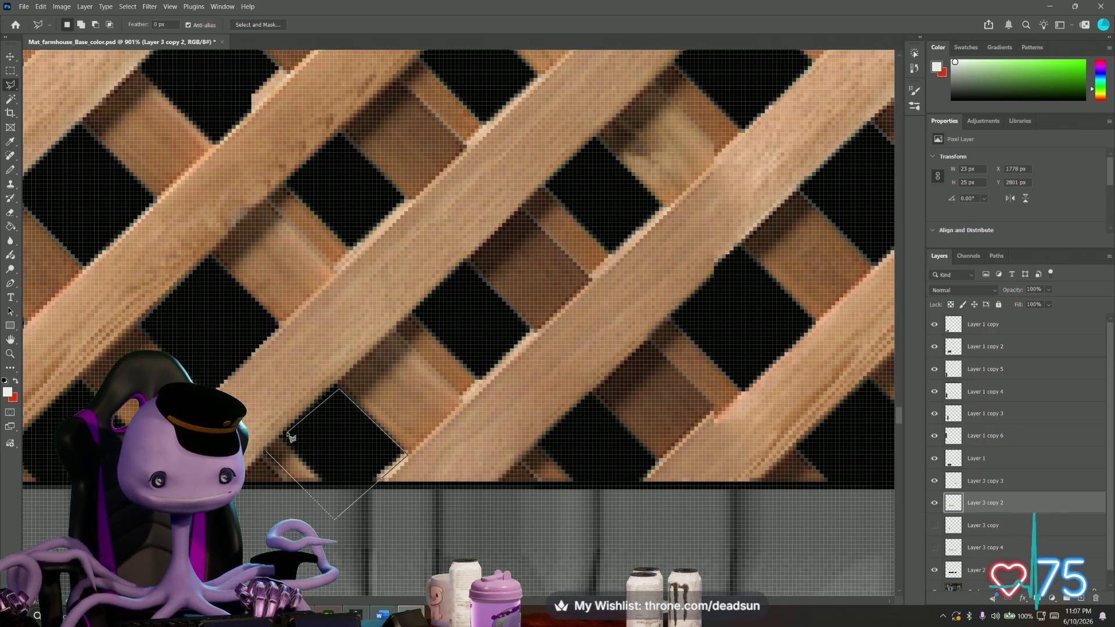
{"action": "left_click", "coordinate": [268, 454]}
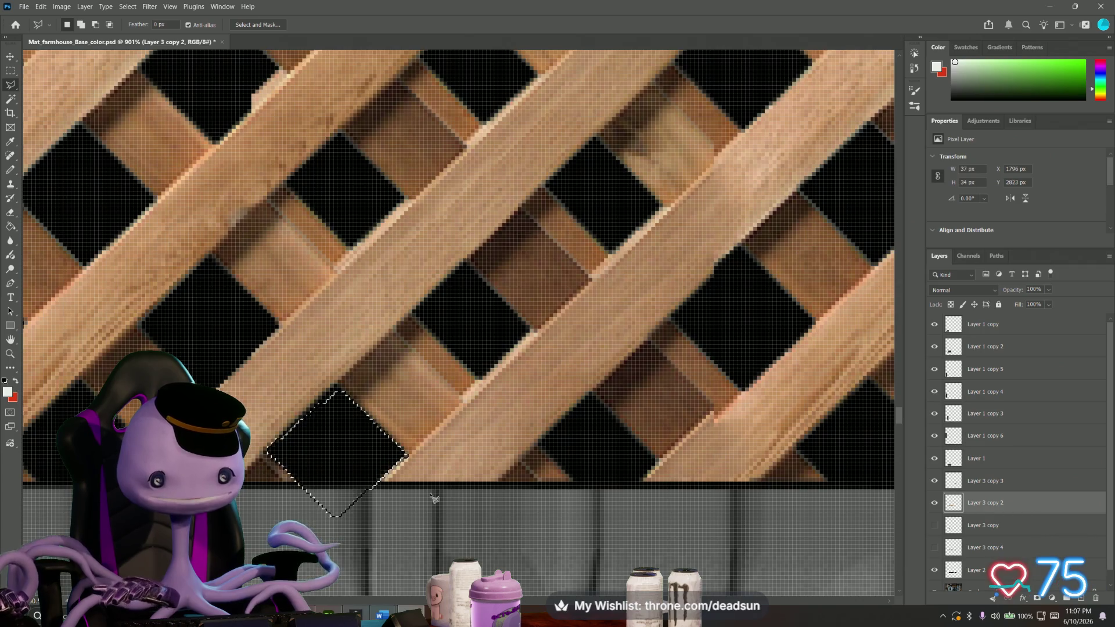
{"action": "key", "text": "ctrl+d"}
Outline the bottom diamond gap and a black square gap as selections, then deselect.
{"action": "left_click", "coordinate": [550, 488]}
{"action": "left_click", "coordinate": [521, 460]}
{"action": "left_click", "coordinate": [551, 433]}
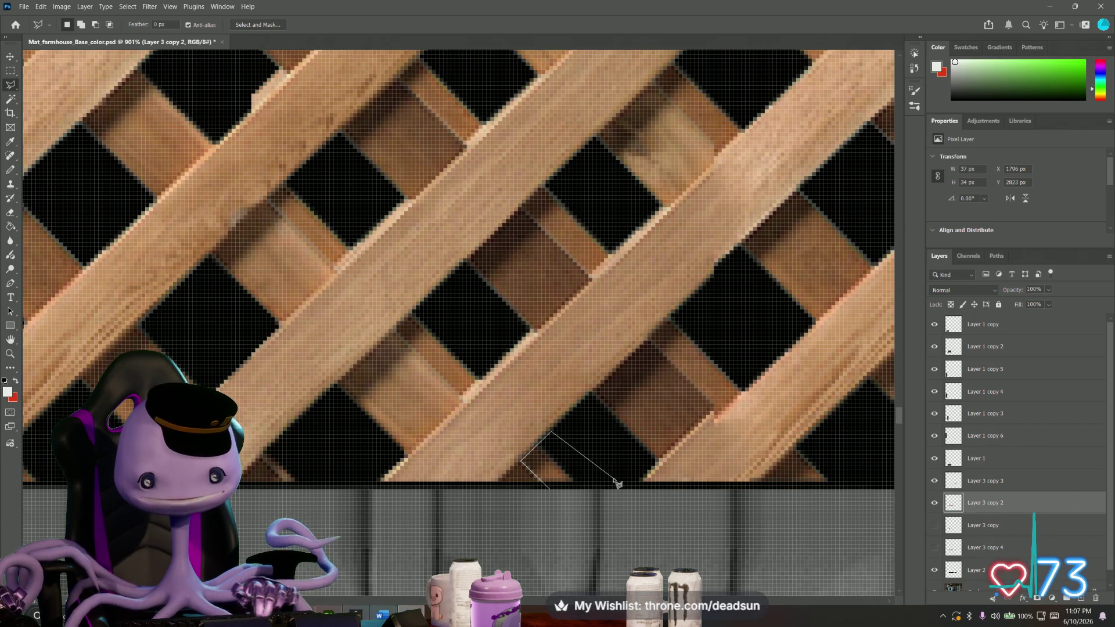
{"action": "double_click", "coordinate": [608, 479]}
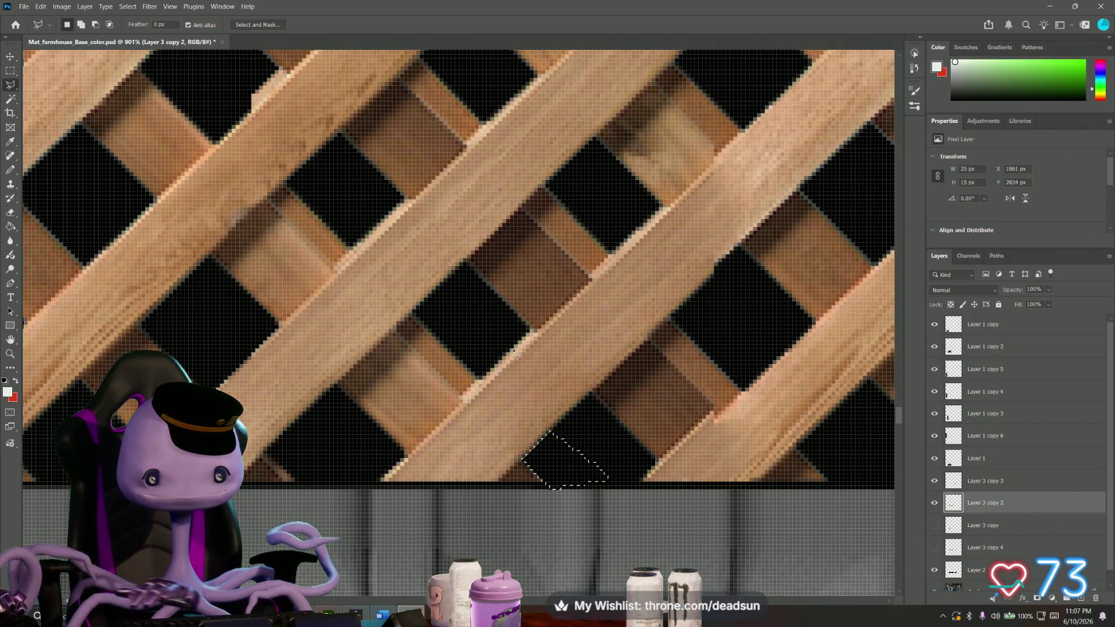
{"action": "left_click", "coordinate": [533, 334]}
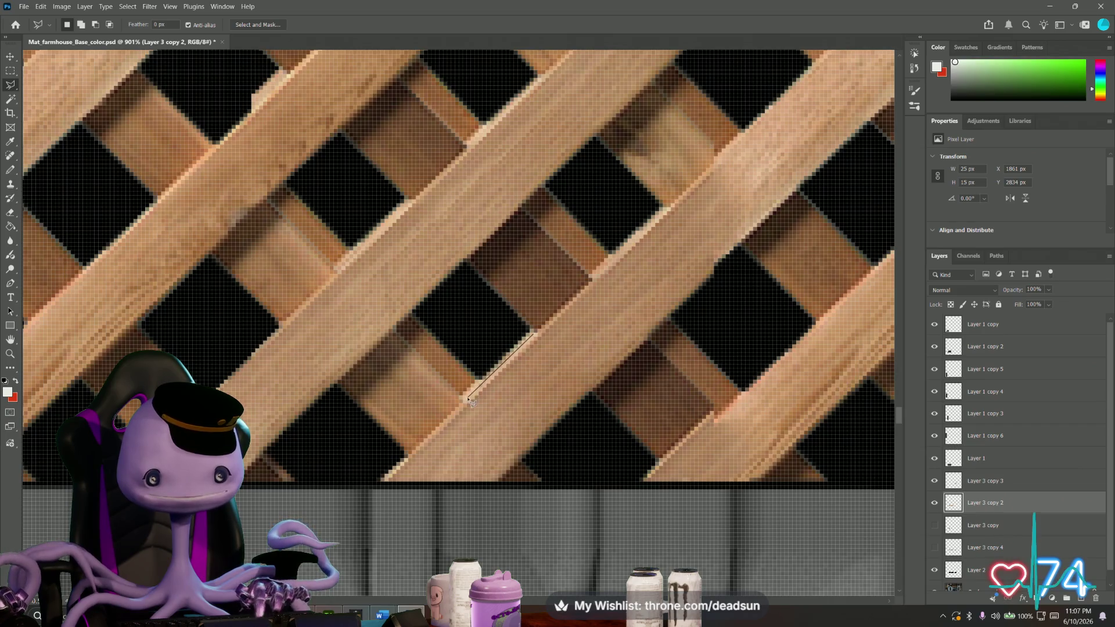
{"action": "left_click", "coordinate": [395, 331]}
{"action": "left_click", "coordinate": [466, 264]}
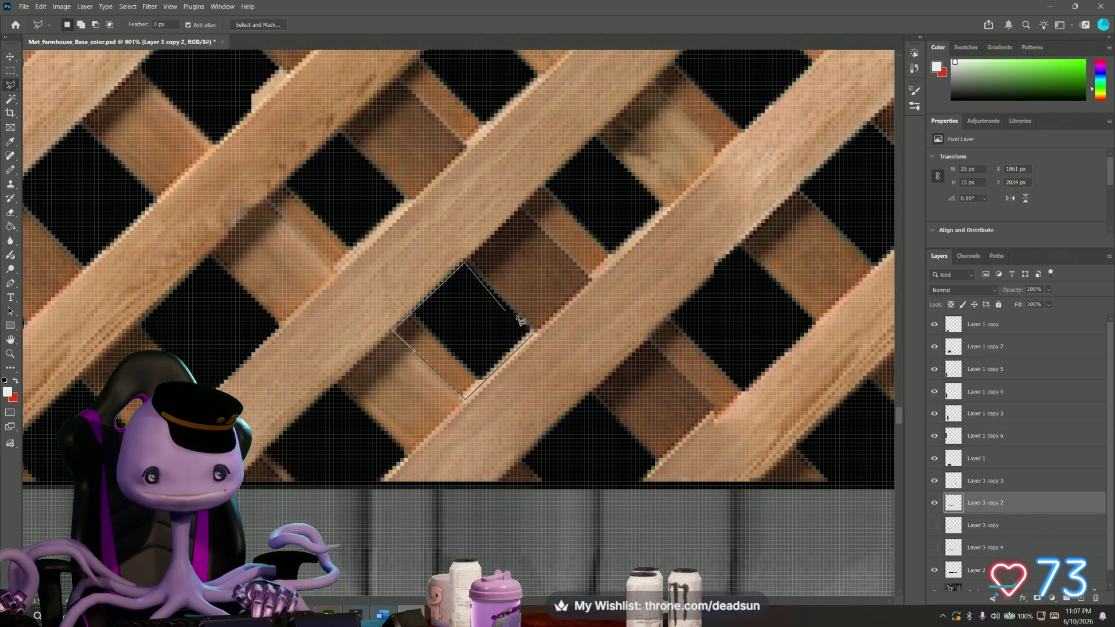
{"action": "left_click", "coordinate": [534, 333]}
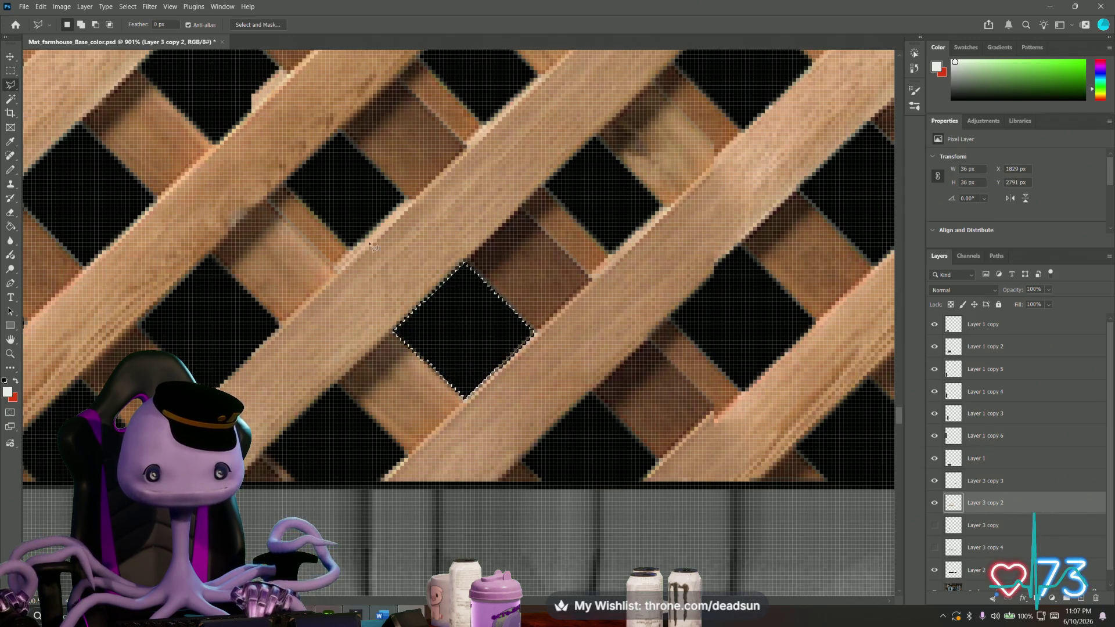
{"action": "key", "text": "ctrl+d"}
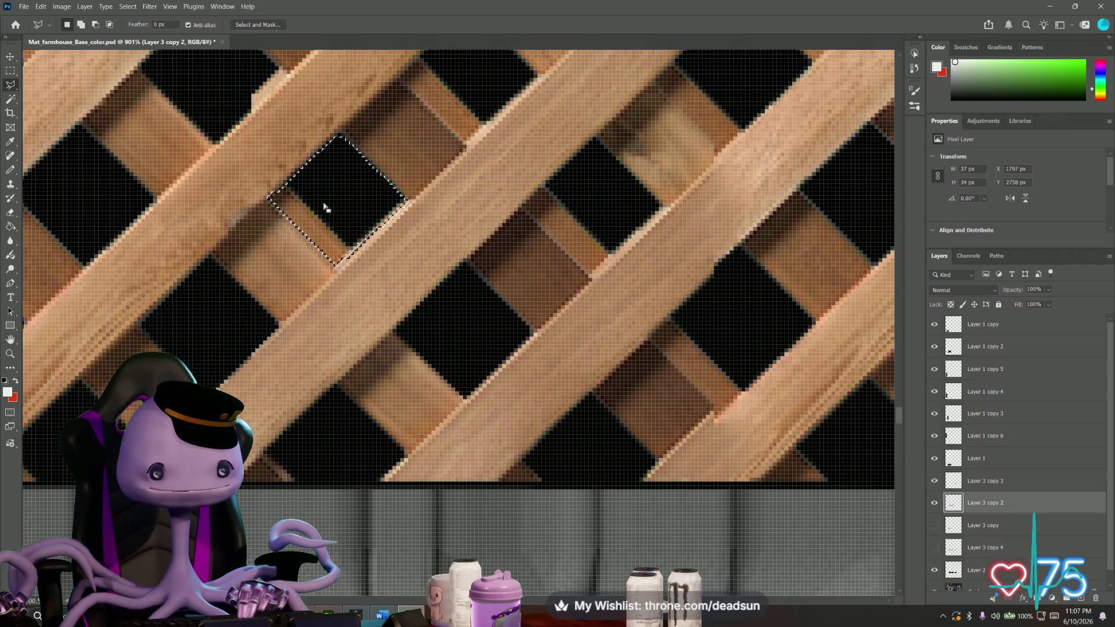
Close a selection around the upper black gap and shift the view to another lattice area.
{"action": "left_click", "coordinate": [342, 137]}
{"action": "scroll", "coordinate": [334, 274], "scroll_direction": "up", "scroll_amount": 1}
{"action": "left_click_drag", "start_coordinate": [335, 274], "coordinate": [425, 455]}
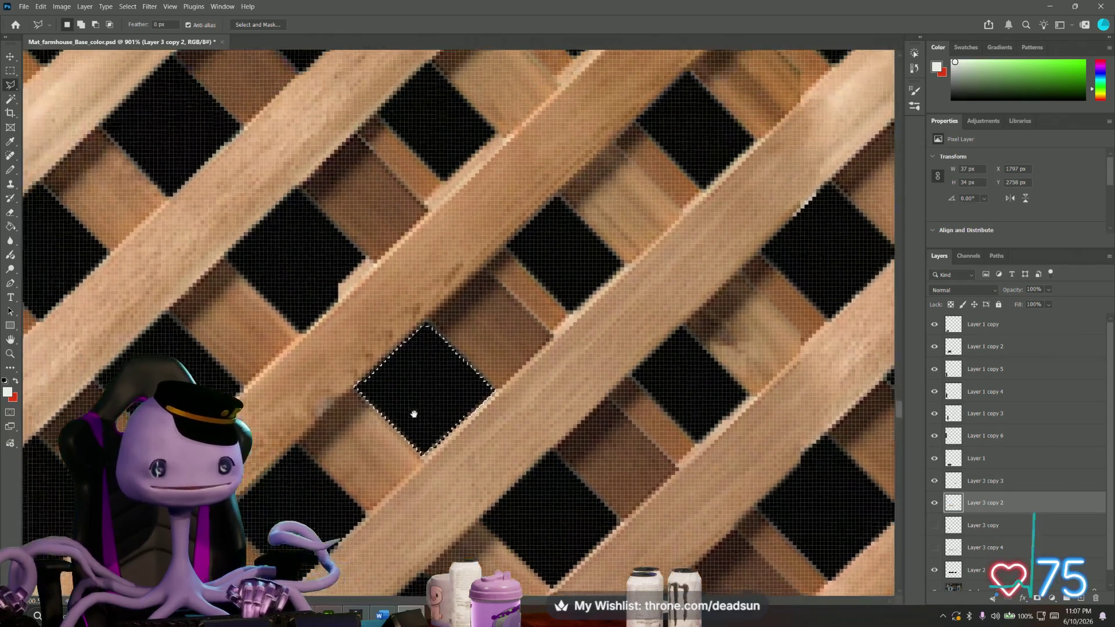
Outline a black square gap corner by corner with the Polygonal Lasso.
{"action": "key", "text": "ctrl+d"}
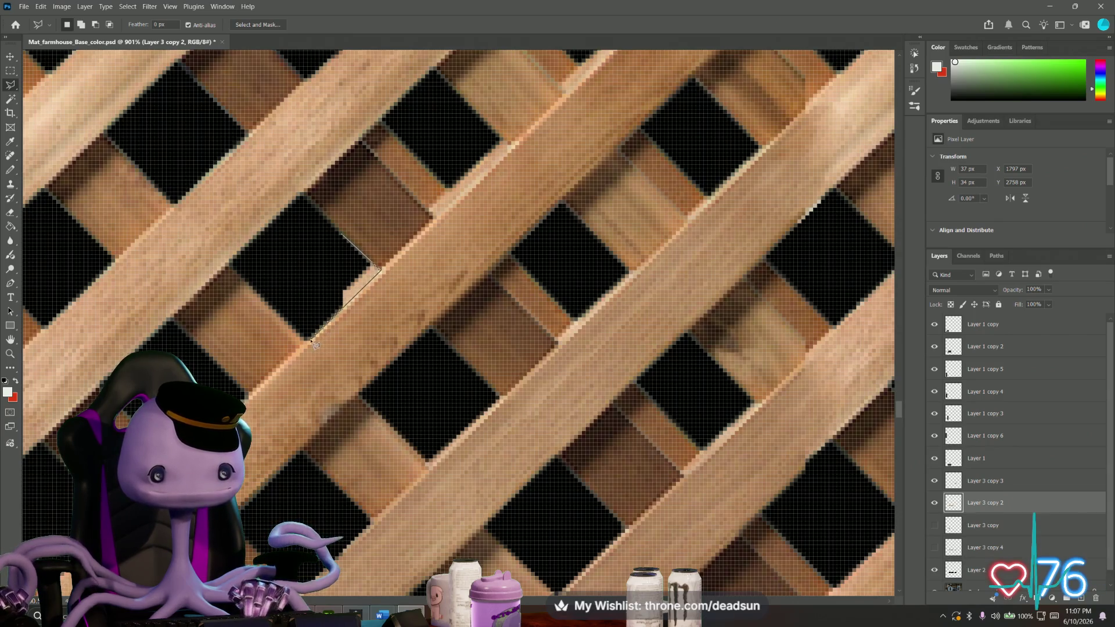
{"action": "left_click", "coordinate": [340, 236]}
{"action": "left_click", "coordinate": [374, 266]}
{"action": "left_click", "coordinate": [305, 337]}
{"action": "left_click_drag", "start_coordinate": [510, 374], "coordinate": [222, 209]}
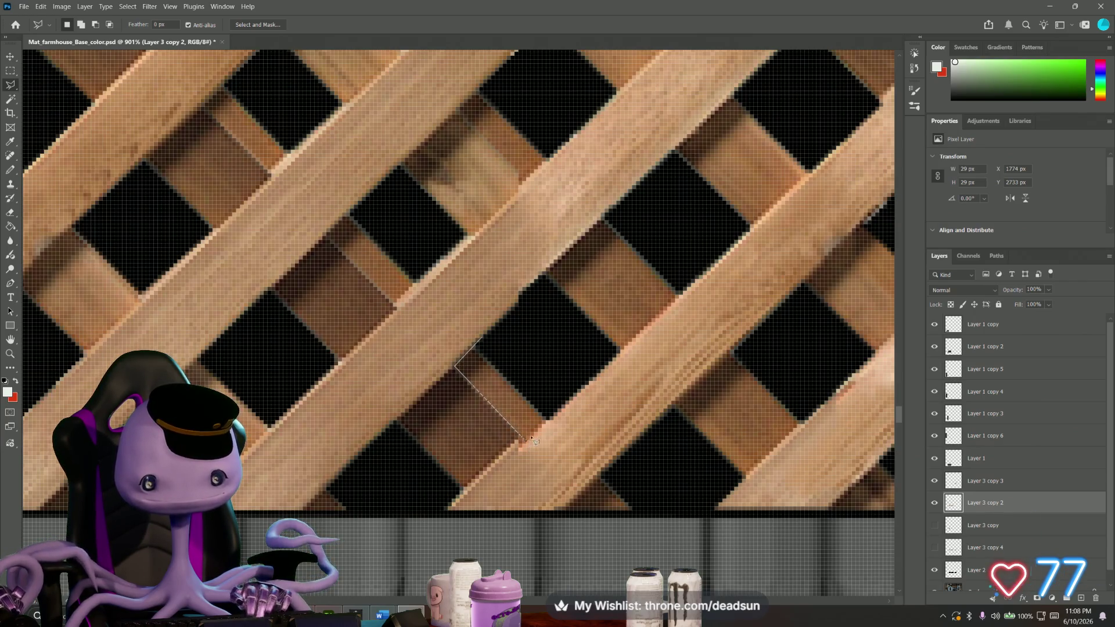
{"action": "left_click", "coordinate": [500, 339]}
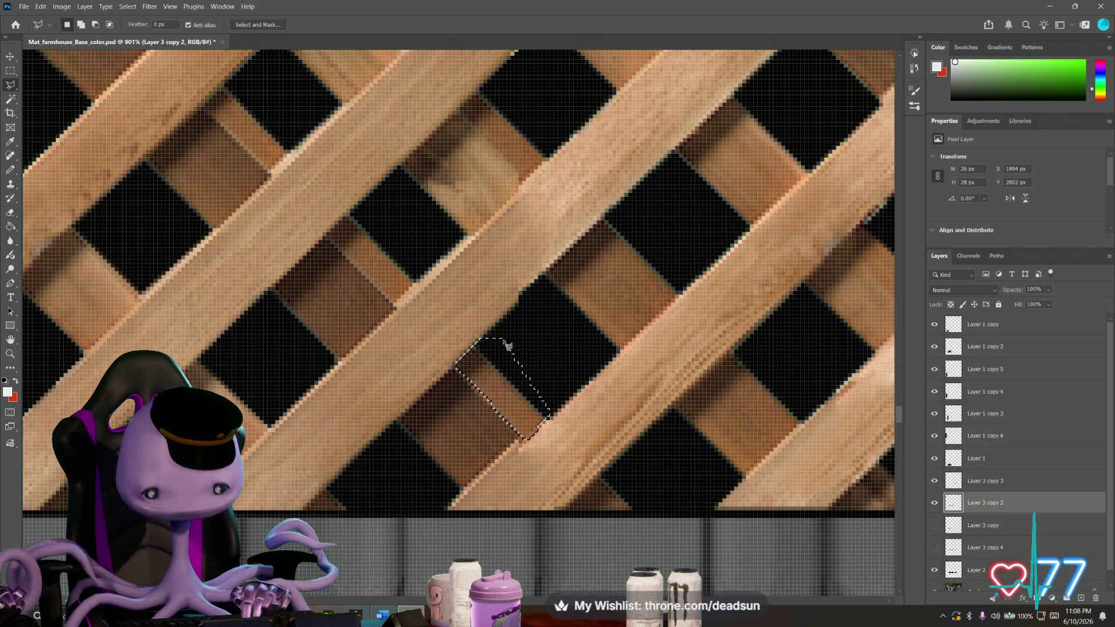
{"action": "left_click", "coordinate": [549, 418]}
{"action": "left_click", "coordinate": [523, 440]}
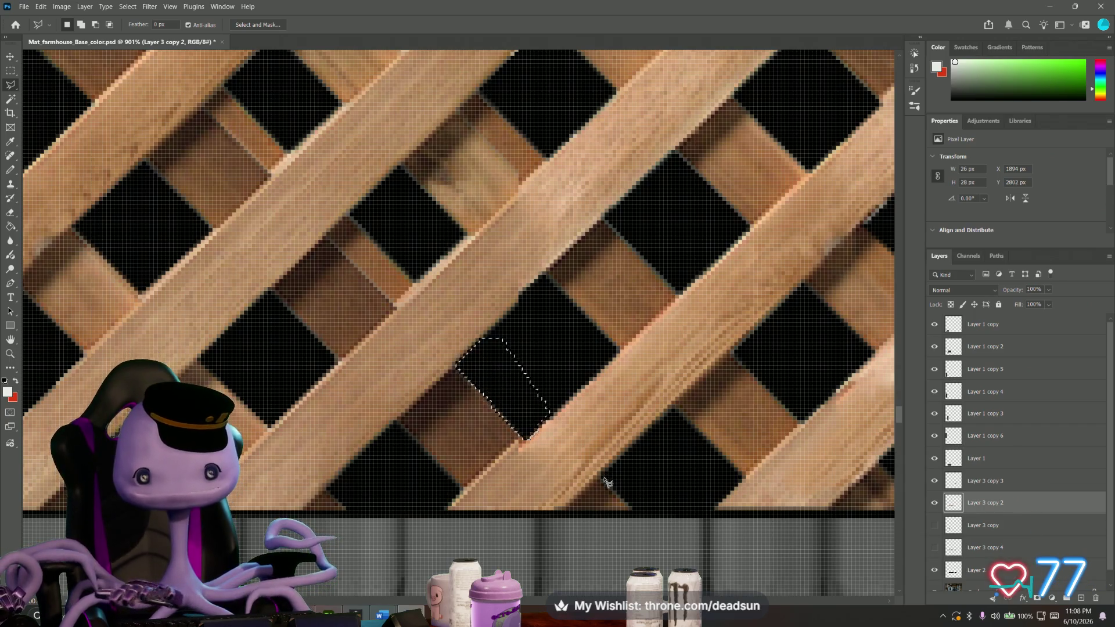
Outline a lower-right gap, deselect, then trace the dark gap at the upper left.
{"action": "left_click", "coordinate": [585, 498]}
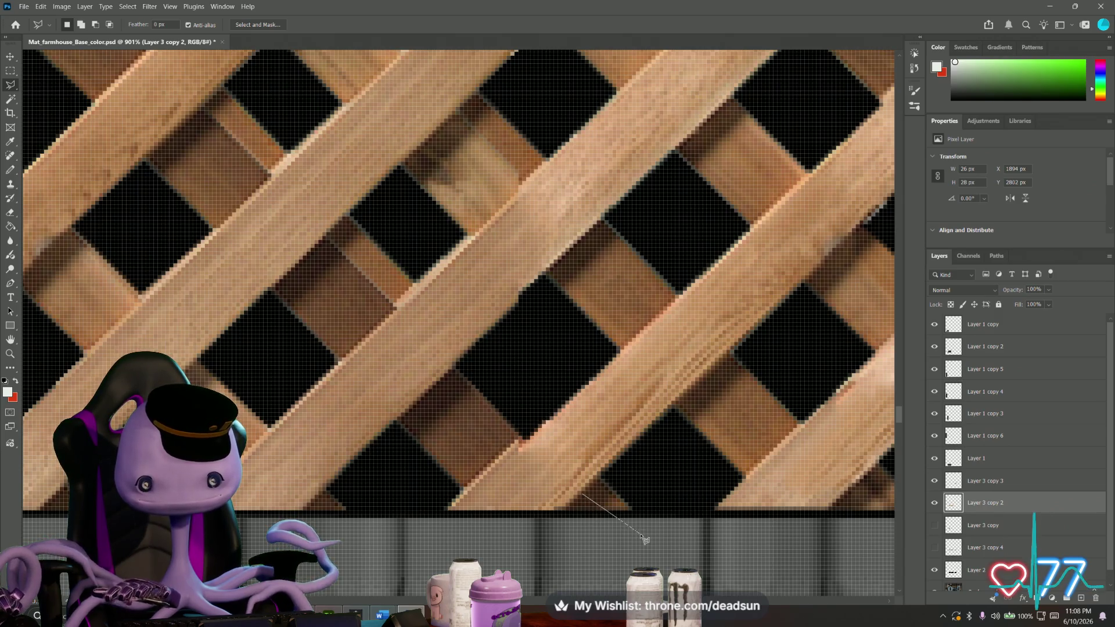
{"action": "double_click", "coordinate": [623, 461]}
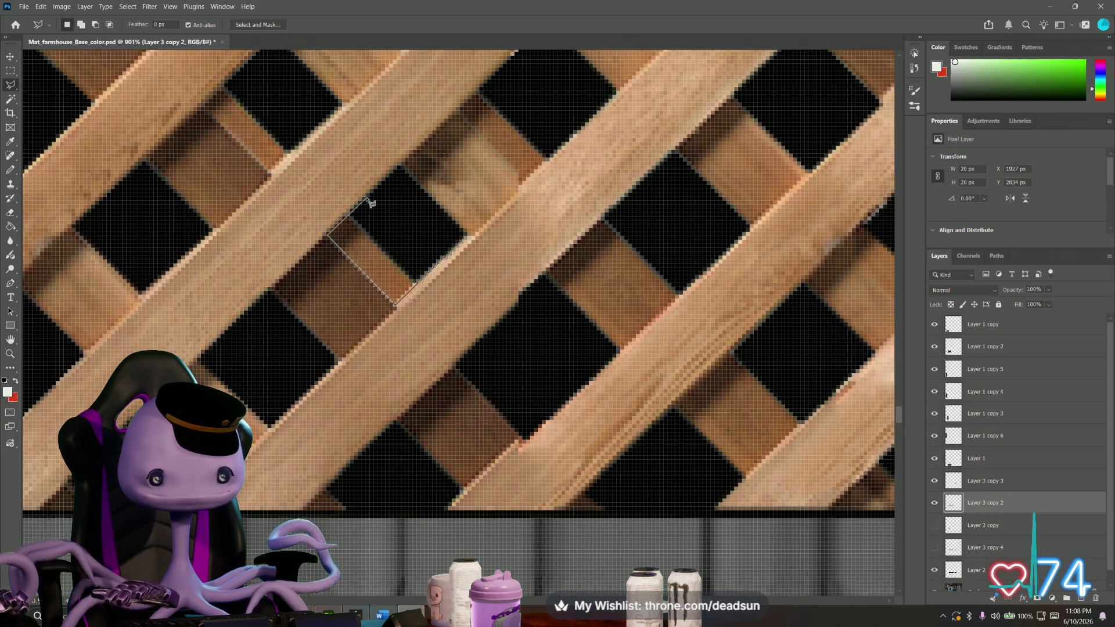
{"action": "key", "text": "ctrl+d"}
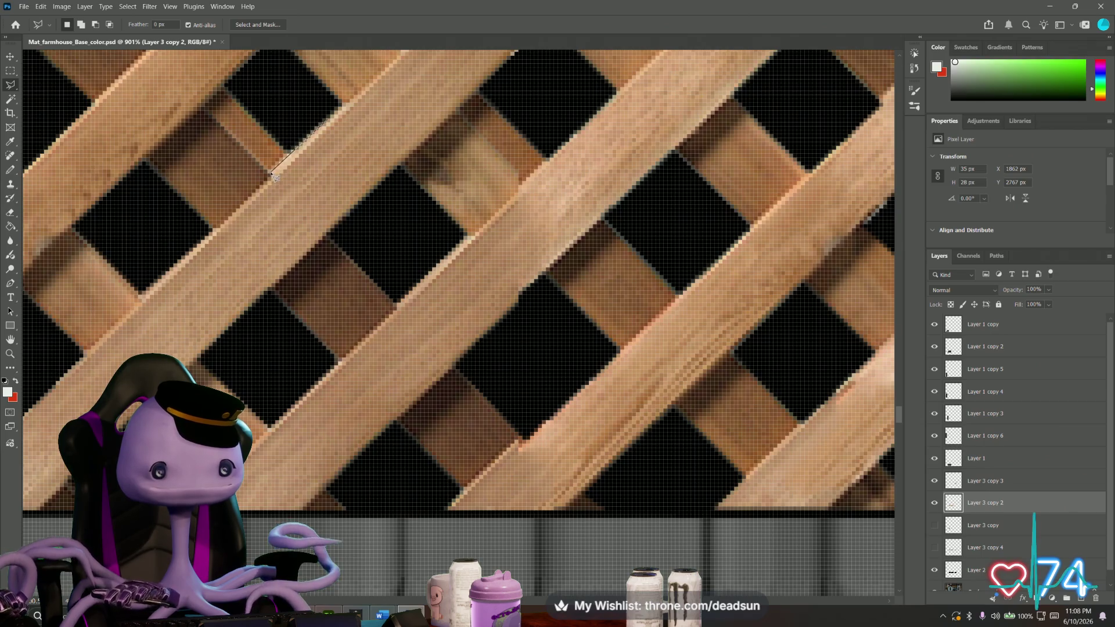
{"action": "left_click", "coordinate": [204, 109]}
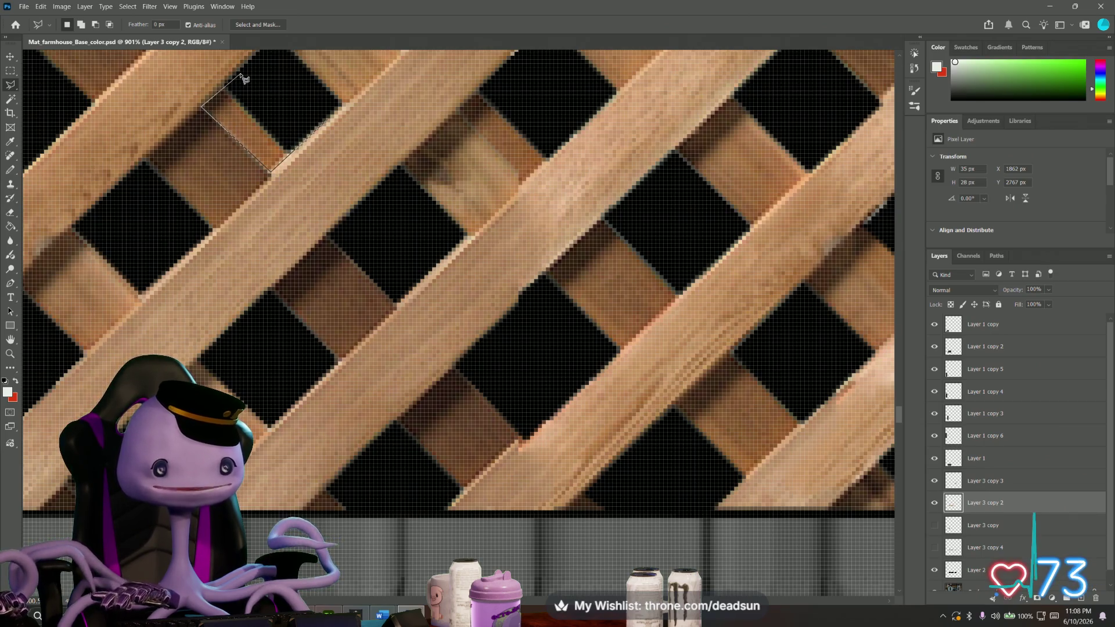
{"action": "left_click", "coordinate": [247, 68]}
{"action": "left_click", "coordinate": [336, 115]}
{"action": "double_click", "coordinate": [278, 166]}
Shift the view, deselect and outline another dark gap in the lattice.
{"action": "left_click_drag", "start_coordinate": [211, 145], "coordinate": [396, 456]}
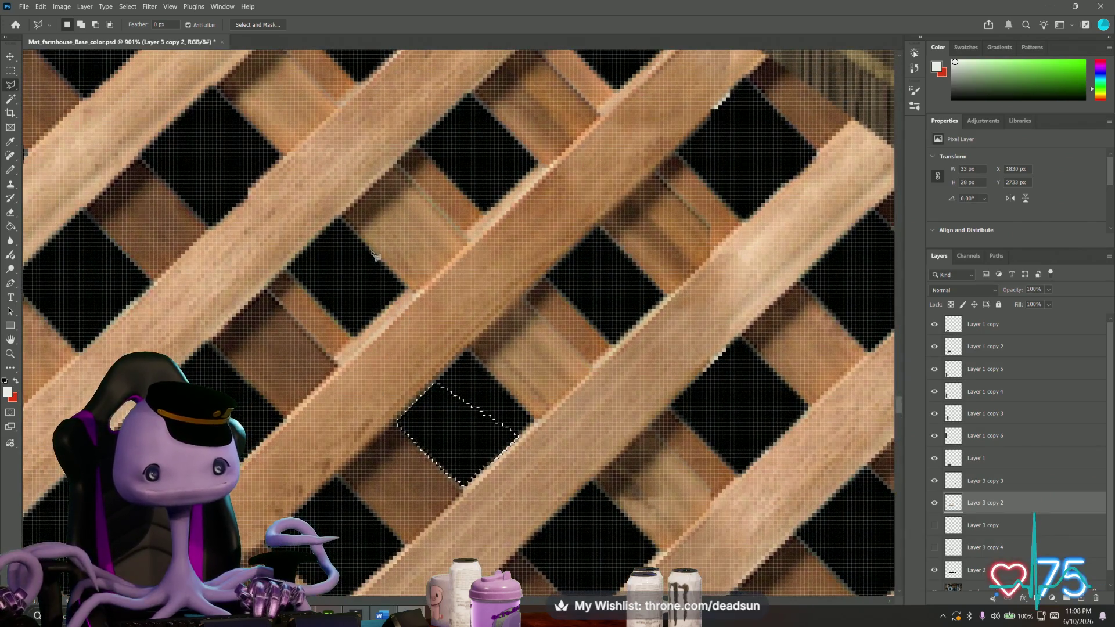
{"action": "key", "text": "ctrl+d"}
{"action": "left_click", "coordinate": [412, 293]}
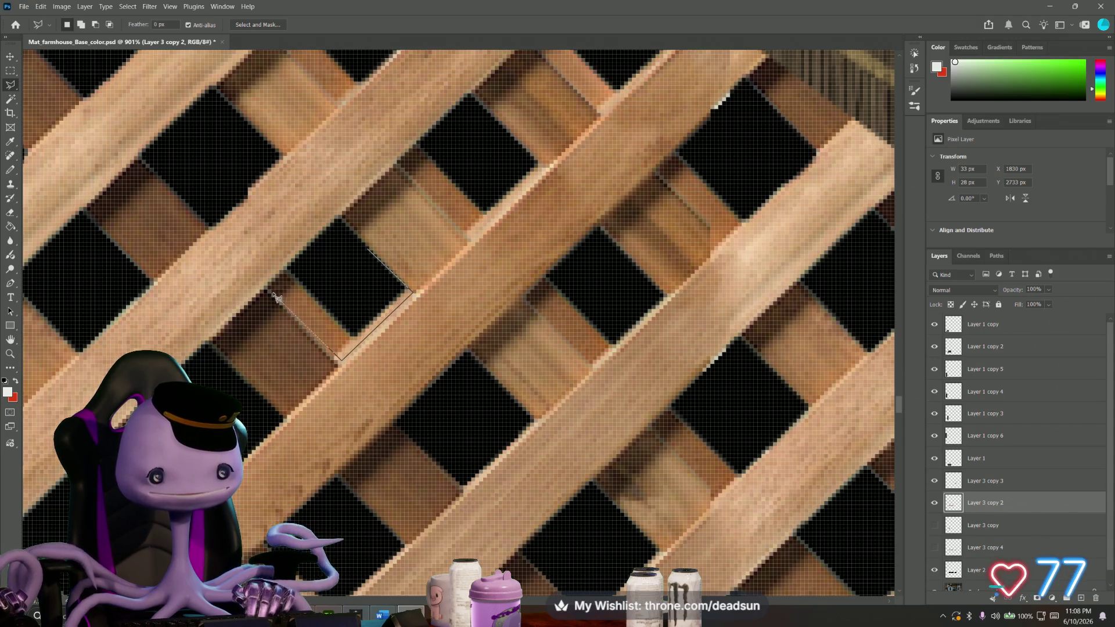
{"action": "left_click", "coordinate": [341, 224]}
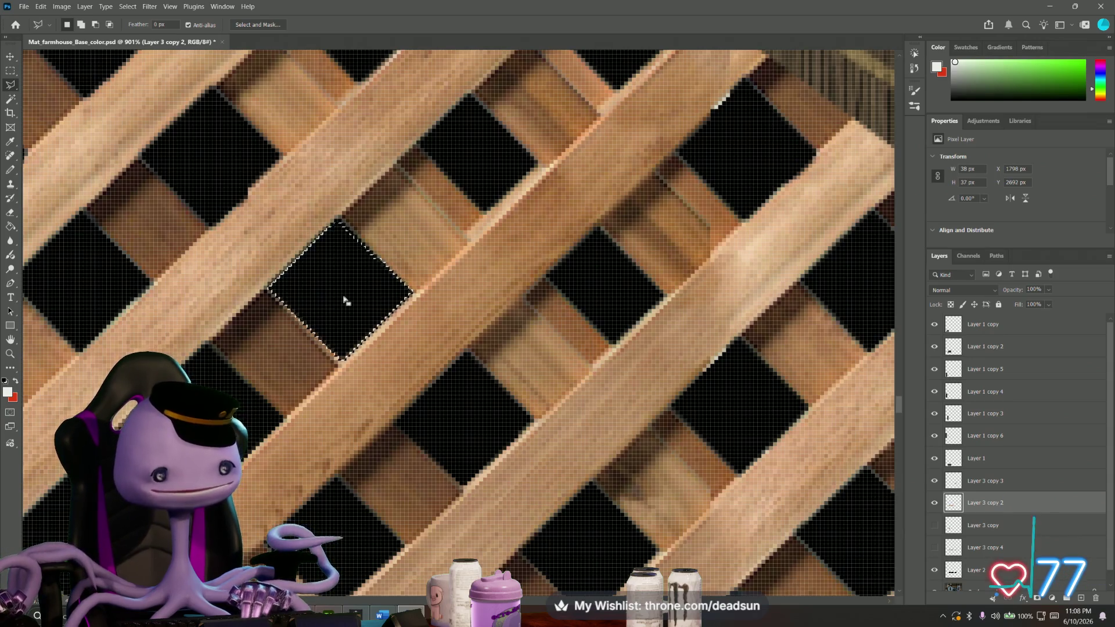
{"action": "scroll", "coordinate": [344, 300], "scroll_direction": "down", "scroll_amount": 3, "text": "alt"}
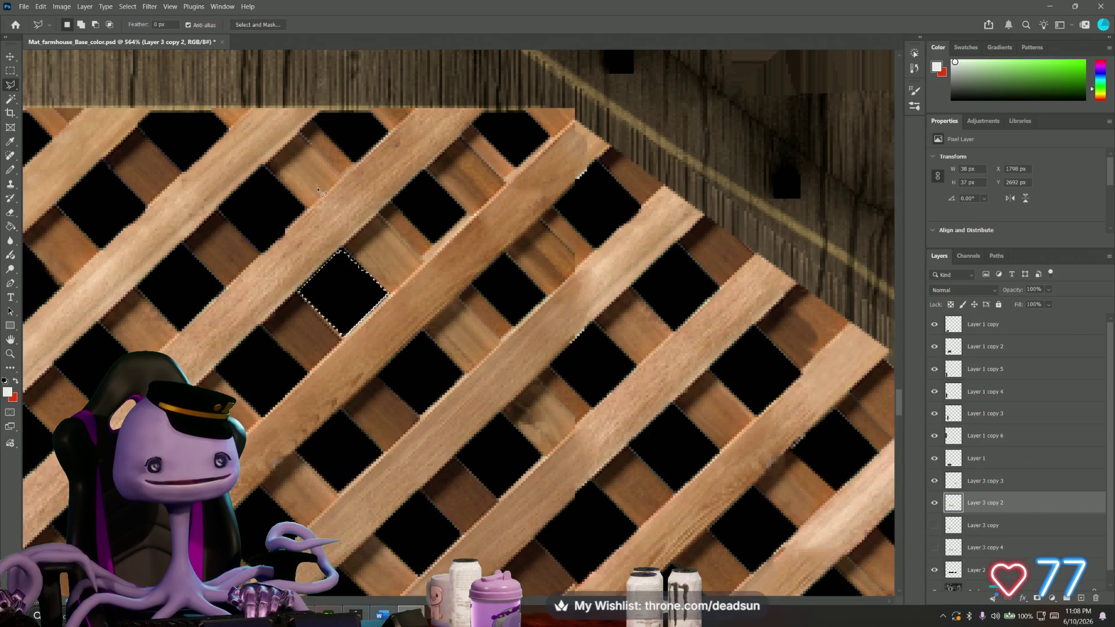
{"action": "scroll", "coordinate": [328, 104], "scroll_direction": "up", "scroll_amount": 3, "text": "alt"}
Outline the dark opening near the top and delete the stray wood inside it.
{"action": "key", "text": "ctrl+d"}
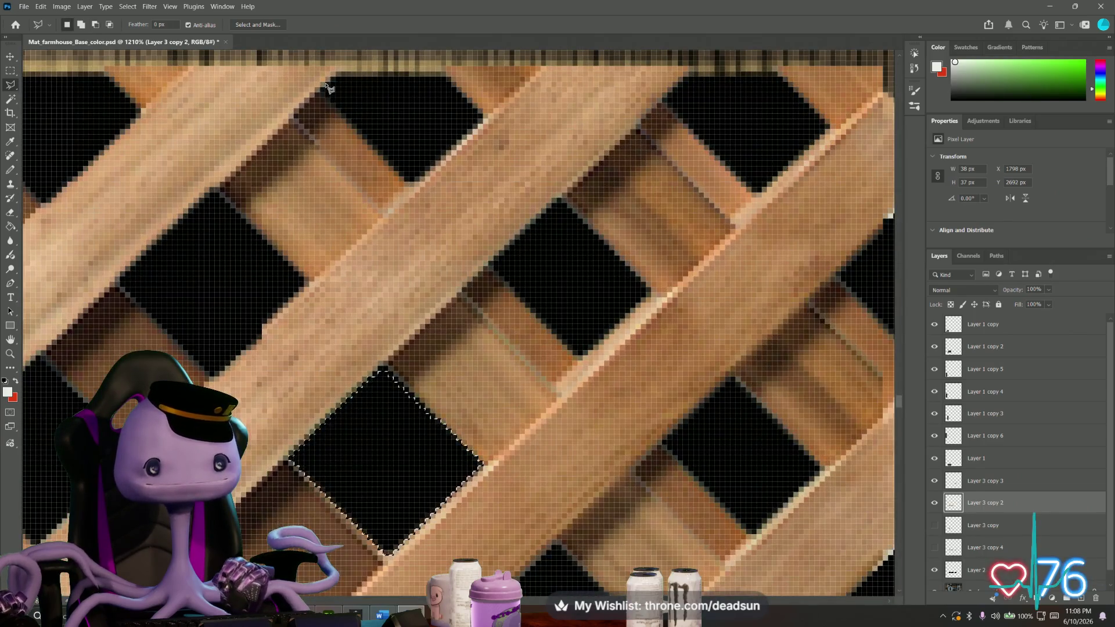
{"action": "left_click", "coordinate": [296, 115]}
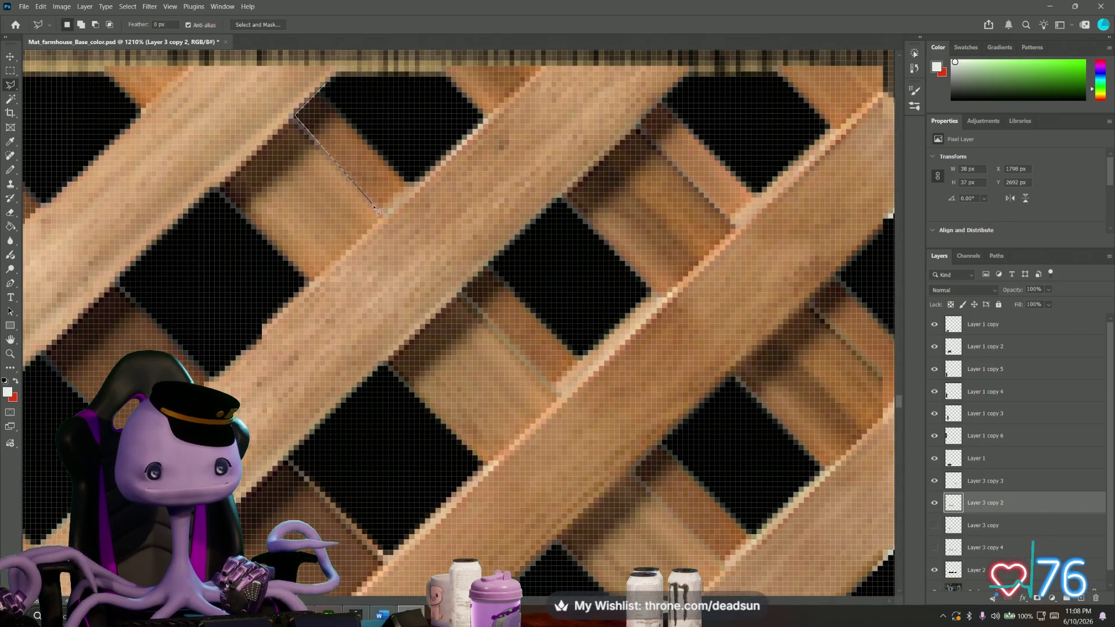
{"action": "double_click", "coordinate": [440, 155]}
{"action": "key", "text": "Delete"}
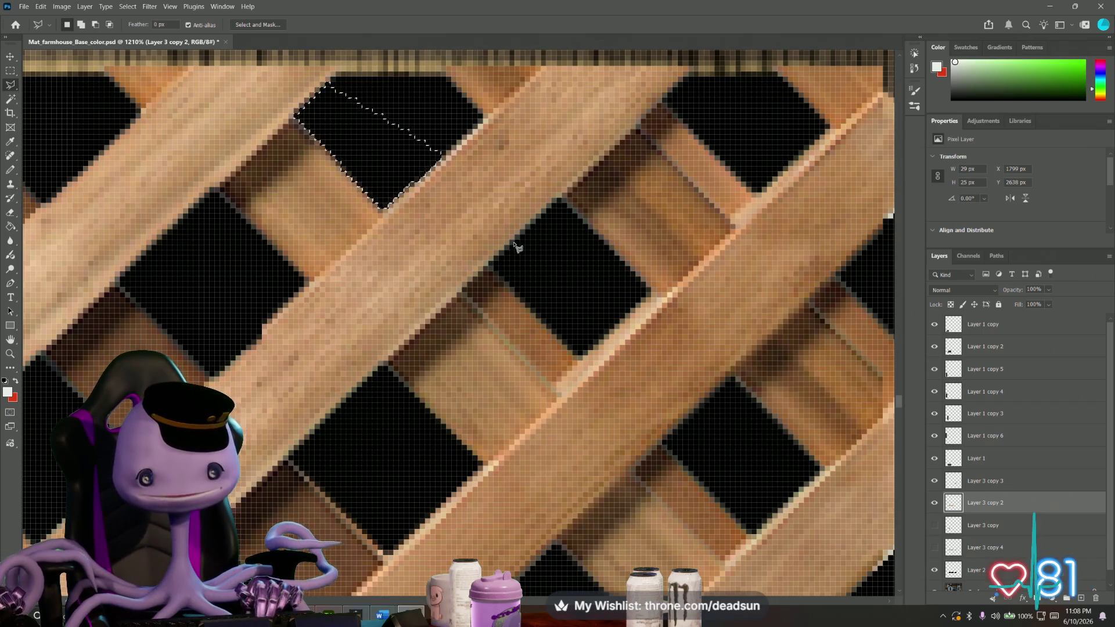
Select the next black square, the lower-right opening and a black diamond in turn.
{"action": "left_click", "coordinate": [514, 246]}
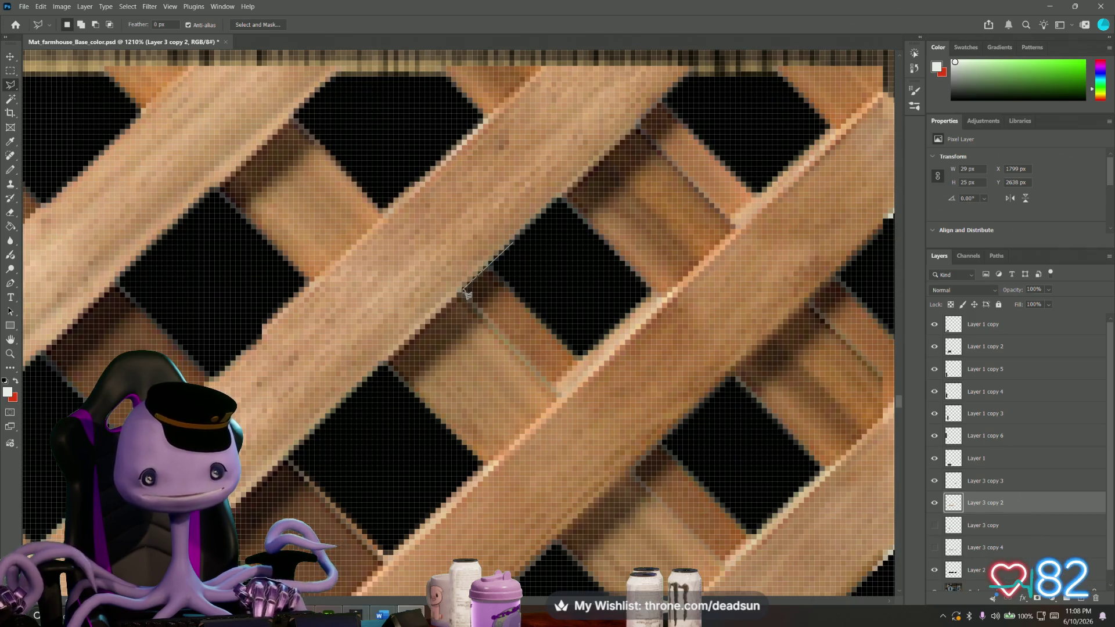
{"action": "left_click", "coordinate": [560, 396]}
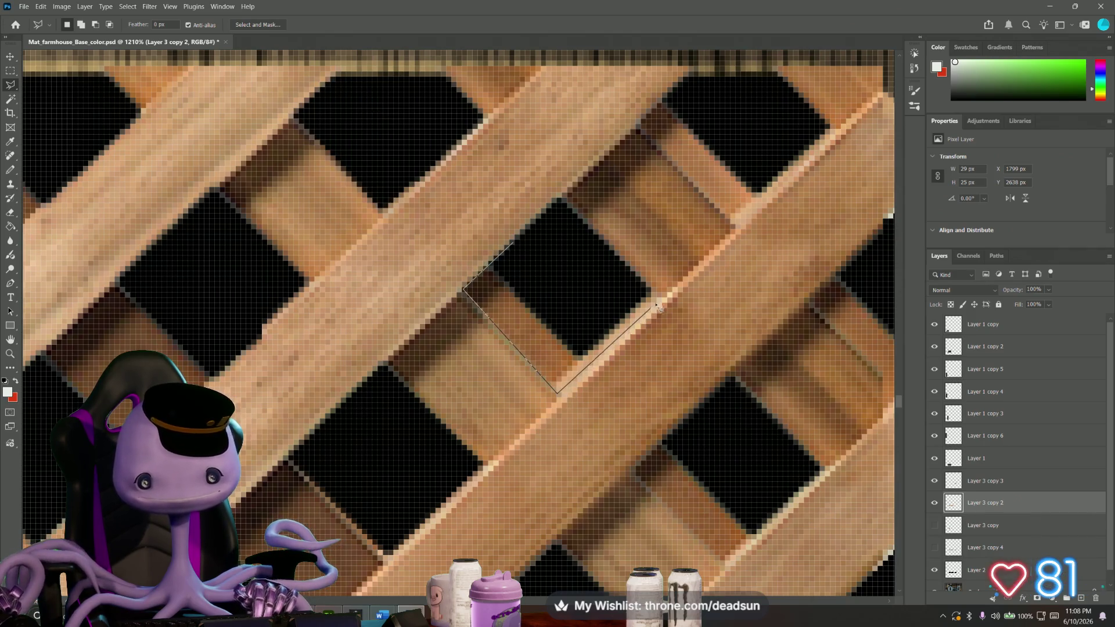
{"action": "double_click", "coordinate": [596, 265]}
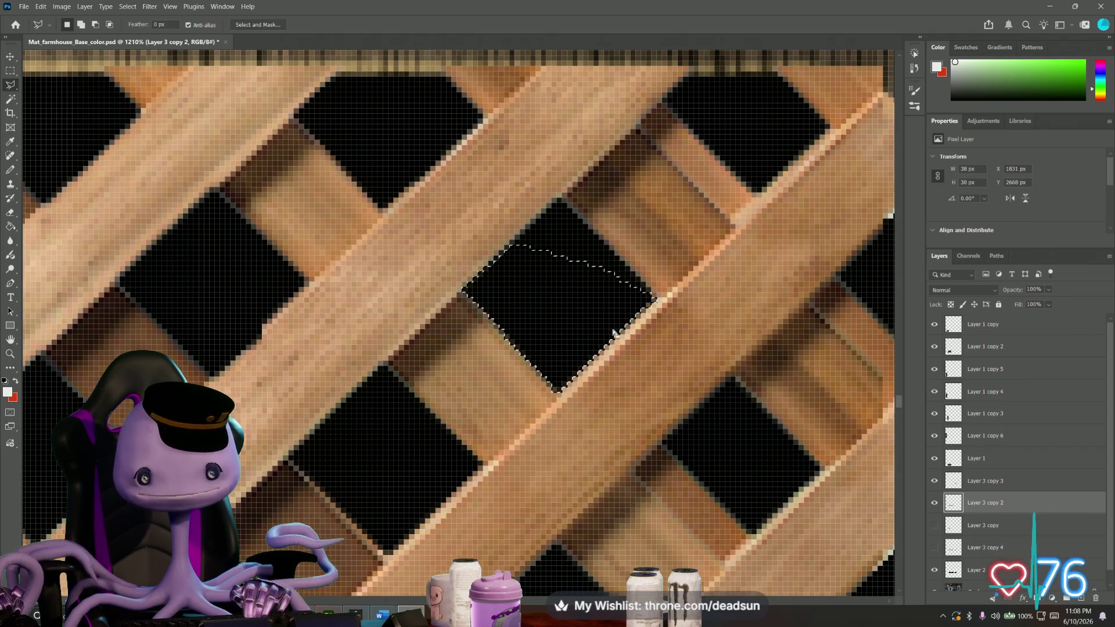
{"action": "left_click", "coordinate": [730, 383]}
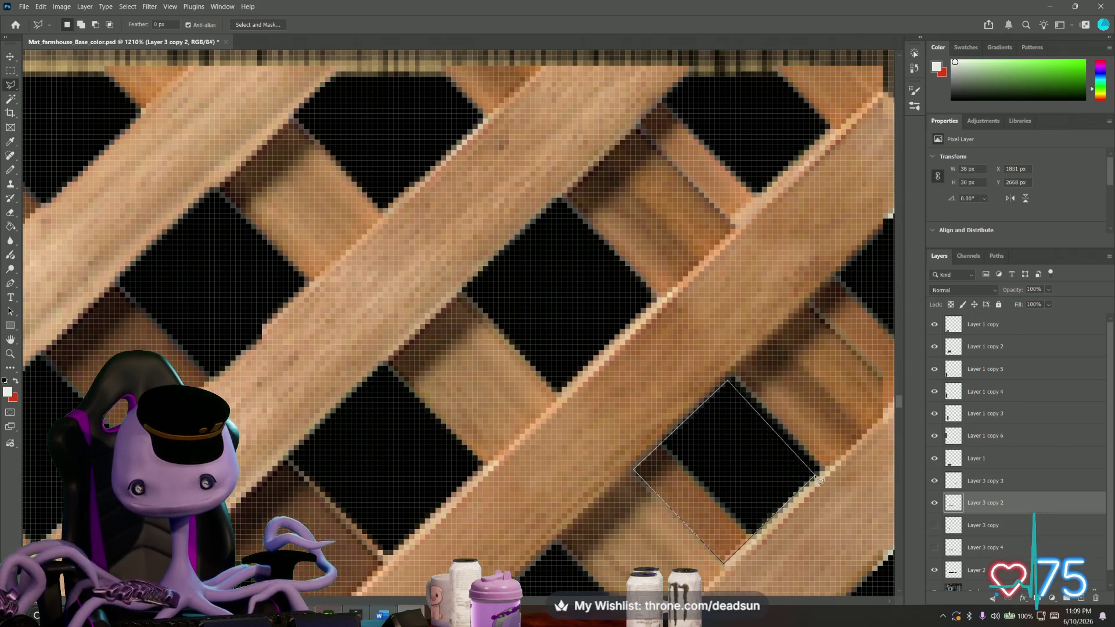
{"action": "double_click", "coordinate": [812, 477]}
{"action": "left_click_drag", "start_coordinate": [732, 479], "coordinate": [442, 248]}
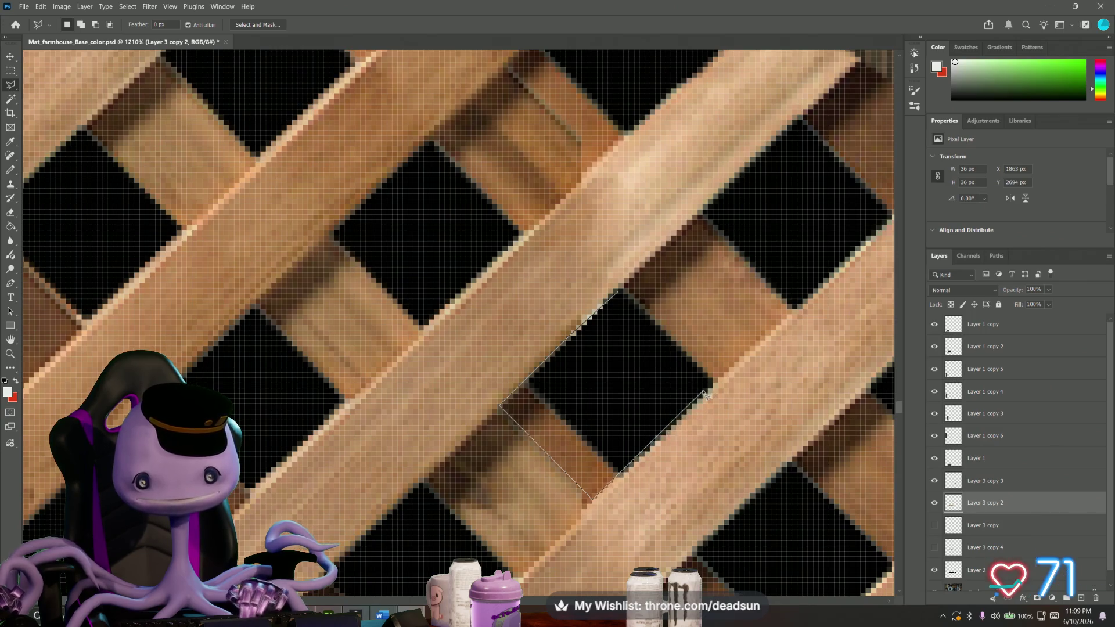
{"action": "double_click", "coordinate": [653, 330]}
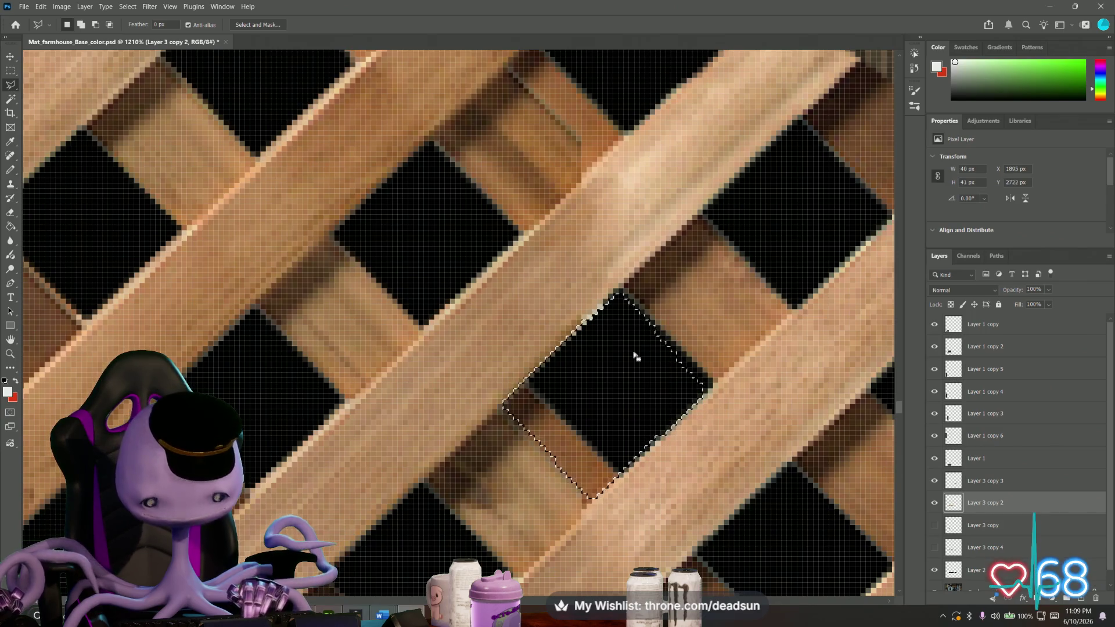
{"action": "scroll", "coordinate": [524, 314], "scroll_direction": "down", "scroll_amount": 3, "text": "alt"}
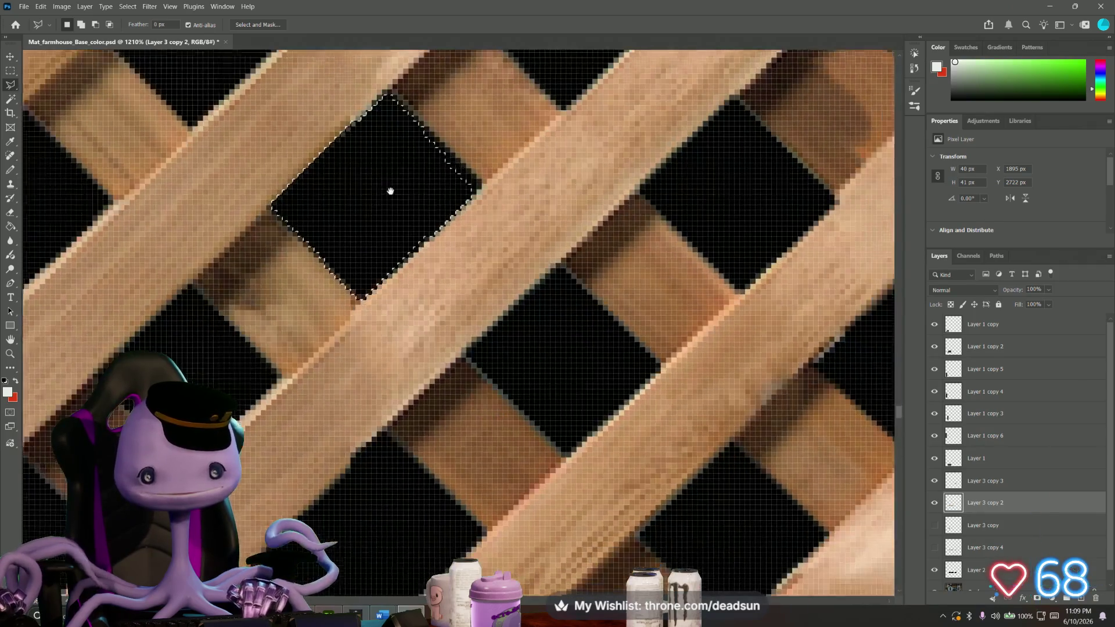
{"action": "scroll", "coordinate": [486, 405], "scroll_direction": "down", "scroll_amount": 1, "text": "alt"}
{"action": "scroll", "coordinate": [487, 405], "scroll_direction": "down", "scroll_amount": 2, "text": "alt"}
{"action": "scroll", "coordinate": [448, 442], "scroll_direction": "down", "scroll_amount": 2, "text": "alt"}
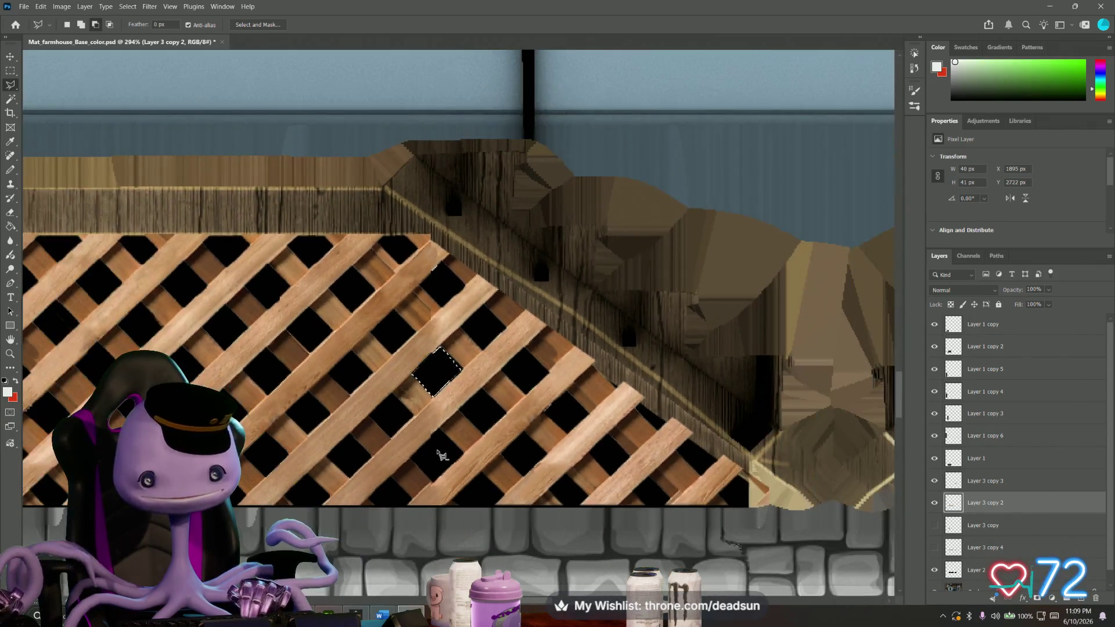
{"action": "scroll", "coordinate": [436, 455], "scroll_direction": "up", "scroll_amount": 3, "text": "alt"}
{"action": "scroll", "coordinate": [423, 465], "scroll_direction": "up", "scroll_amount": 1, "text": "alt"}
{"action": "scroll", "coordinate": [434, 468], "scroll_direction": "up", "scroll_amount": 2, "text": "alt"}
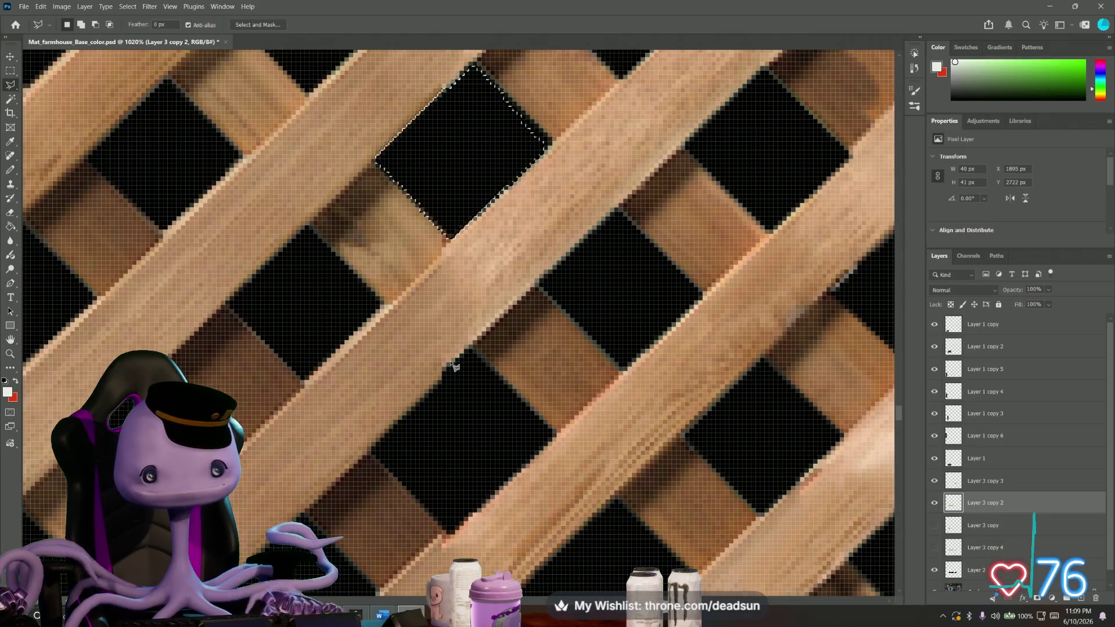
{"action": "scroll", "coordinate": [465, 371], "scroll_direction": "down", "scroll_amount": 2, "text": "alt"}
{"action": "scroll", "coordinate": [488, 405], "scroll_direction": "down", "scroll_amount": 3, "text": "alt"}
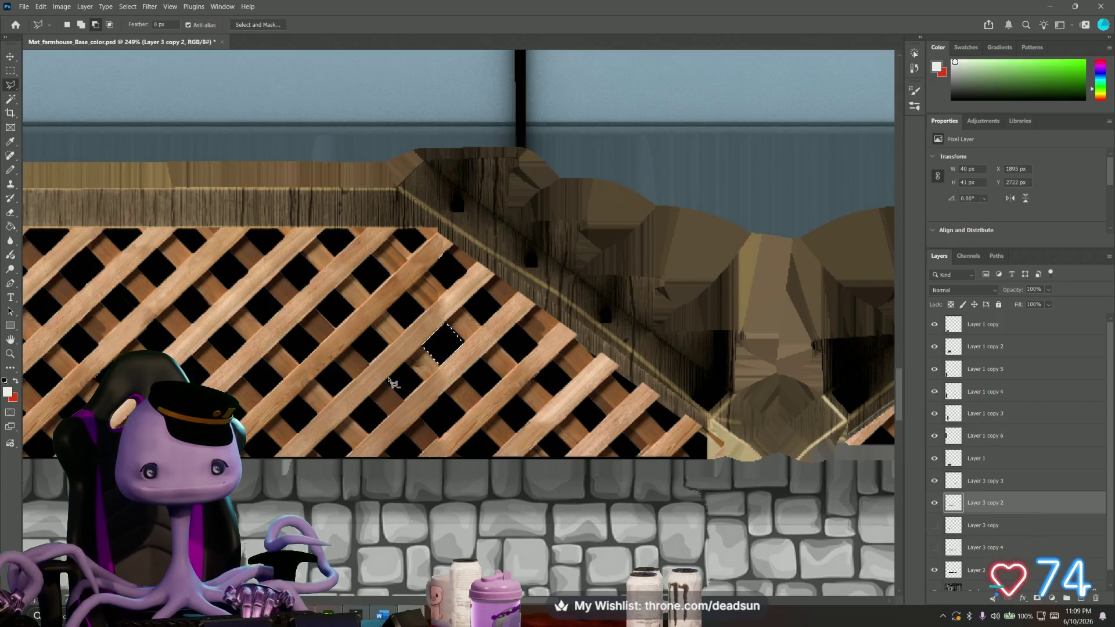
{"action": "scroll", "coordinate": [535, 360], "scroll_direction": "up", "scroll_amount": 2, "text": "alt"}
{"action": "scroll", "coordinate": [534, 360], "scroll_direction": "up", "scroll_amount": 1, "text": "alt"}
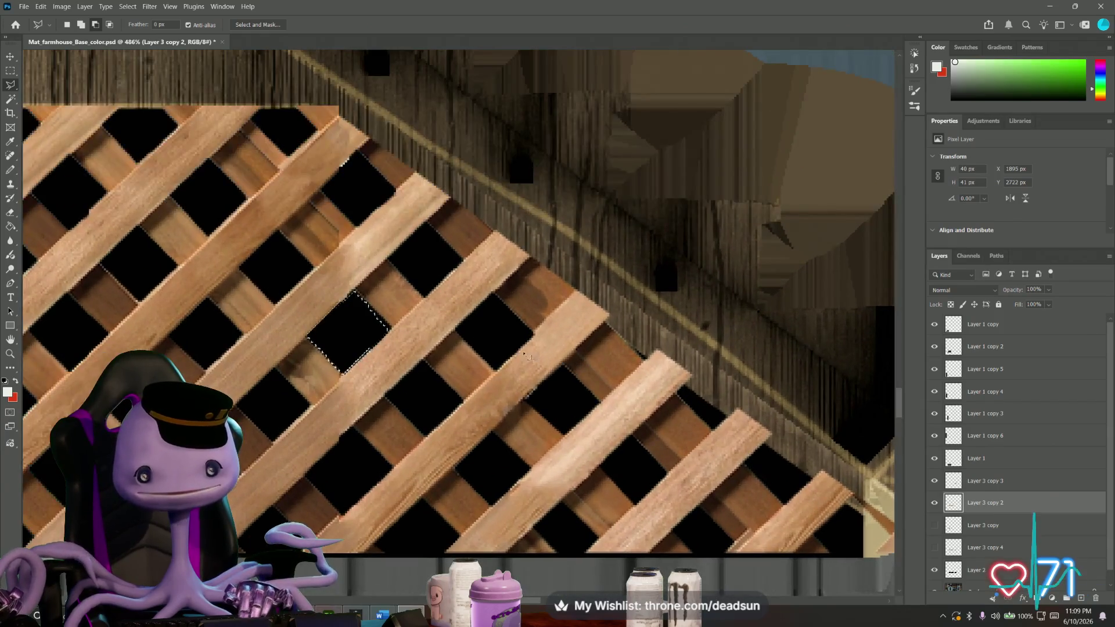
{"action": "scroll", "coordinate": [408, 290], "scroll_direction": "up", "scroll_amount": 1, "text": "alt"}
{"action": "scroll", "coordinate": [408, 290], "scroll_direction": "up", "scroll_amount": 2, "text": "alt"}
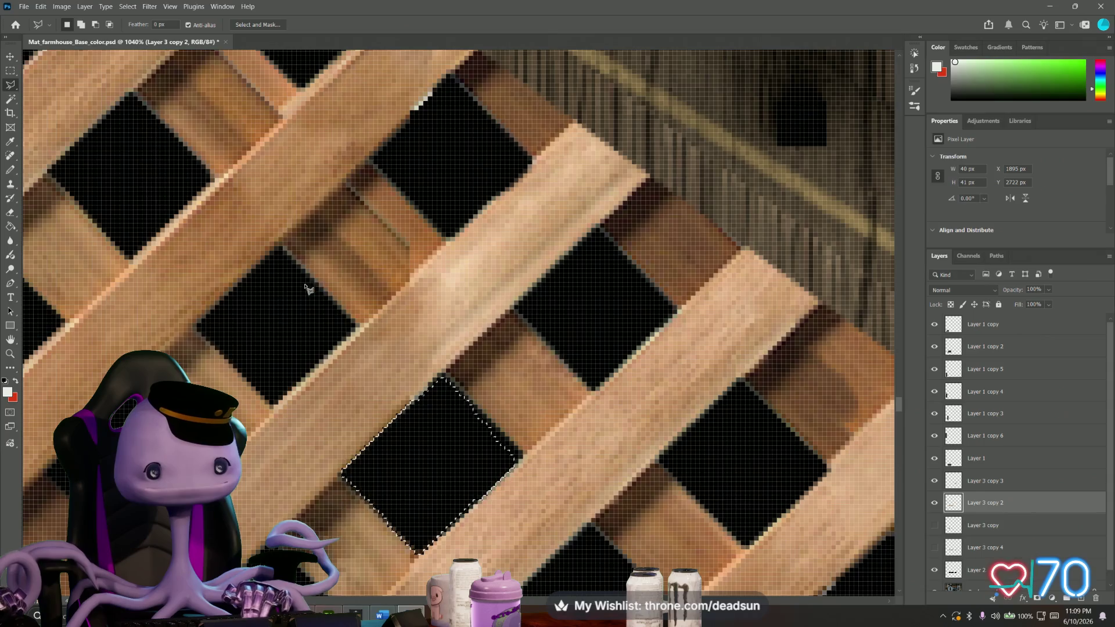
Deselect and outline the next black diamond and a black hole corner by corner.
{"action": "key", "text": "ctrl+d"}
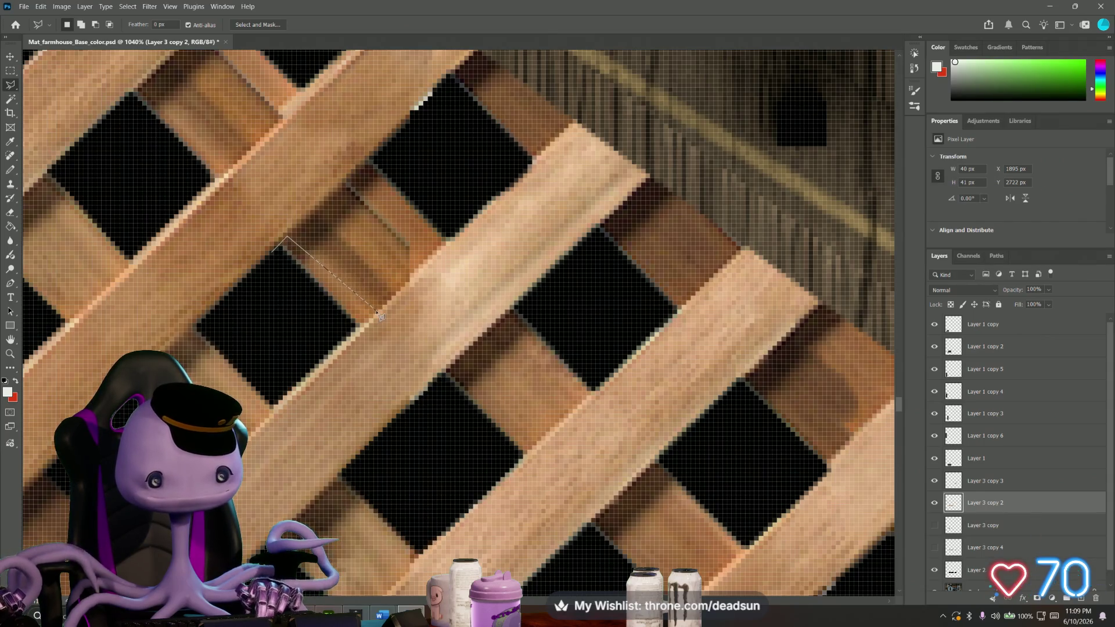
{"action": "left_click", "coordinate": [257, 284]}
{"action": "left_click", "coordinate": [288, 238]}
{"action": "left_click", "coordinate": [373, 309]}
{"action": "left_click", "coordinate": [342, 342]}
{"action": "left_click", "coordinate": [258, 283]}
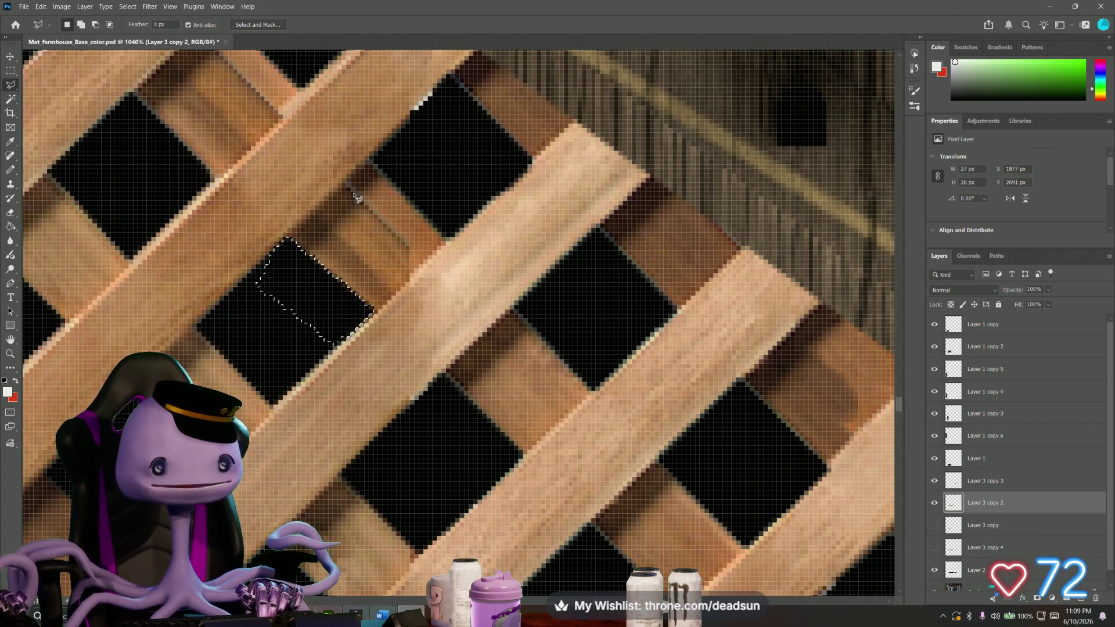
{"action": "left_click", "coordinate": [527, 164]}
{"action": "left_click", "coordinate": [444, 242]}
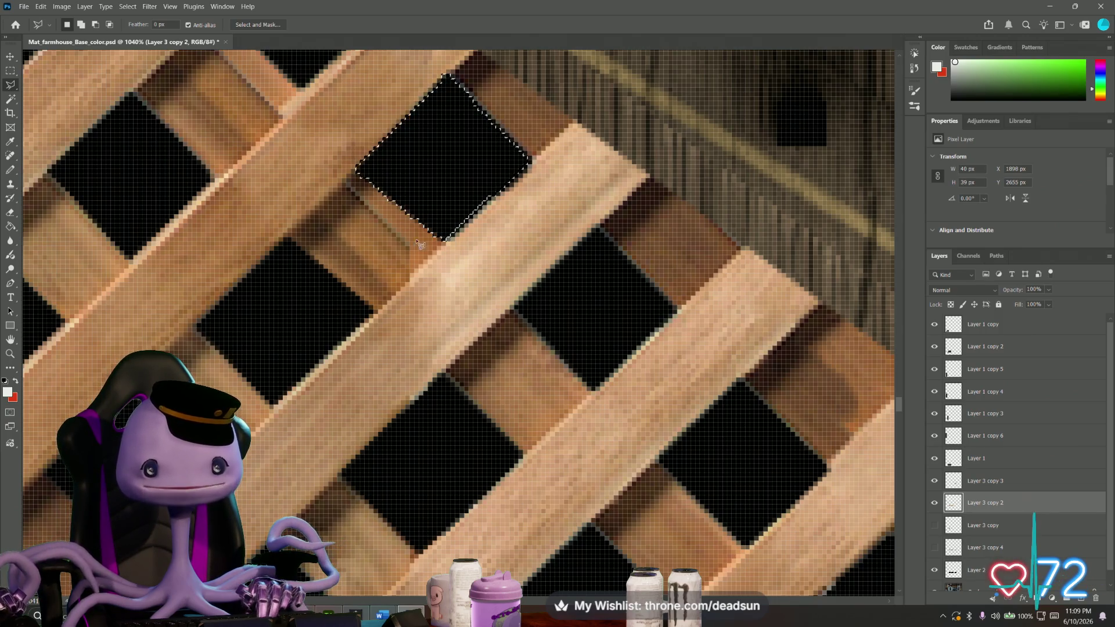
Bring the lattice top edge into view and select the dark opening along it.
{"action": "left_click_drag", "start_coordinate": [275, 184], "coordinate": [415, 418]}
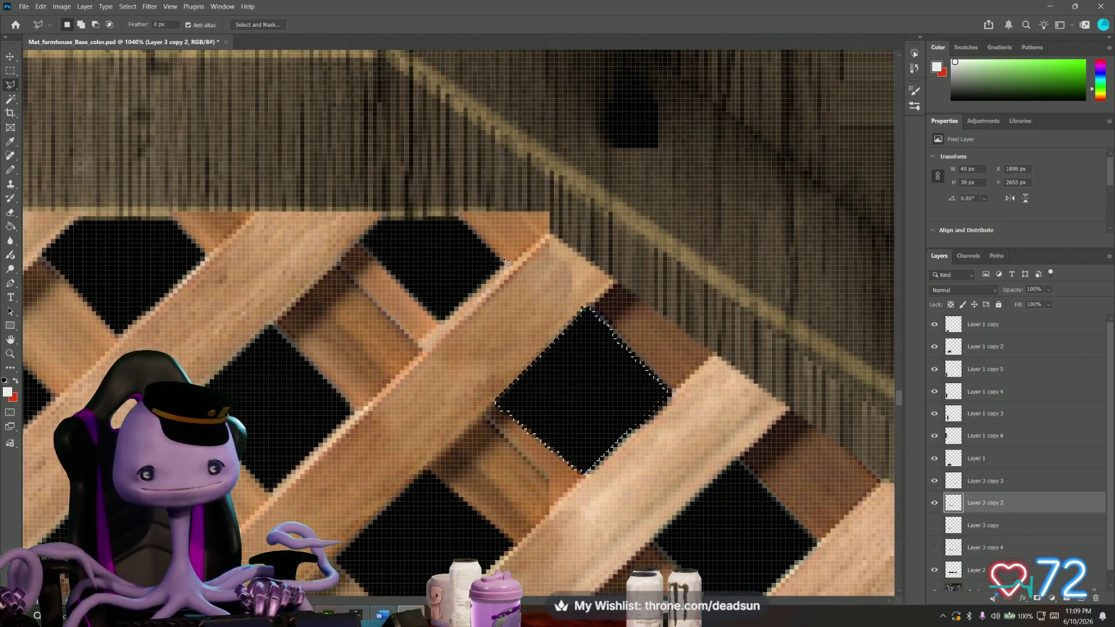
{"action": "key", "text": "ctrl+d"}
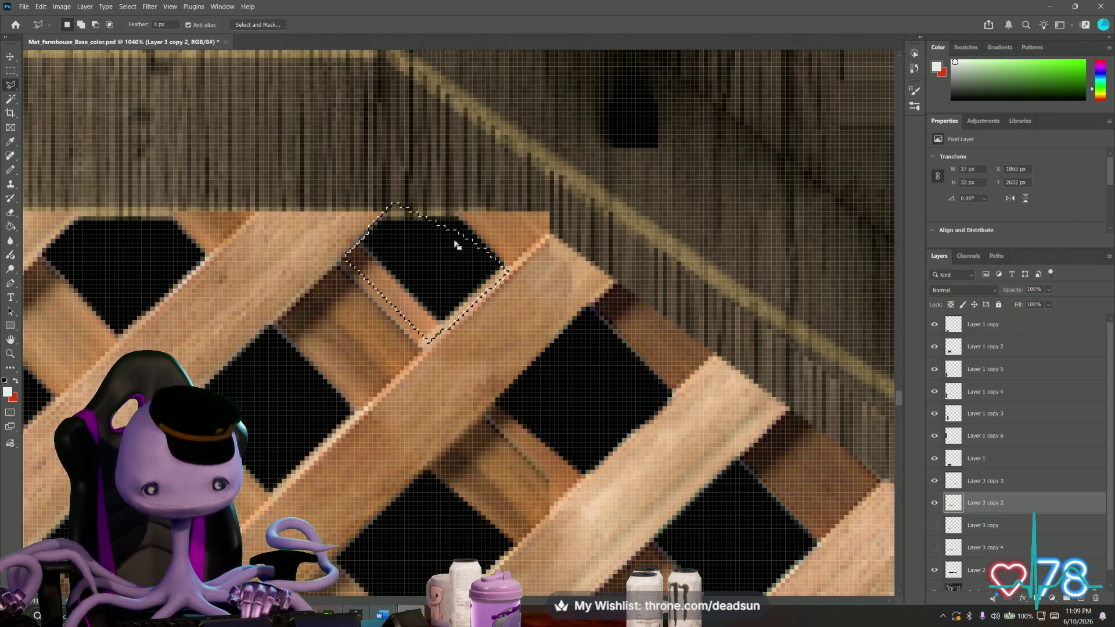
{"action": "left_click", "coordinate": [396, 208]}
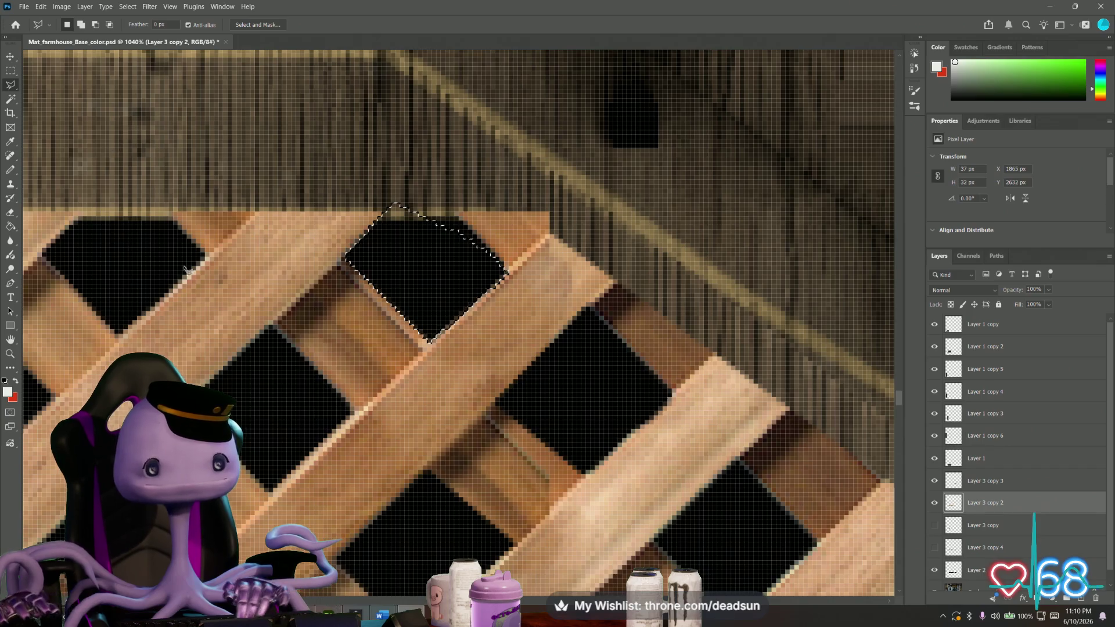
{"action": "scroll", "coordinate": [295, 348], "scroll_direction": "down", "scroll_amount": 2}
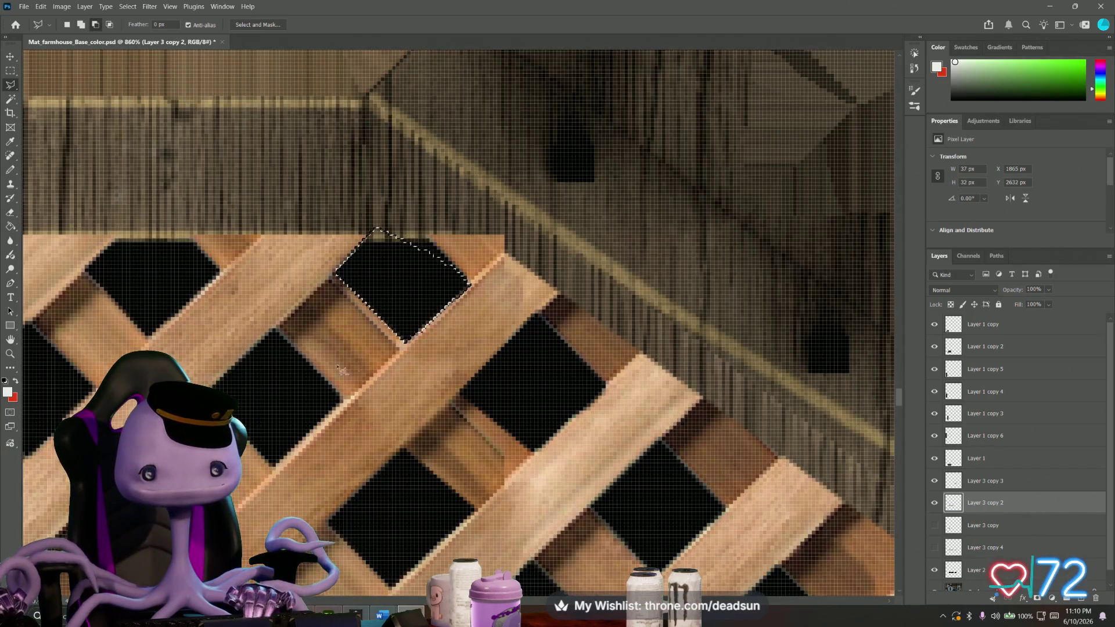
{"action": "scroll", "coordinate": [460, 197], "scroll_direction": "up", "scroll_amount": 2}
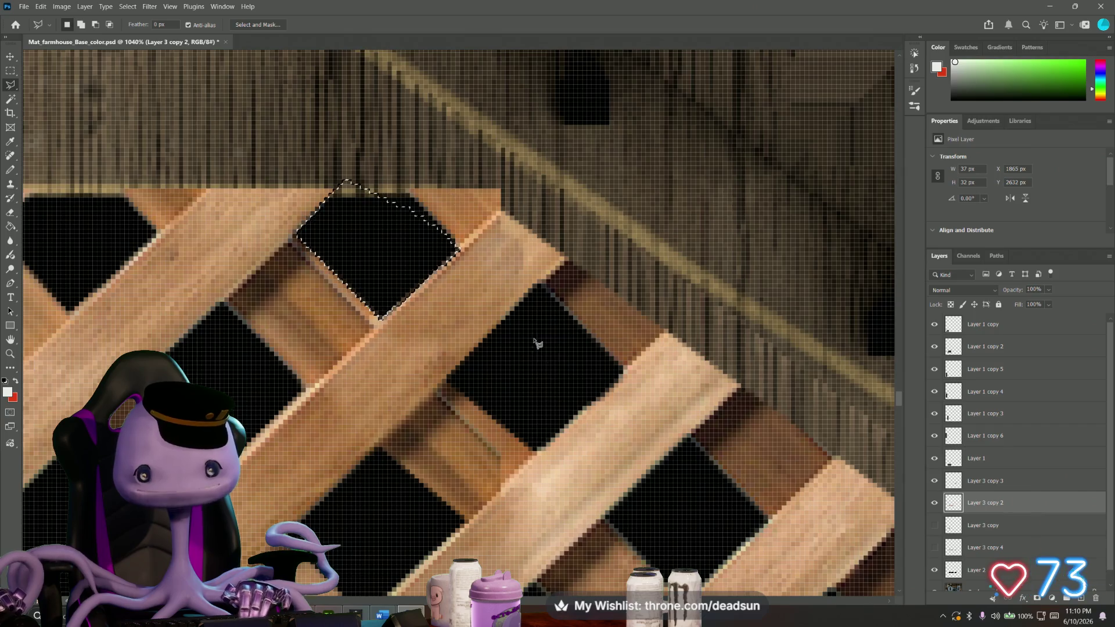
{"action": "scroll", "coordinate": [523, 327], "scroll_direction": "down", "scroll_amount": 5}
{"action": "scroll", "coordinate": [536, 357], "scroll_direction": "down", "scroll_amount": 3}
{"action": "scroll", "coordinate": [549, 392], "scroll_direction": "down", "scroll_amount": 2}
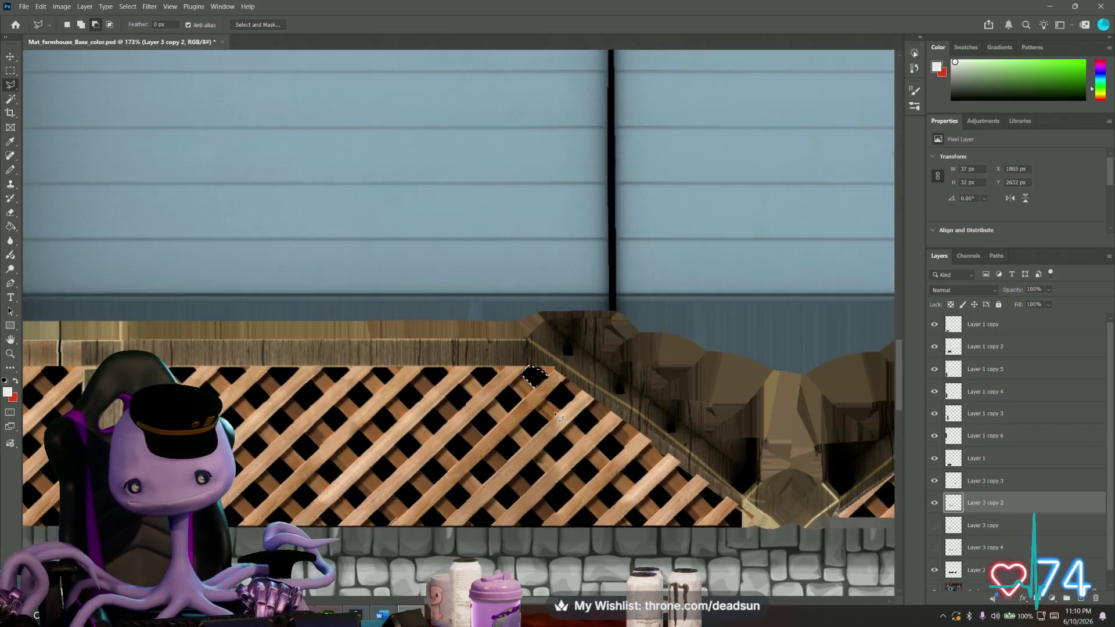
{"action": "scroll", "coordinate": [555, 416], "scroll_direction": "up", "scroll_amount": 2}
Select a diagonal band along the sloped lattice edge, then start a triangle at the railing corner.
{"action": "left_click_drag", "start_coordinate": [600, 425], "coordinate": [370, 300]}
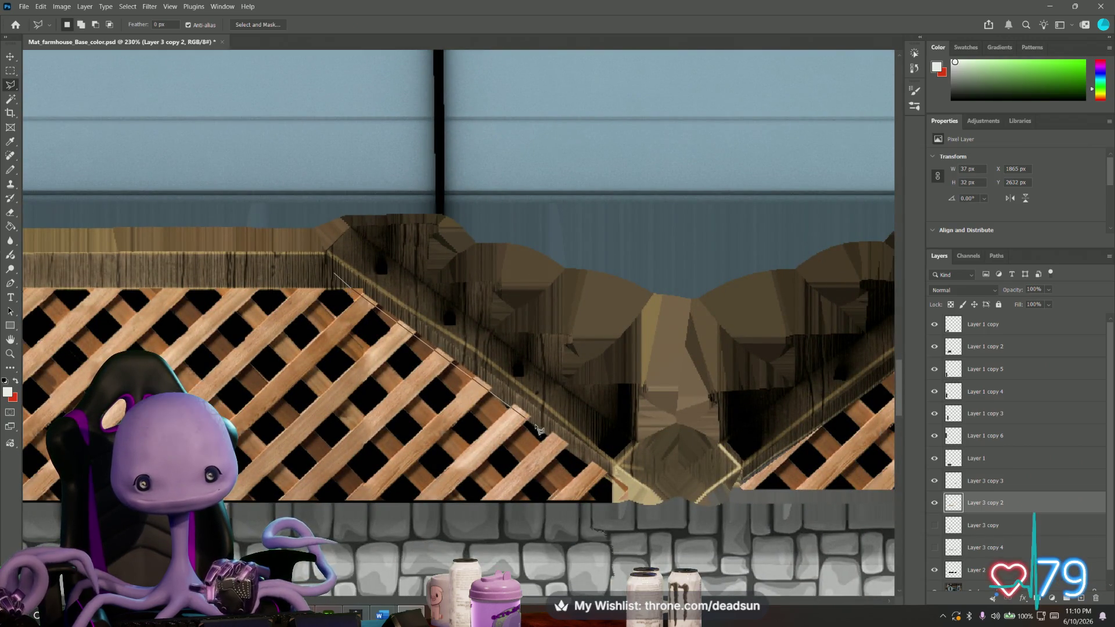
{"action": "left_click", "coordinate": [650, 506]}
{"action": "left_click", "coordinate": [676, 462]}
{"action": "left_click", "coordinate": [405, 220]}
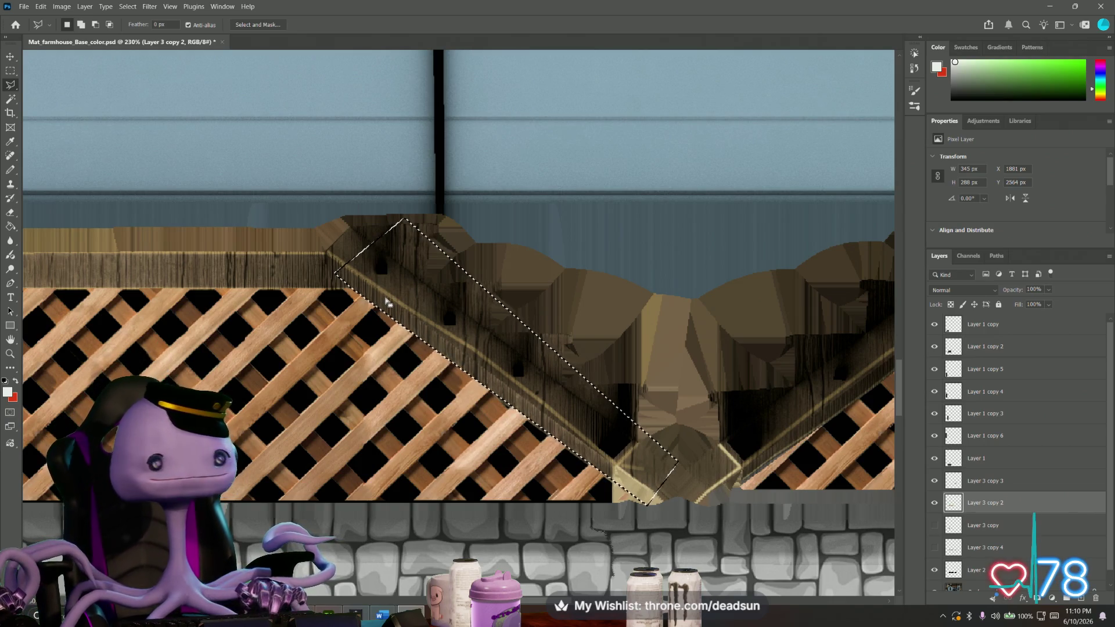
{"action": "left_click", "coordinate": [304, 254]}
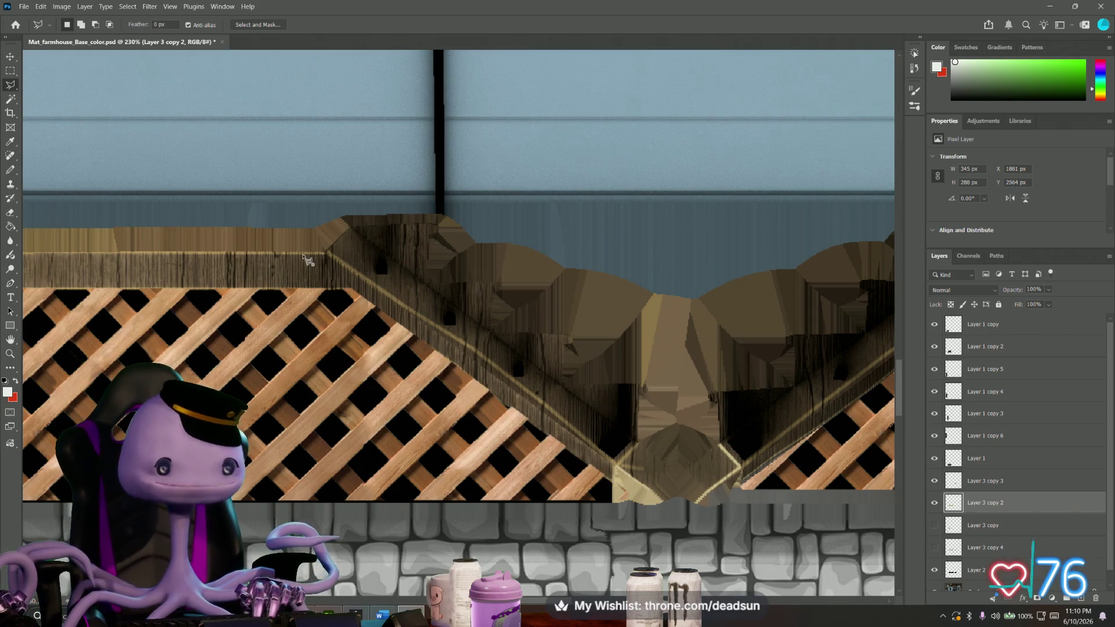
{"action": "left_click", "coordinate": [363, 278]}
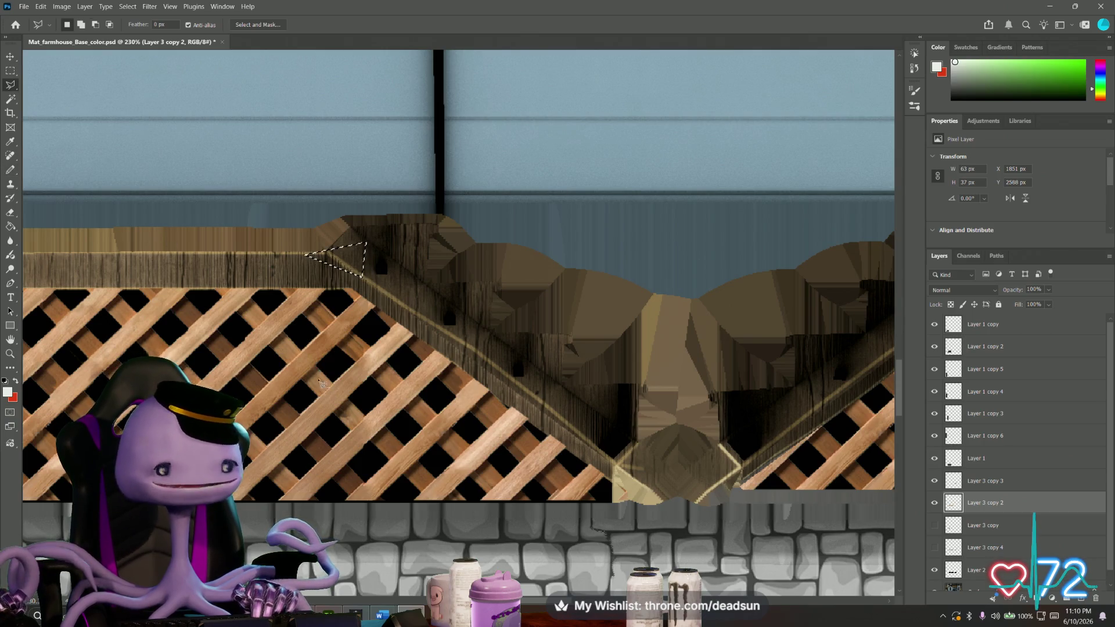
{"action": "scroll", "coordinate": [365, 245], "scroll_direction": "up", "scroll_amount": 1, "text": "alt"}
{"action": "scroll", "coordinate": [392, 319], "scroll_direction": "up", "scroll_amount": 1, "text": "alt"}
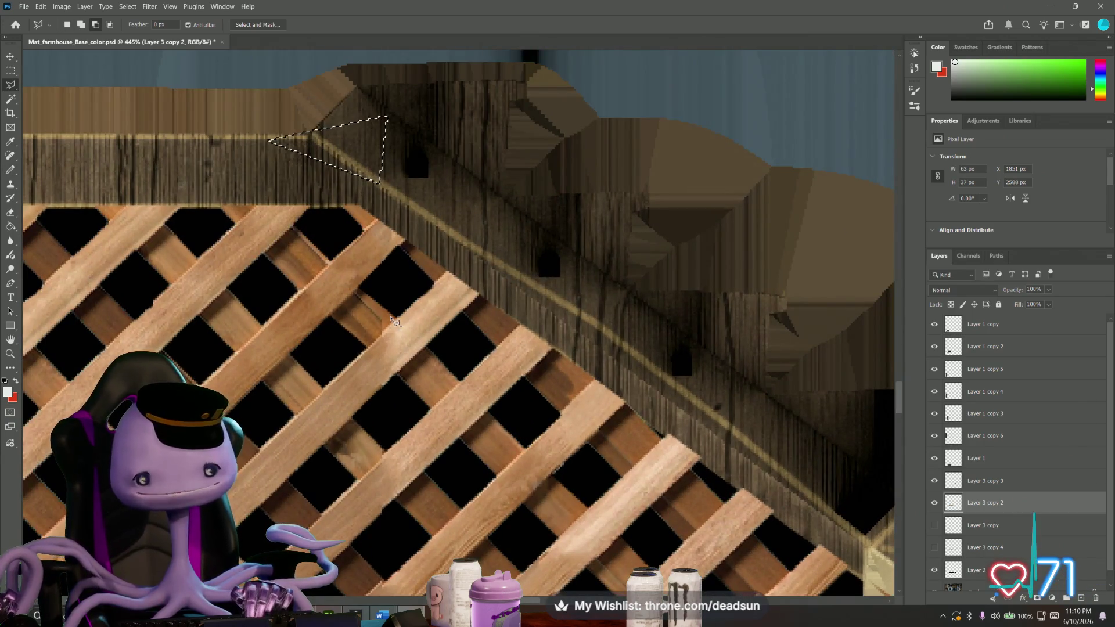
{"action": "scroll", "coordinate": [370, 249], "scroll_direction": "up", "scroll_amount": 1, "text": "alt"}
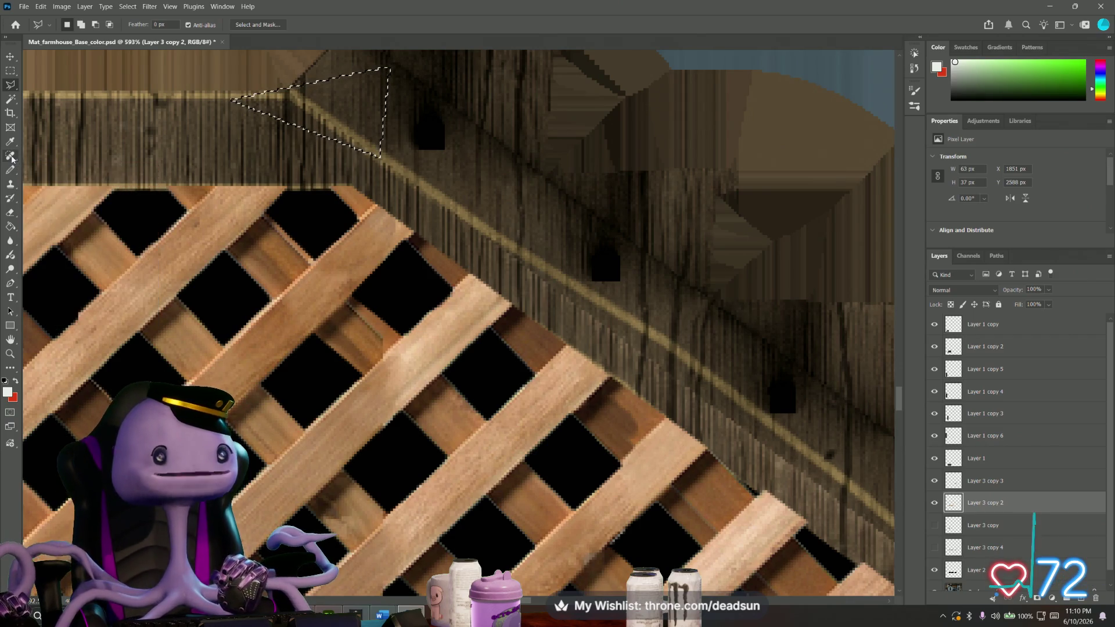
Switch tools, frame the lattice slats and start a Polygonal Lasso selection on the slat.
{"action": "left_click", "coordinate": [13, 157]}
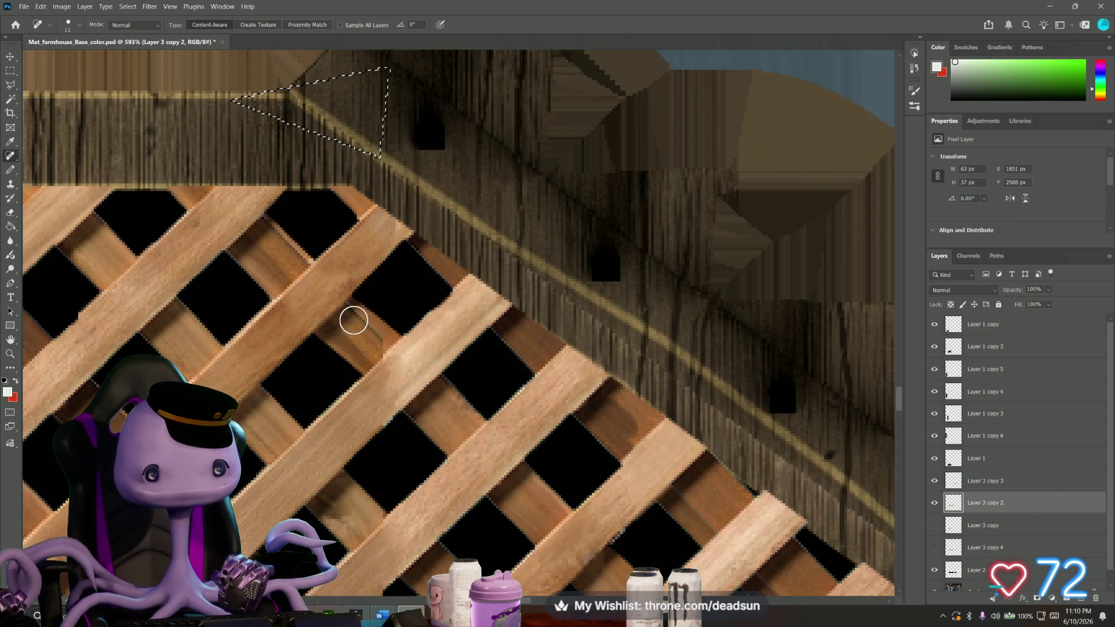
{"action": "left_click", "coordinate": [11, 71]}
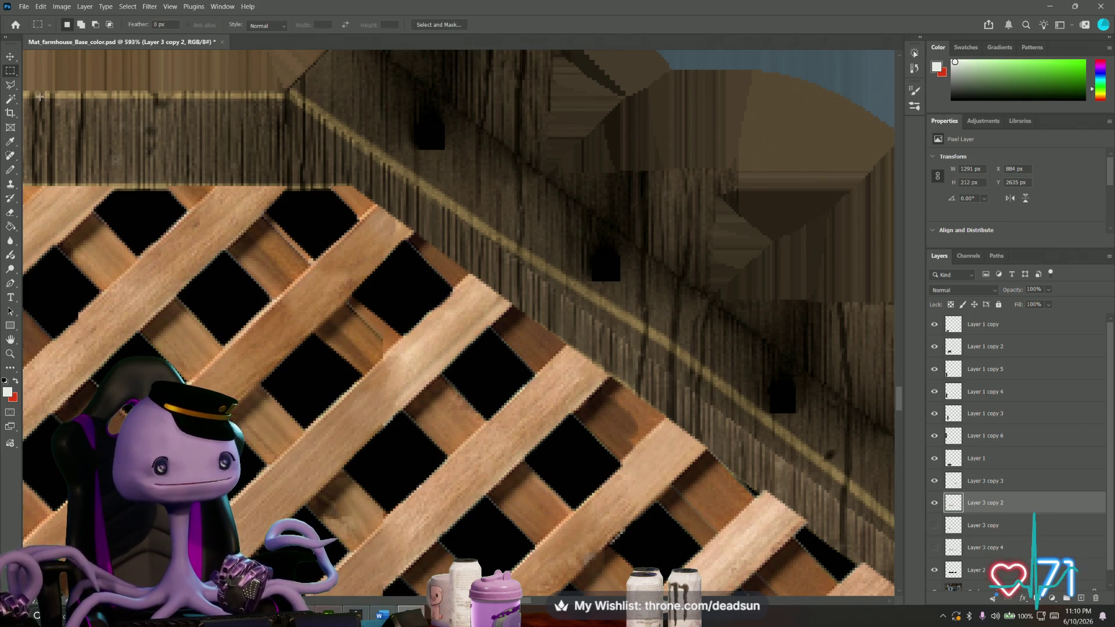
{"action": "left_click", "coordinate": [11, 157]}
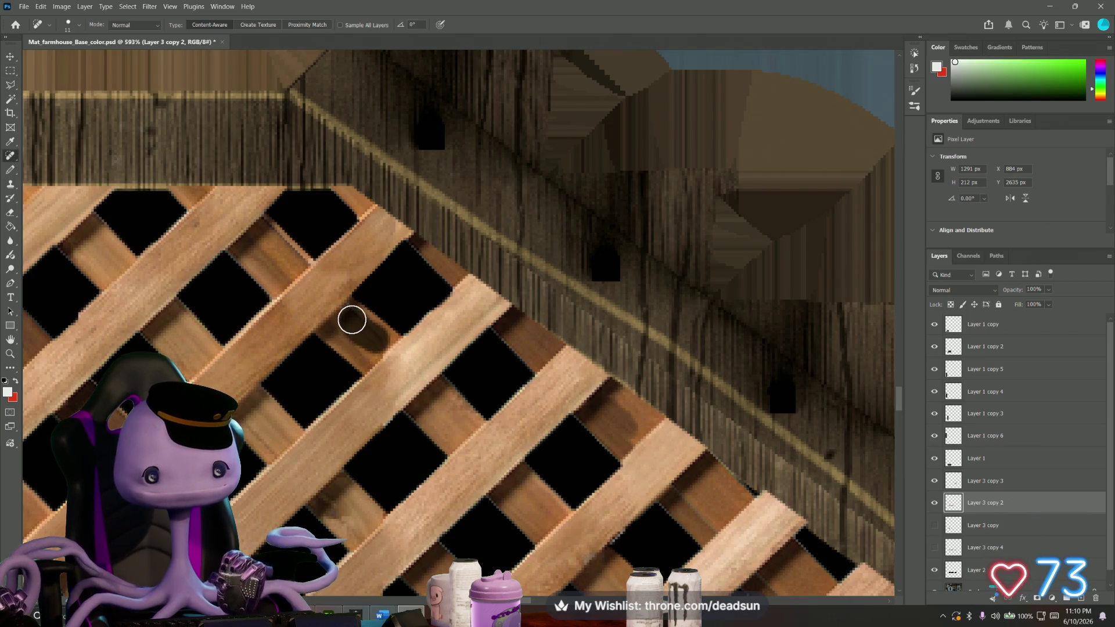
{"action": "scroll", "coordinate": [352, 319], "scroll_direction": "down", "scroll_amount": 3, "text": "alt"}
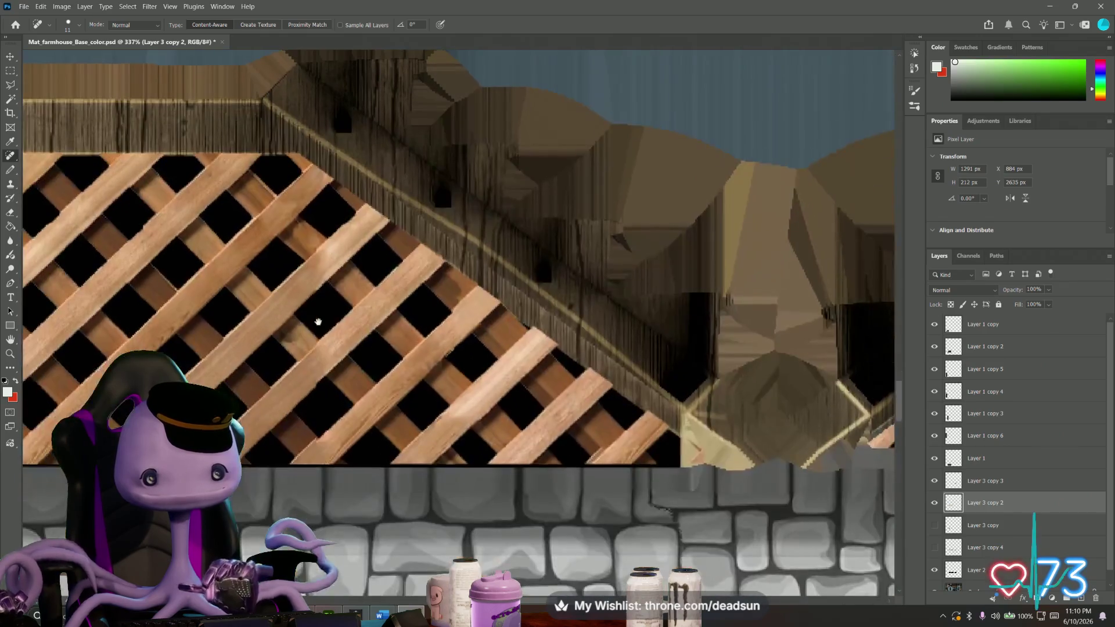
{"action": "scroll", "coordinate": [313, 410], "scroll_direction": "up", "scroll_amount": 2, "text": "alt"}
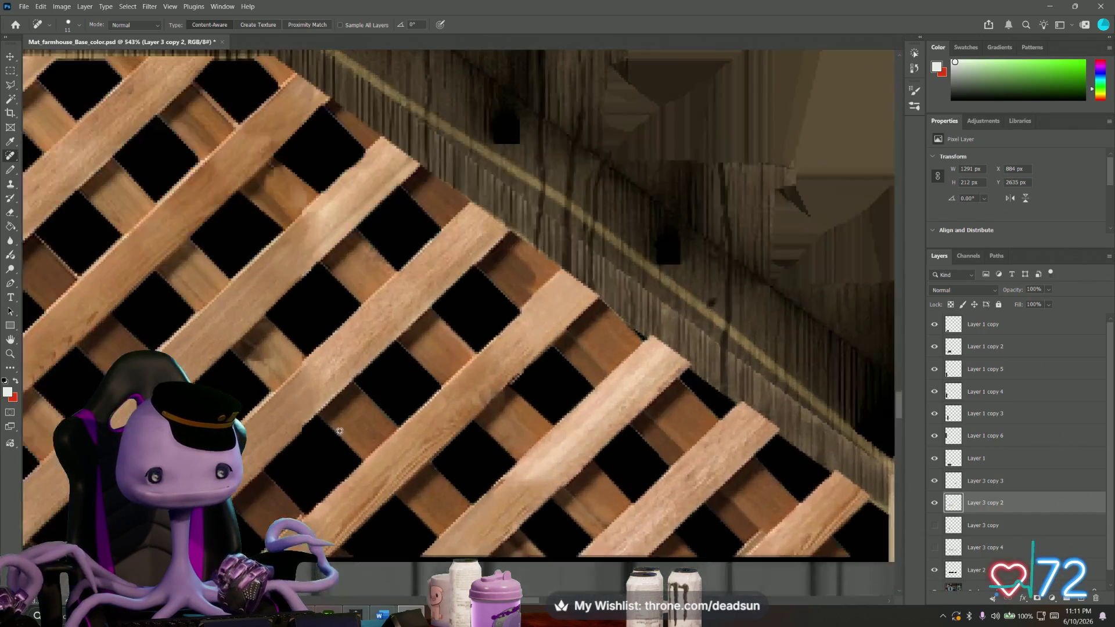
{"action": "scroll", "coordinate": [326, 427], "scroll_direction": "up", "scroll_amount": 2, "text": "alt"}
{"action": "scroll", "coordinate": [326, 429], "scroll_direction": "up", "scroll_amount": 2, "text": "alt"}
{"action": "left_click_drag", "start_coordinate": [325, 428], "coordinate": [374, 341]}
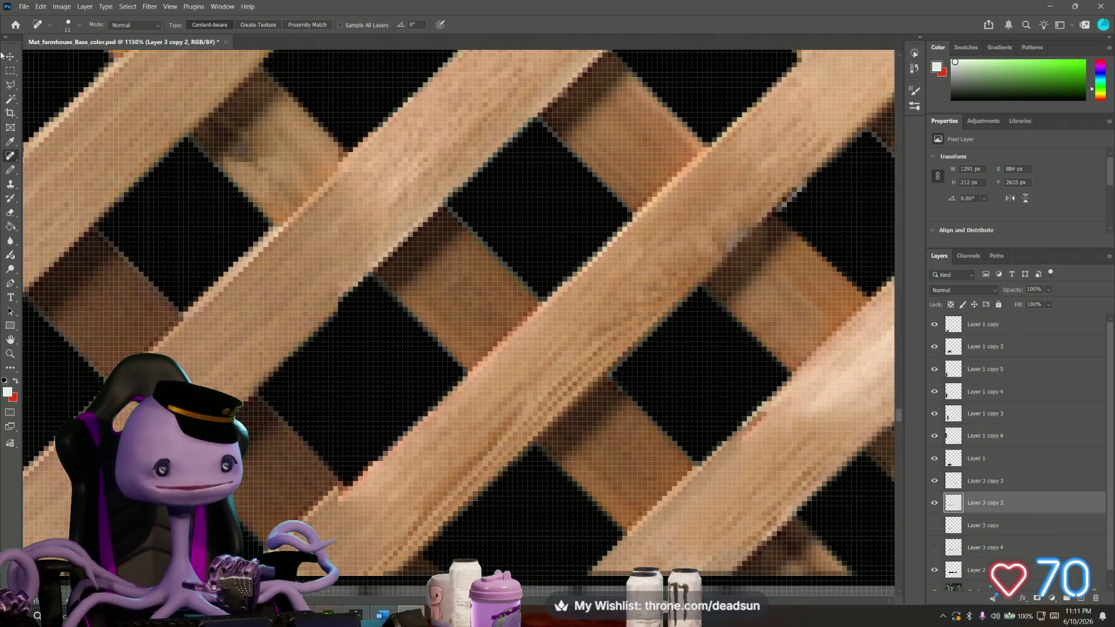
{"action": "left_click", "coordinate": [12, 84]}
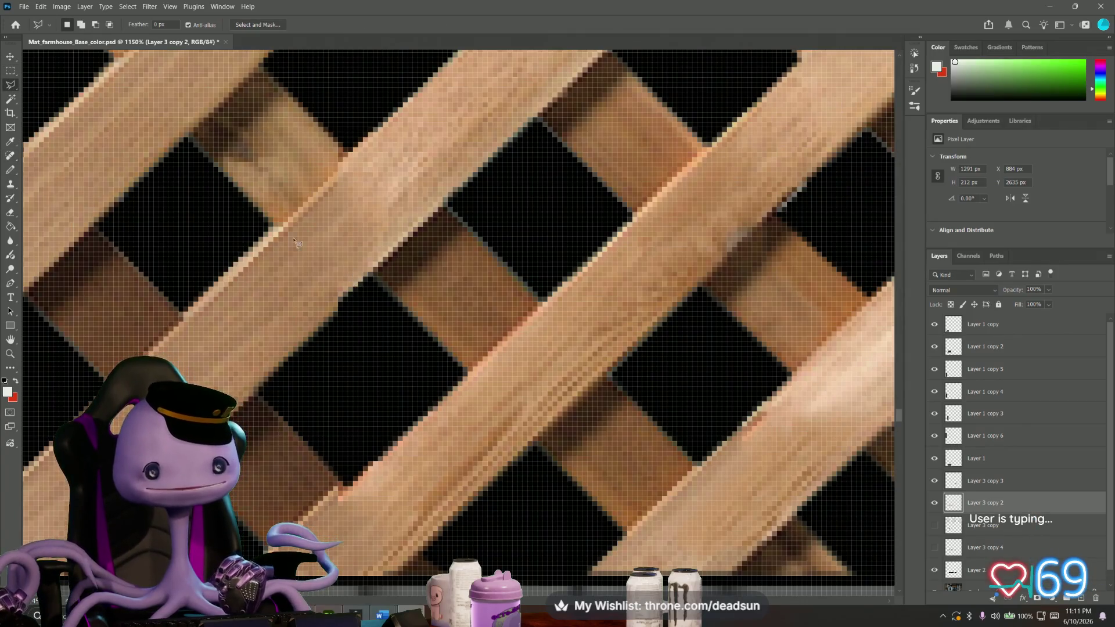
{"action": "left_click", "coordinate": [350, 295]}
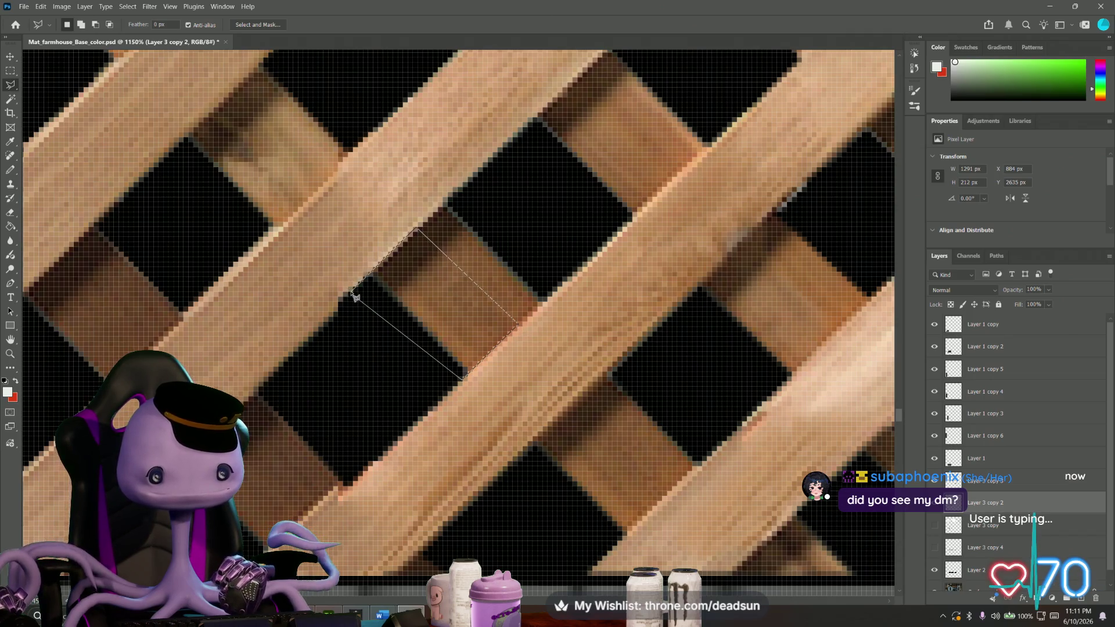
Spot-heal the selected slat's jagged dark edge into light wood, then bring up the window switcher.
{"action": "left_click", "coordinate": [11, 155]}
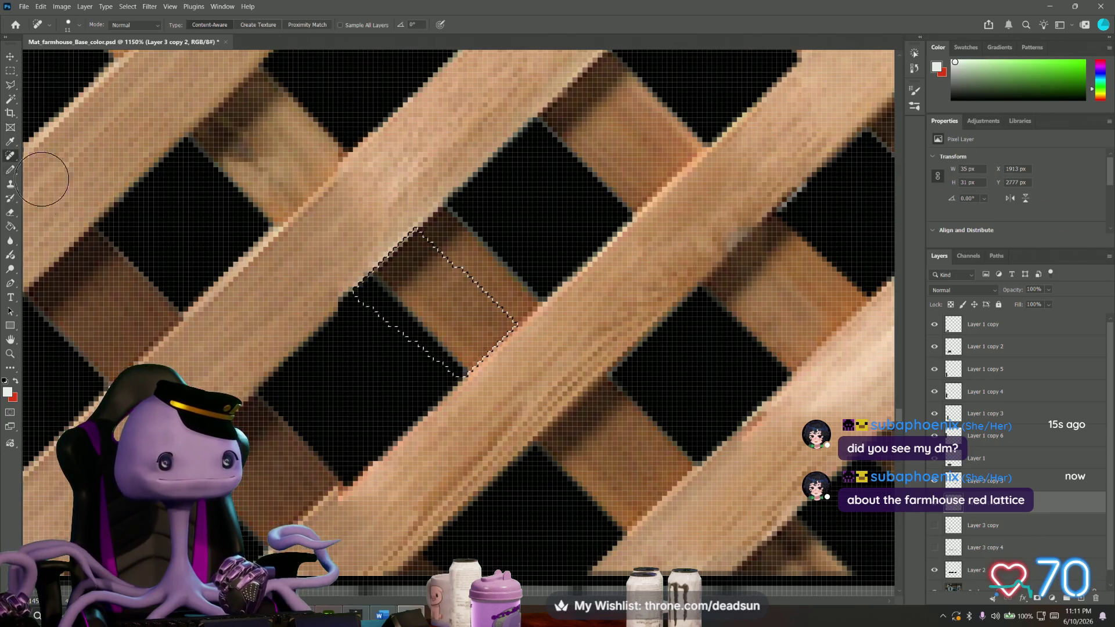
{"action": "left_click_drag", "start_coordinate": [470, 316], "coordinate": [440, 351]}
{"action": "mouse_move", "coordinate": [457, 301]}
{"action": "left_mouse_down"}
{"action": "mouse_move", "coordinate": [473, 318]}
{"action": "mouse_move", "coordinate": [394, 336]}
{"action": "left_mouse_up"}
{"action": "mouse_move", "coordinate": [428, 269]}
{"action": "left_mouse_down"}
{"action": "mouse_move", "coordinate": [393, 285]}
{"action": "mouse_move", "coordinate": [468, 341]}
{"action": "left_mouse_up"}
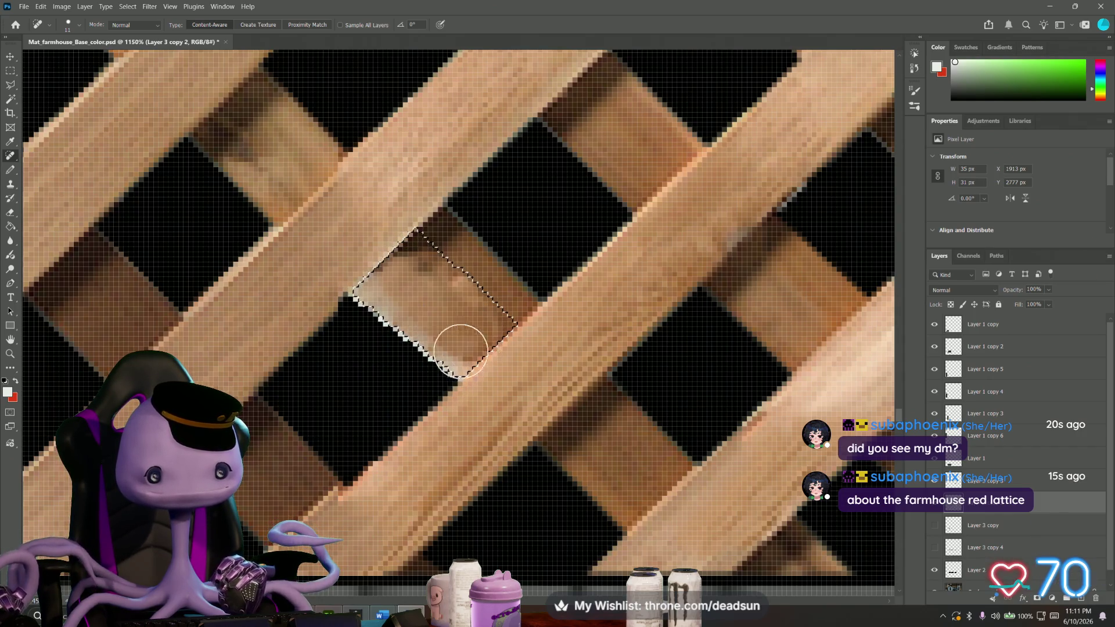
{"action": "left_click_drag", "start_coordinate": [428, 251], "coordinate": [485, 324]}
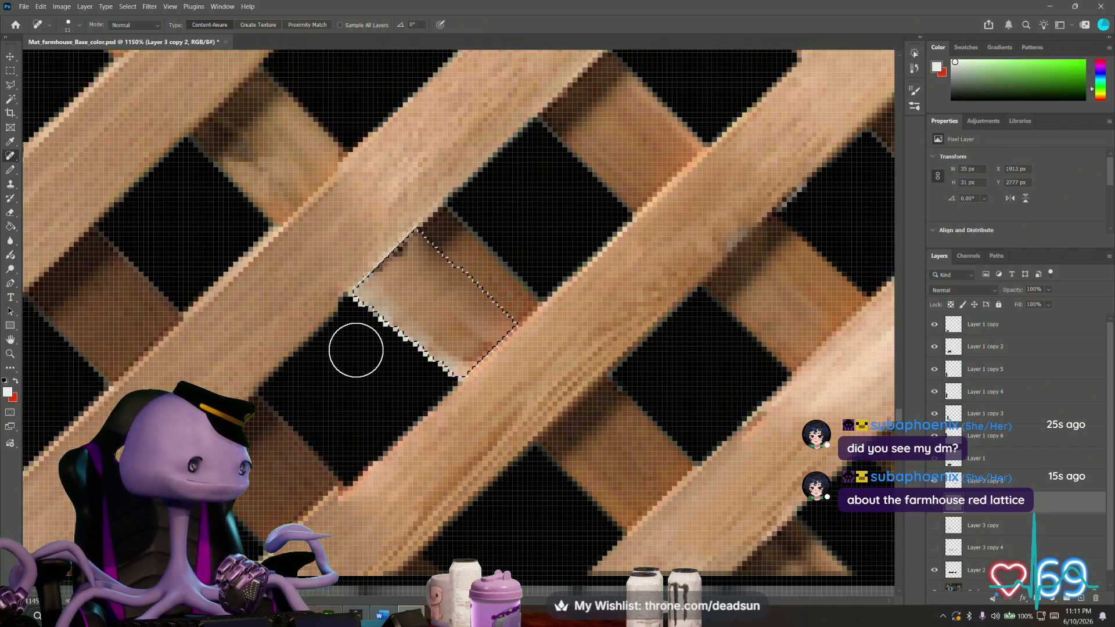
{"action": "scroll", "coordinate": [358, 354], "scroll_direction": "down", "scroll_amount": 2, "text": "alt"}
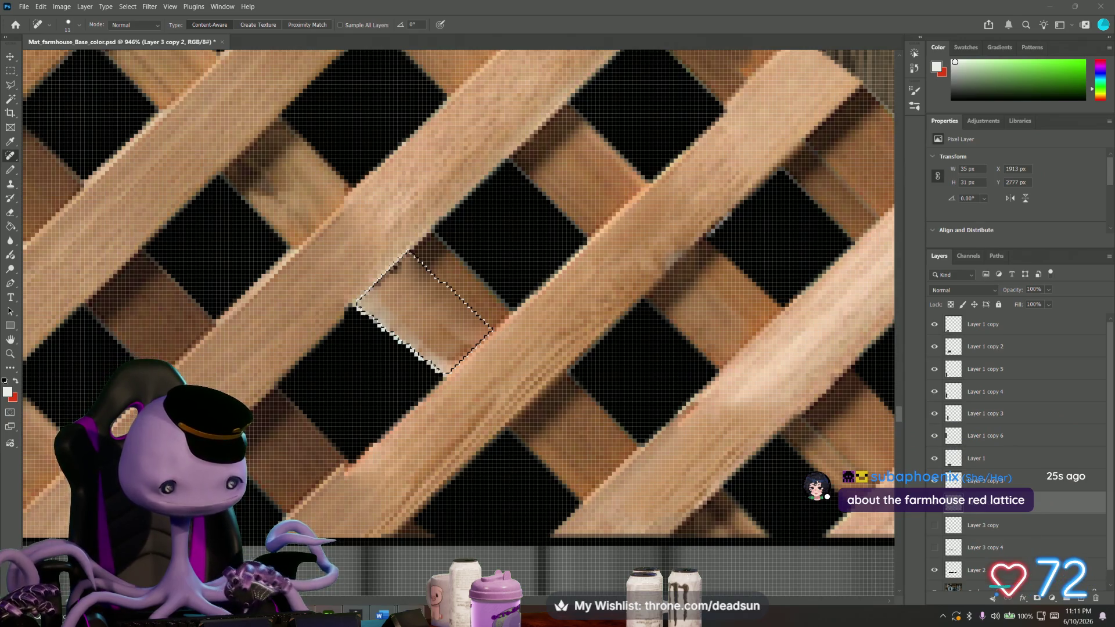
{"action": "key", "text": "alt+Tab"}
{"action": "mouse_move", "coordinate": [347, 359]}
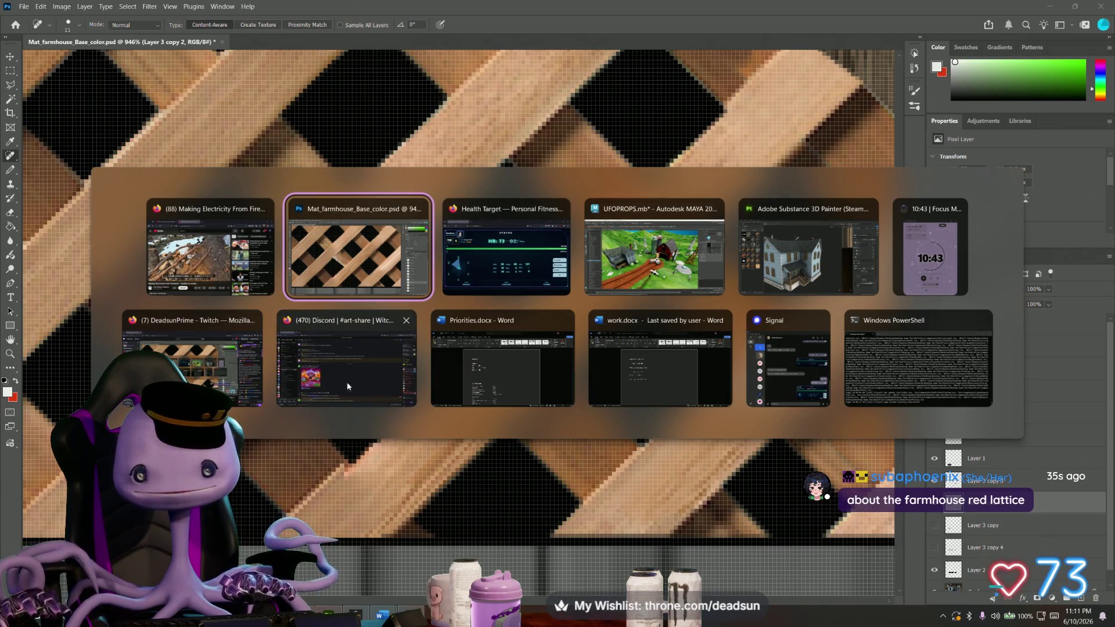
Pick a window from the switcher and return to the farmhouse texture in Photoshop.
{"action": "left_click", "coordinate": [346, 357]}
{"action": "key", "text": "alt+Tab"}
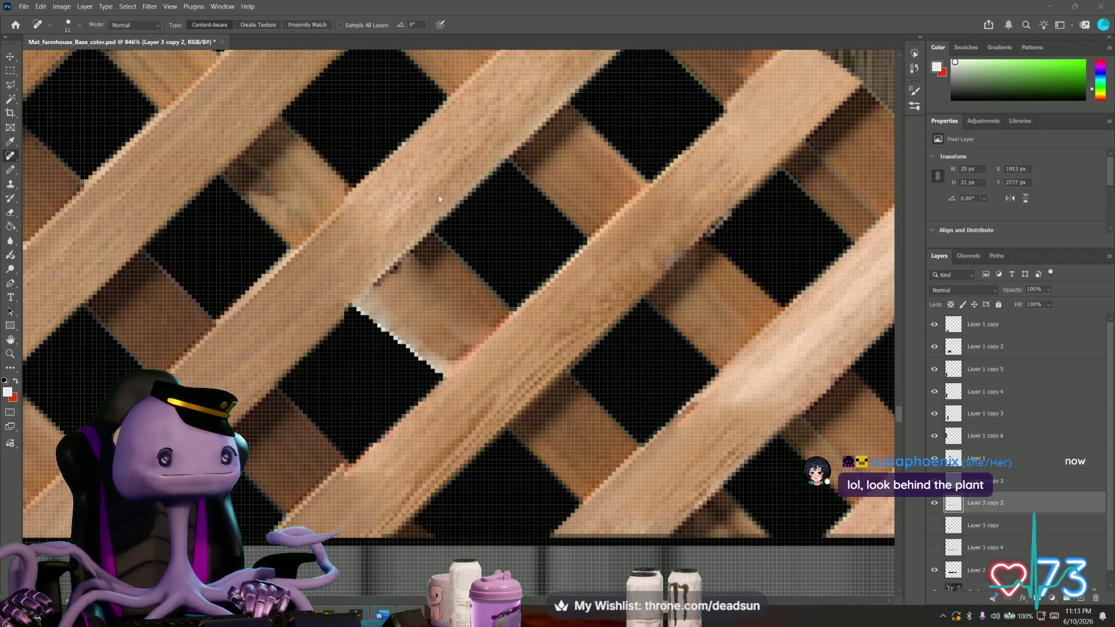
{"action": "scroll", "coordinate": [413, 193], "scroll_direction": "down", "scroll_amount": 3, "text": "alt"}
{"action": "scroll", "coordinate": [466, 198], "scroll_direction": "up", "scroll_amount": 1, "text": "alt"}
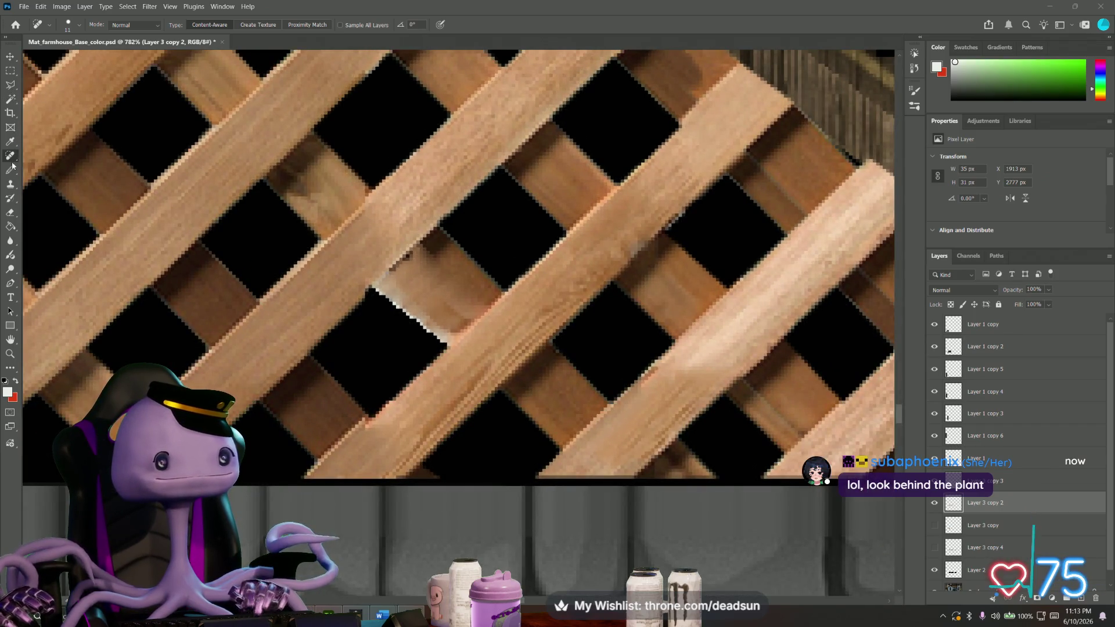
Reselect the patched slat and attempt a heal, dismissing the healing warnings.
{"action": "key", "text": "ctrl+shift+d"}
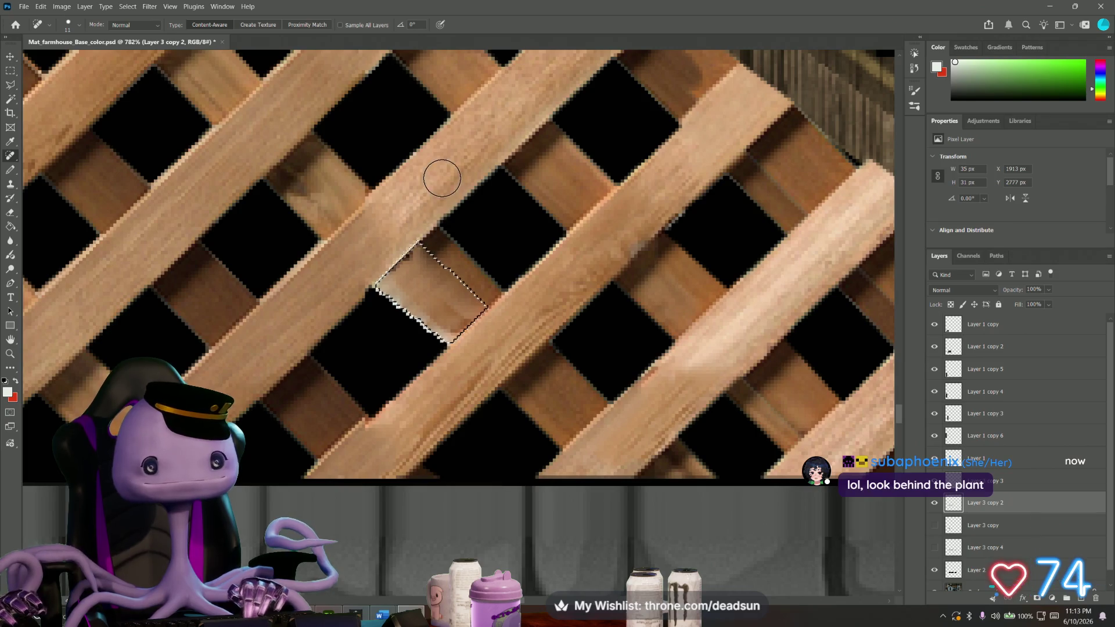
{"action": "left_click", "coordinate": [449, 166], "text": "alt"}
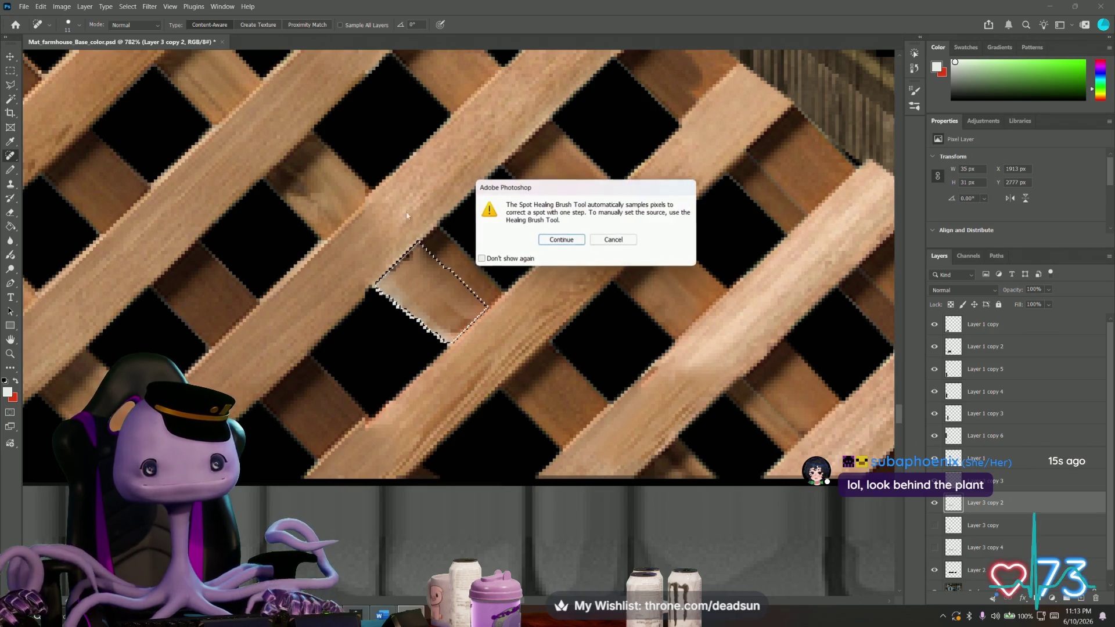
{"action": "left_click", "coordinate": [558, 244]}
{"action": "left_click", "coordinate": [436, 186], "text": "alt"}
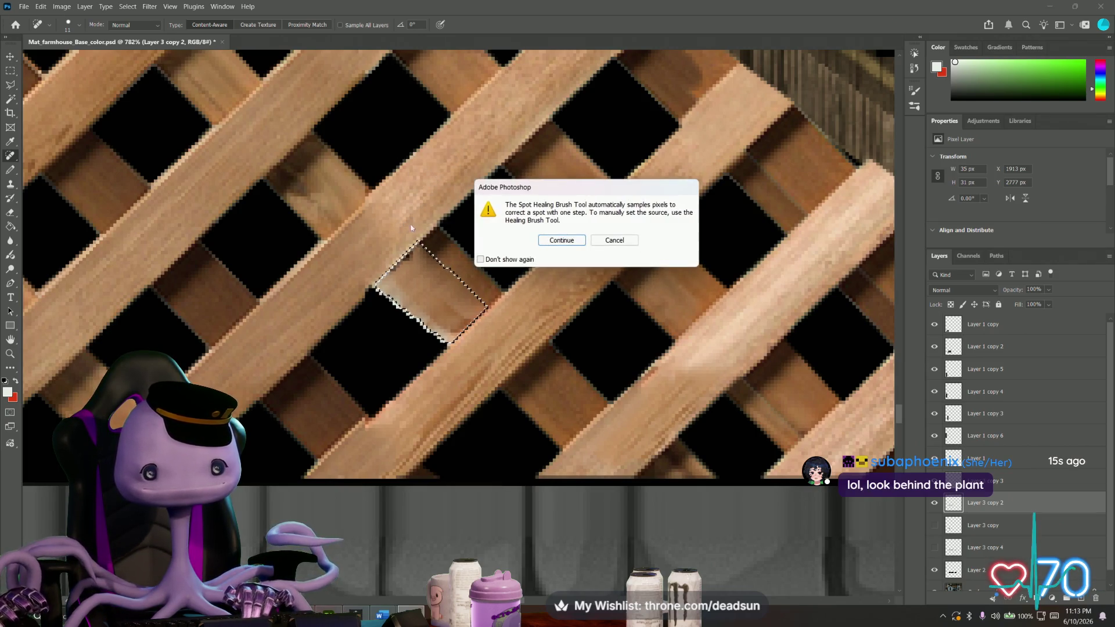
{"action": "left_click", "coordinate": [579, 243]}
Clear the selection and set up the Clone Stamp with adjusted brush size and hardness.
{"action": "key", "text": "m"}
{"action": "key", "text": "ctrl+d"}
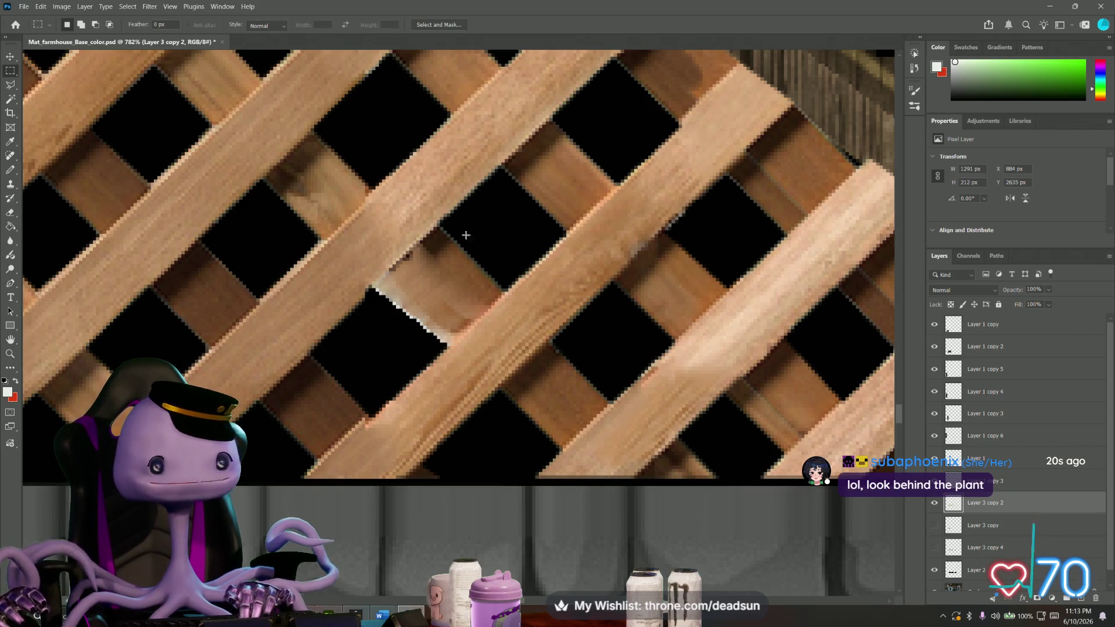
{"action": "left_click_drag", "start_coordinate": [463, 158], "coordinate": [434, 182], "text": "alt"}
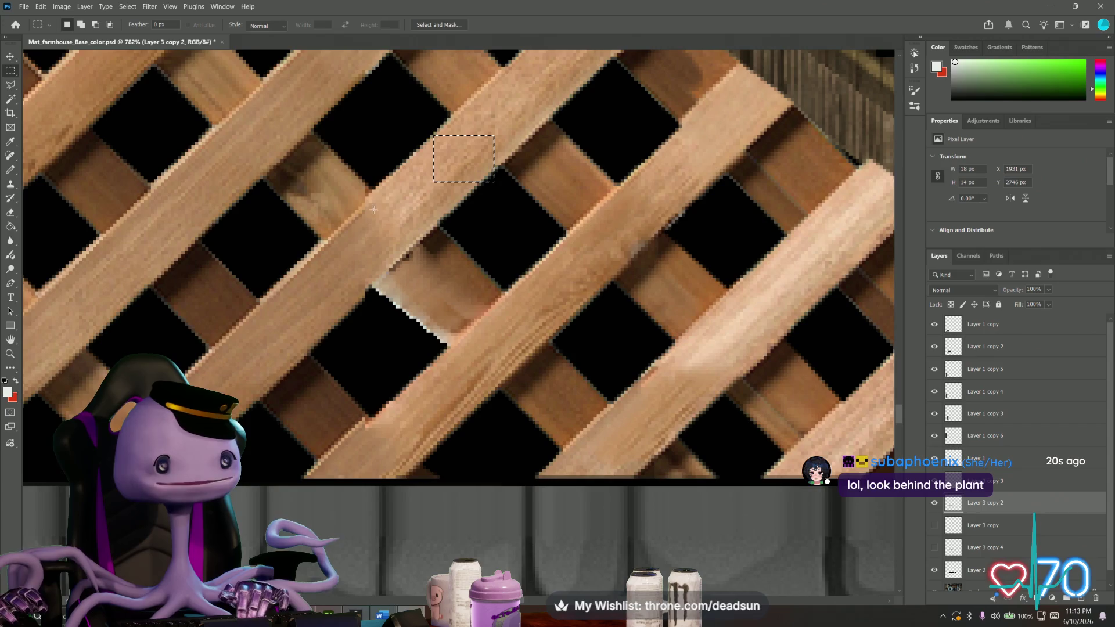
{"action": "key", "text": "ctrl+d"}
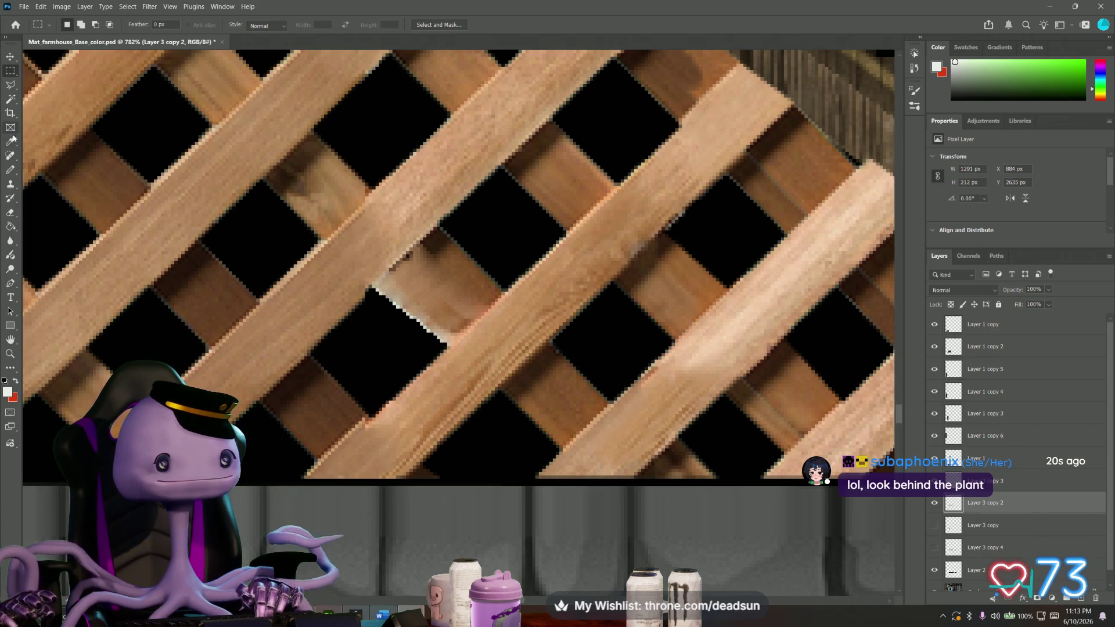
{"action": "left_click", "coordinate": [10, 128]}
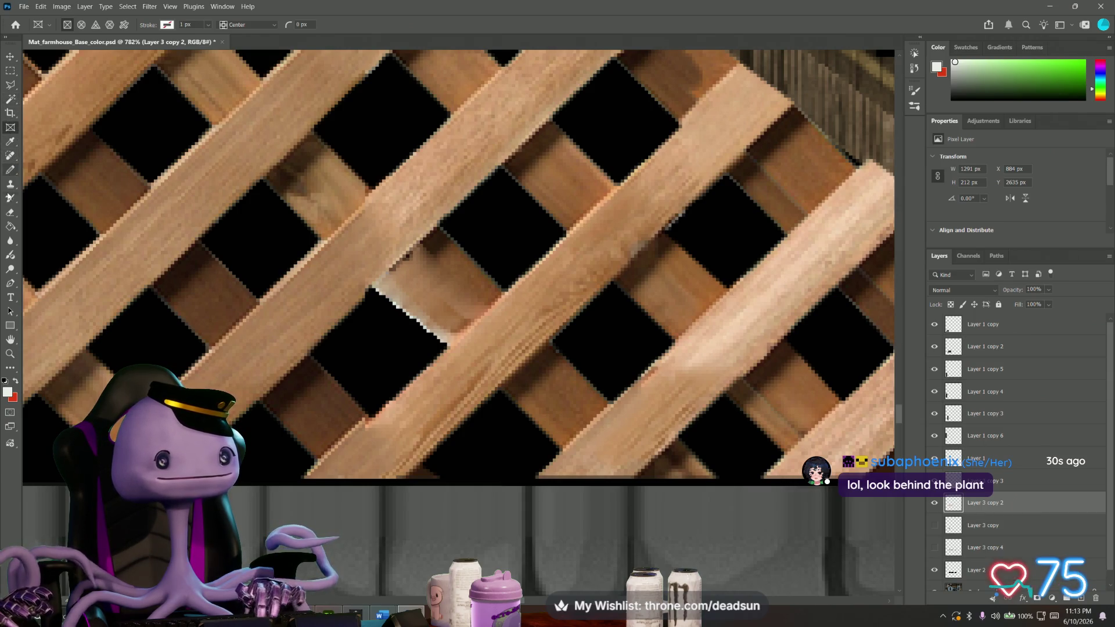
{"action": "left_click", "coordinate": [10, 184]}
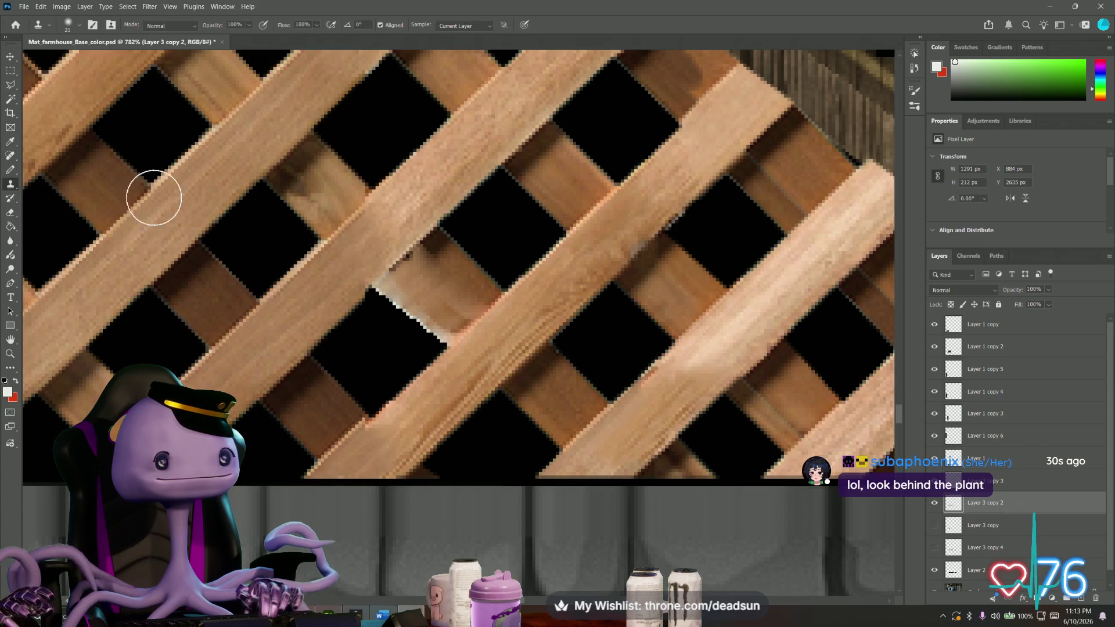
{"action": "left_click", "coordinate": [77, 28]}
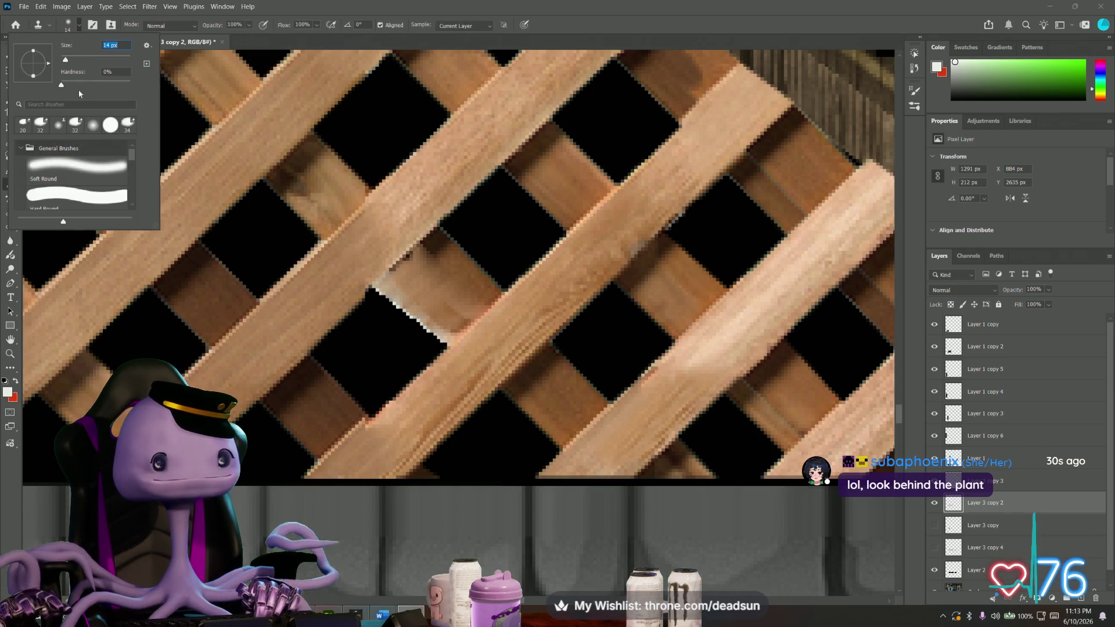
{"action": "left_click", "coordinate": [439, 177]}
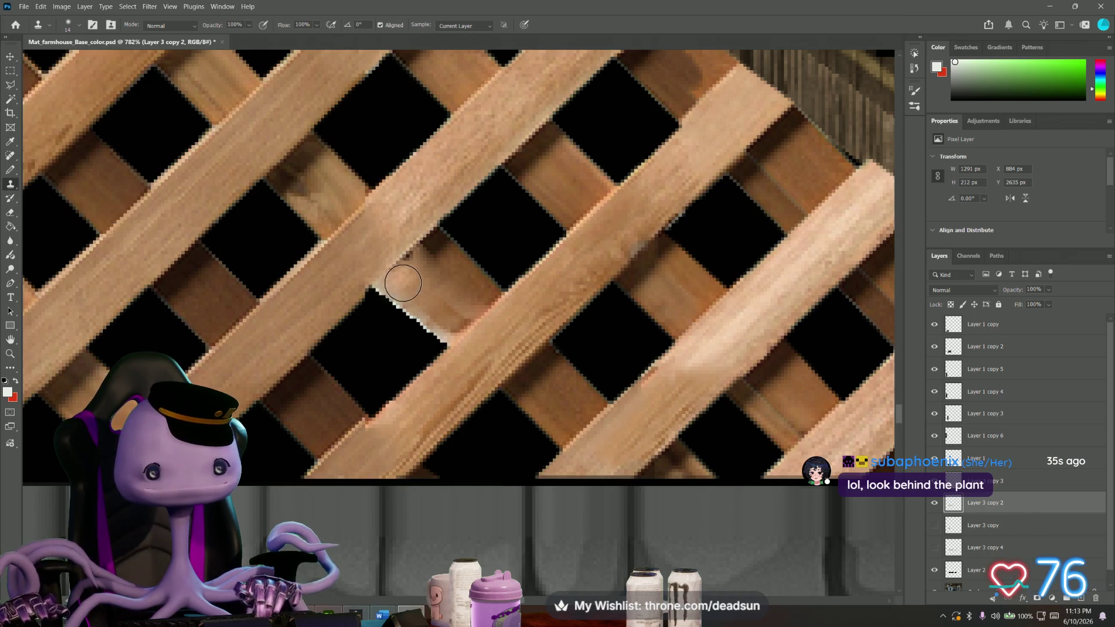
Clone clean wood grain over the jagged slat edge and the light patch until it matches.
{"action": "left_click_drag", "start_coordinate": [402, 281], "coordinate": [437, 322]}
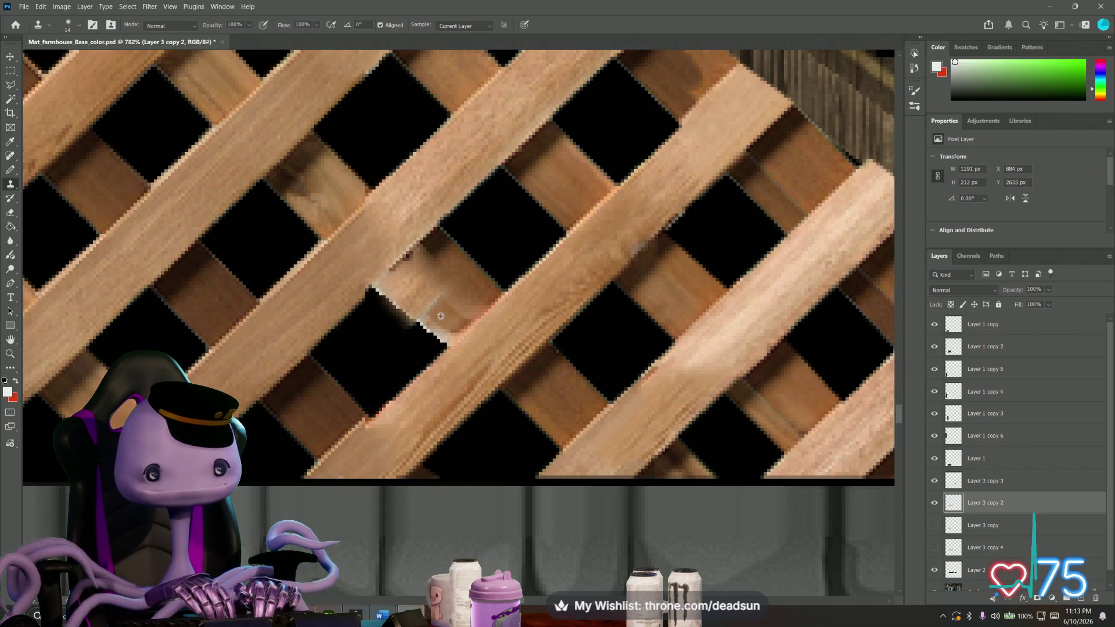
{"action": "left_click_drag", "start_coordinate": [441, 316], "coordinate": [428, 306]}
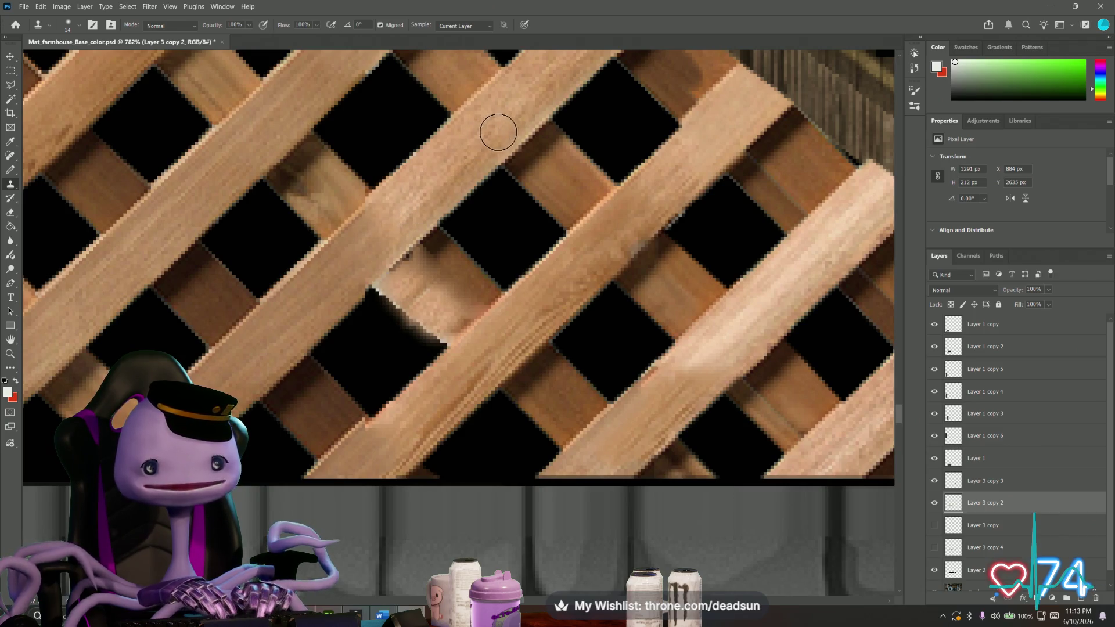
{"action": "left_click", "coordinate": [558, 174], "text": "alt"}
{"action": "left_click_drag", "start_coordinate": [411, 287], "coordinate": [445, 314]}
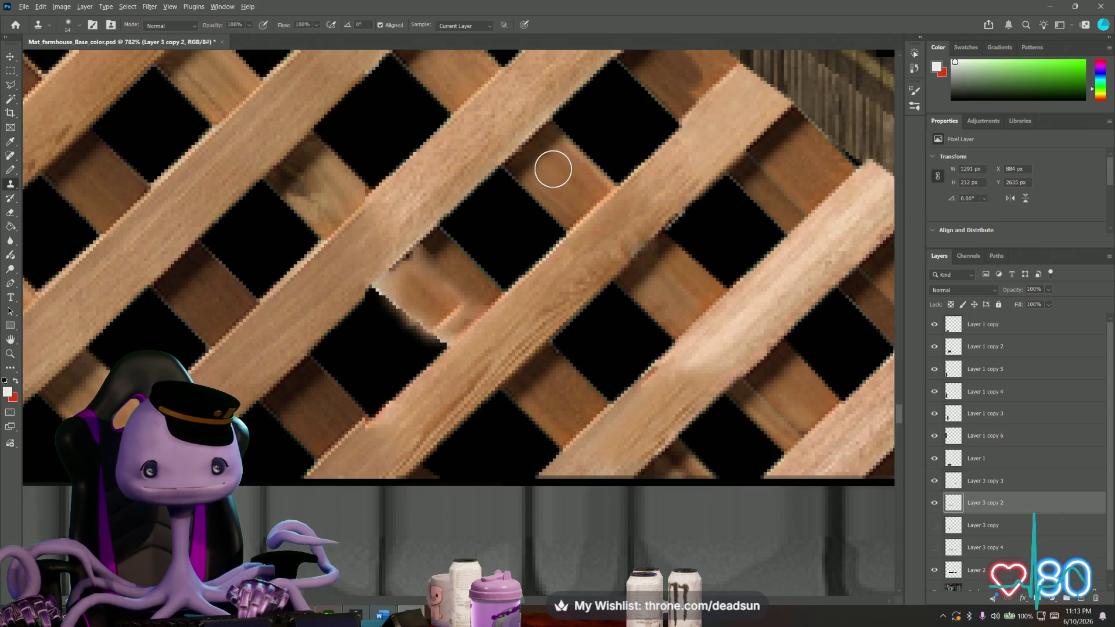
{"action": "left_click_drag", "start_coordinate": [452, 316], "coordinate": [510, 281]}
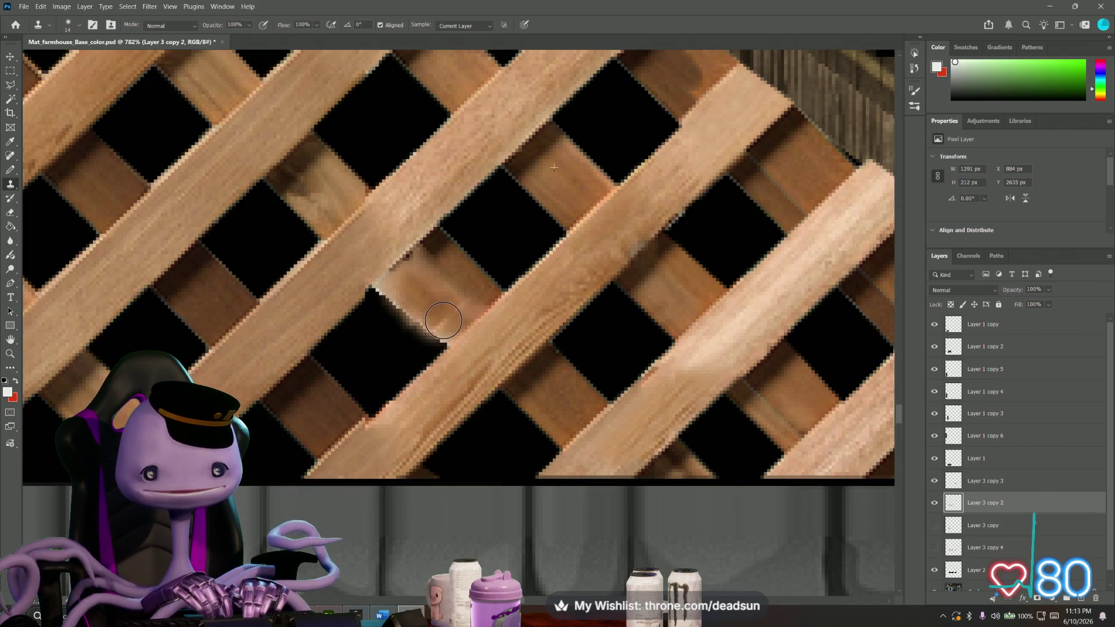
{"action": "left_click", "coordinate": [572, 187], "text": "alt"}
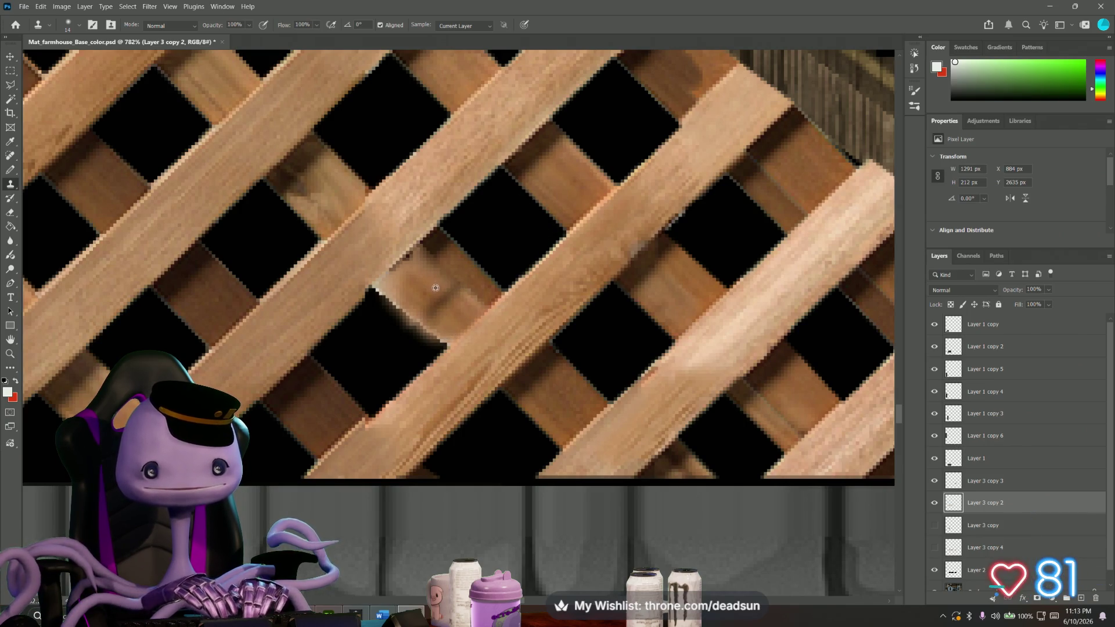
{"action": "left_click_drag", "start_coordinate": [436, 301], "coordinate": [453, 294]}
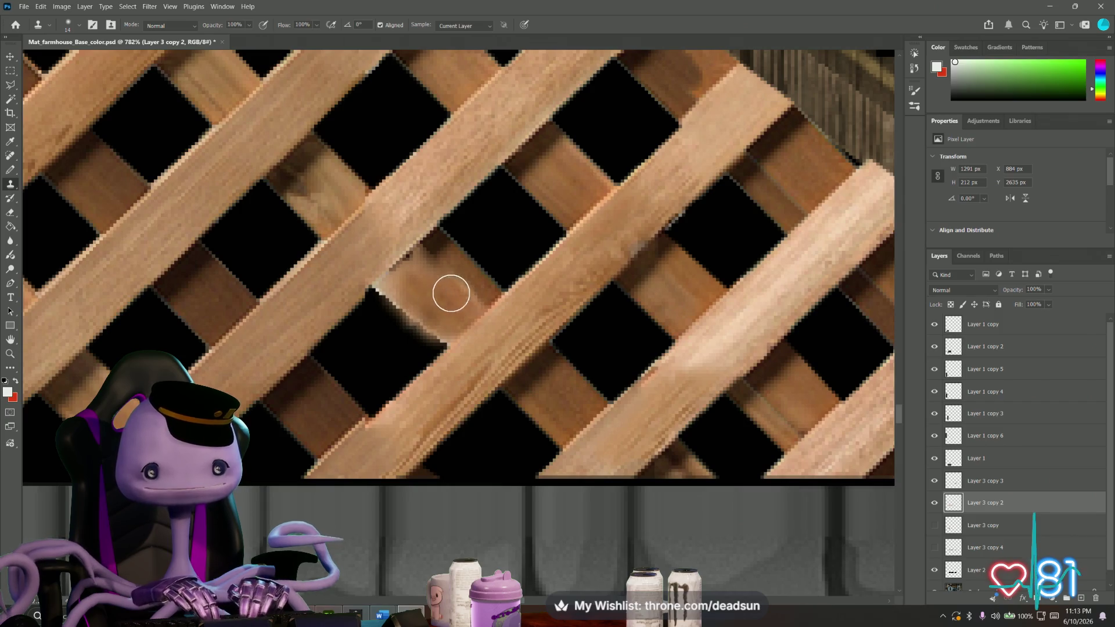
{"action": "left_click", "coordinate": [10, 86]}
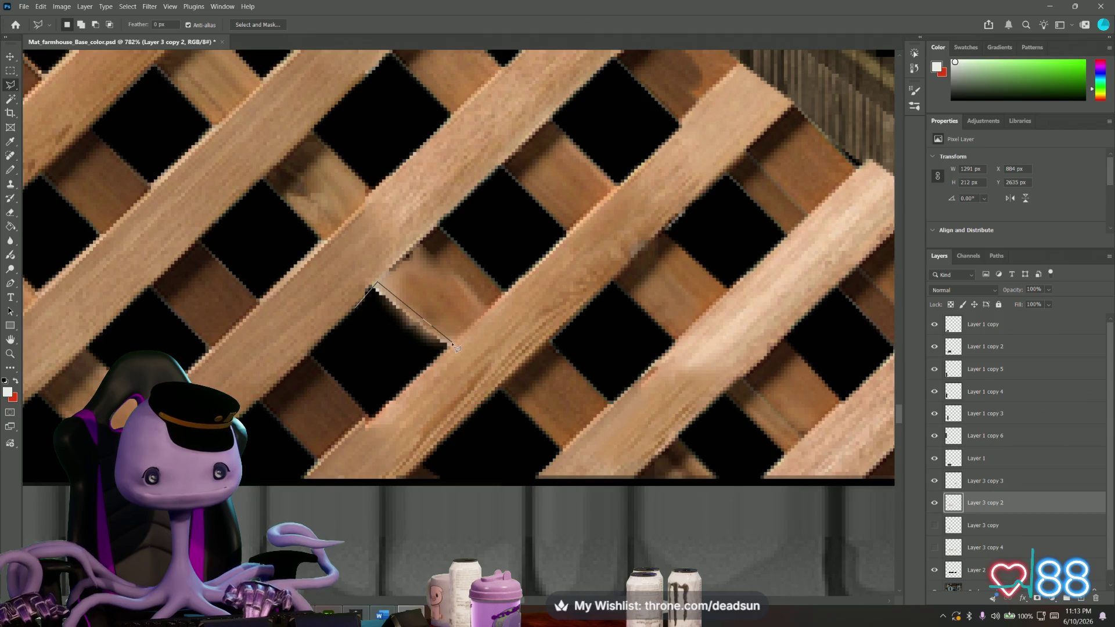
Draw and discard two trial lasso outlines around the dark gap beside the slat.
{"action": "left_click", "coordinate": [360, 337]}
{"action": "double_click", "coordinate": [357, 309]}
{"action": "key", "text": "ctrl+d"}
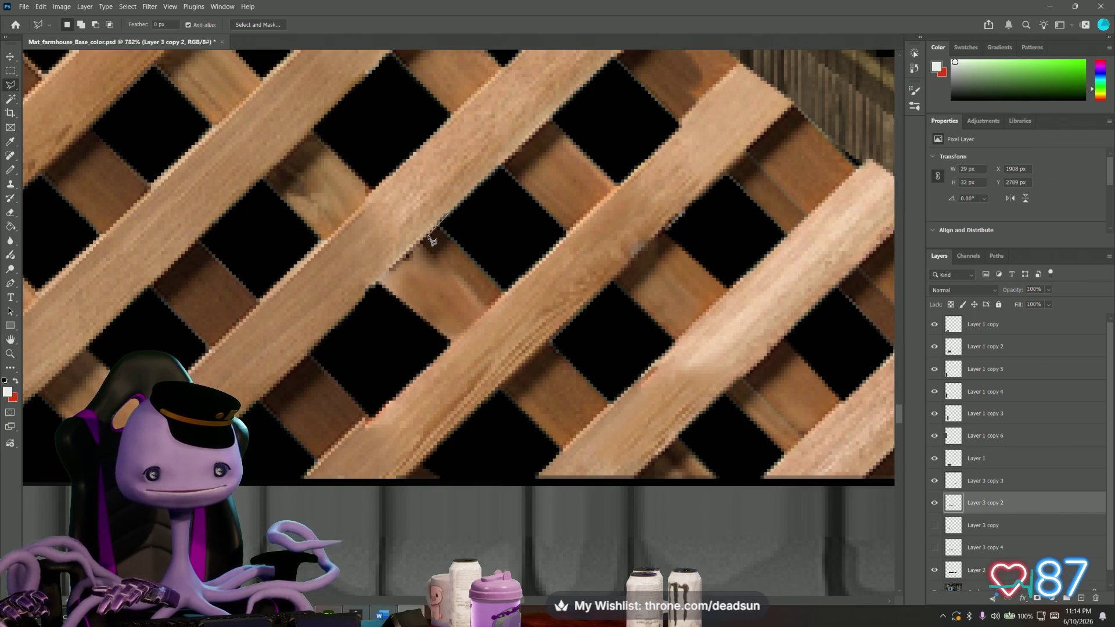
{"action": "left_click", "coordinate": [501, 300]}
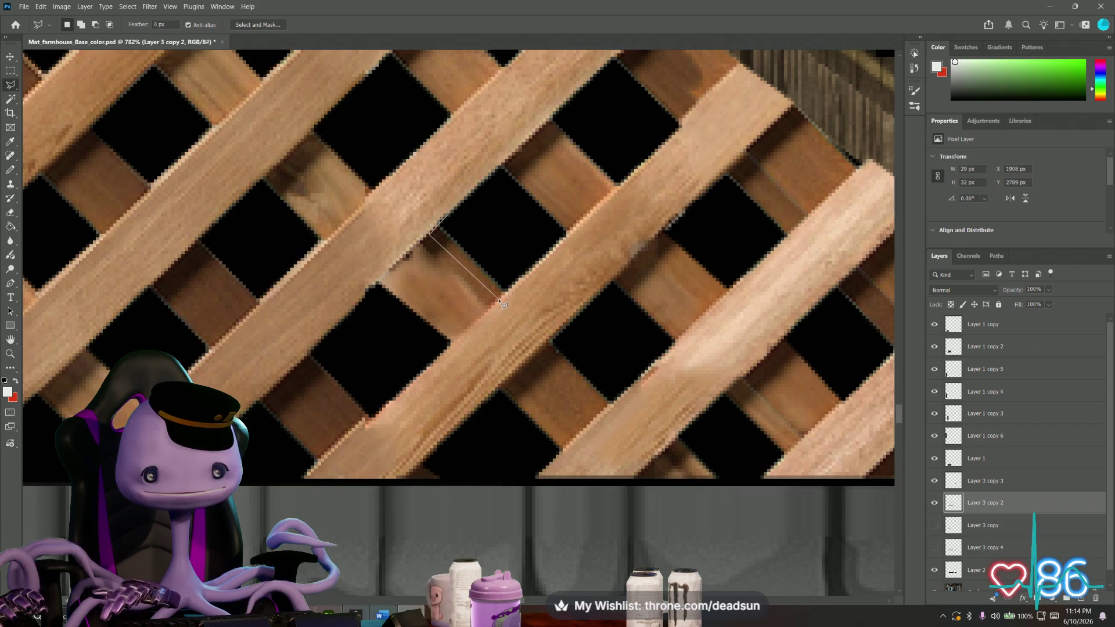
{"action": "left_click", "coordinate": [522, 267]}
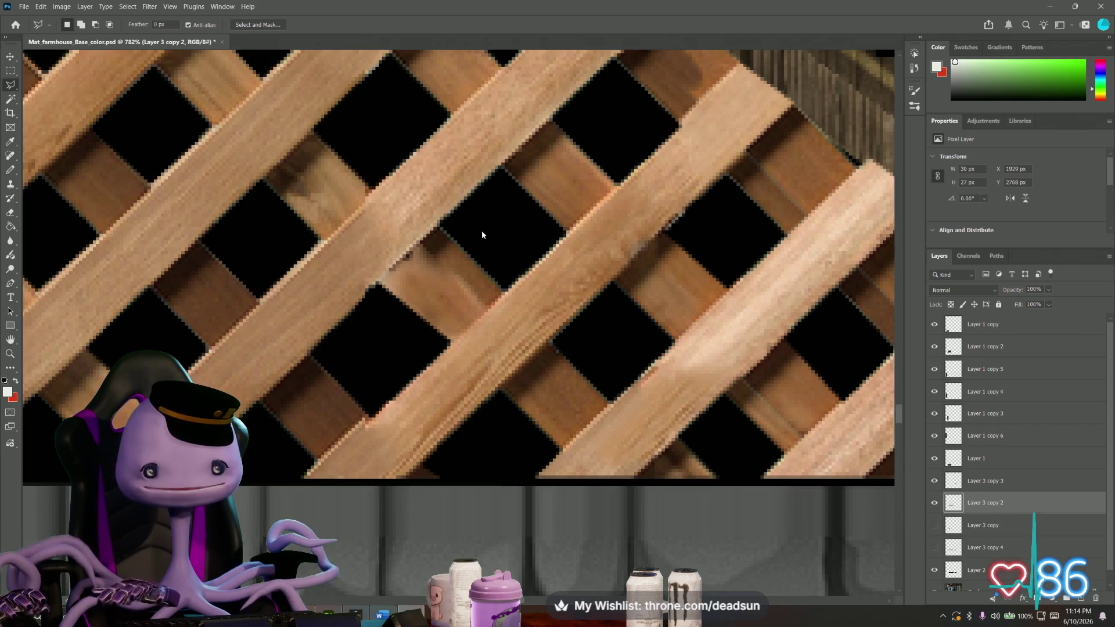
{"action": "double_click", "coordinate": [452, 215]}
{"action": "key", "text": "m"}
{"action": "key", "text": "ctrl+d"}
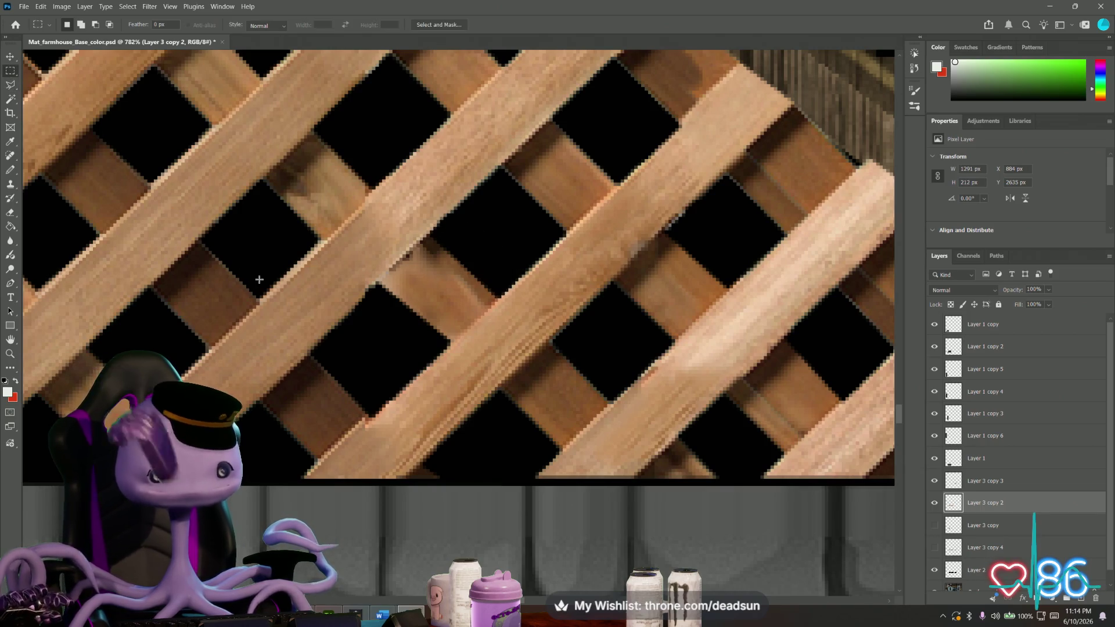
{"action": "scroll", "coordinate": [370, 288], "scroll_direction": "down", "scroll_amount": 3, "text": "alt"}
{"action": "scroll", "coordinate": [369, 289], "scroll_direction": "down", "scroll_amount": 3, "text": "alt"}
{"action": "scroll", "coordinate": [369, 288], "scroll_direction": "up", "scroll_amount": 3, "text": "alt"}
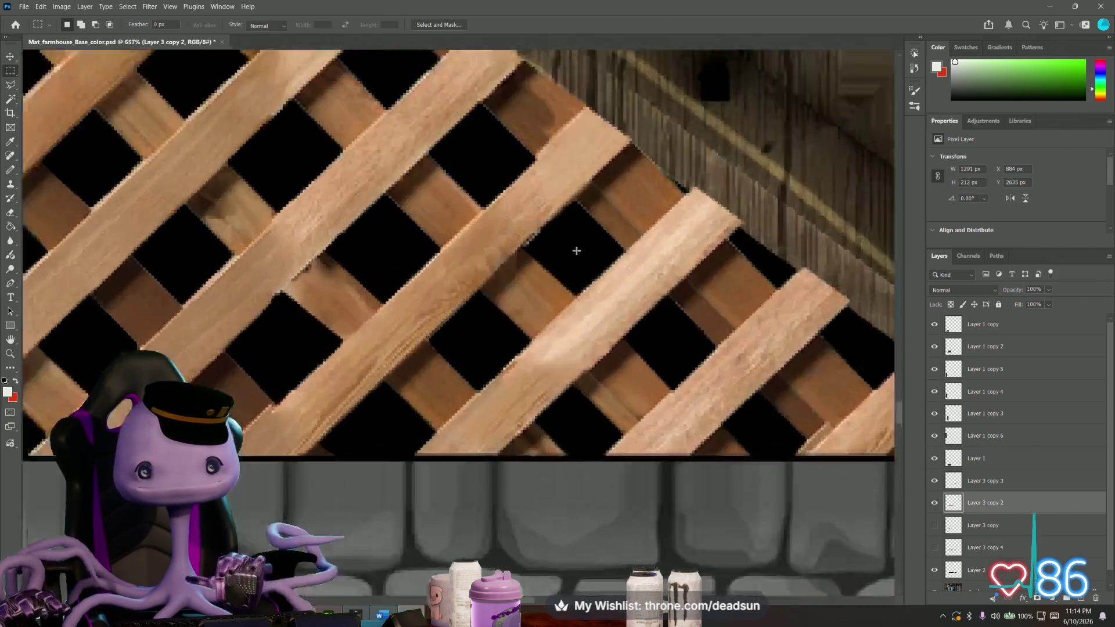
{"action": "scroll", "coordinate": [536, 219], "scroll_direction": "up", "scroll_amount": 3, "text": "alt"}
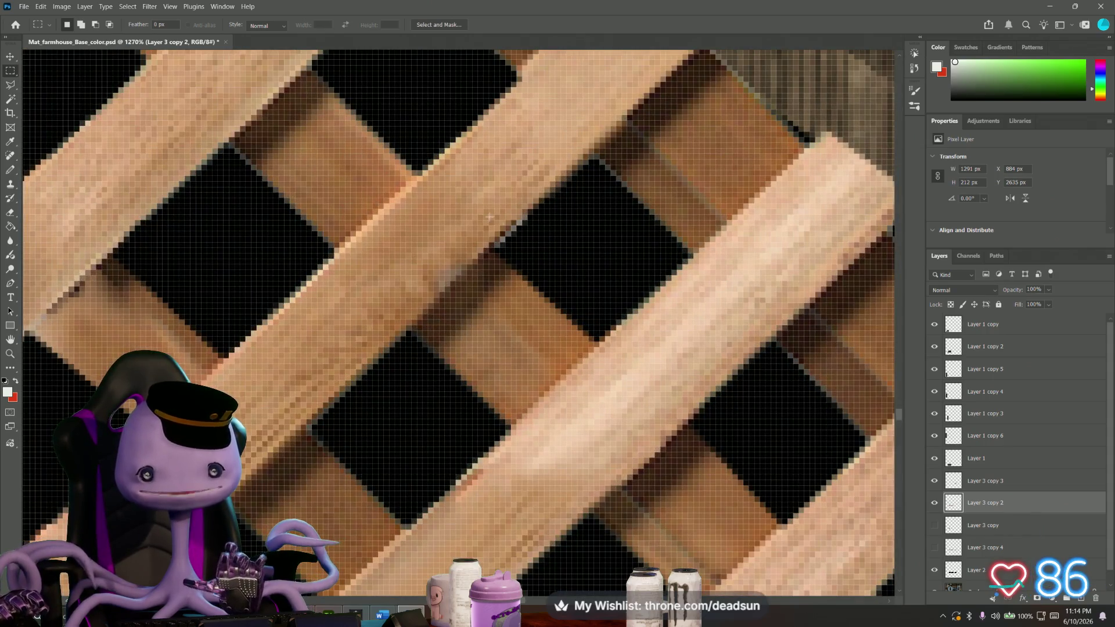
Outline the thin dark sliver along the slat edge with the Polygonal Lasso.
{"action": "left_click", "coordinate": [11, 85]}
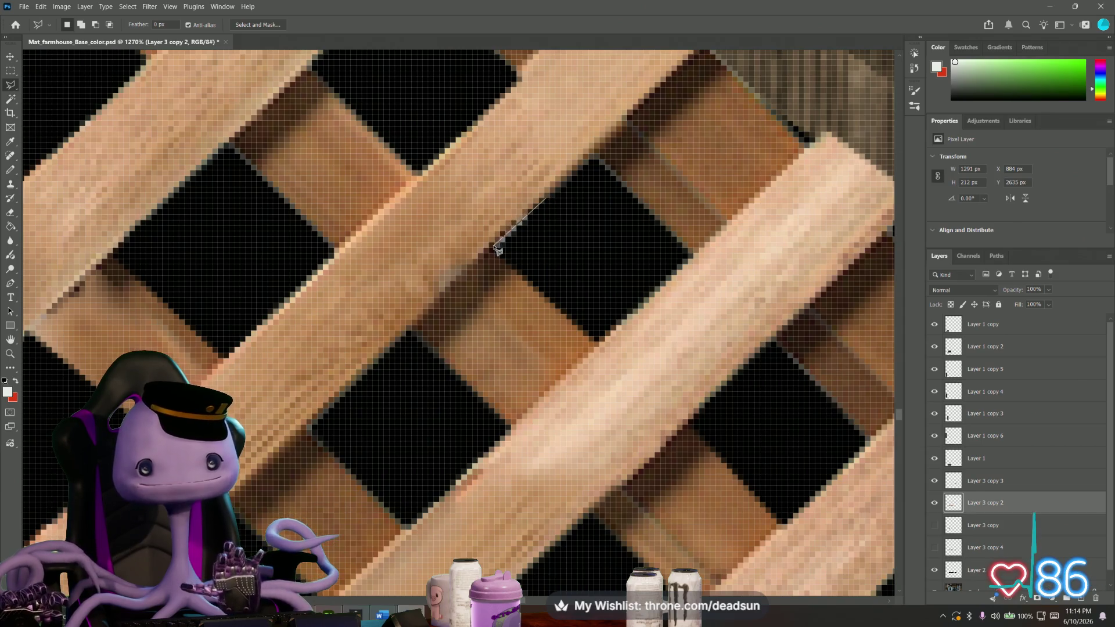
{"action": "left_click", "coordinate": [537, 277]}
{"action": "double_click", "coordinate": [573, 264]}
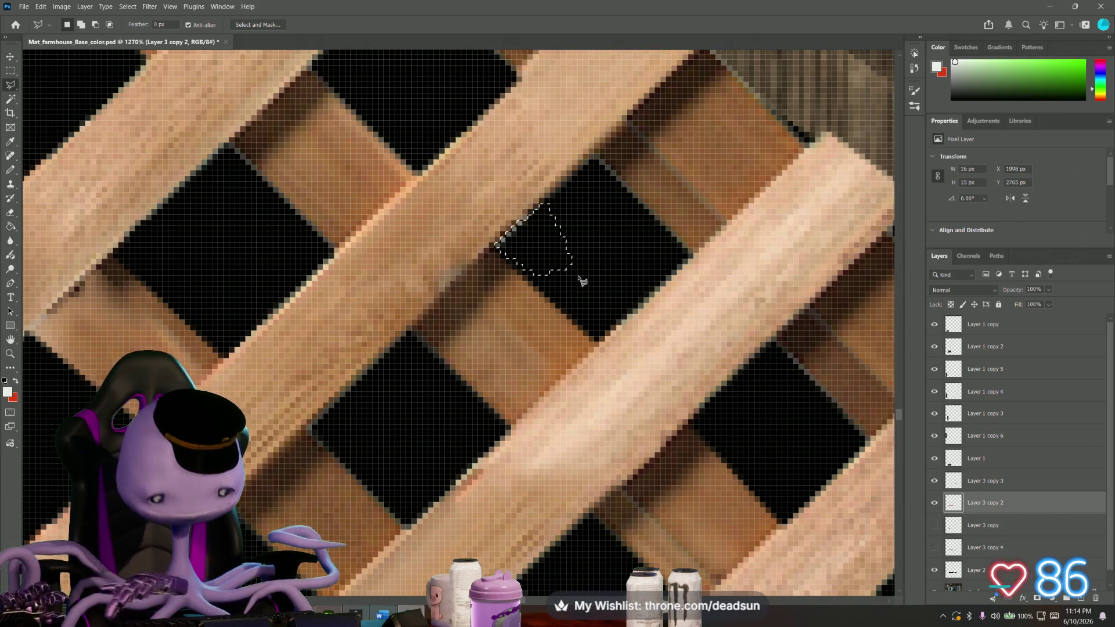
{"action": "scroll", "coordinate": [588, 281], "scroll_direction": "down", "scroll_amount": 2, "text": "alt"}
{"action": "scroll", "coordinate": [591, 292], "scroll_direction": "down", "scroll_amount": 2, "text": "alt"}
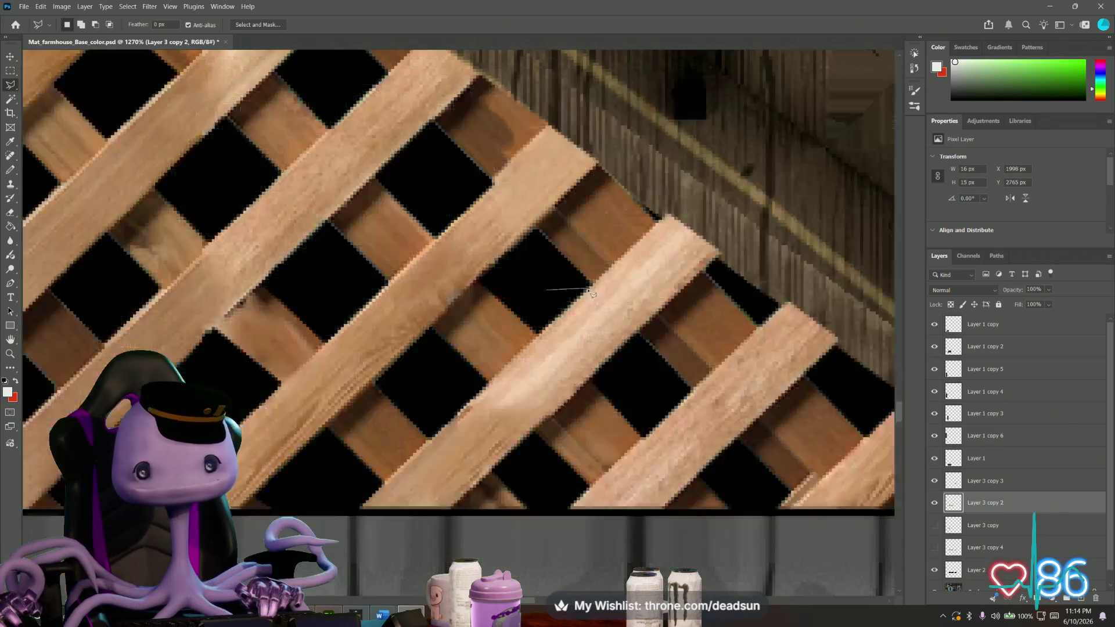
{"action": "scroll", "coordinate": [590, 296], "scroll_direction": "down", "scroll_amount": 1, "text": "alt"}
{"action": "scroll", "coordinate": [590, 295], "scroll_direction": "down", "scroll_amount": 2, "text": "alt"}
{"action": "scroll", "coordinate": [451, 294], "scroll_direction": "down", "scroll_amount": 1, "text": "alt"}
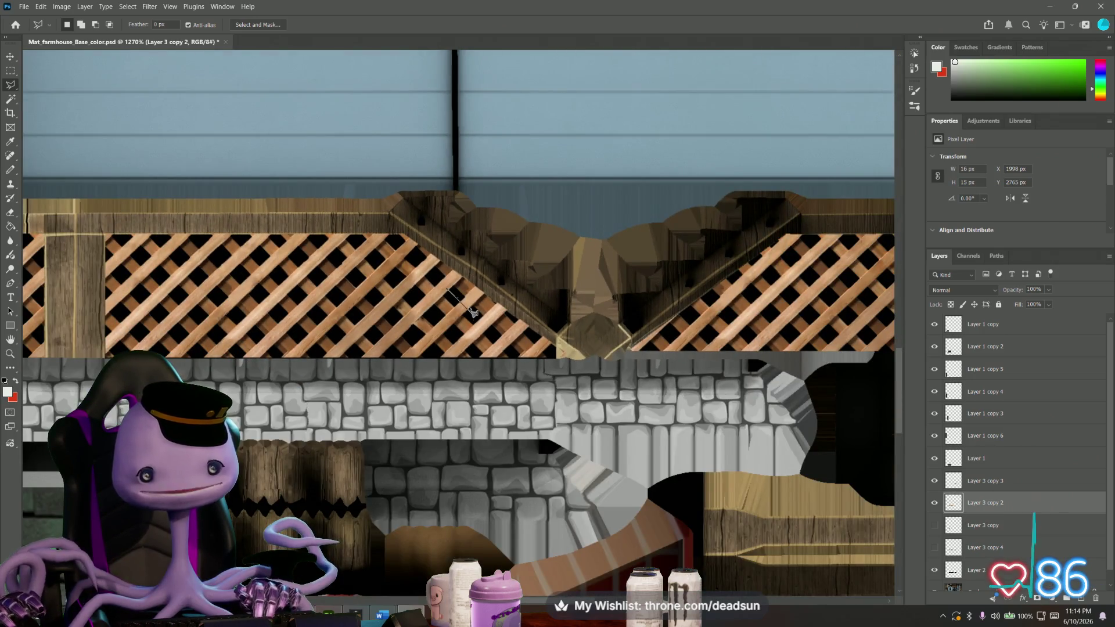
{"action": "key", "text": "m"}
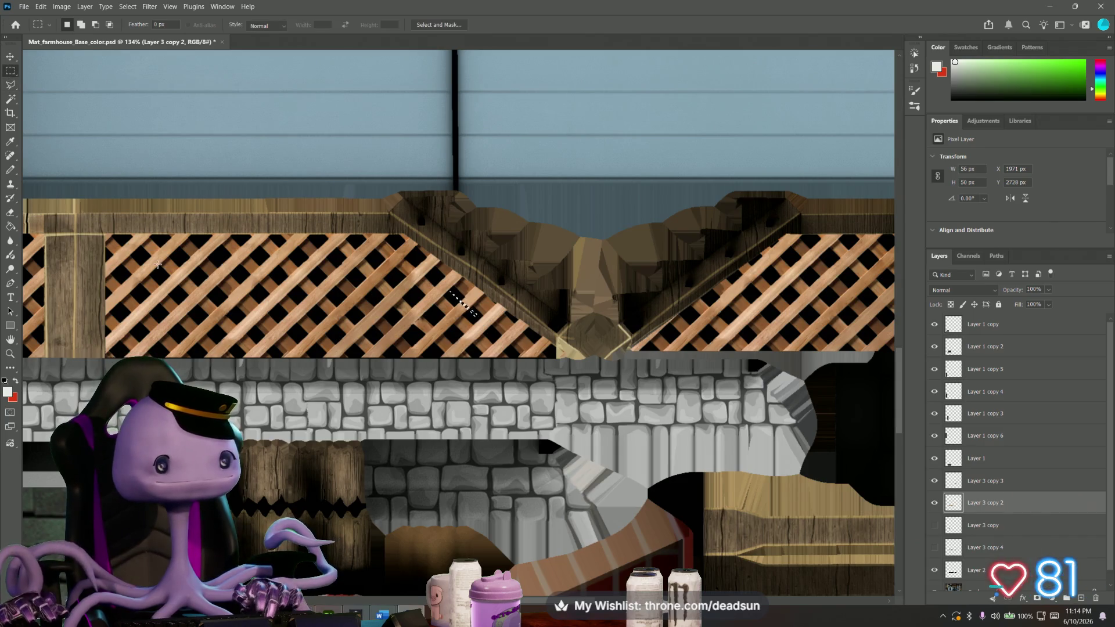
{"action": "scroll", "coordinate": [159, 269], "scroll_direction": "down", "scroll_amount": 2, "text": "alt"}
{"action": "scroll", "coordinate": [174, 281], "scroll_direction": "down", "scroll_amount": 2, "text": "alt"}
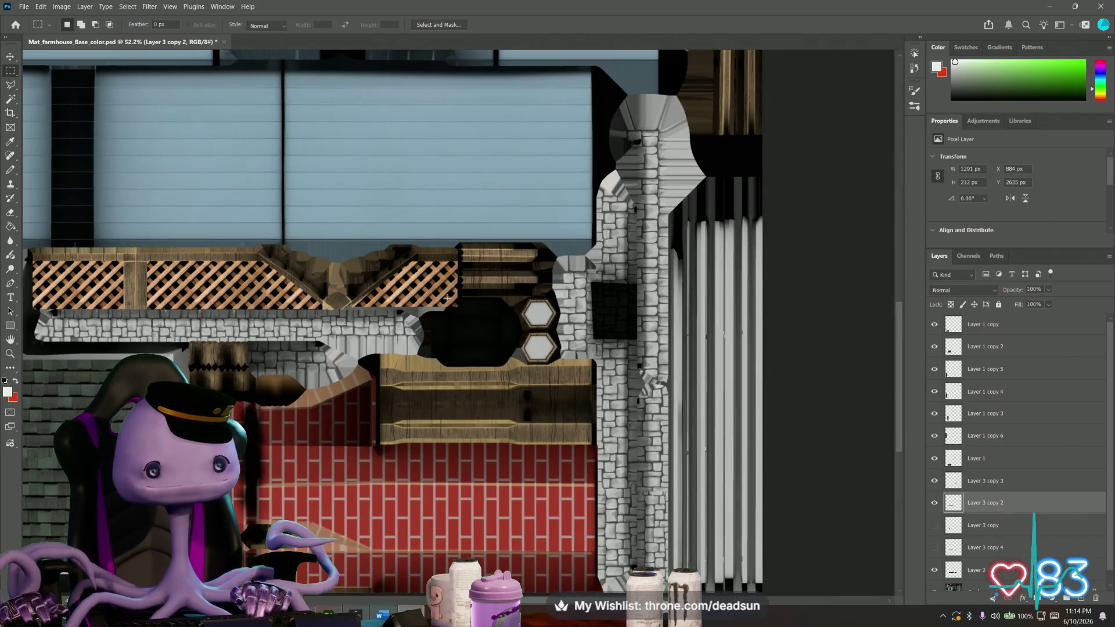
{"action": "scroll", "coordinate": [185, 301], "scroll_direction": "up", "scroll_amount": 1, "text": "alt"}
{"action": "scroll", "coordinate": [185, 301], "scroll_direction": "up", "scroll_amount": 1, "text": "alt"}
{"action": "scroll", "coordinate": [185, 302], "scroll_direction": "up", "scroll_amount": 1, "text": "alt"}
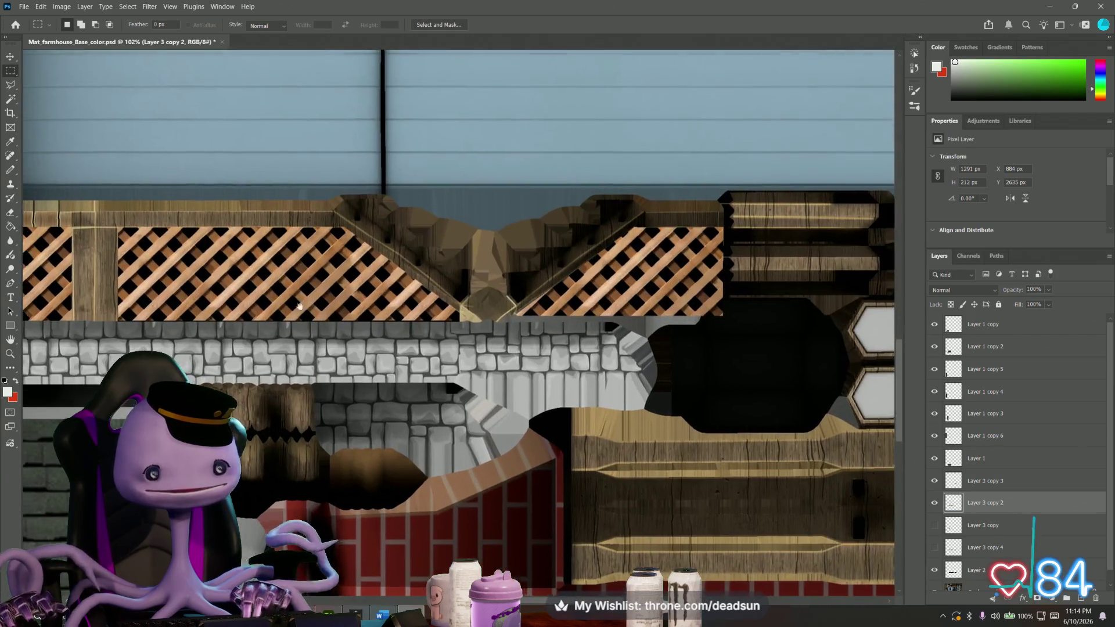
{"action": "scroll", "coordinate": [881, 394], "scroll_direction": "left", "scroll_amount": 2, "text": "shift"}
{"action": "scroll", "coordinate": [880, 393], "scroll_direction": "up", "scroll_amount": 1}
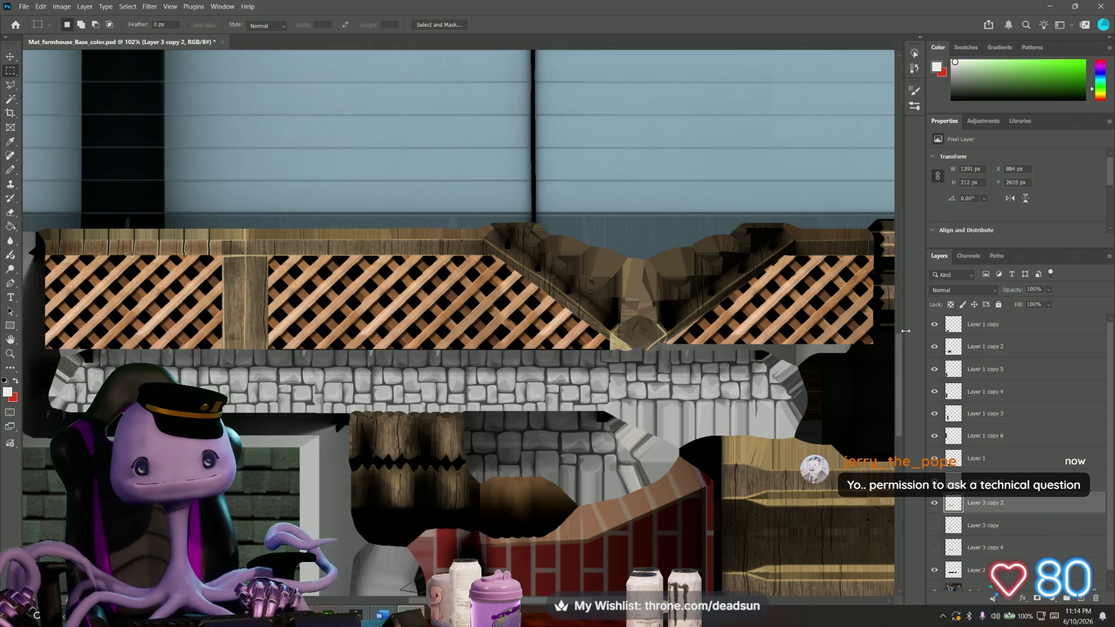
{"action": "scroll", "coordinate": [481, 342], "scroll_direction": "up", "scroll_amount": 1, "text": "alt"}
{"action": "scroll", "coordinate": [483, 338], "scroll_direction": "up", "scroll_amount": 2, "text": "alt"}
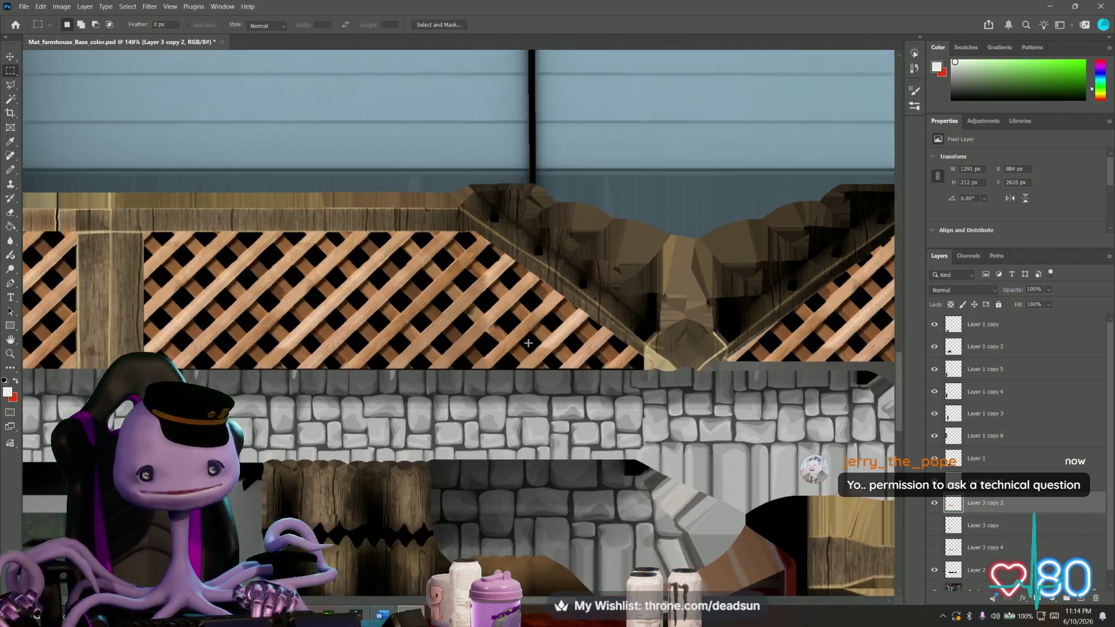
{"action": "scroll", "coordinate": [486, 334], "scroll_direction": "up", "scroll_amount": 2, "text": "alt"}
{"action": "scroll", "coordinate": [489, 325], "scroll_direction": "up", "scroll_amount": 2, "text": "alt"}
{"action": "scroll", "coordinate": [490, 325], "scroll_direction": "up", "scroll_amount": 2, "text": "alt"}
{"action": "scroll", "coordinate": [489, 325], "scroll_direction": "up", "scroll_amount": 1, "text": "alt"}
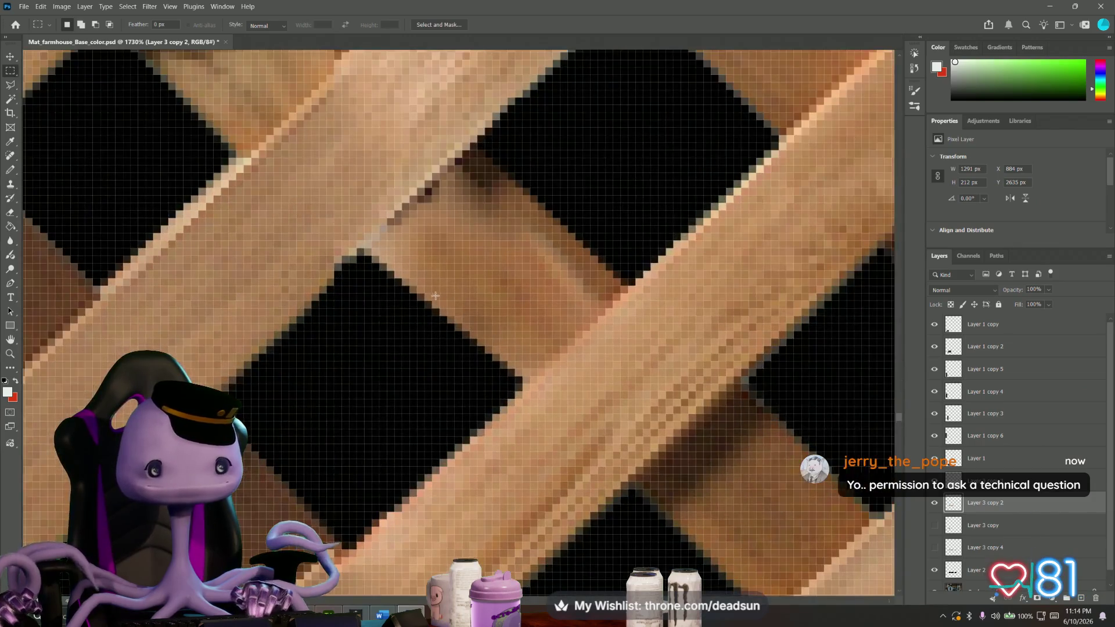
{"action": "scroll", "coordinate": [490, 325], "scroll_direction": "up", "scroll_amount": 1, "text": "alt"}
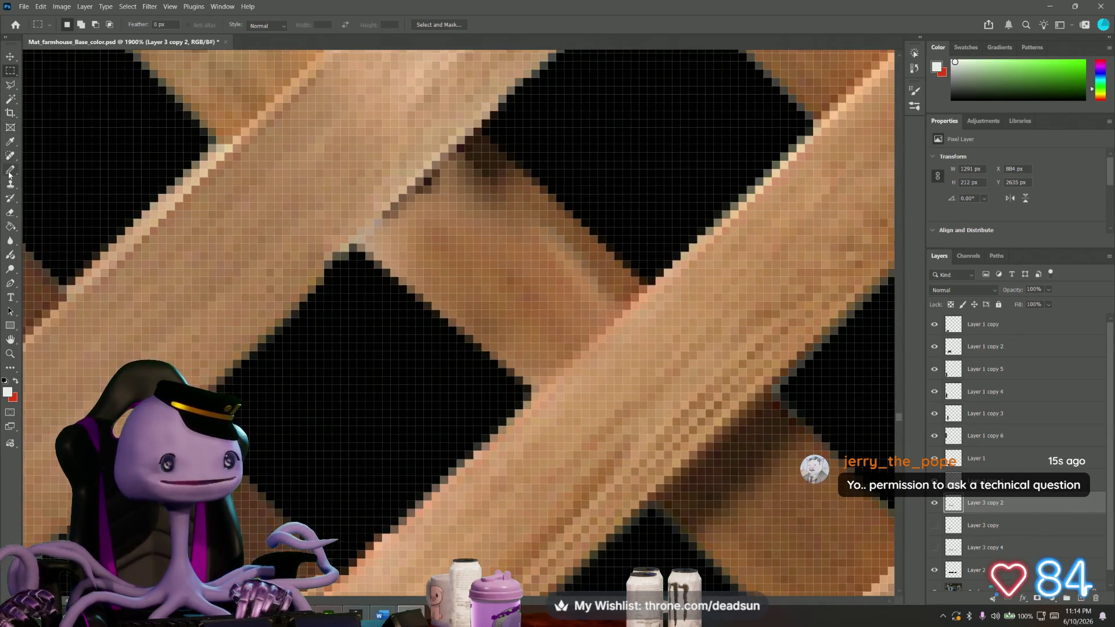
{"action": "key", "text": "i"}
Set the foreground colour to black and shrink the hard pencil brush to 6 px.
{"action": "left_click", "coordinate": [9, 392]}
{"action": "left_click_drag", "start_coordinate": [444, 267], "coordinate": [414, 282]}
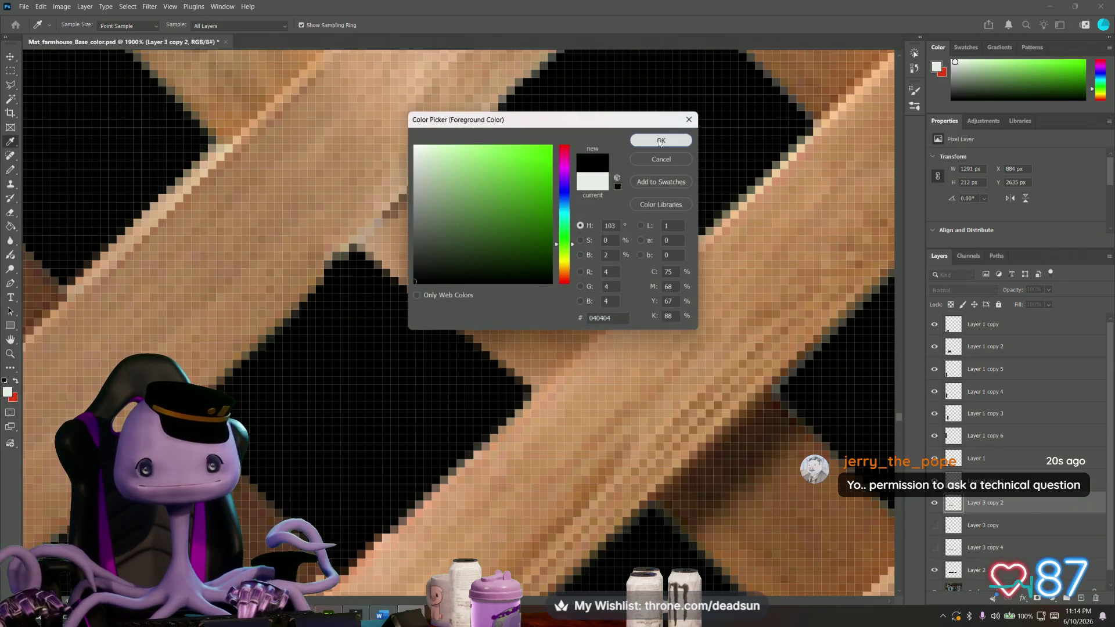
{"action": "left_click", "coordinate": [660, 140]}
{"action": "key", "text": "b"}
{"action": "left_click", "coordinate": [44, 26]}
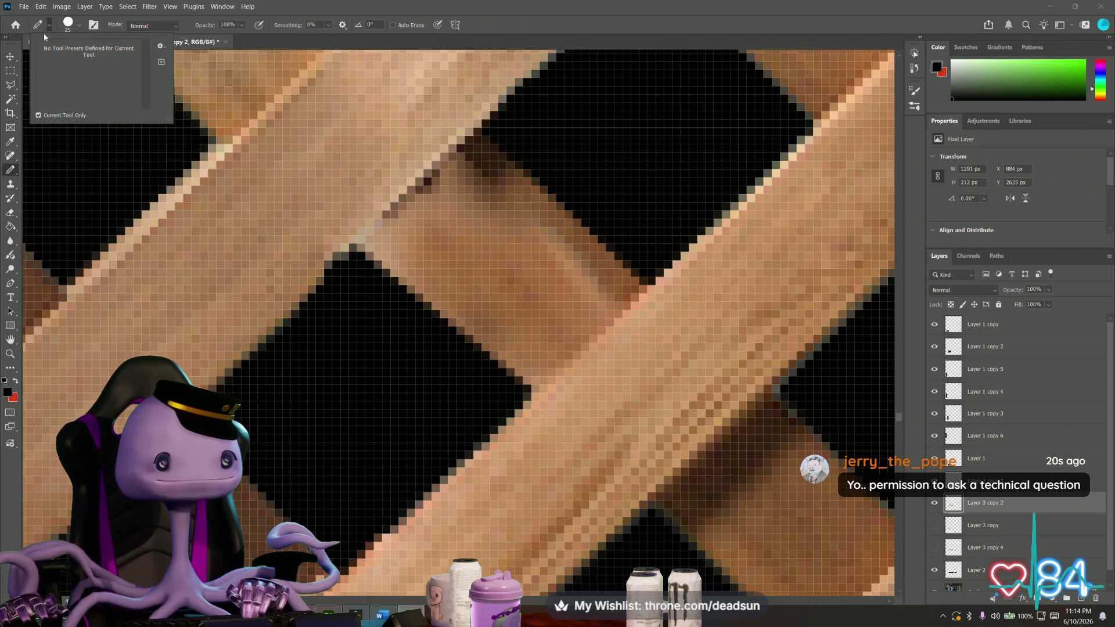
{"action": "left_click", "coordinate": [75, 27]}
{"action": "left_click_drag", "start_coordinate": [71, 61], "coordinate": [63, 61]}
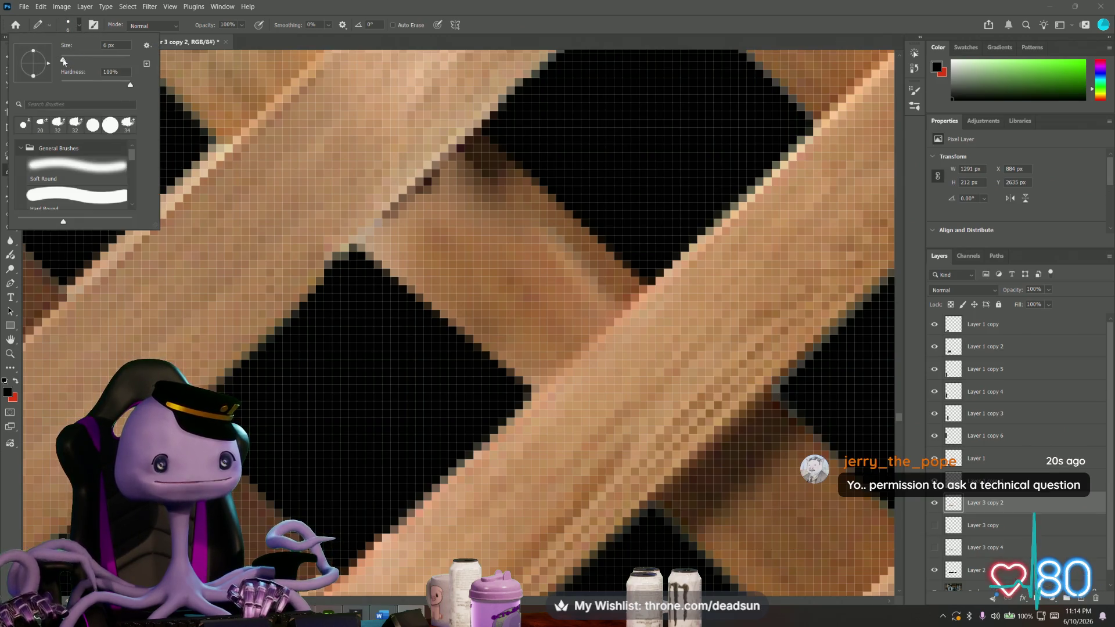
{"action": "left_click", "coordinate": [54, 44]}
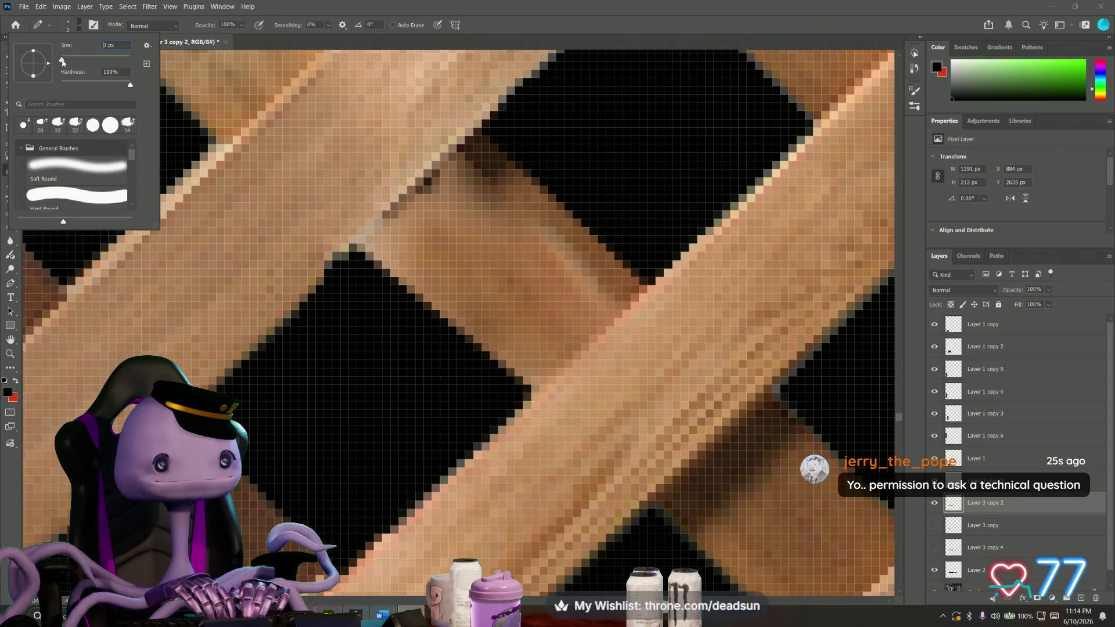
Draw a straight black line along the slat edge, then sample the light tan wood colour.
{"action": "left_click", "coordinate": [369, 235]}
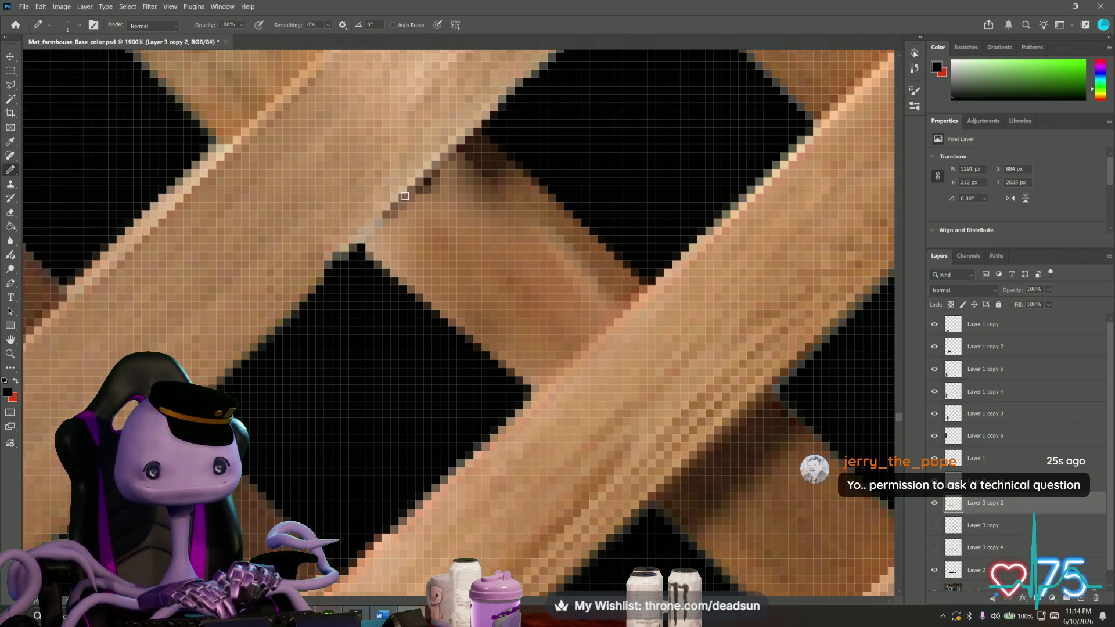
{"action": "left_click", "coordinate": [478, 130], "text": "shift"}
{"action": "scroll", "coordinate": [478, 130], "scroll_direction": "down", "scroll_amount": 3, "text": "alt"}
{"action": "scroll", "coordinate": [402, 209], "scroll_direction": "down", "scroll_amount": 2, "text": "alt"}
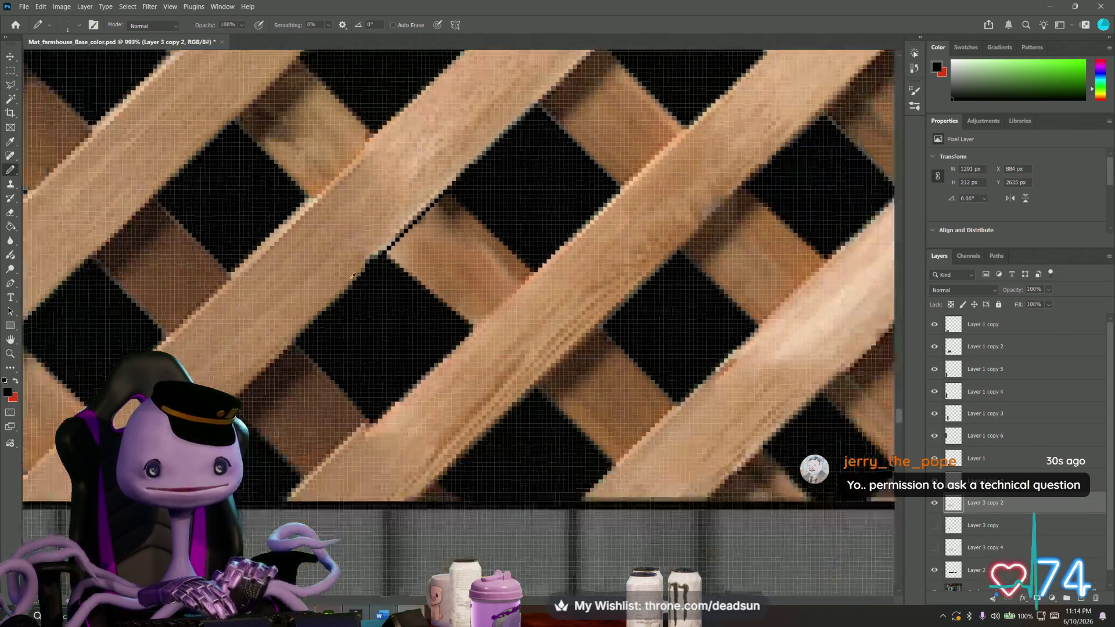
{"action": "scroll", "coordinate": [326, 287], "scroll_direction": "down", "scroll_amount": 2, "text": "alt"}
{"action": "scroll", "coordinate": [327, 288], "scroll_direction": "up", "scroll_amount": 2, "text": "alt"}
{"action": "scroll", "coordinate": [348, 270], "scroll_direction": "up", "scroll_amount": 2, "text": "alt"}
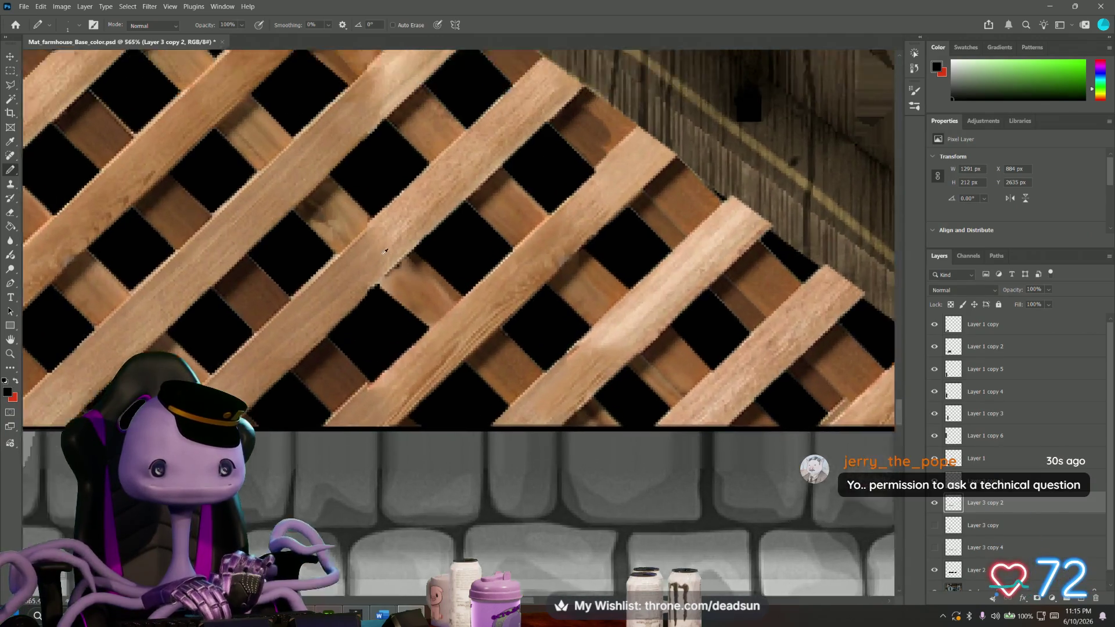
{"action": "scroll", "coordinate": [374, 257], "scroll_direction": "up", "scroll_amount": 2, "text": "alt"}
{"action": "scroll", "coordinate": [397, 242], "scroll_direction": "up", "scroll_amount": 2, "text": "alt"}
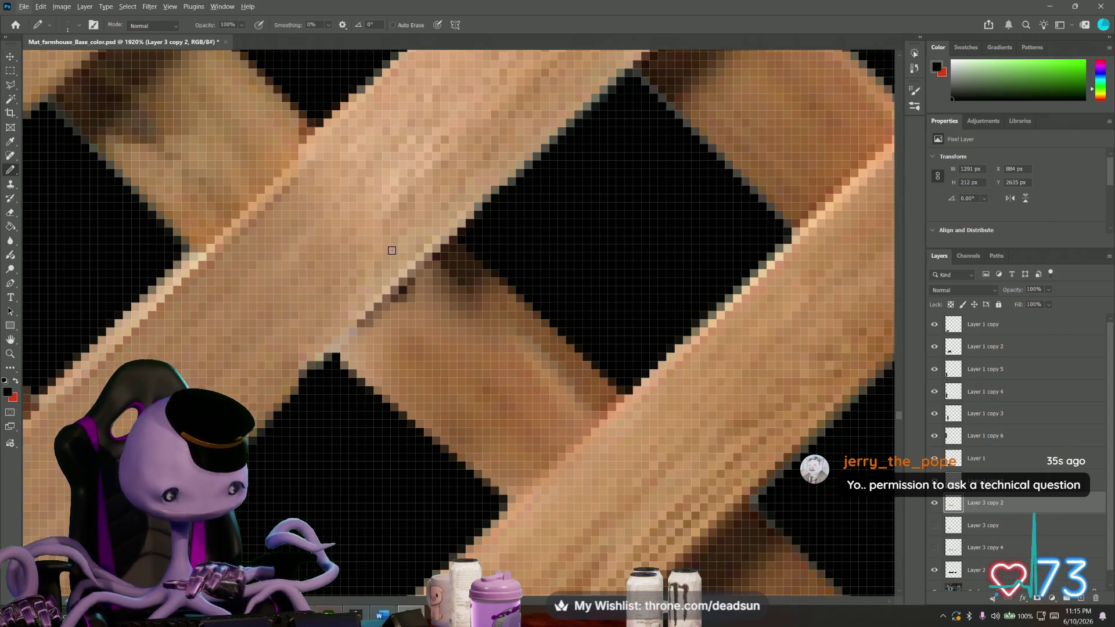
{"action": "key", "text": "alt+i"}
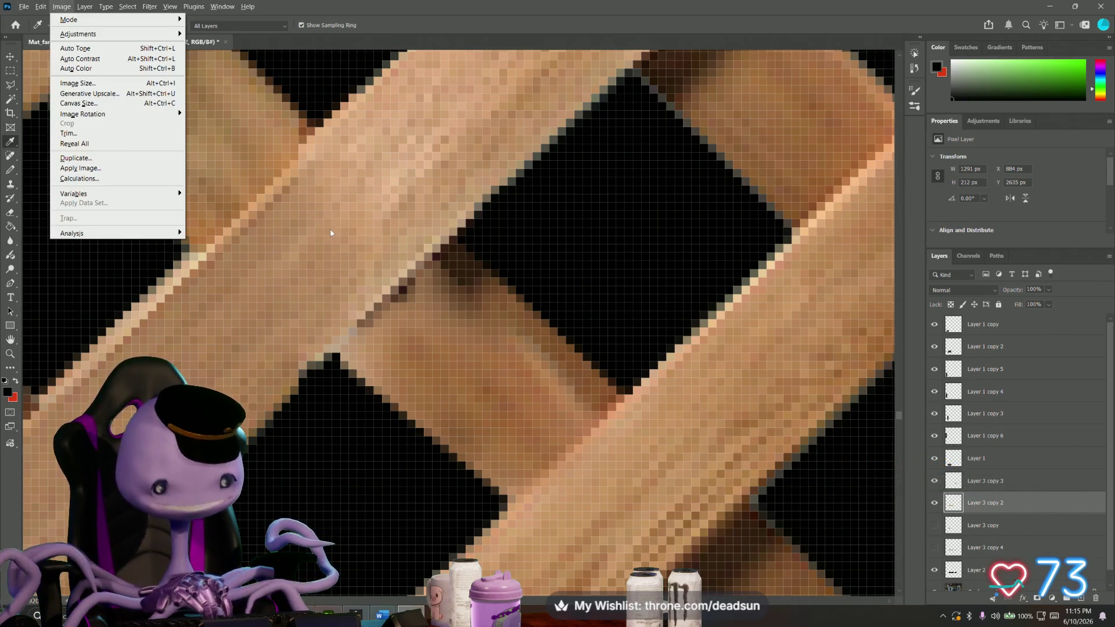
{"action": "left_click", "coordinate": [333, 231]}
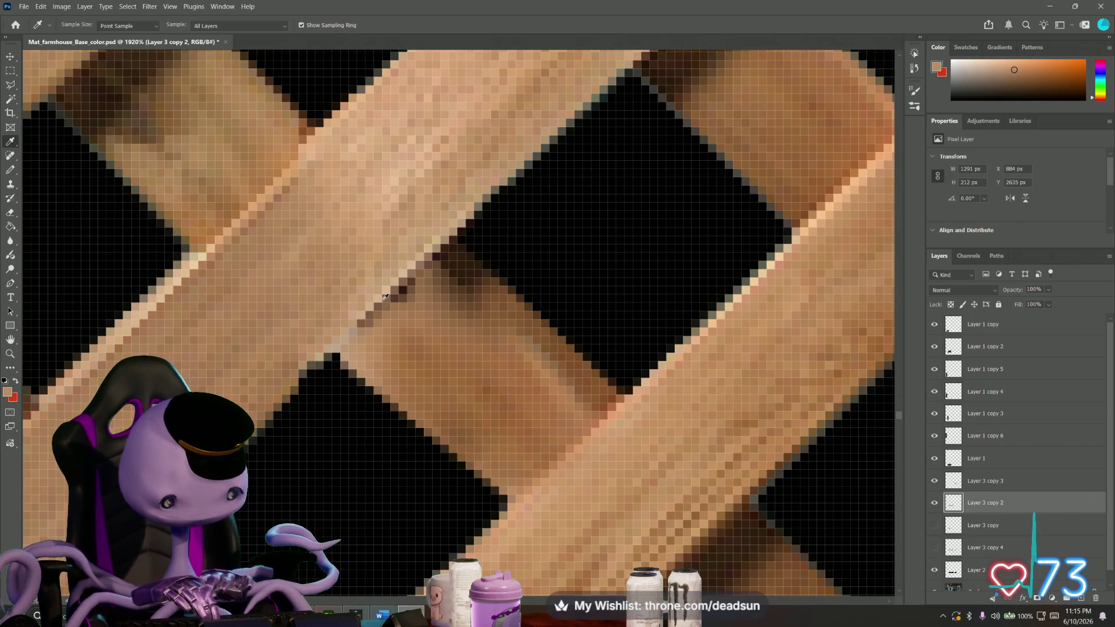
{"action": "key", "text": "b"}
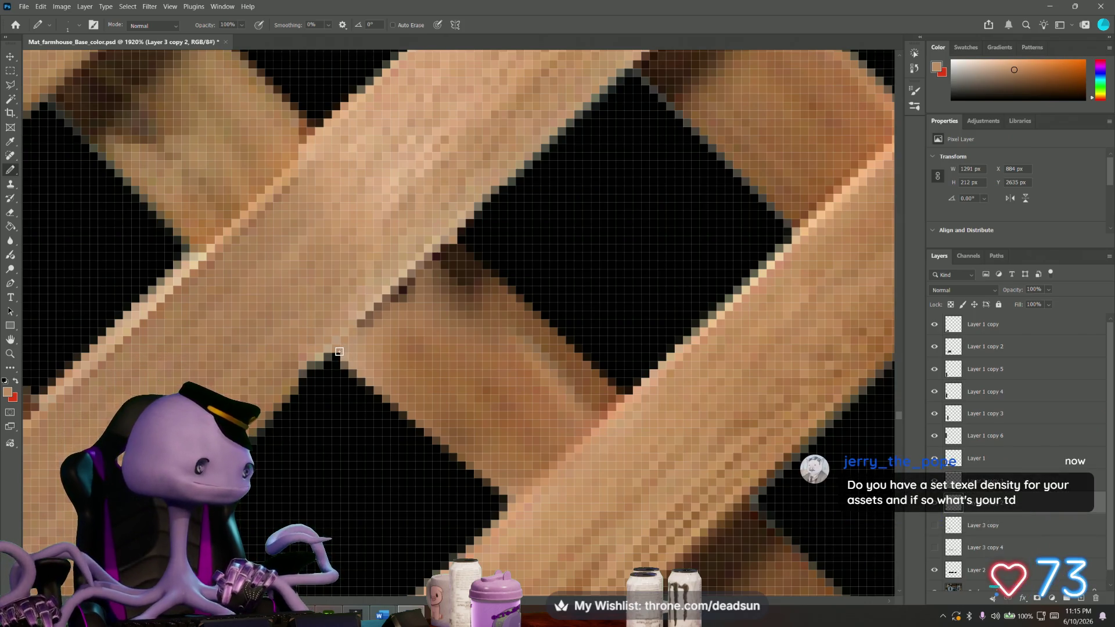
{"action": "scroll", "coordinate": [354, 358], "scroll_direction": "down", "scroll_amount": 3, "text": "alt"}
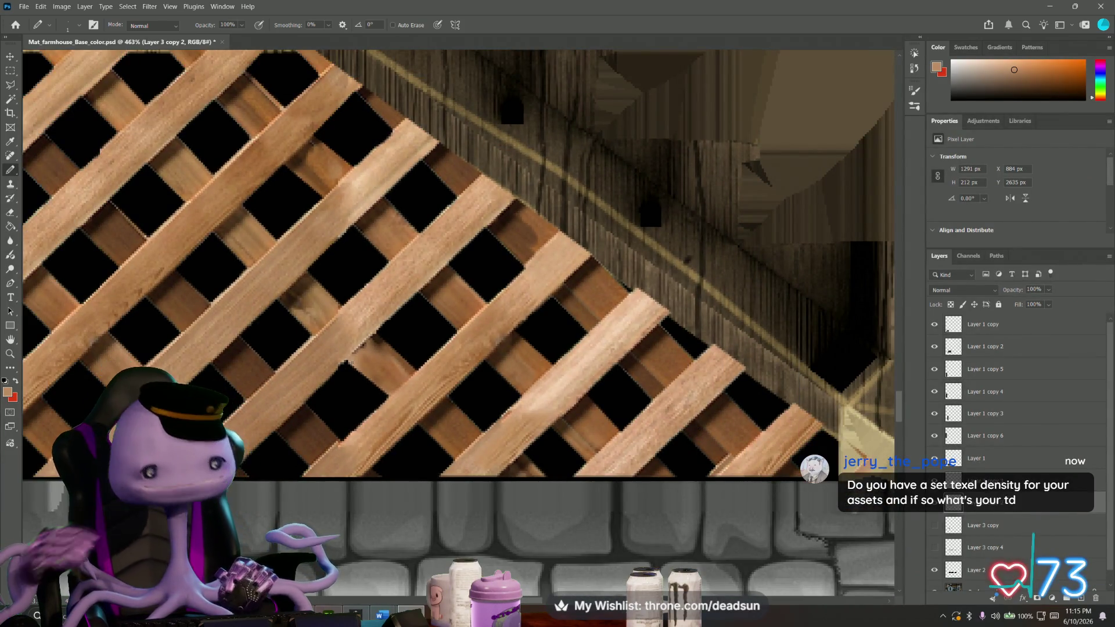
{"action": "scroll", "coordinate": [366, 369], "scroll_direction": "down", "scroll_amount": 3, "text": "alt"}
{"action": "scroll", "coordinate": [370, 360], "scroll_direction": "down", "scroll_amount": 3, "text": "alt"}
{"action": "scroll", "coordinate": [374, 352], "scroll_direction": "down", "scroll_amount": 3, "text": "alt"}
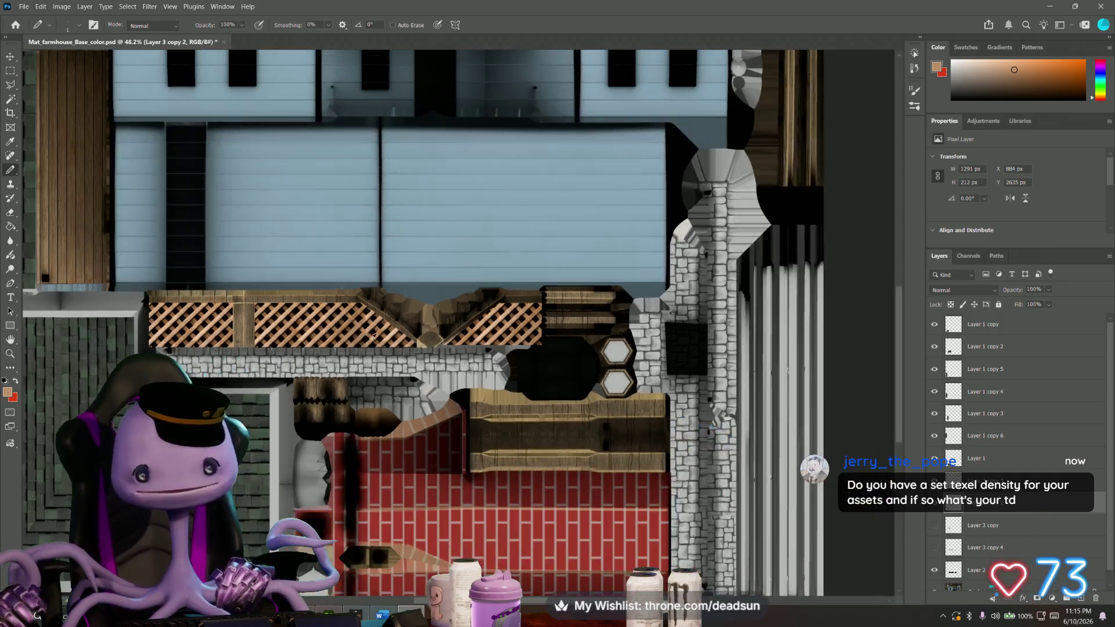
{"action": "scroll", "coordinate": [377, 347], "scroll_direction": "down", "scroll_amount": 2, "text": "alt"}
{"action": "scroll", "coordinate": [378, 350], "scroll_direction": "up", "scroll_amount": 1, "text": "alt"}
{"action": "scroll", "coordinate": [377, 353], "scroll_direction": "up", "scroll_amount": 1, "text": "alt"}
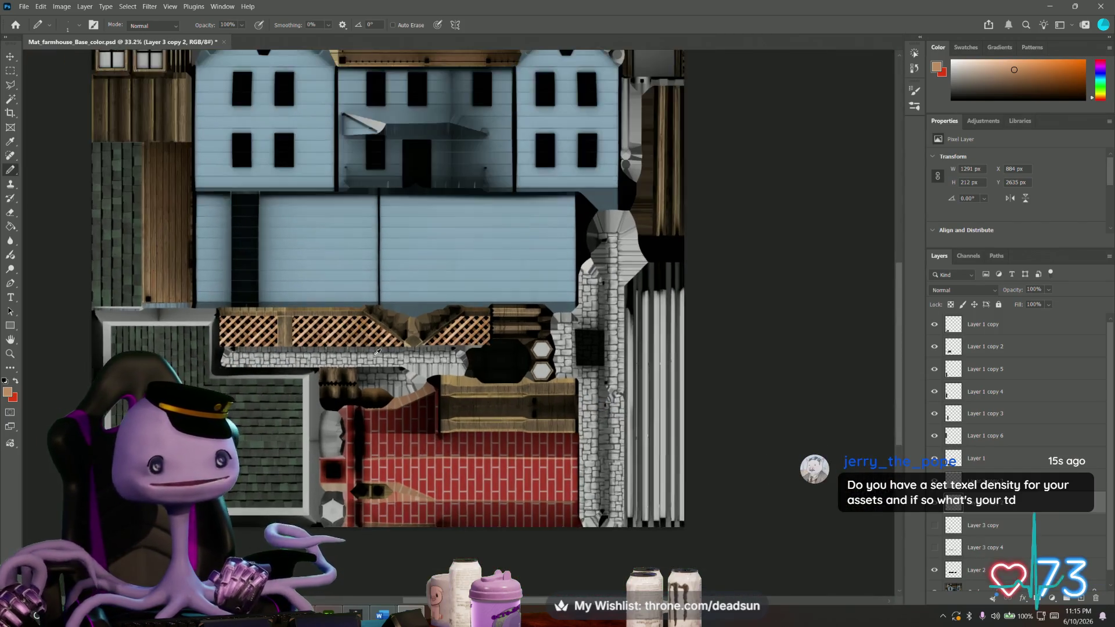
{"action": "scroll", "coordinate": [378, 355], "scroll_direction": "up", "scroll_amount": 1, "text": "alt"}
Bring up the window switcher and step through the open programs toward Maya.
{"action": "key", "text": "alt+Tab"}
{"action": "key", "text": "alt+Tab"}
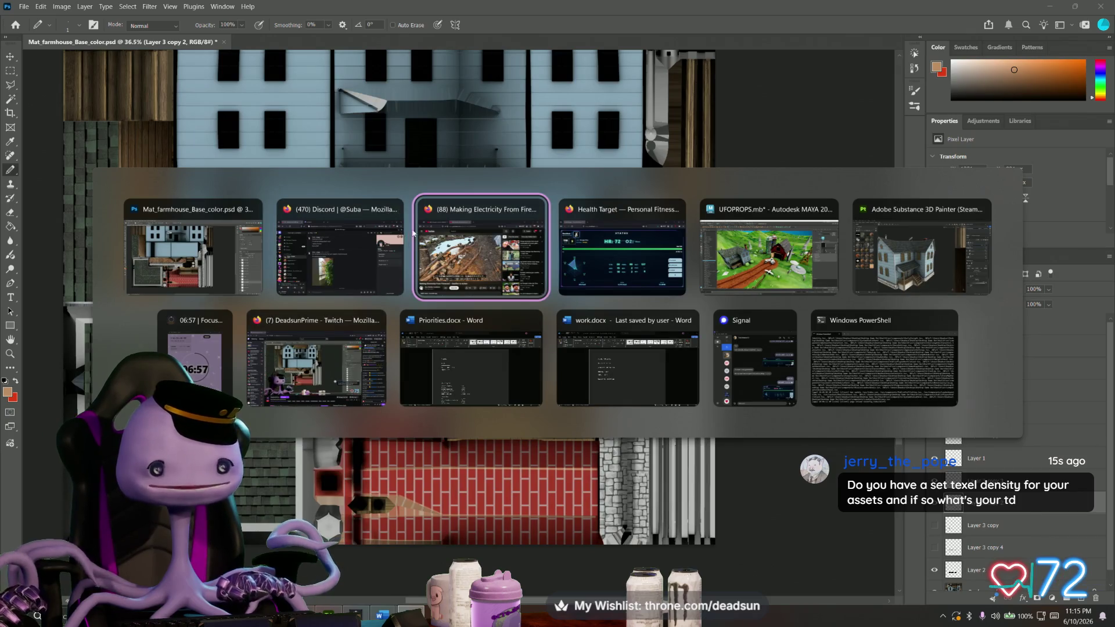
{"action": "key", "text": "alt+Tab"}
{"action": "key", "text": "alt+Tab"}
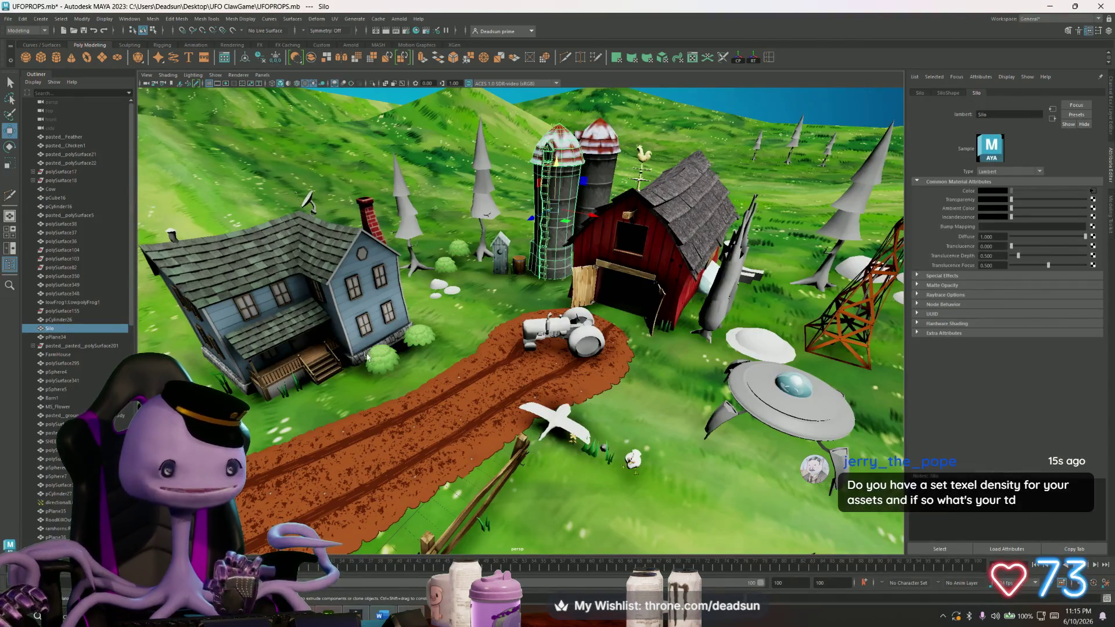
Tour the Maya farm scene around the house and silos, then call up the window list for Photoshop.
{"action": "mouse_move", "coordinate": [377, 352]}
{"action": "left_mouse_down", "text": "alt"}
{"action": "mouse_move", "coordinate": [418, 379]}
{"action": "mouse_move", "coordinate": [543, 415]}
{"action": "left_mouse_up", "text": "alt"}
{"action": "scroll", "coordinate": [459, 406], "scroll_direction": "up", "scroll_amount": 4}
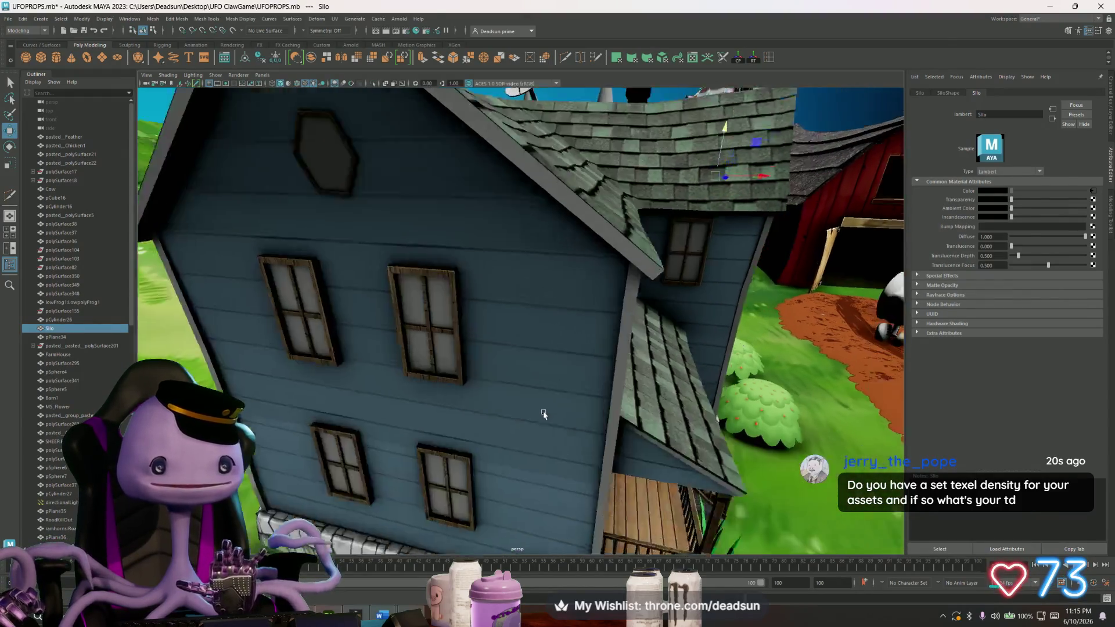
{"action": "scroll", "coordinate": [543, 415], "scroll_direction": "down", "scroll_amount": 5}
{"action": "left_click_drag", "start_coordinate": [543, 415], "coordinate": [526, 393], "text": "alt"}
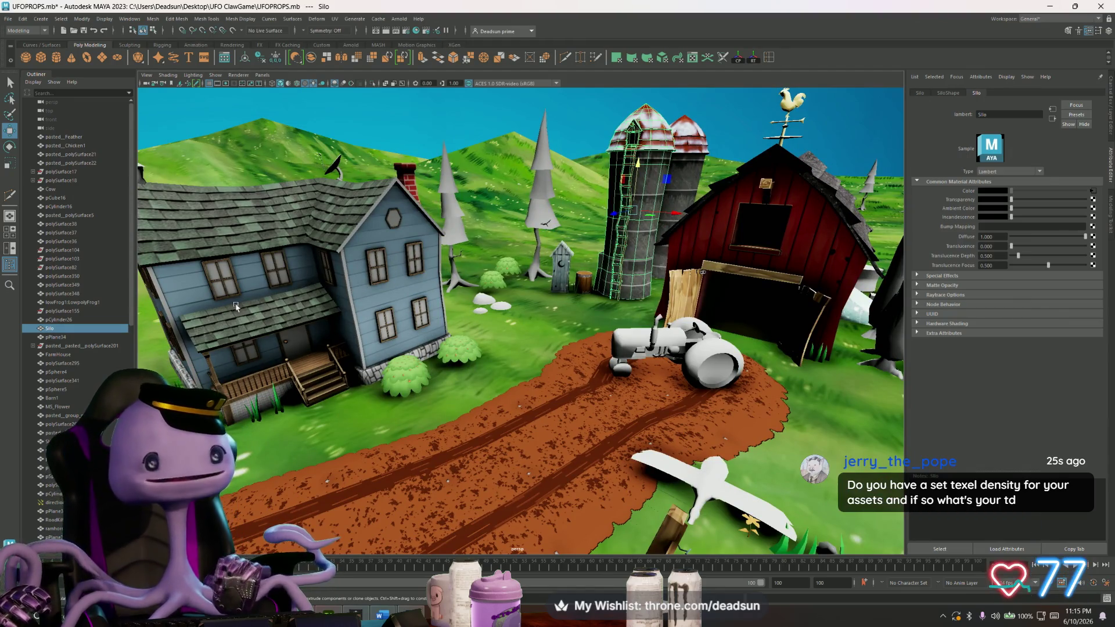
{"action": "mouse_move", "coordinate": [649, 321]}
{"action": "left_mouse_down", "text": "alt"}
{"action": "mouse_move", "coordinate": [493, 386]}
{"action": "mouse_move", "coordinate": [525, 272]}
{"action": "left_mouse_up", "text": "alt"}
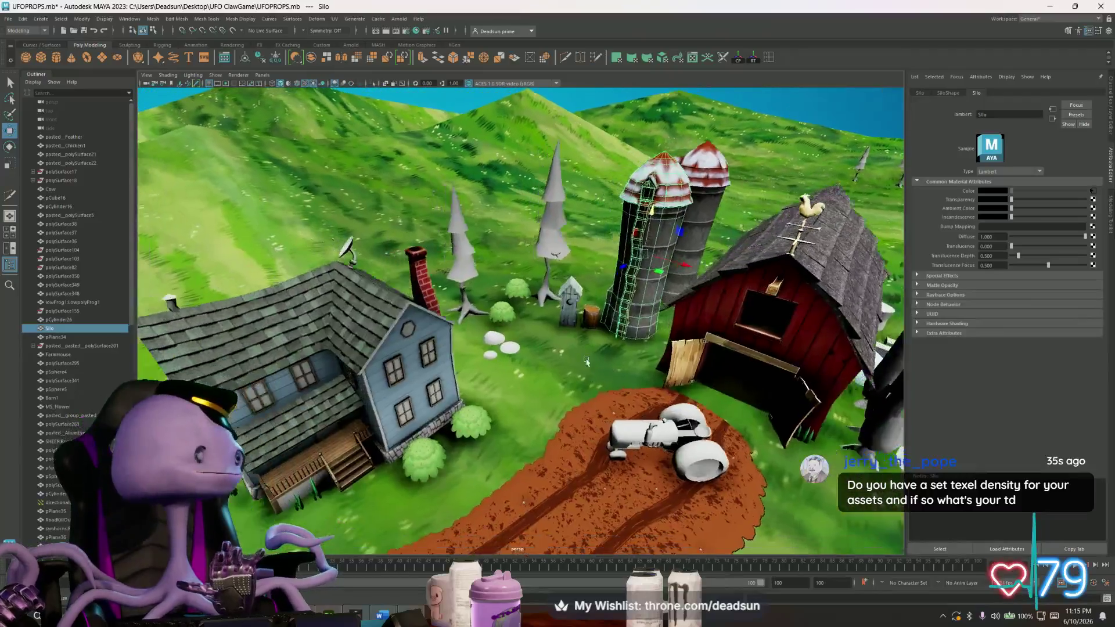
{"action": "left_click_drag", "start_coordinate": [525, 271], "coordinate": [623, 340], "text": "alt"}
{"action": "key", "text": "alt+Tab"}
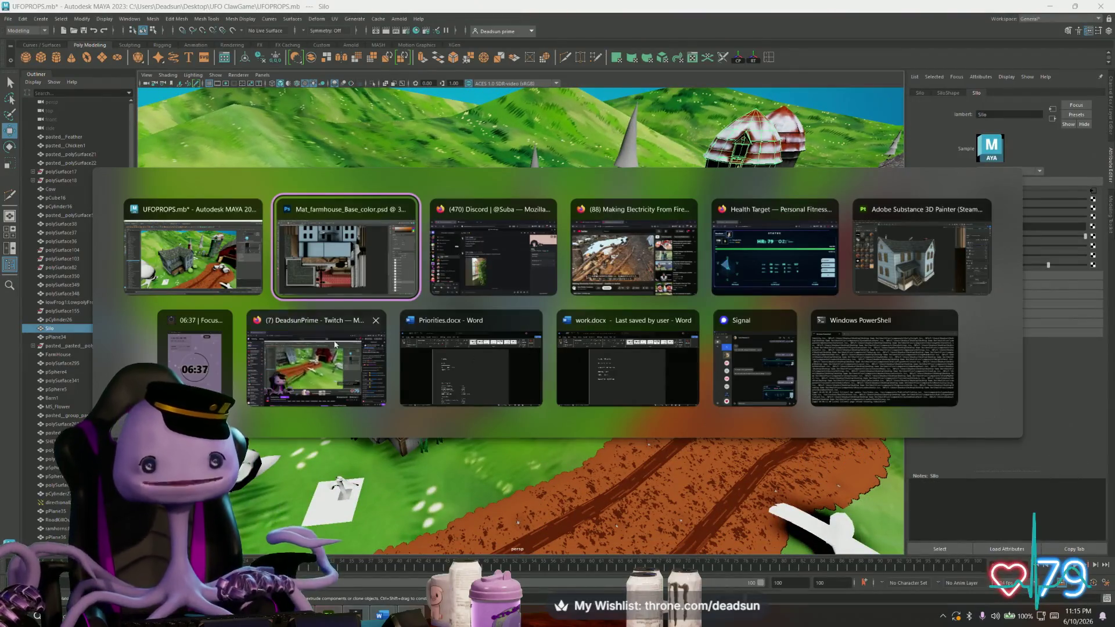
{"action": "scroll", "coordinate": [388, 279], "scroll_direction": "down", "scroll_amount": 2, "text": "alt"}
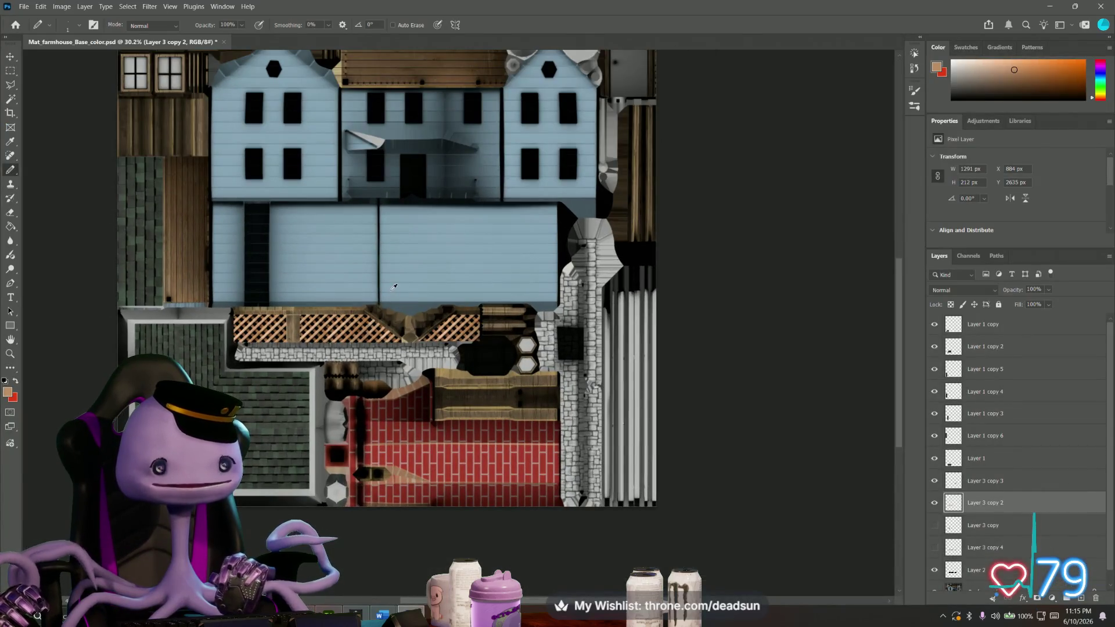
{"action": "scroll", "coordinate": [394, 285], "scroll_direction": "down", "scroll_amount": 1, "text": "alt"}
Pan to the lattice railing junction and select the leftover Layer 3 copy layer.
{"action": "mouse_move", "coordinate": [339, 227]}
{"action": "left_mouse_down"}
{"action": "mouse_move", "coordinate": [352, 305]}
{"action": "mouse_move", "coordinate": [367, 292]}
{"action": "left_mouse_up"}
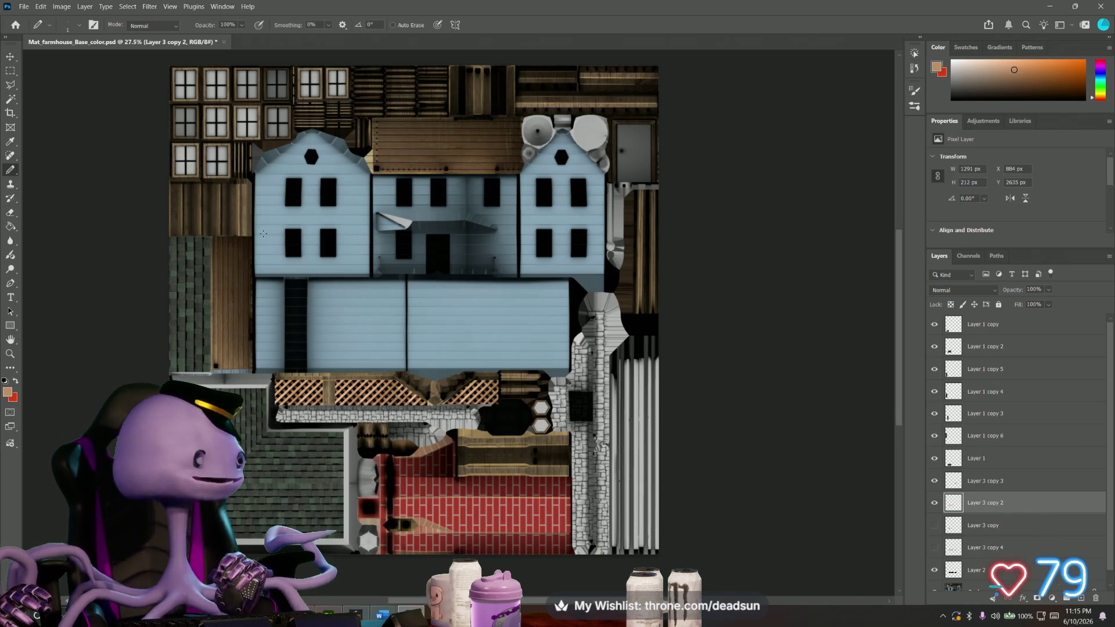
{"action": "scroll", "coordinate": [254, 305], "scroll_direction": "up", "scroll_amount": 1, "text": "alt"}
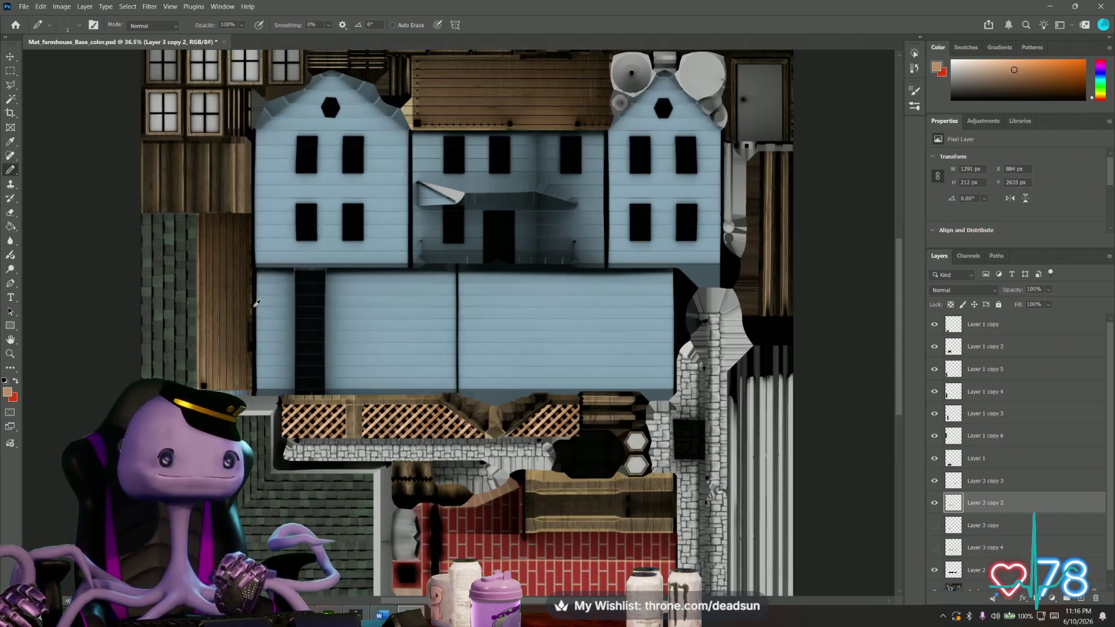
{"action": "scroll", "coordinate": [270, 327], "scroll_direction": "up", "scroll_amount": 3, "text": "alt"}
{"action": "scroll", "coordinate": [271, 327], "scroll_direction": "up", "scroll_amount": 3, "text": "alt"}
{"action": "scroll", "coordinate": [272, 328], "scroll_direction": "up", "scroll_amount": 2, "text": "alt"}
{"action": "scroll", "coordinate": [272, 329], "scroll_direction": "up", "scroll_amount": 2, "text": "alt"}
{"action": "scroll", "coordinate": [273, 330], "scroll_direction": "down", "scroll_amount": 4, "text": "alt"}
{"action": "scroll", "coordinate": [279, 326], "scroll_direction": "down", "scroll_amount": 2, "text": "alt"}
{"action": "scroll", "coordinate": [287, 324], "scroll_direction": "down", "scroll_amount": 1, "text": "alt"}
{"action": "scroll", "coordinate": [287, 325], "scroll_direction": "up", "scroll_amount": 2, "text": "alt"}
{"action": "scroll", "coordinate": [286, 325], "scroll_direction": "up", "scroll_amount": 1, "text": "alt"}
{"action": "scroll", "coordinate": [285, 326], "scroll_direction": "up", "scroll_amount": 1, "text": "alt"}
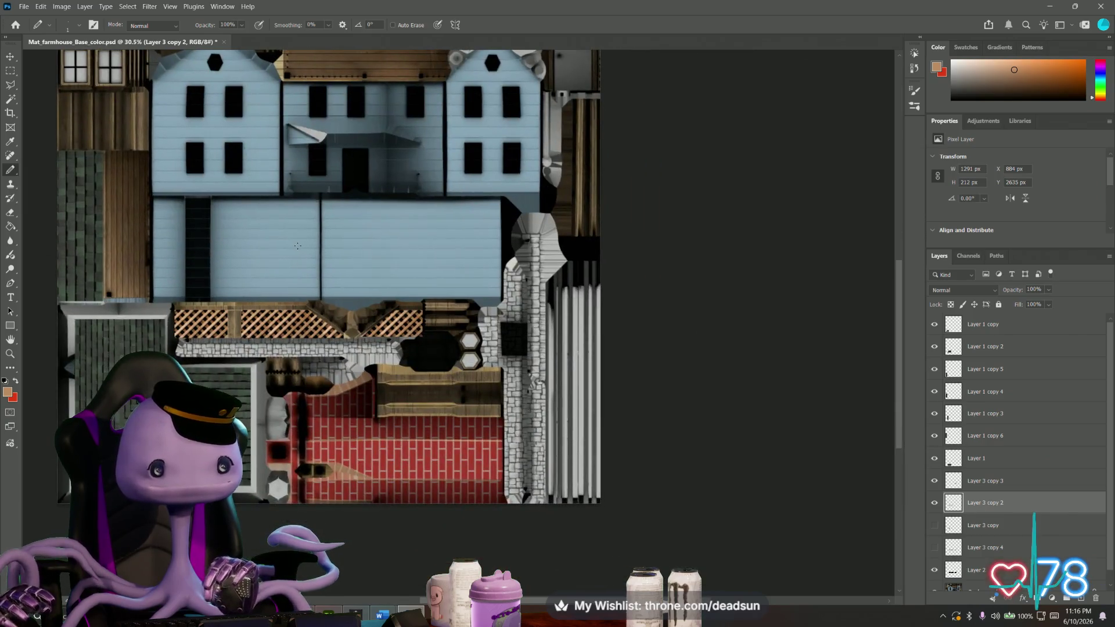
{"action": "scroll", "coordinate": [284, 329], "scroll_direction": "up", "scroll_amount": 1, "text": "alt"}
{"action": "scroll", "coordinate": [285, 329], "scroll_direction": "up", "scroll_amount": 3, "text": "alt"}
{"action": "scroll", "coordinate": [287, 331], "scroll_direction": "up", "scroll_amount": 3, "text": "alt"}
{"action": "scroll", "coordinate": [290, 332], "scroll_direction": "up", "scroll_amount": 2, "text": "alt"}
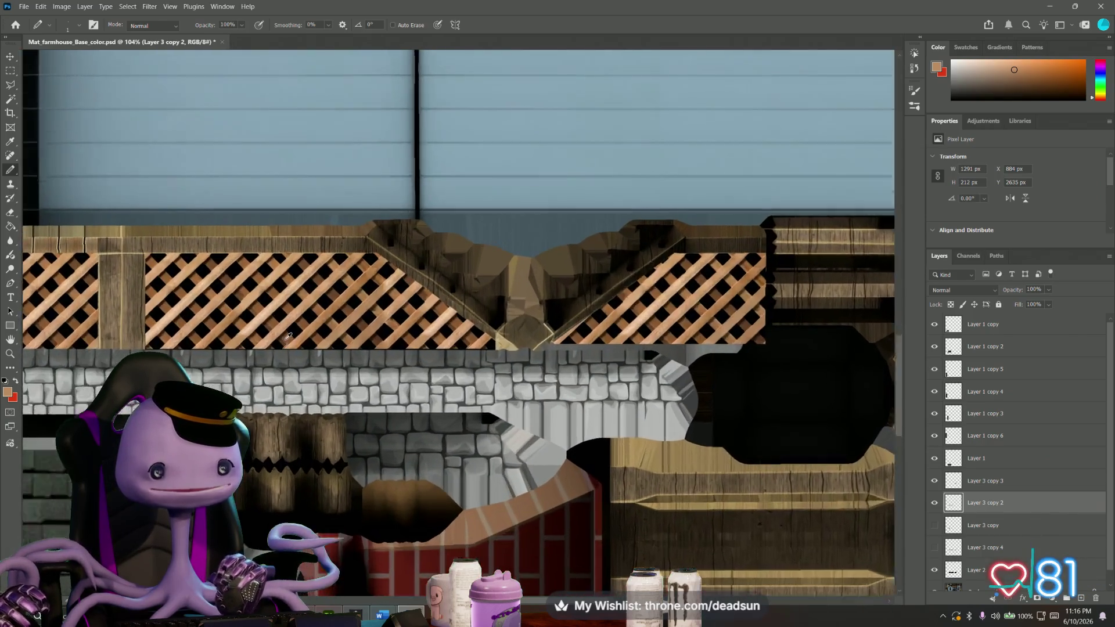
{"action": "scroll", "coordinate": [292, 334], "scroll_direction": "up", "scroll_amount": 3, "text": "alt"}
{"action": "scroll", "coordinate": [294, 333], "scroll_direction": "up", "scroll_amount": 2, "text": "alt"}
{"action": "scroll", "coordinate": [503, 323], "scroll_direction": "up", "scroll_amount": 2, "text": "alt"}
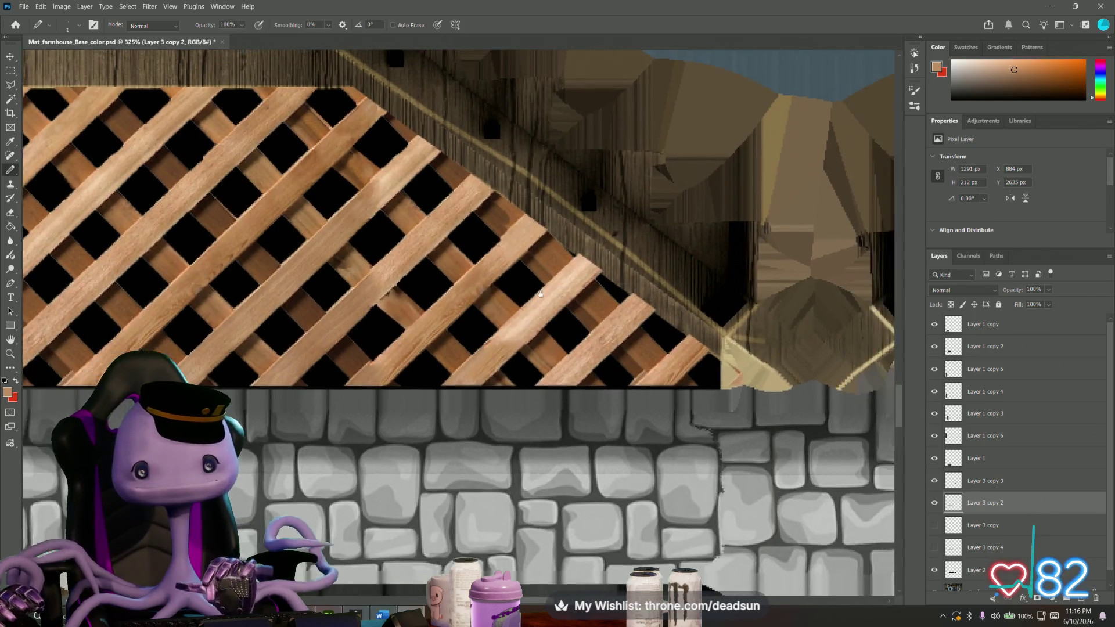
{"action": "left_click_drag", "start_coordinate": [502, 323], "coordinate": [396, 346]}
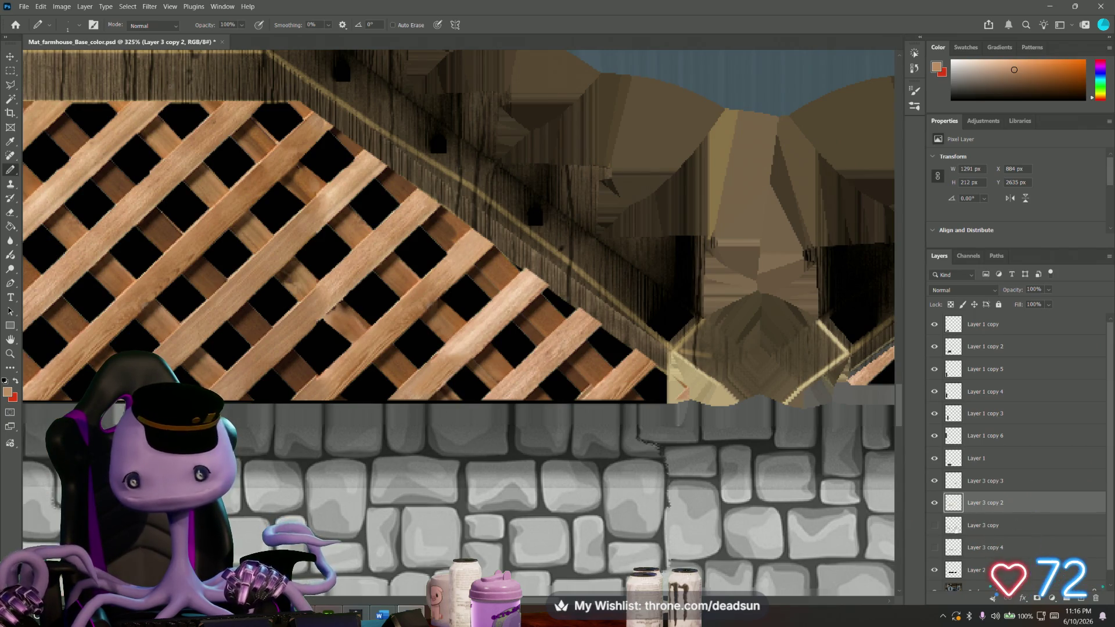
{"action": "left_click", "coordinate": [993, 526]}
Delete the Layer 3 copy and Layer 3 copy 4 layers after checking their contents.
{"action": "key", "text": "Delete"}
{"action": "left_click", "coordinate": [934, 526]}
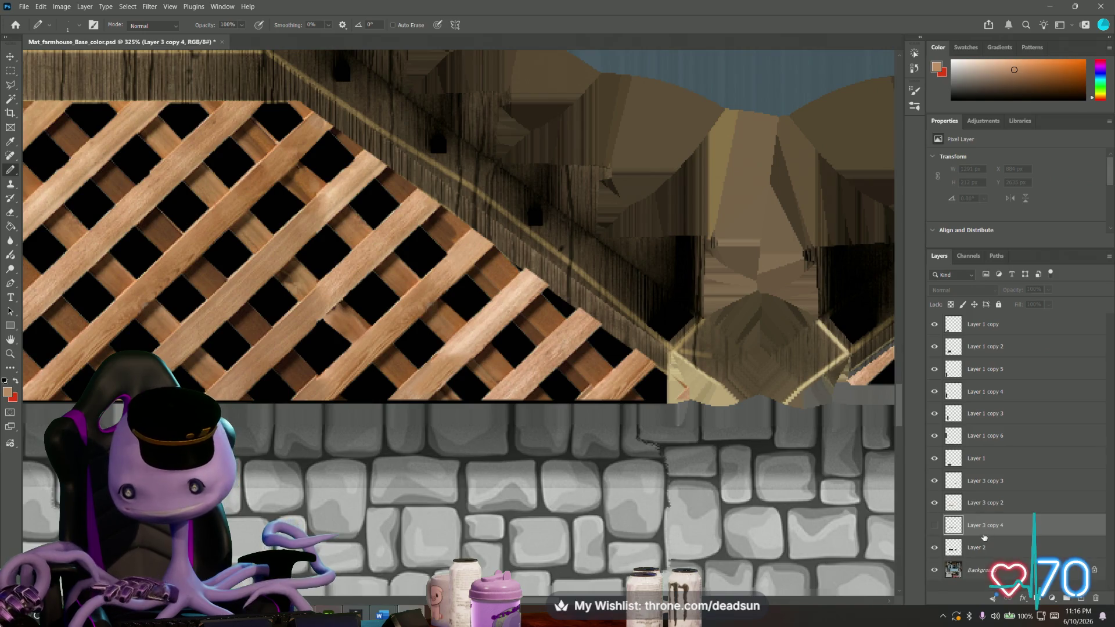
{"action": "left_click", "coordinate": [934, 526]}
{"action": "left_click", "coordinate": [935, 526]}
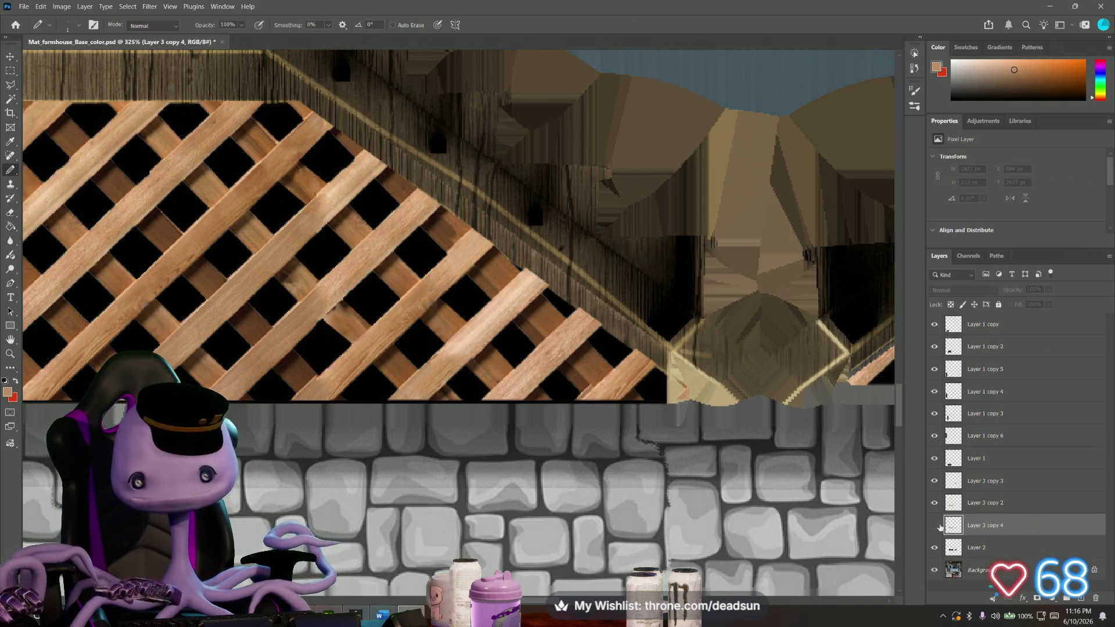
{"action": "key", "text": "Delete"}
{"action": "left_click", "coordinate": [933, 526]}
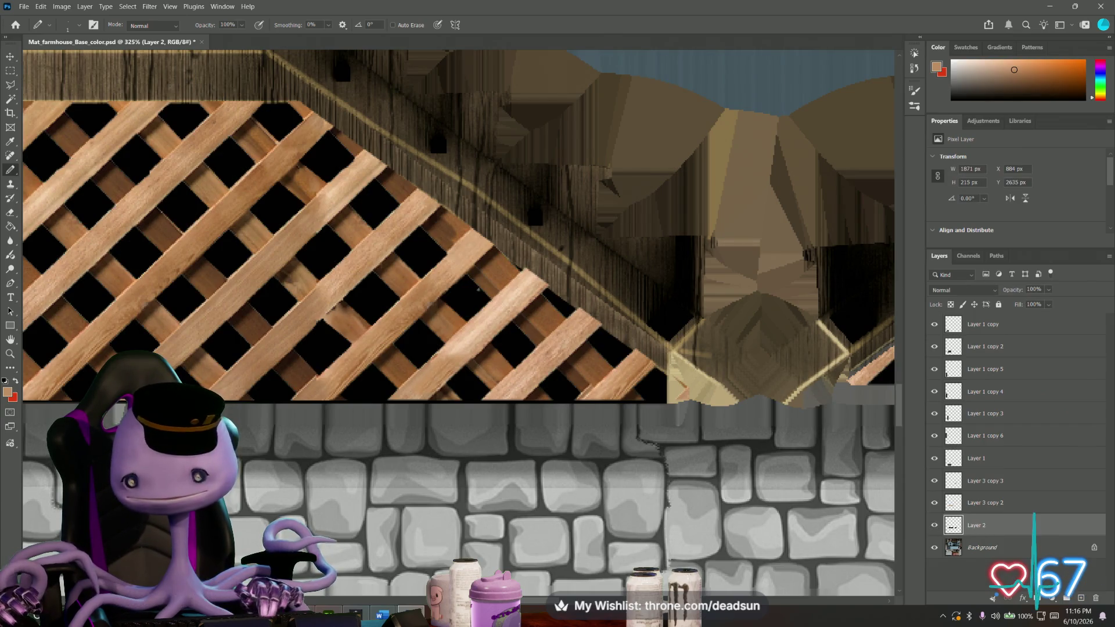
Magic Wand both lattice panels, invert to everything outside them, and activate Layer 3 copy 2.
{"action": "left_click", "coordinate": [12, 97]}
{"action": "left_click", "coordinate": [275, 212]}
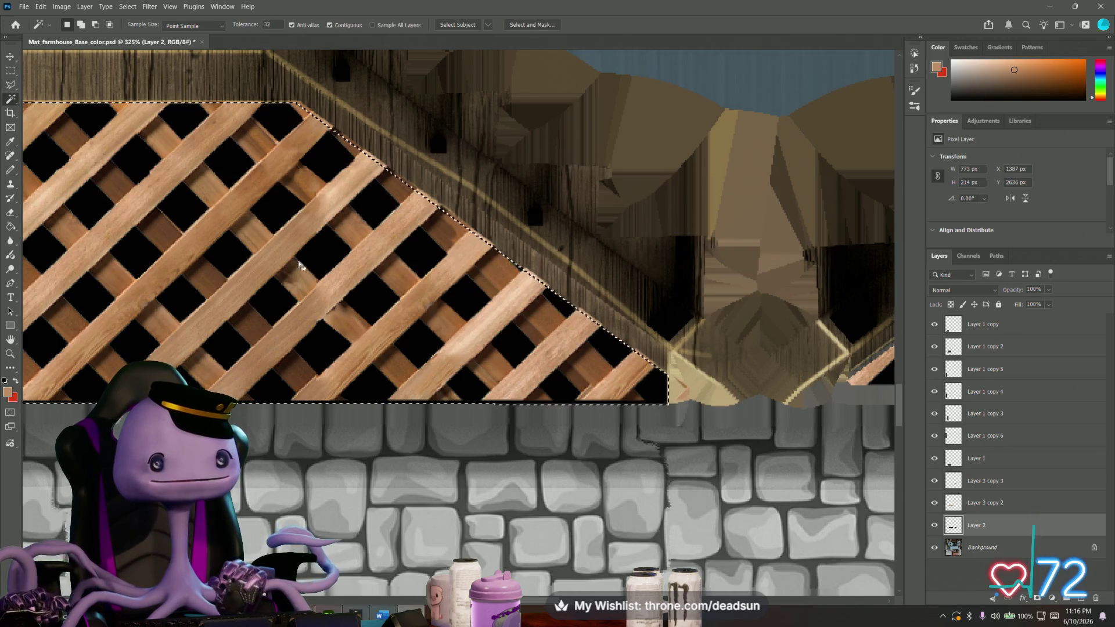
{"action": "scroll", "coordinate": [274, 212], "scroll_direction": "down", "scroll_amount": 5, "text": "alt"}
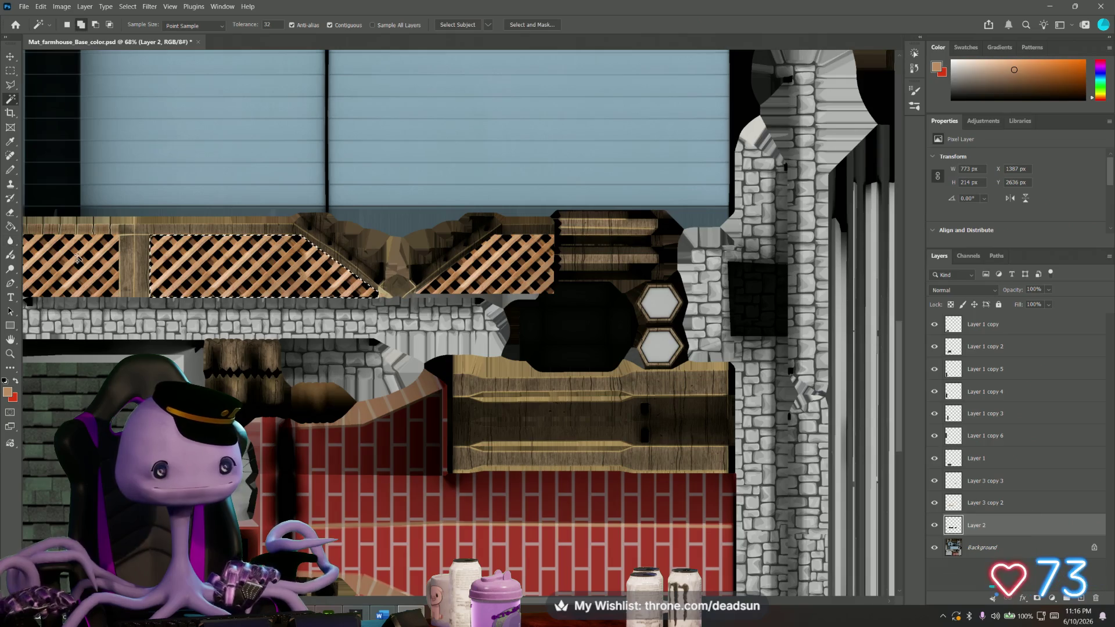
{"action": "left_click", "coordinate": [87, 261], "text": "shift"}
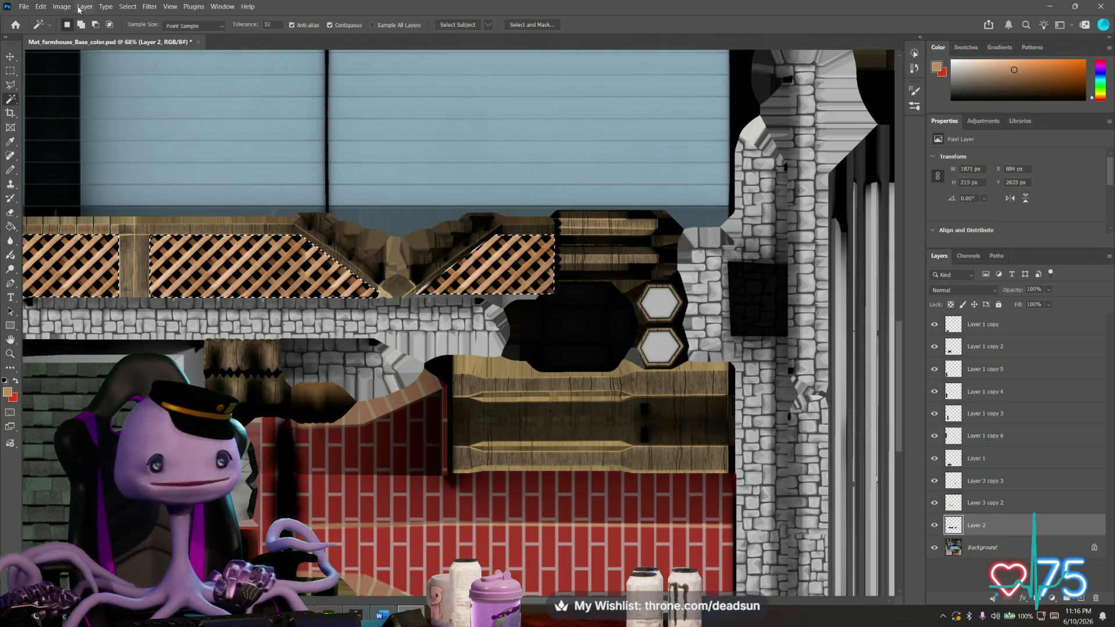
{"action": "left_click", "coordinate": [105, 8]}
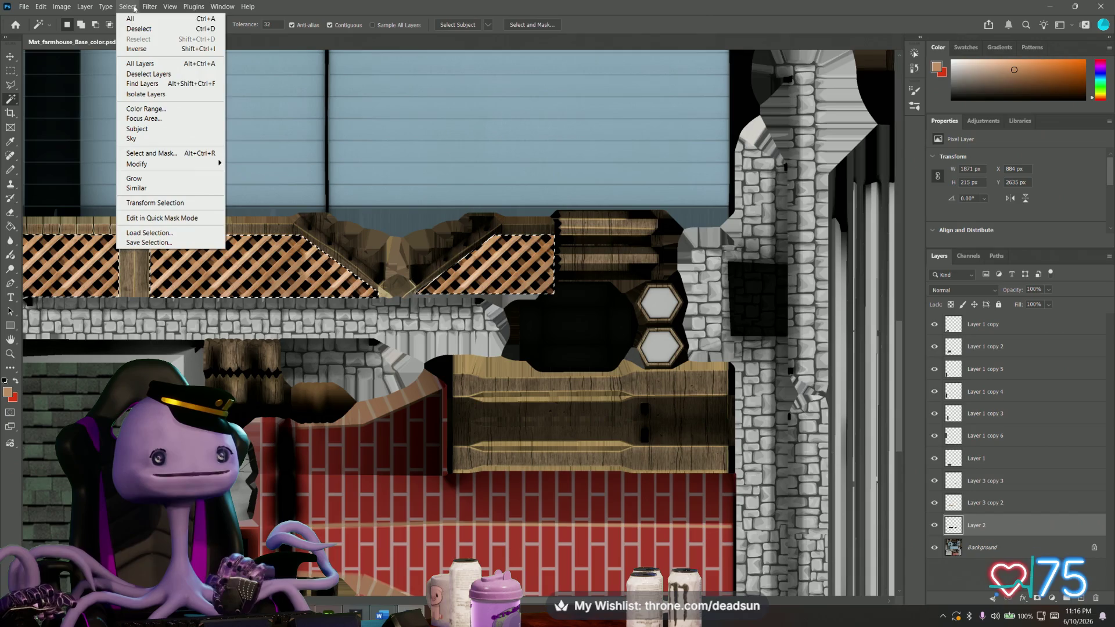
{"action": "left_click", "coordinate": [149, 56]}
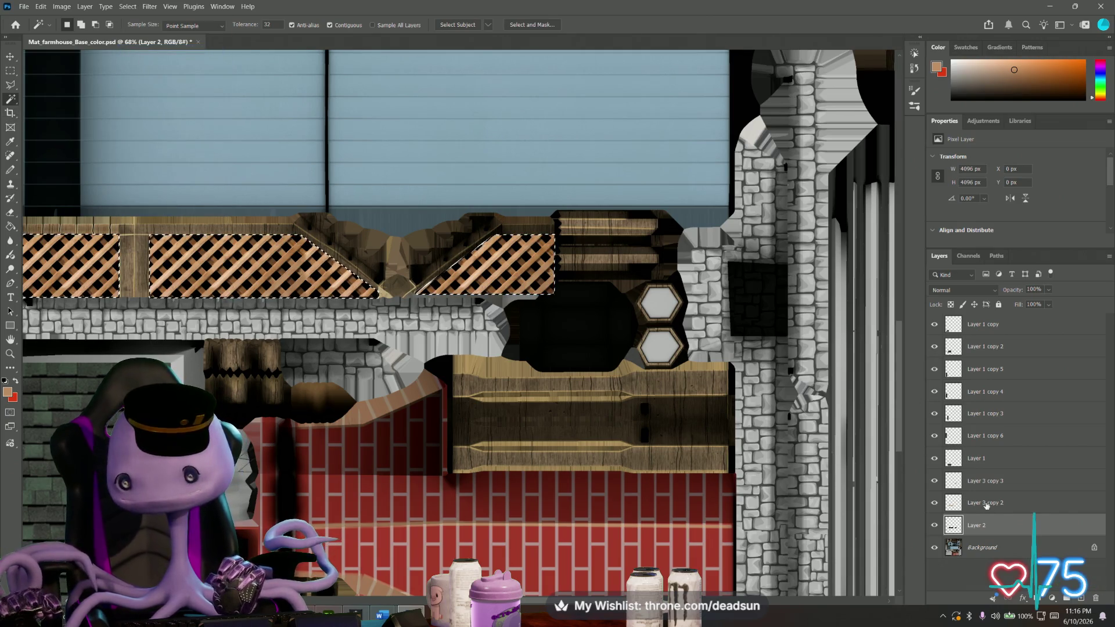
{"action": "key", "text": "alt+bracketright"}
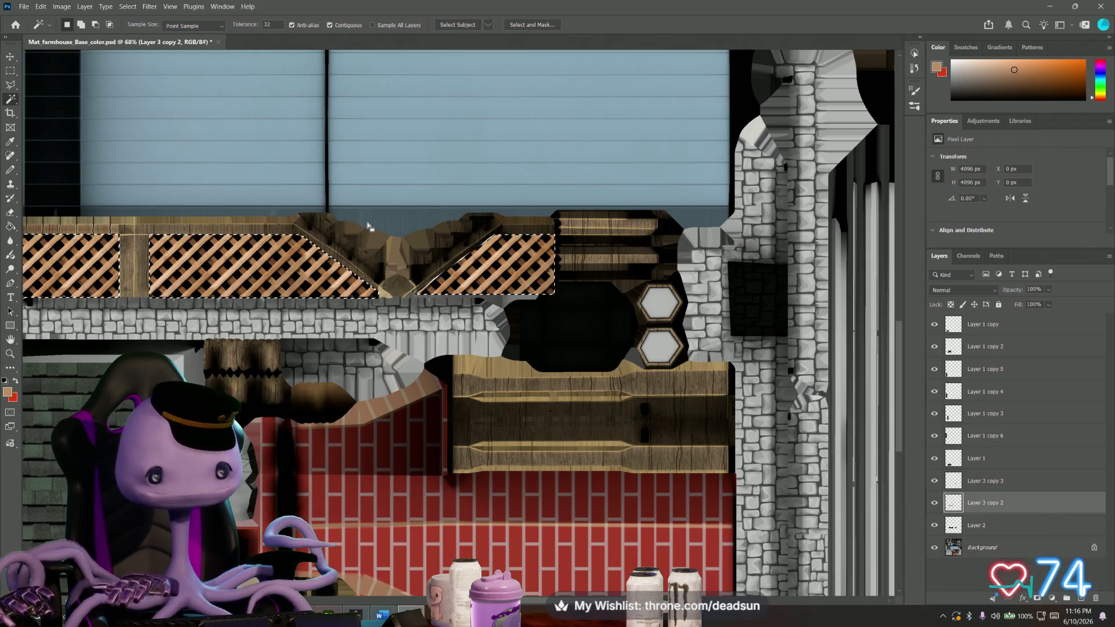
Switch to rectangular selection and reposition the texture sheet in view.
{"action": "key", "text": "m"}
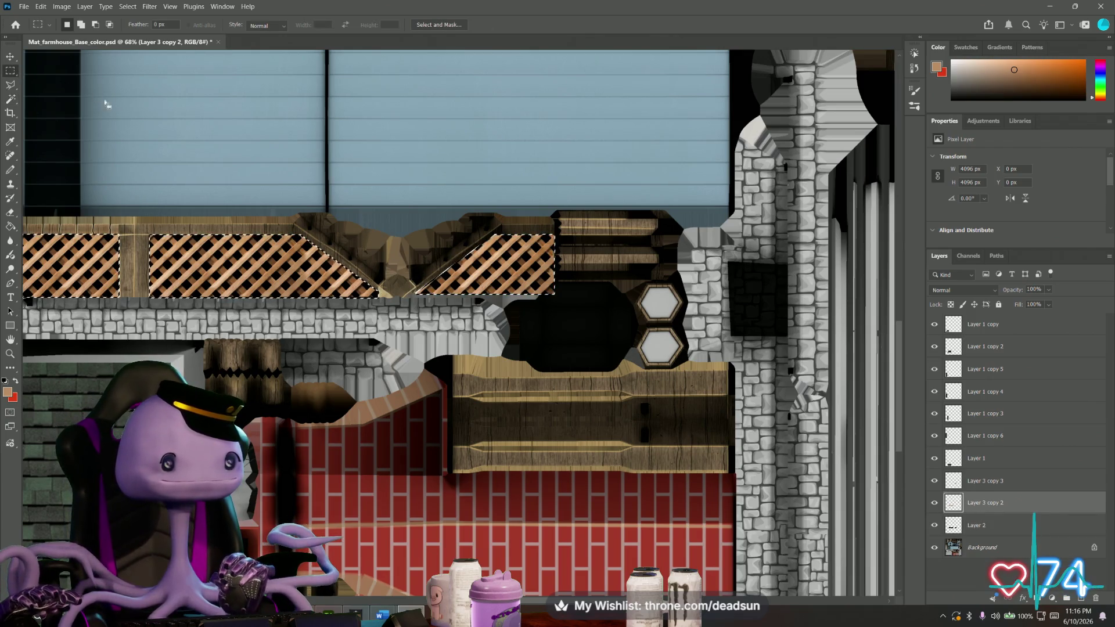
{"action": "scroll", "coordinate": [310, 278], "scroll_direction": "down", "scroll_amount": 3, "text": "alt"}
{"action": "left_click_drag", "start_coordinate": [258, 180], "coordinate": [346, 267]}
{"action": "scroll", "coordinate": [365, 299], "scroll_direction": "down", "scroll_amount": 2, "text": "alt"}
{"action": "scroll", "coordinate": [366, 299], "scroll_direction": "up", "scroll_amount": 1, "text": "alt"}
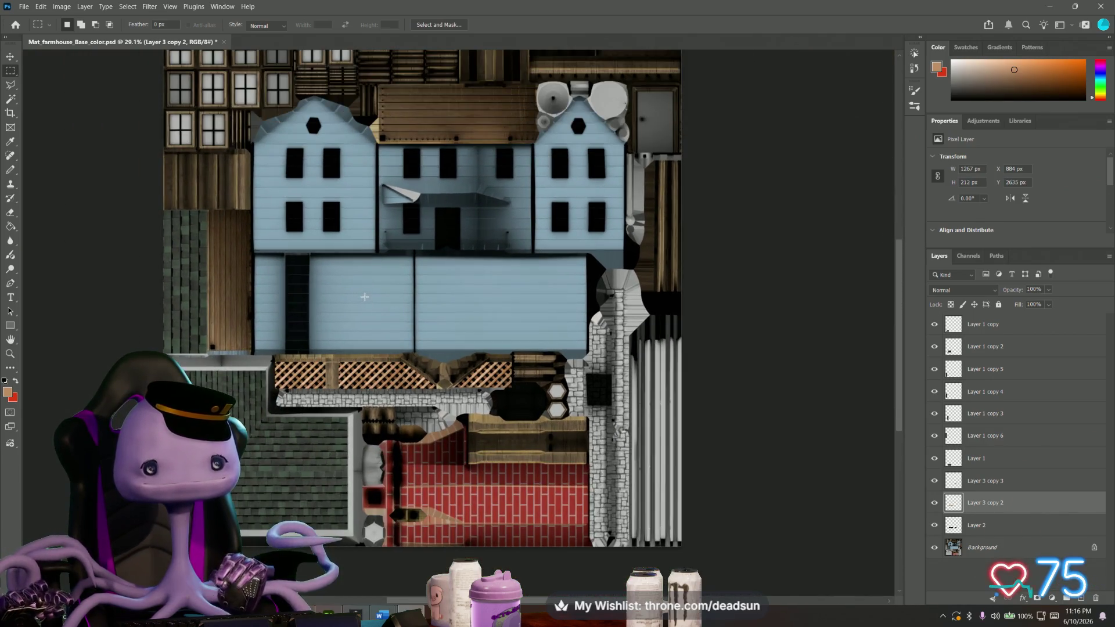
{"action": "scroll", "coordinate": [365, 298], "scroll_direction": "up", "scroll_amount": 1, "text": "alt"}
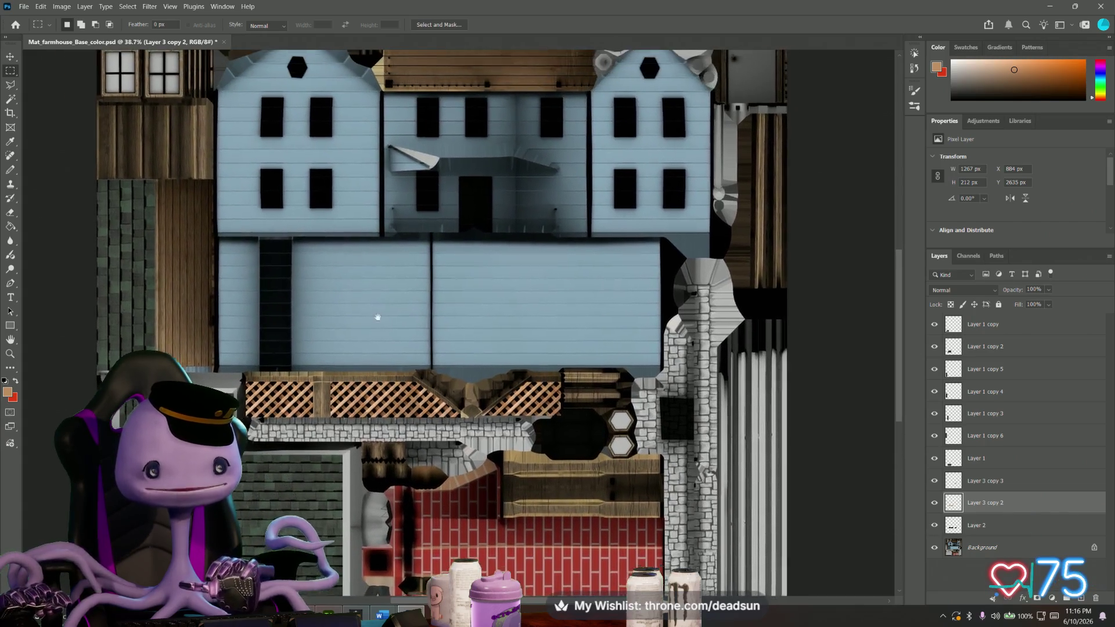
{"action": "left_click_drag", "start_coordinate": [377, 296], "coordinate": [361, 318]}
{"action": "left_click", "coordinate": [23, 7]}
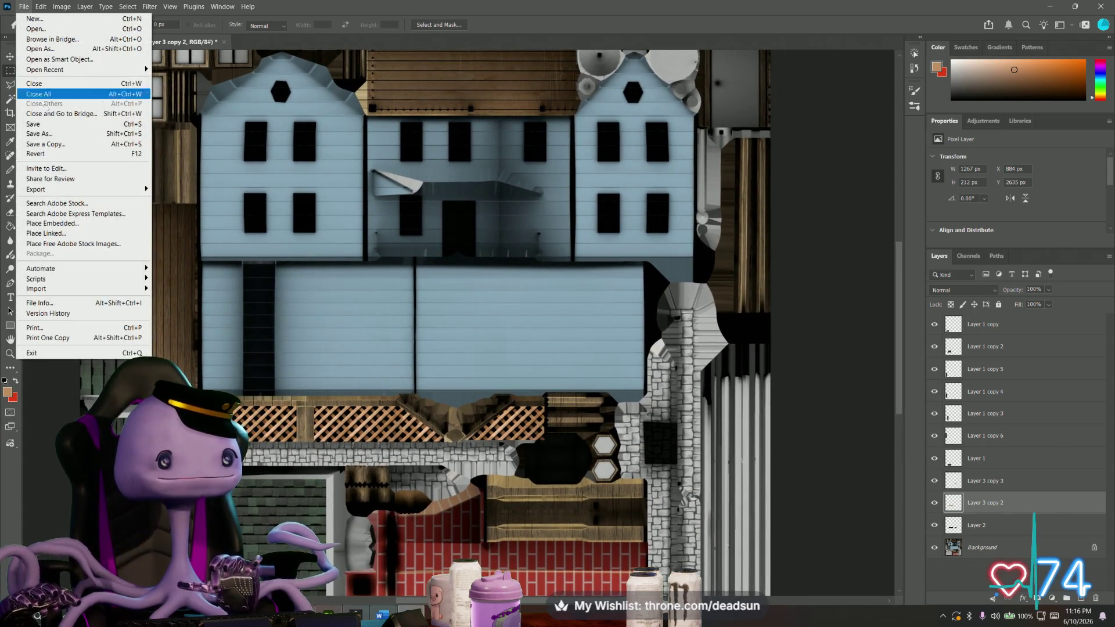
Start Save a Copy as PNG and navigate into the Farmhouse folder.
{"action": "left_click", "coordinate": [66, 143]}
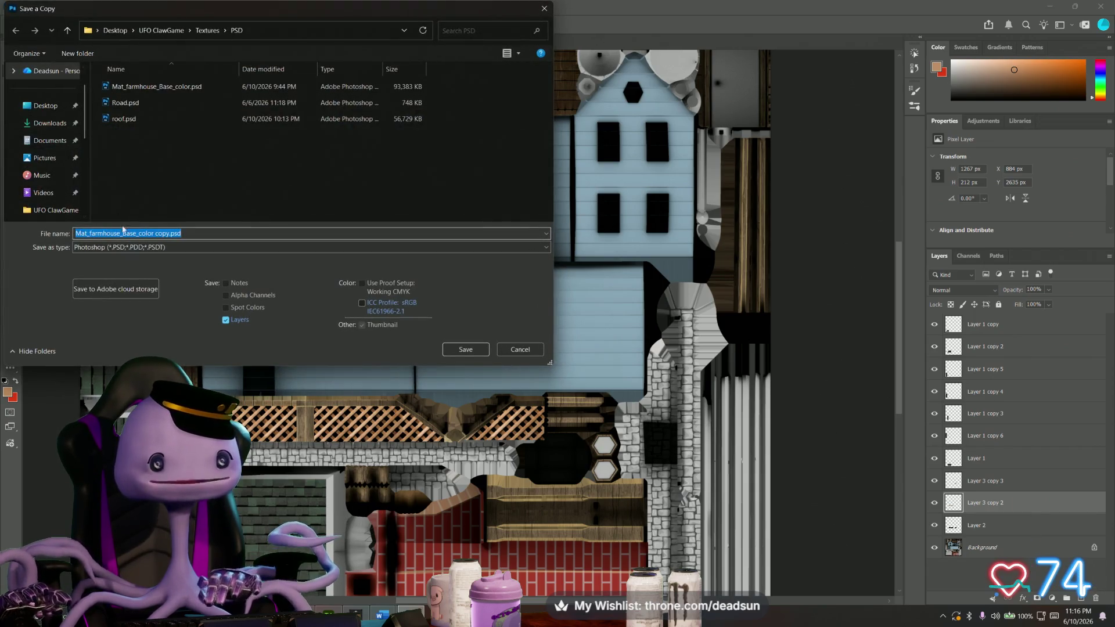
{"action": "left_click", "coordinate": [131, 247]}
{"action": "left_click", "coordinate": [174, 424]}
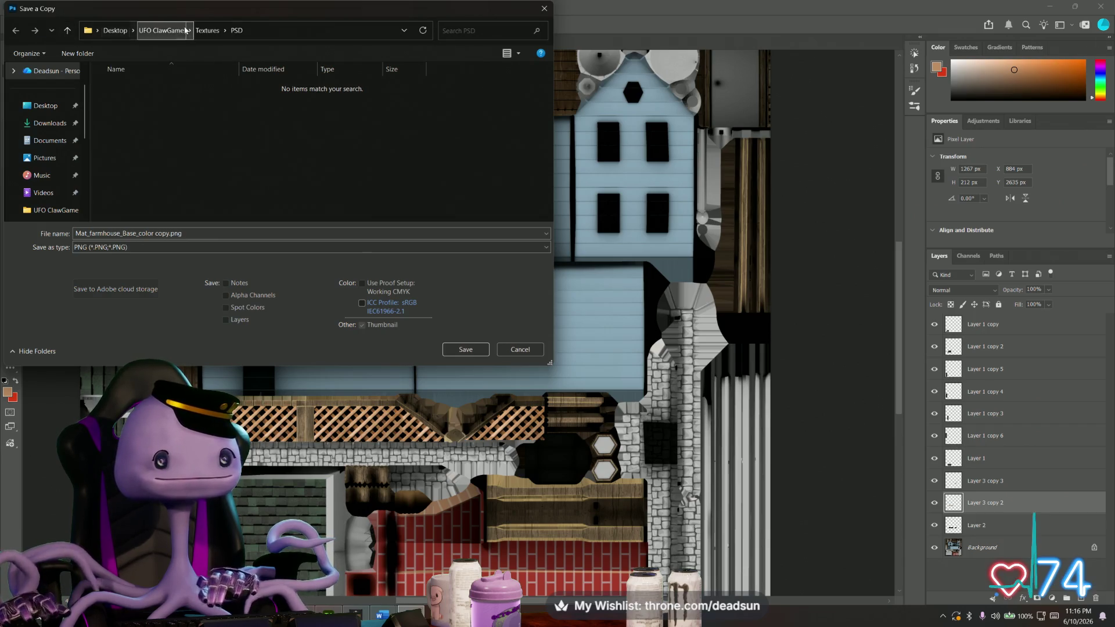
{"action": "left_click", "coordinate": [161, 30]}
{"action": "scroll", "coordinate": [288, 157], "scroll_direction": "down", "scroll_amount": 2}
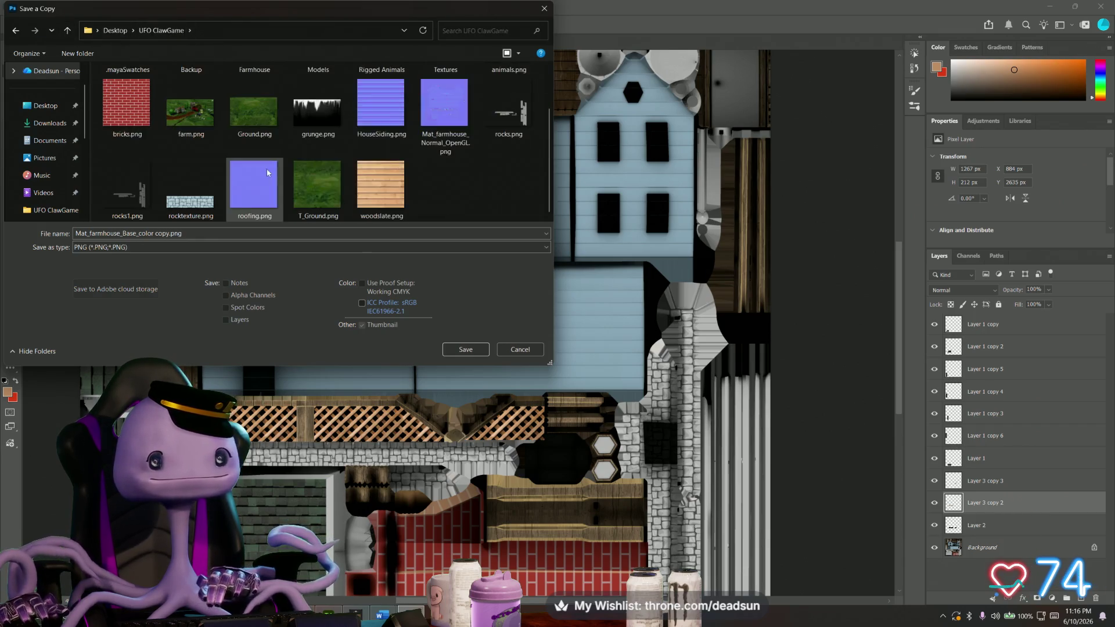
{"action": "scroll", "coordinate": [262, 175], "scroll_direction": "up", "scroll_amount": 2}
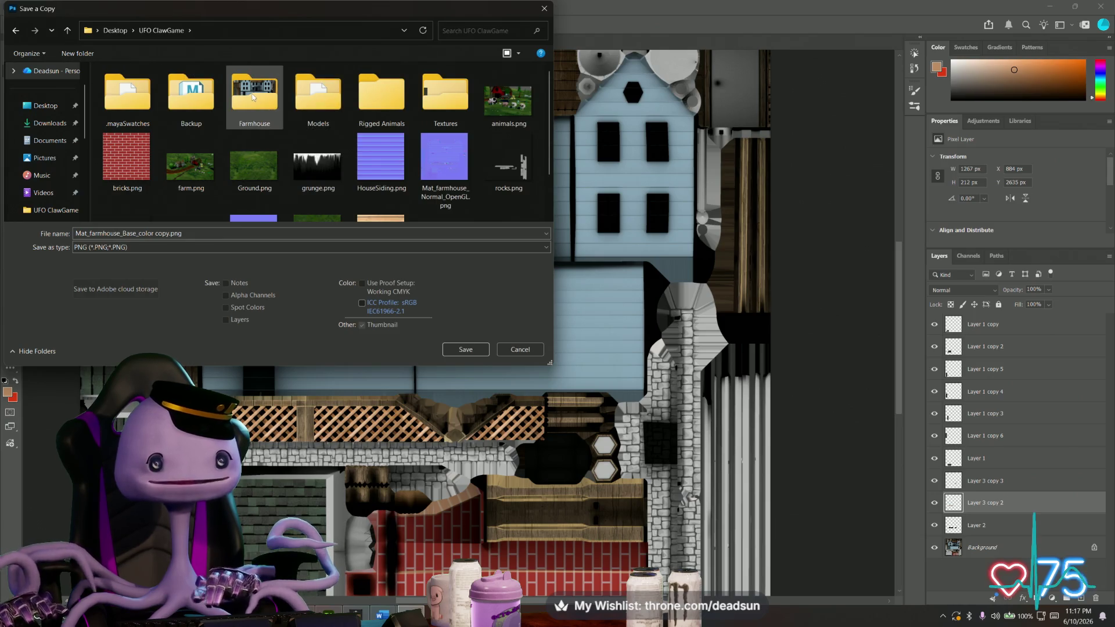
{"action": "double_click", "coordinate": [254, 98]}
Overwrite Mat_farmhouse_Base_color.png, confirming replacement and the PNG options.
{"action": "left_click", "coordinate": [141, 94]}
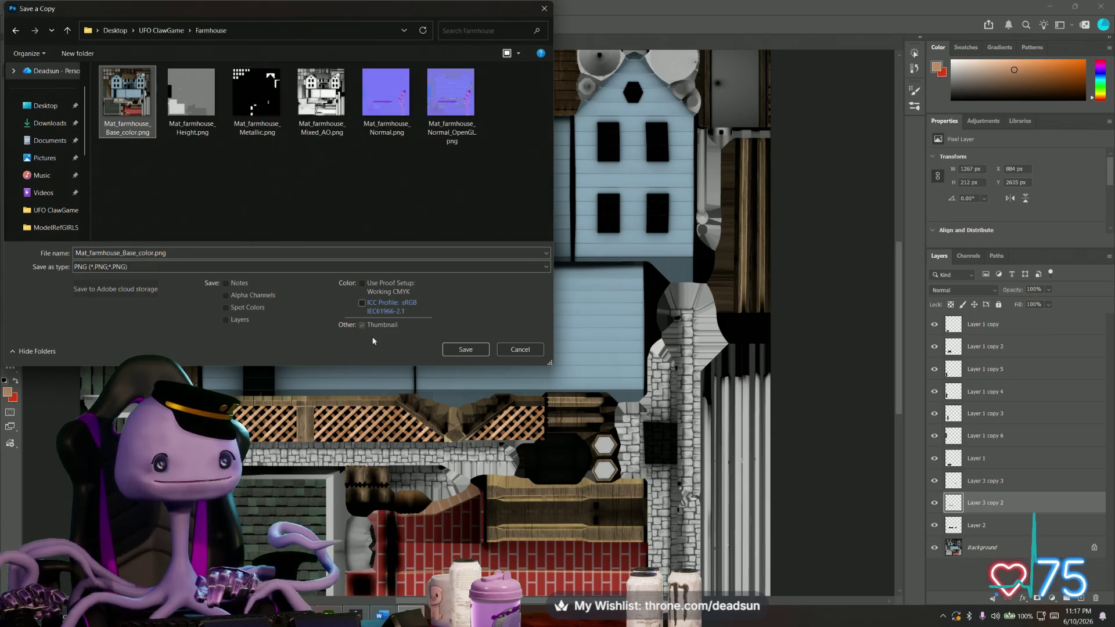
{"action": "left_click", "coordinate": [466, 349]}
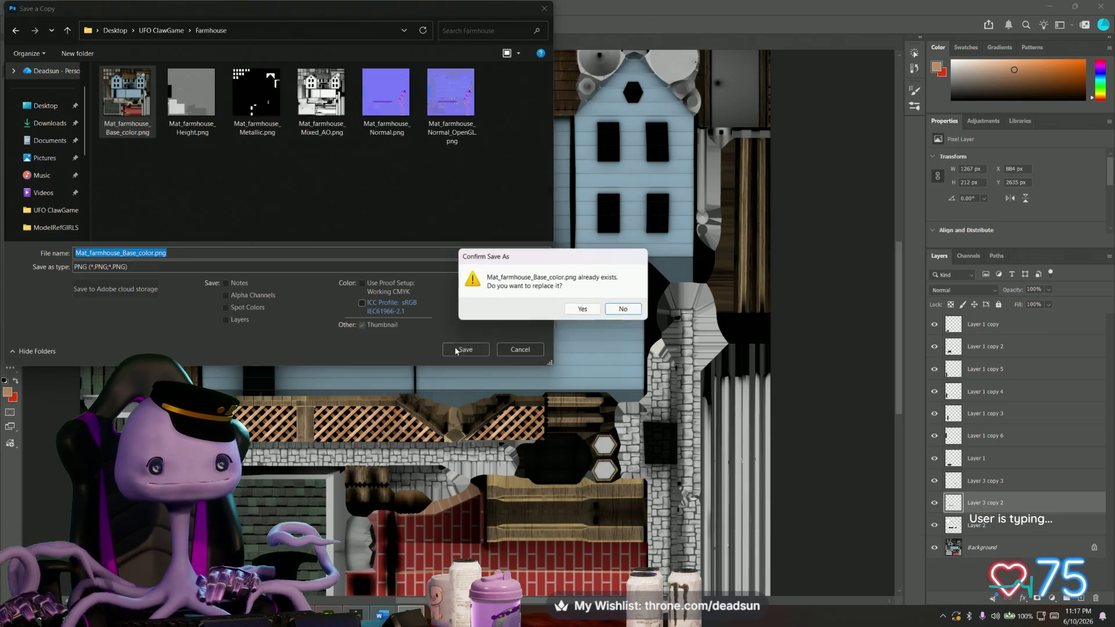
{"action": "left_click", "coordinate": [582, 310]}
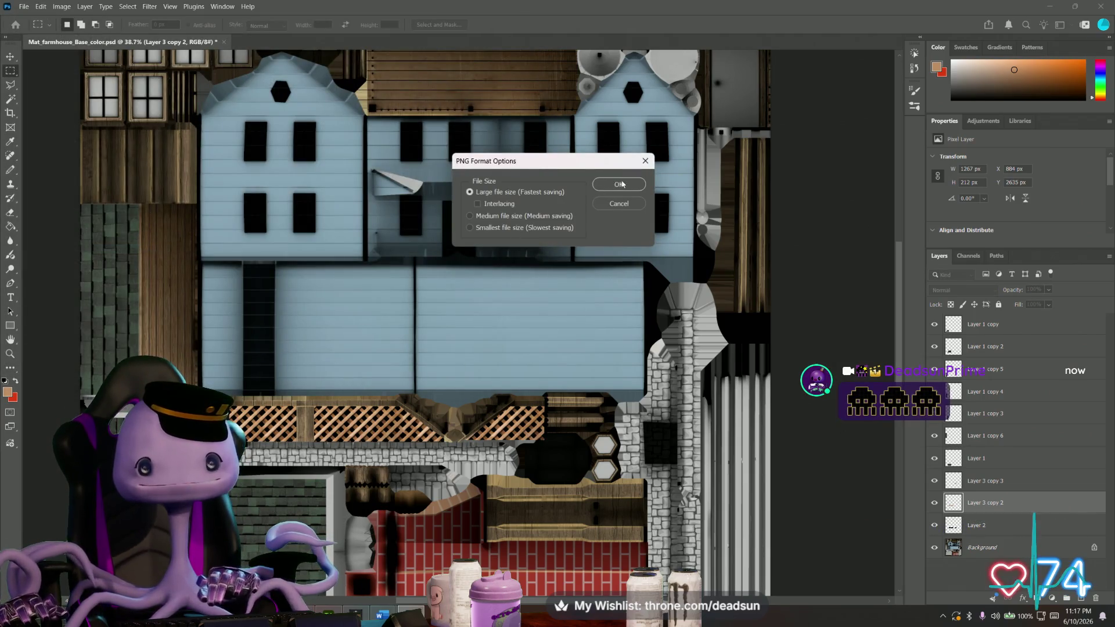
{"action": "left_click", "coordinate": [619, 184]}
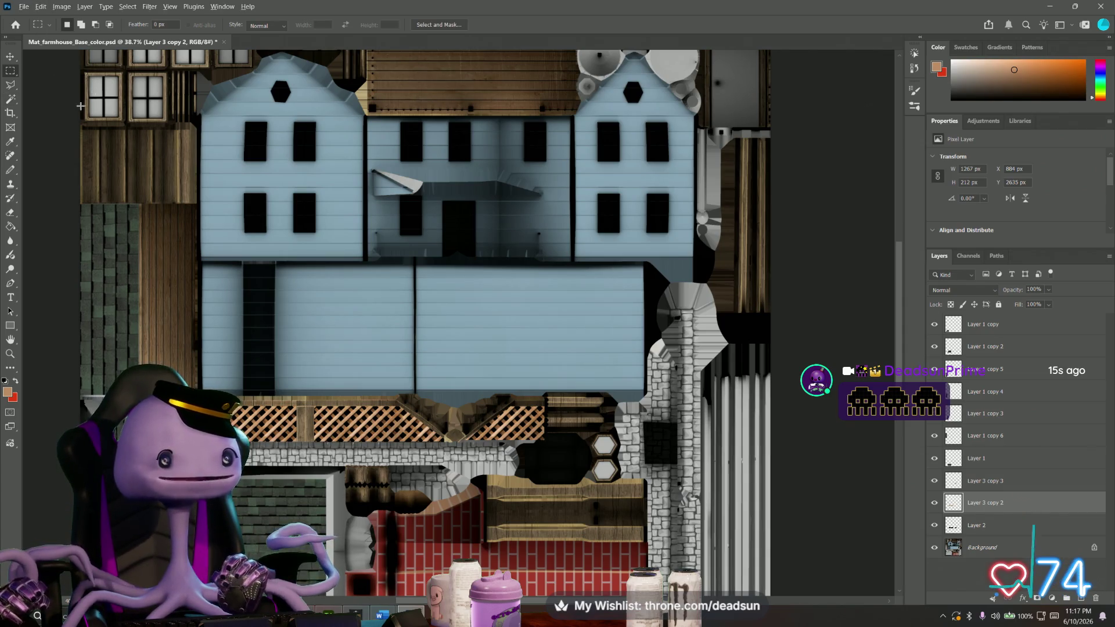
{"action": "scroll", "coordinate": [84, 103], "scroll_direction": "up", "scroll_amount": 5, "text": "alt"}
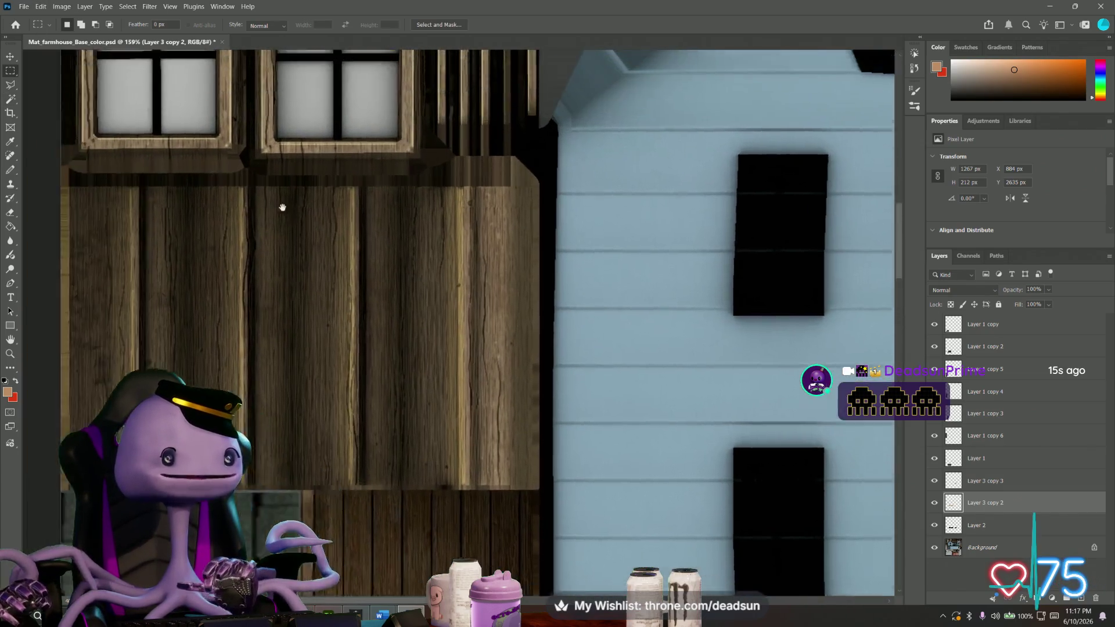
Pan across the window frames and barn gable, then switch over to Maya.
{"action": "left_click_drag", "start_coordinate": [88, 105], "coordinate": [187, 158]}
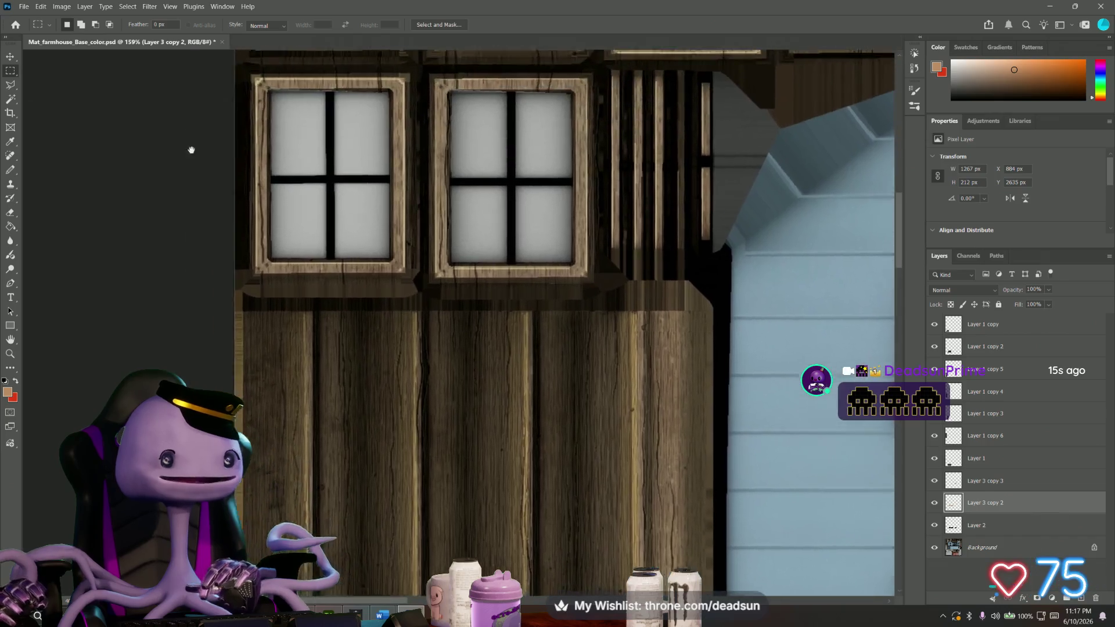
{"action": "scroll", "coordinate": [298, 149], "scroll_direction": "up", "scroll_amount": 3, "text": "alt"}
{"action": "scroll", "coordinate": [342, 210], "scroll_direction": "up", "scroll_amount": 3, "text": "alt"}
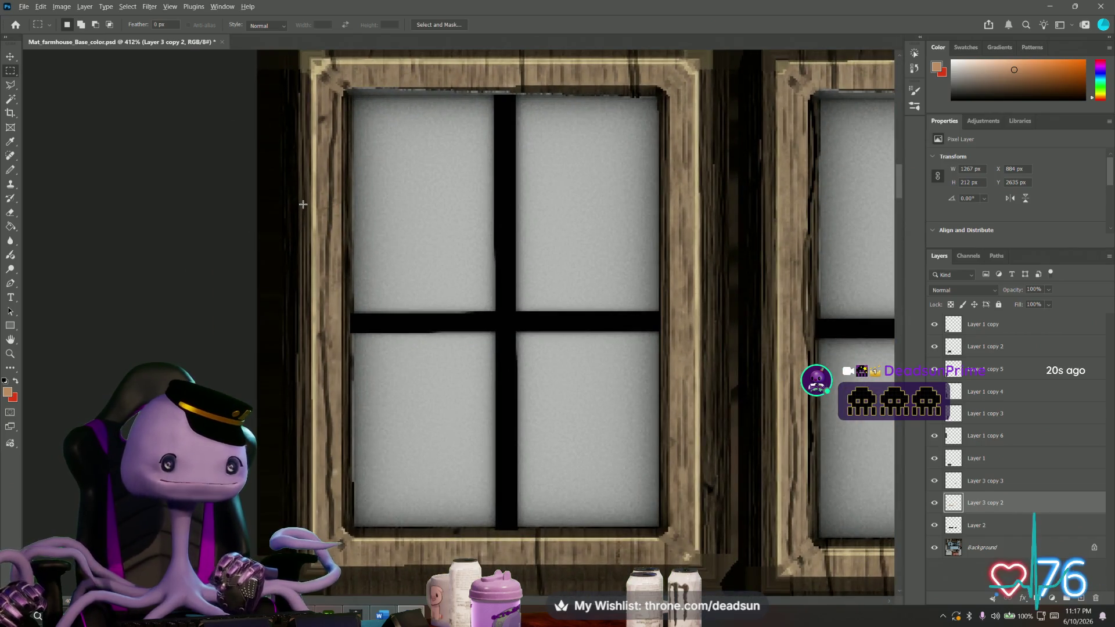
{"action": "scroll", "coordinate": [302, 205], "scroll_direction": "down", "scroll_amount": 3, "text": "alt"}
{"action": "left_click_drag", "start_coordinate": [288, 186], "coordinate": [210, 226]}
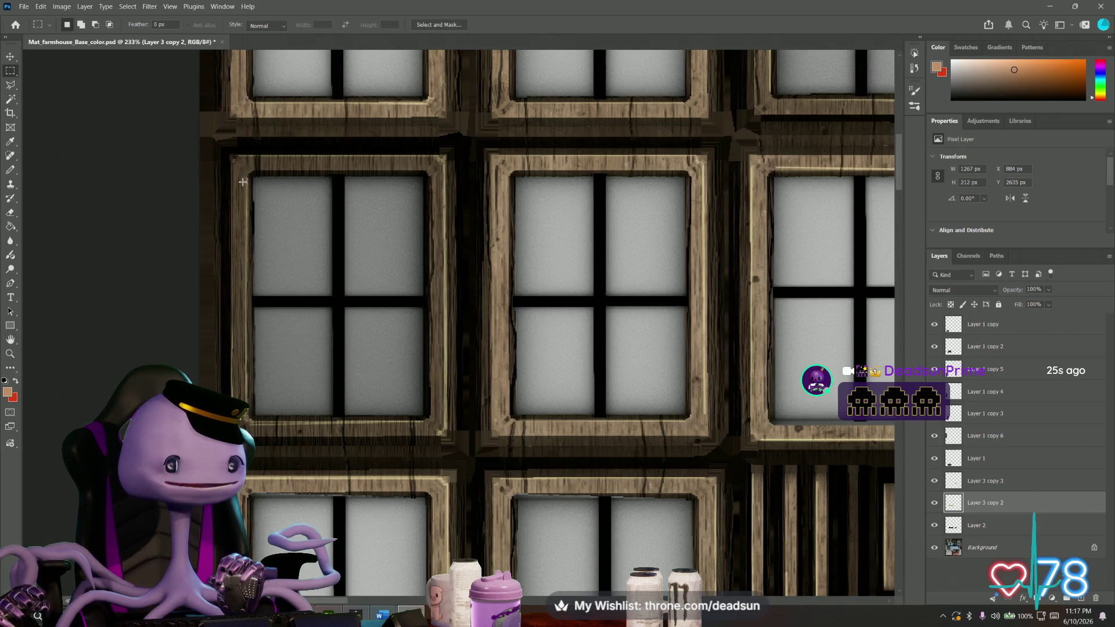
{"action": "scroll", "coordinate": [242, 180], "scroll_direction": "down", "scroll_amount": 2, "text": "alt"}
{"action": "scroll", "coordinate": [331, 253], "scroll_direction": "down", "scroll_amount": 2, "text": "alt"}
{"action": "scroll", "coordinate": [270, 222], "scroll_direction": "down", "scroll_amount": 2, "text": "alt"}
{"action": "scroll", "coordinate": [213, 248], "scroll_direction": "down", "scroll_amount": 1, "text": "alt"}
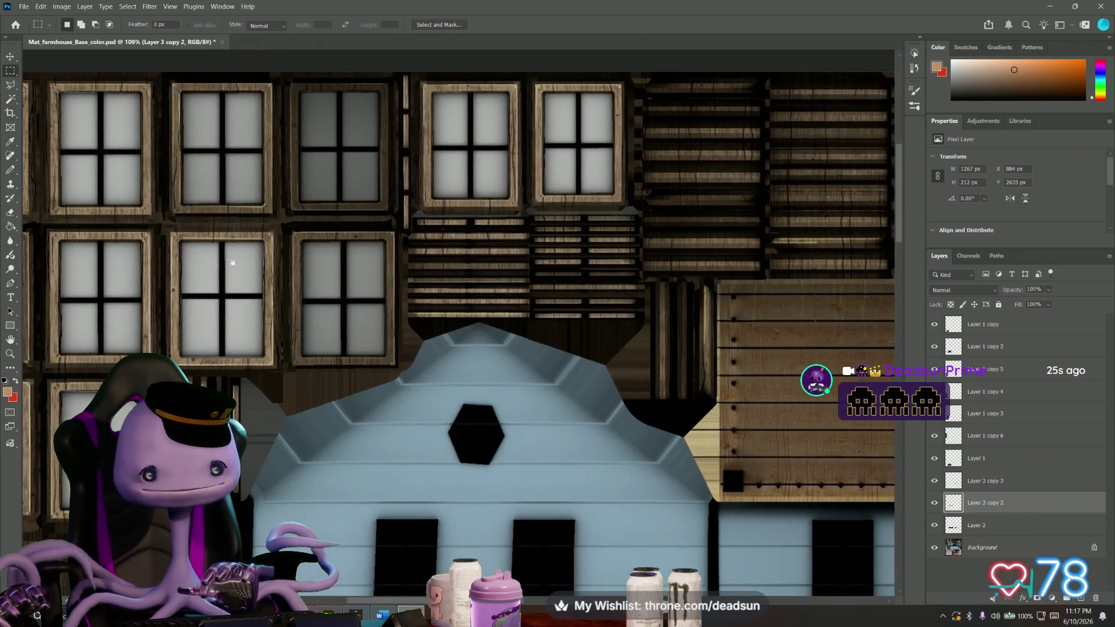
{"action": "scroll", "coordinate": [357, 443], "scroll_direction": "up", "scroll_amount": 1, "text": "alt"}
{"action": "scroll", "coordinate": [349, 427], "scroll_direction": "up", "scroll_amount": 3, "text": "alt"}
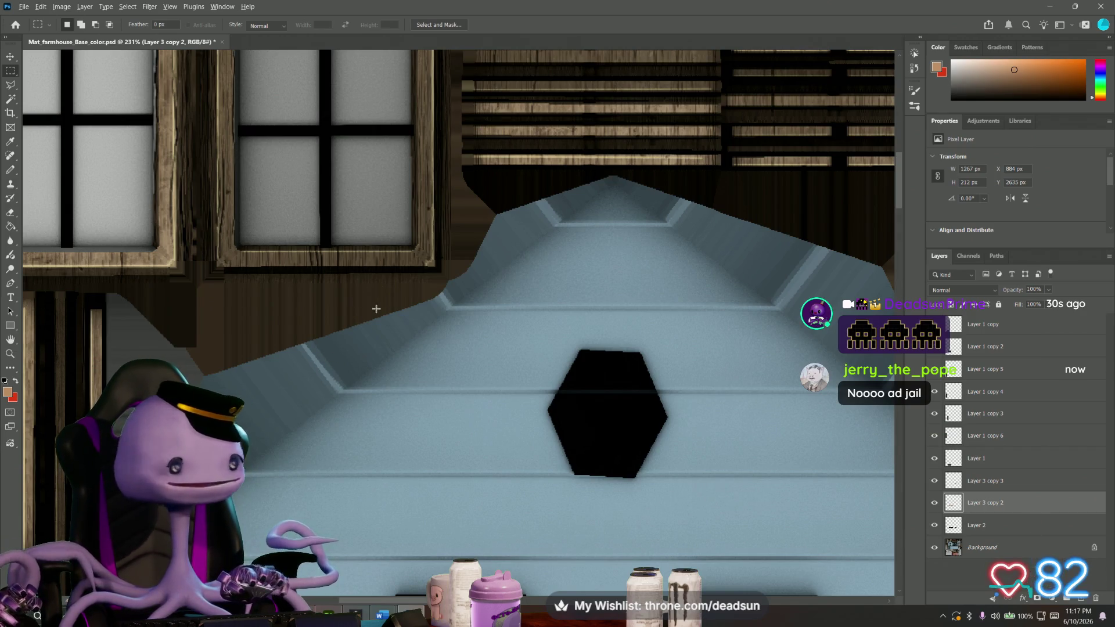
{"action": "scroll", "coordinate": [370, 314], "scroll_direction": "up", "scroll_amount": 1, "text": "alt"}
{"action": "scroll", "coordinate": [369, 329], "scroll_direction": "down", "scroll_amount": 3, "text": "alt"}
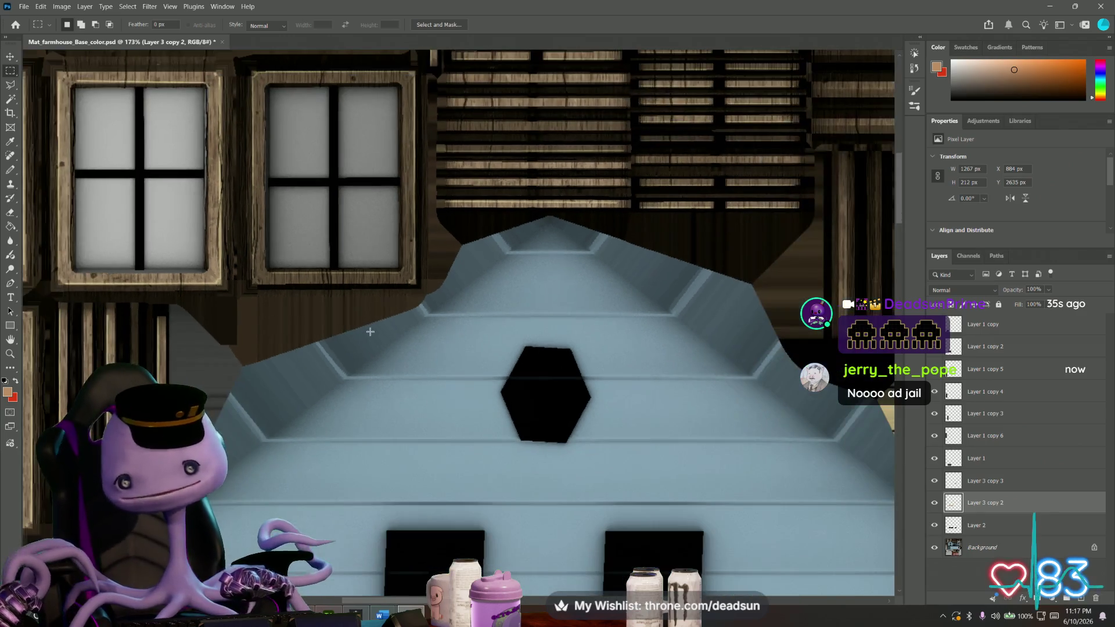
{"action": "key", "text": "alt+Tab"}
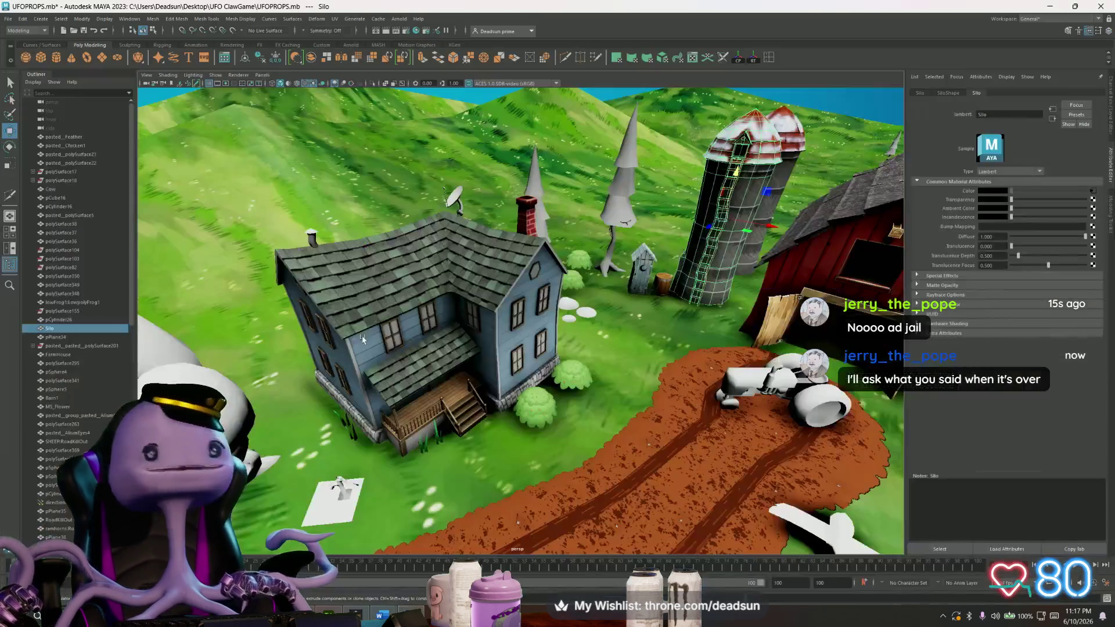
Reload the farmhouse material's file9 base colour texture from the Attribute Editor.
{"action": "left_click", "coordinate": [390, 316]}
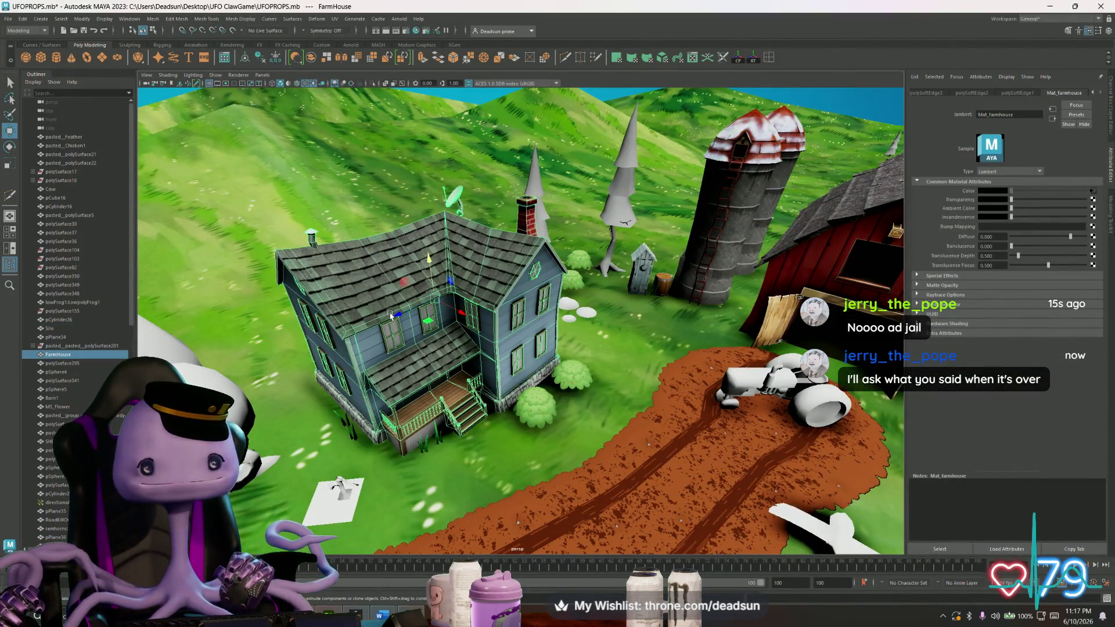
{"action": "left_click", "coordinate": [1092, 193]}
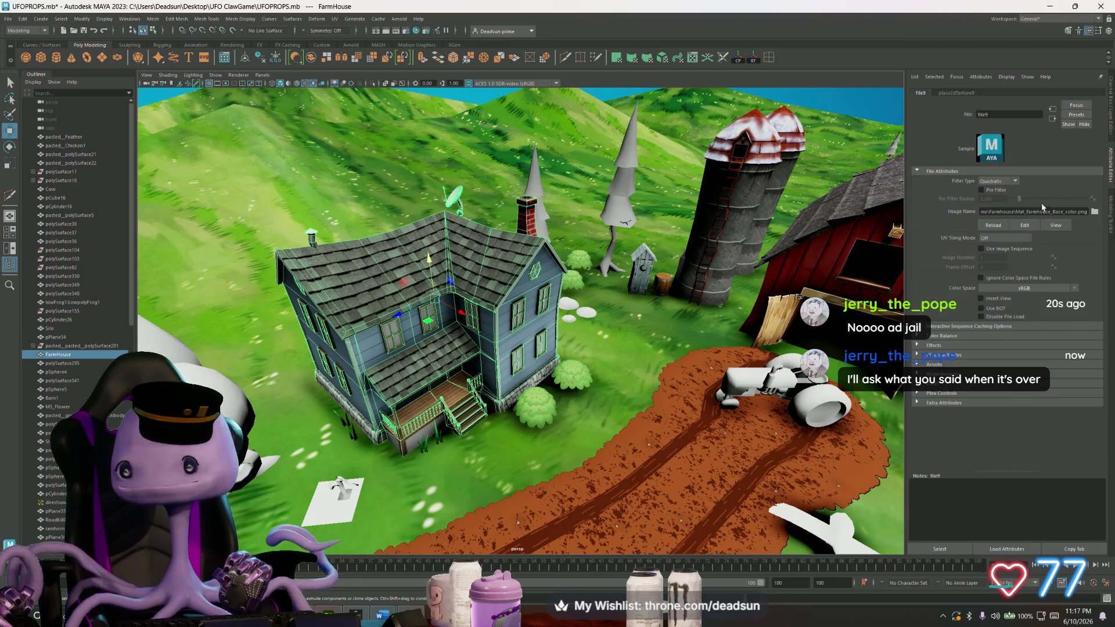
{"action": "left_click", "coordinate": [992, 229]}
Orbit around the porch lattice to inspect the refreshed texture, then Alt+Tab toward Photoshop.
{"action": "left_click_drag", "start_coordinate": [488, 331], "coordinate": [436, 352], "text": "alt"}
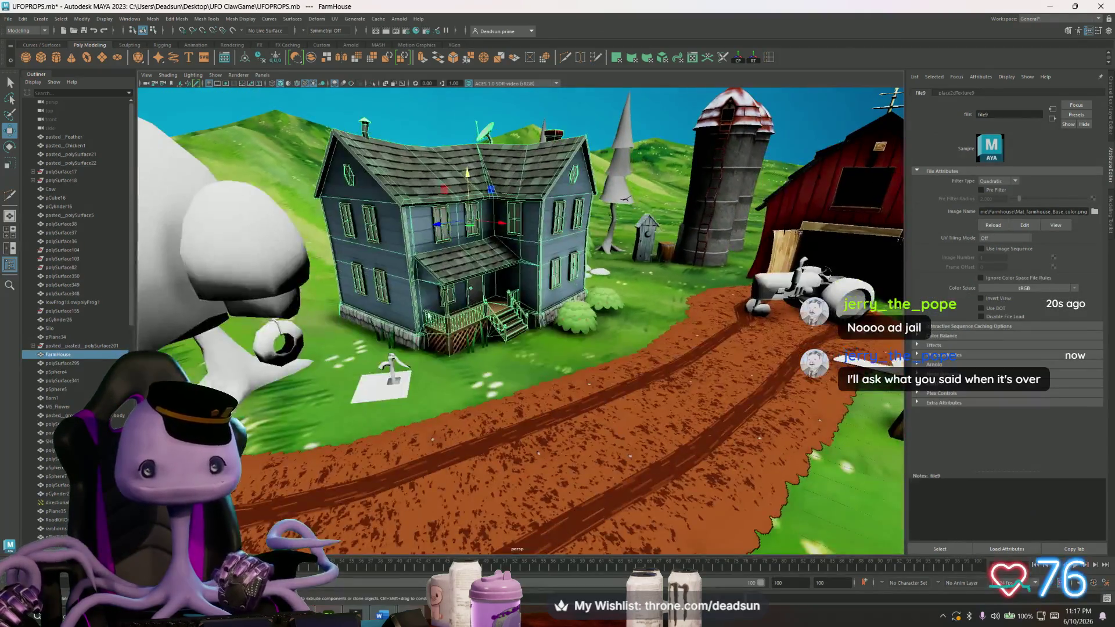
{"action": "left_click", "coordinate": [430, 126]}
{"action": "scroll", "coordinate": [405, 396], "scroll_direction": "up", "scroll_amount": 5}
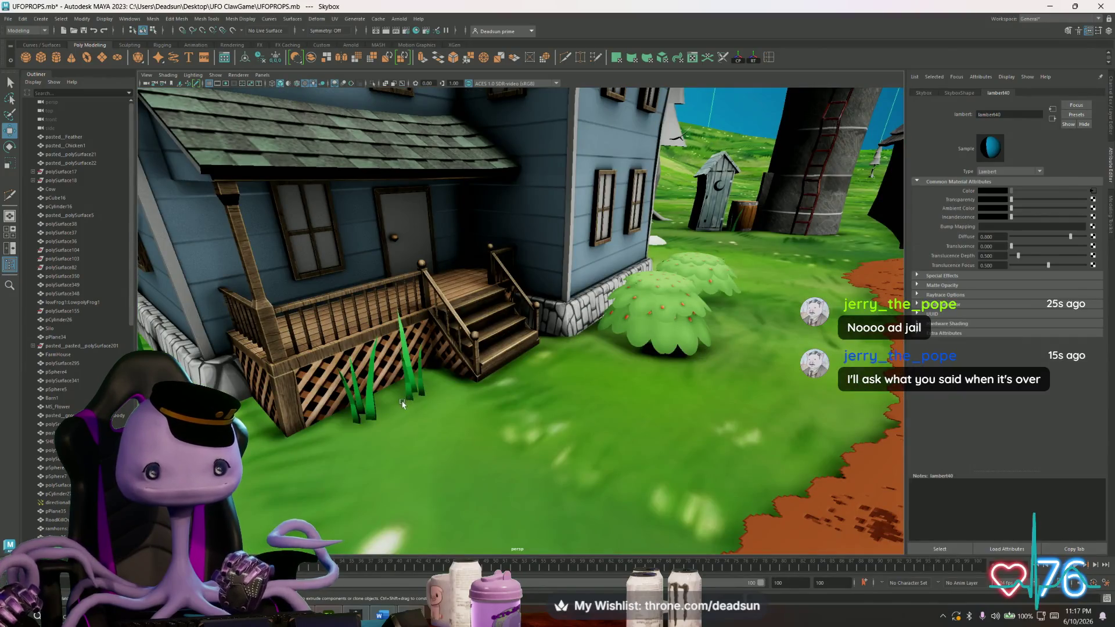
{"action": "scroll", "coordinate": [402, 404], "scroll_direction": "up", "scroll_amount": 3}
{"action": "scroll", "coordinate": [406, 405], "scroll_direction": "up", "scroll_amount": 2}
{"action": "scroll", "coordinate": [410, 400], "scroll_direction": "up", "scroll_amount": 2}
{"action": "scroll", "coordinate": [425, 414], "scroll_direction": "up", "scroll_amount": 3}
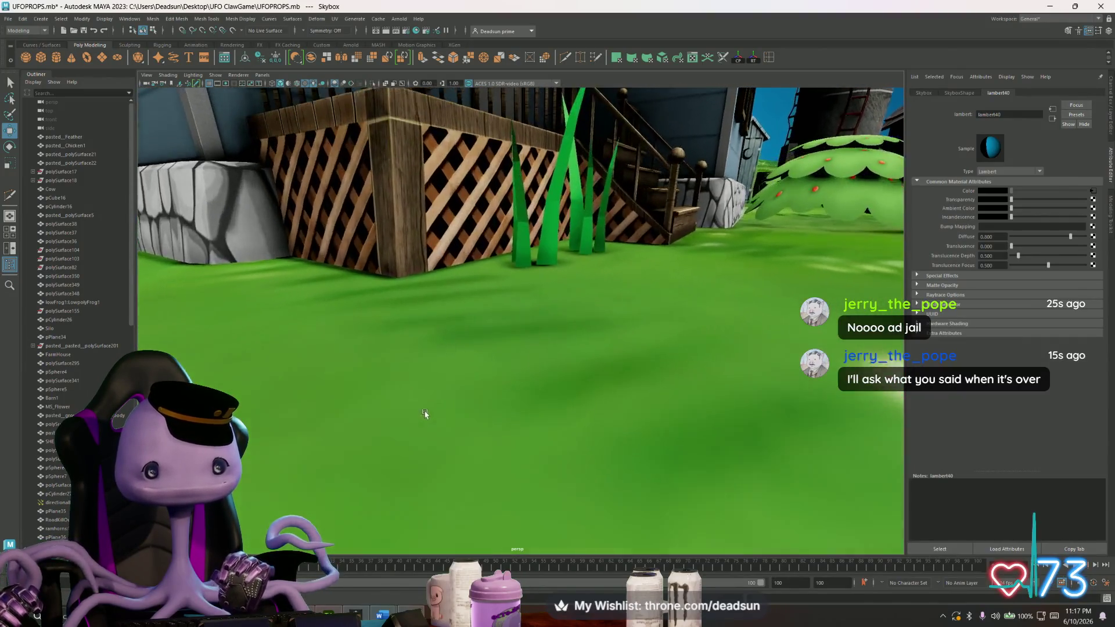
{"action": "left_click_drag", "start_coordinate": [425, 415], "coordinate": [433, 407], "text": "alt"}
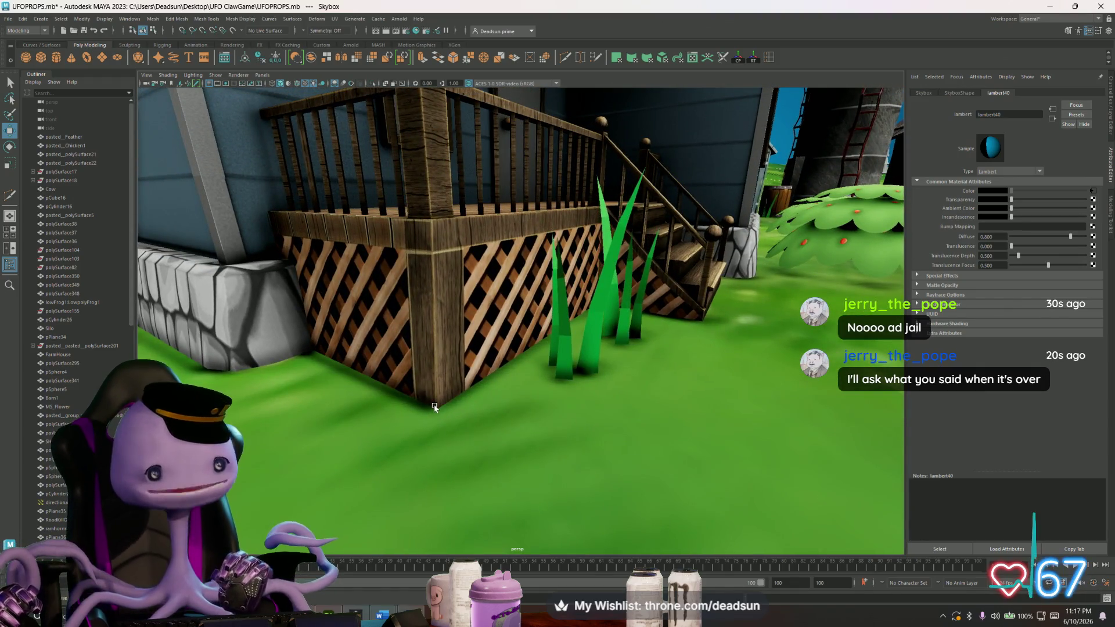
{"action": "scroll", "coordinate": [434, 406], "scroll_direction": "down", "scroll_amount": 5}
{"action": "mouse_move", "coordinate": [434, 407]}
{"action": "left_mouse_down", "text": "alt"}
{"action": "mouse_move", "coordinate": [364, 435]}
{"action": "mouse_move", "coordinate": [441, 428]}
{"action": "left_mouse_up", "text": "alt"}
{"action": "scroll", "coordinate": [359, 438], "scroll_direction": "down", "scroll_amount": 5}
{"action": "key", "text": "alt+Tab"}
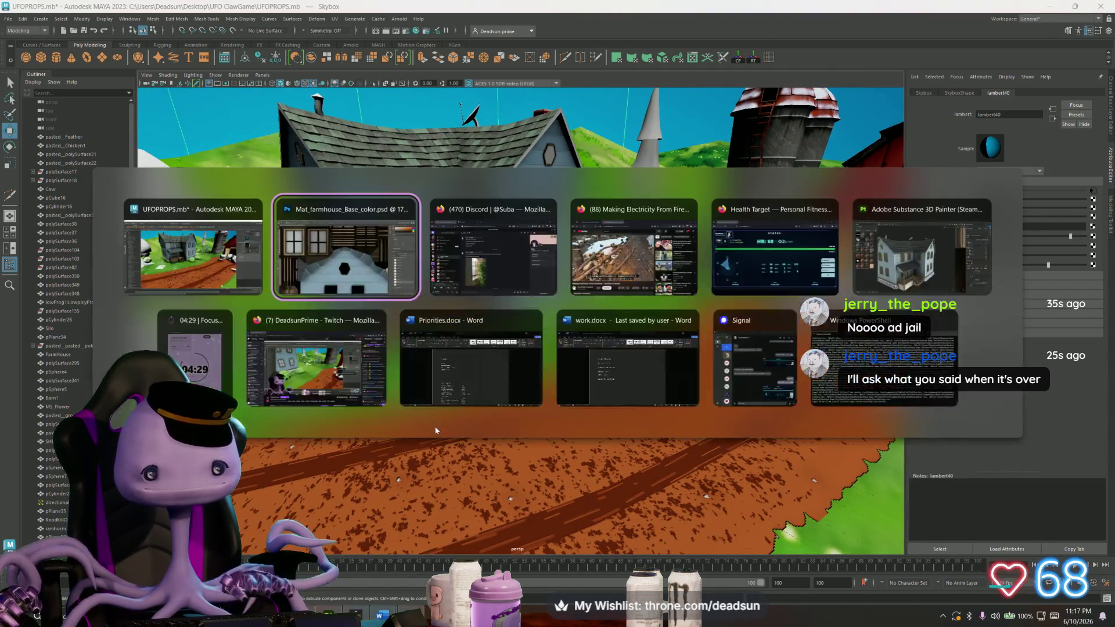
{"action": "scroll", "coordinate": [434, 399], "scroll_direction": "down", "scroll_amount": 2, "text": "alt"}
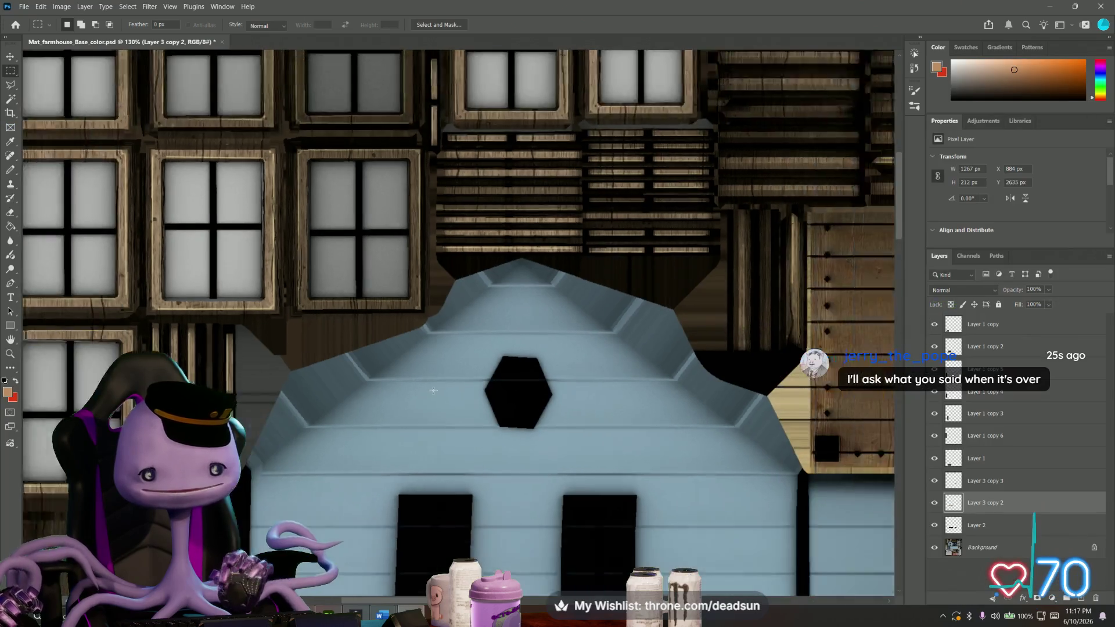
{"action": "scroll", "coordinate": [434, 399], "scroll_direction": "down", "scroll_amount": 2, "text": "alt"}
{"action": "scroll", "coordinate": [433, 399], "scroll_direction": "down", "scroll_amount": 2}
{"action": "scroll", "coordinate": [433, 400], "scroll_direction": "down", "scroll_amount": 3}
{"action": "scroll", "coordinate": [430, 383], "scroll_direction": "down", "scroll_amount": 3}
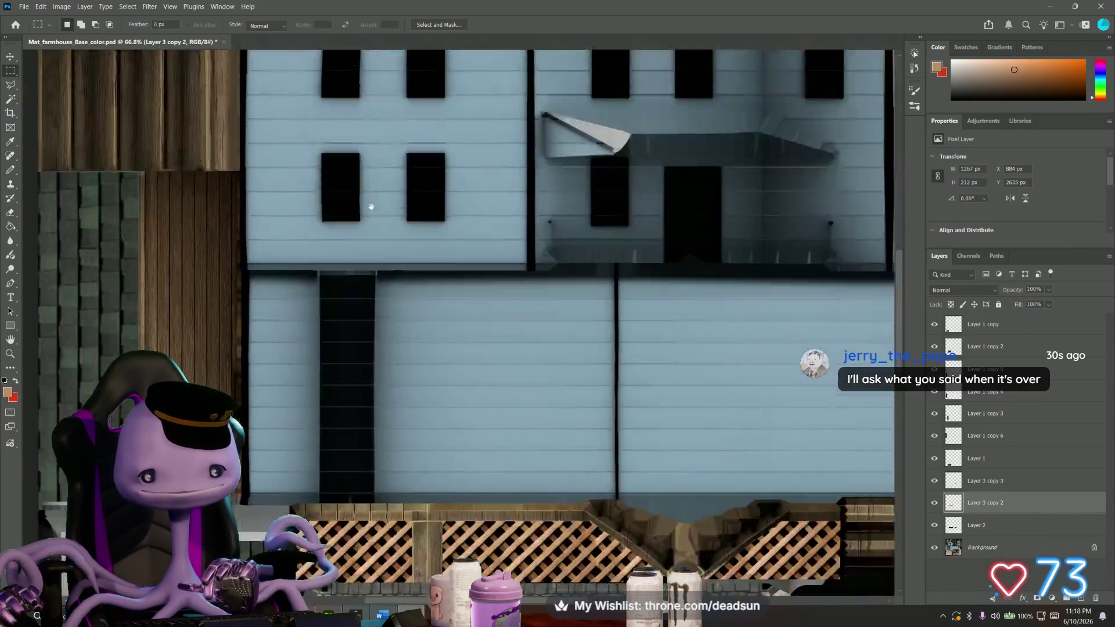
{"action": "scroll", "coordinate": [428, 359], "scroll_direction": "down", "scroll_amount": 3}
{"action": "scroll", "coordinate": [428, 359], "scroll_direction": "up", "scroll_amount": 3}
{"action": "scroll", "coordinate": [392, 331], "scroll_direction": "up", "scroll_amount": 1, "text": "alt"}
{"action": "scroll", "coordinate": [349, 296], "scroll_direction": "up", "scroll_amount": 1, "text": "alt"}
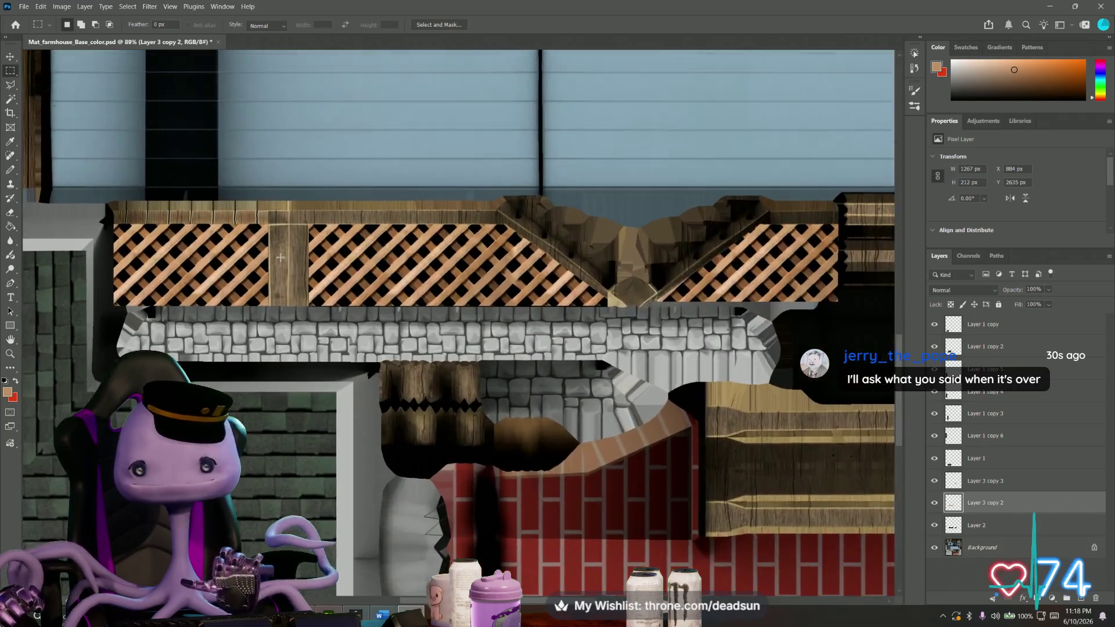
{"action": "scroll", "coordinate": [278, 263], "scroll_direction": "up", "scroll_amount": 1, "text": "alt"}
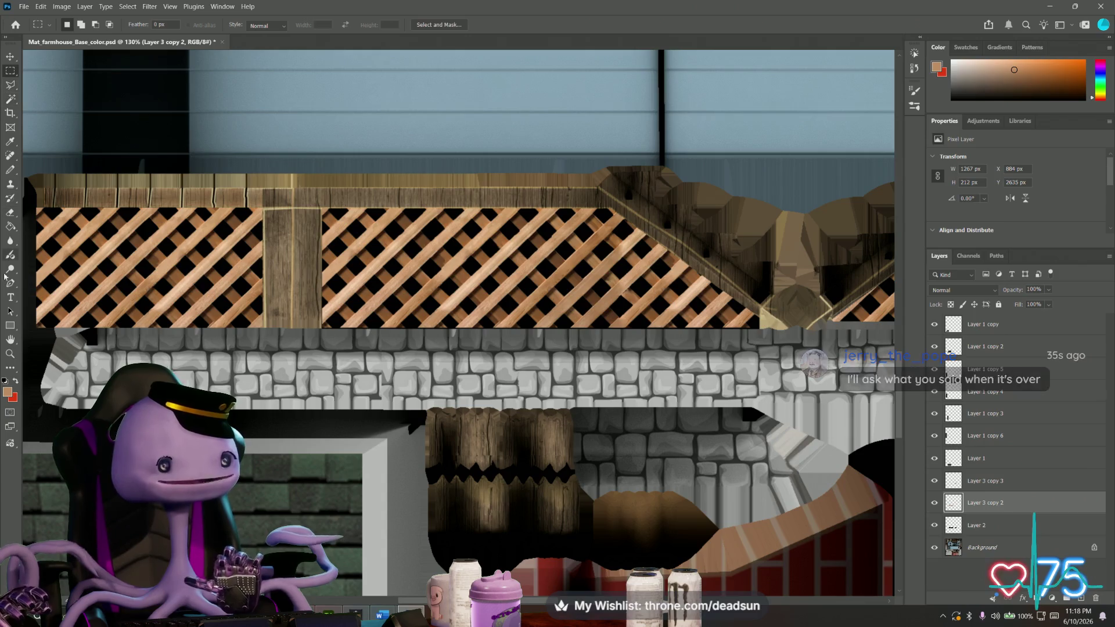
Reset the colours to black and white and pick the Pencil tool.
{"action": "left_click", "coordinate": [6, 381]}
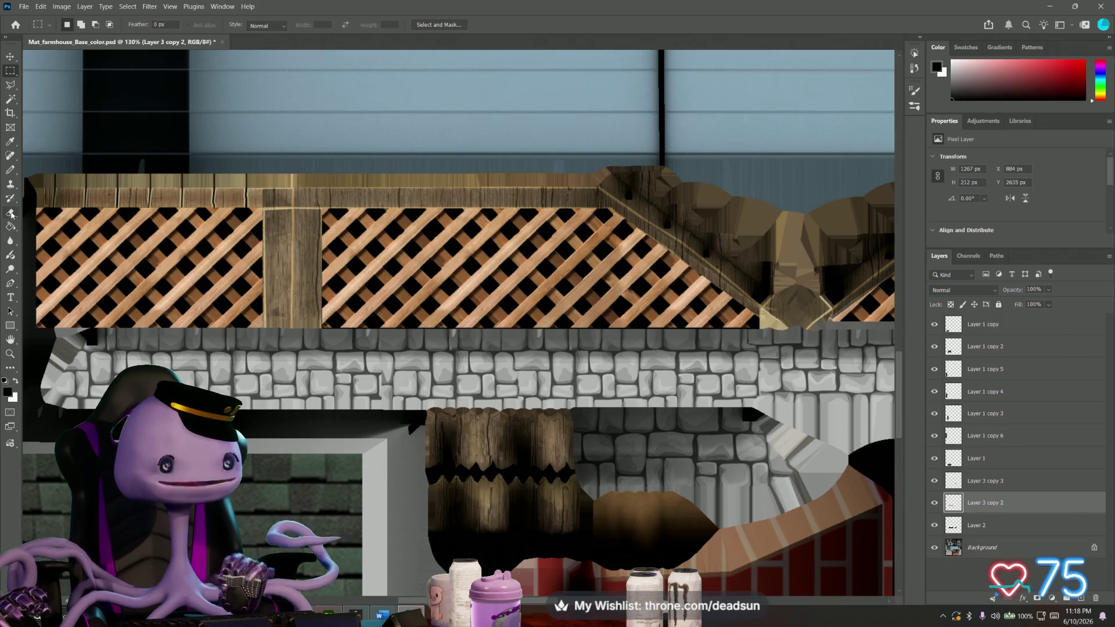
{"action": "left_click", "coordinate": [11, 172]}
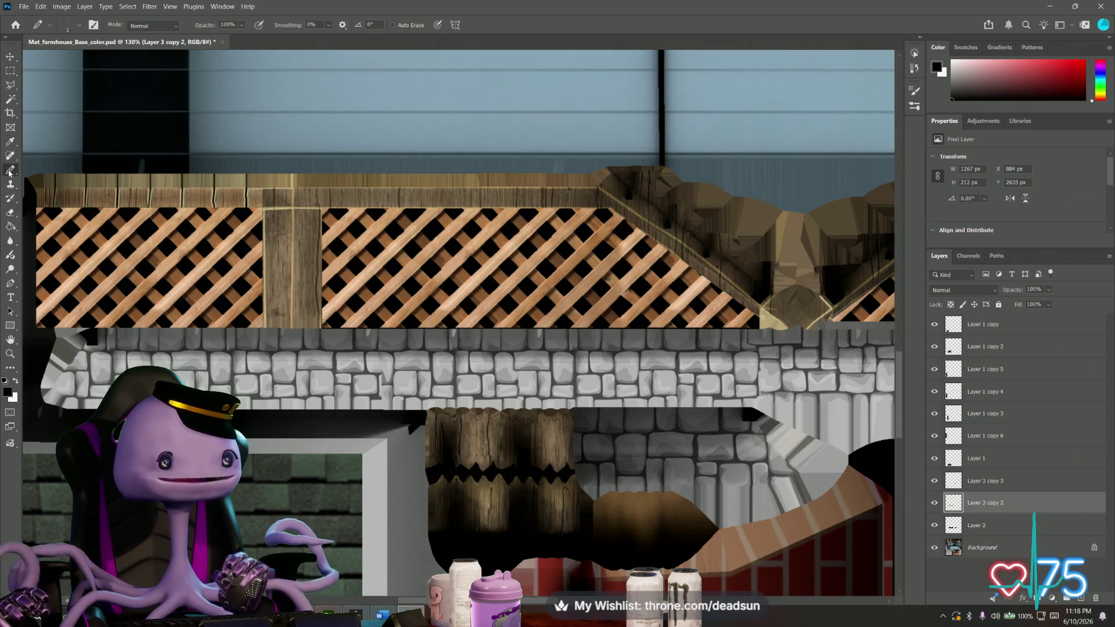
Swap the pencil for a soft painting brush enlarged to 28 px.
{"action": "left_click", "coordinate": [73, 27]}
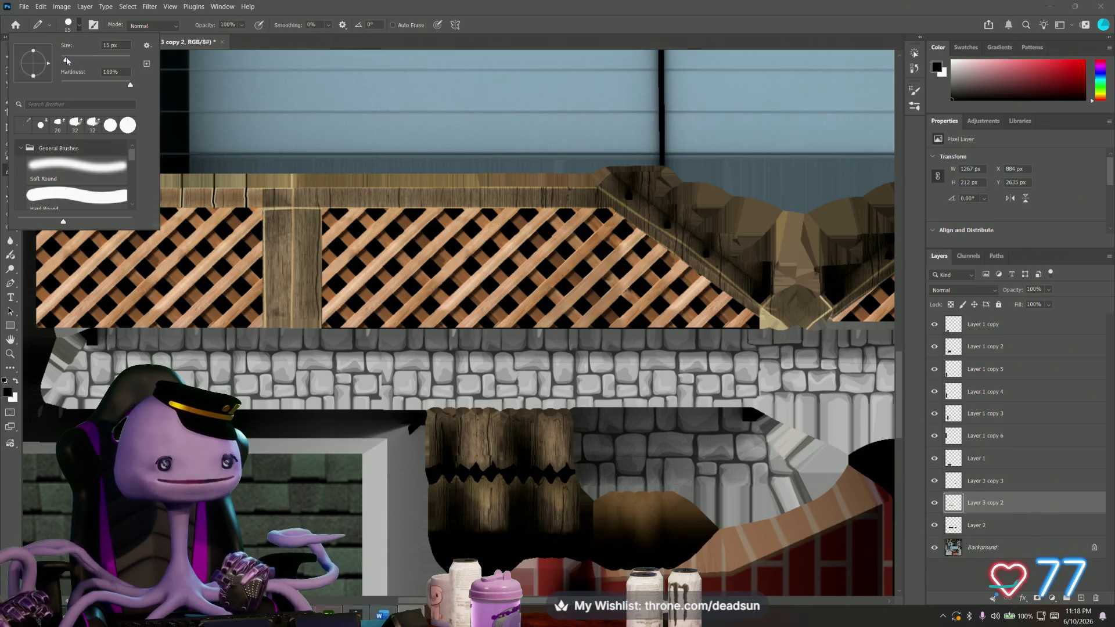
{"action": "key", "text": "Return"}
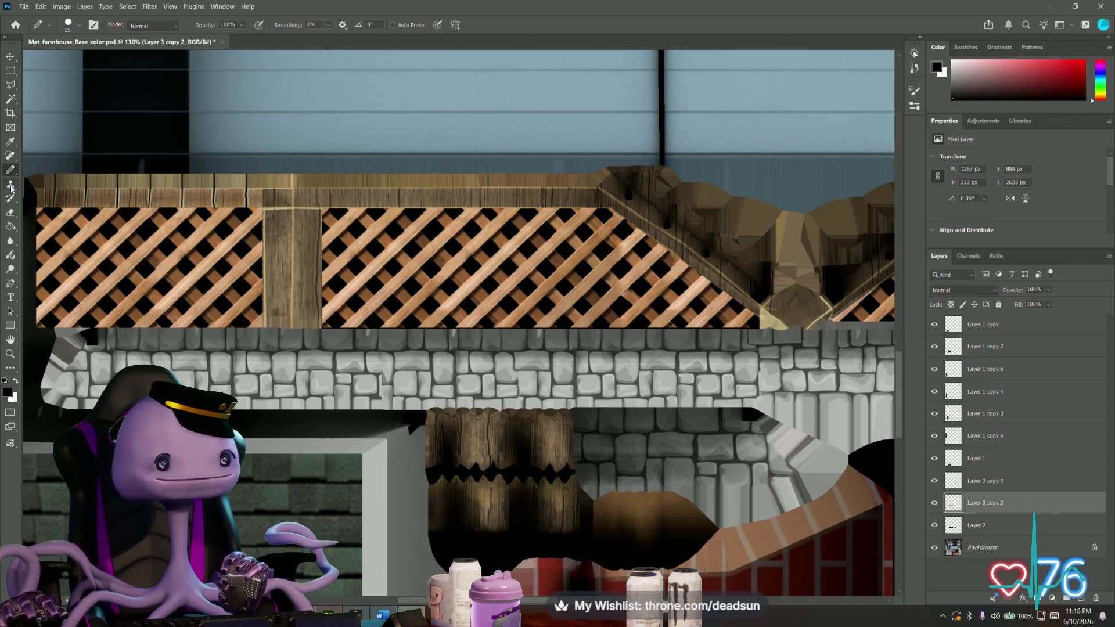
{"action": "right_click", "coordinate": [11, 171]}
{"action": "left_click", "coordinate": [53, 176]}
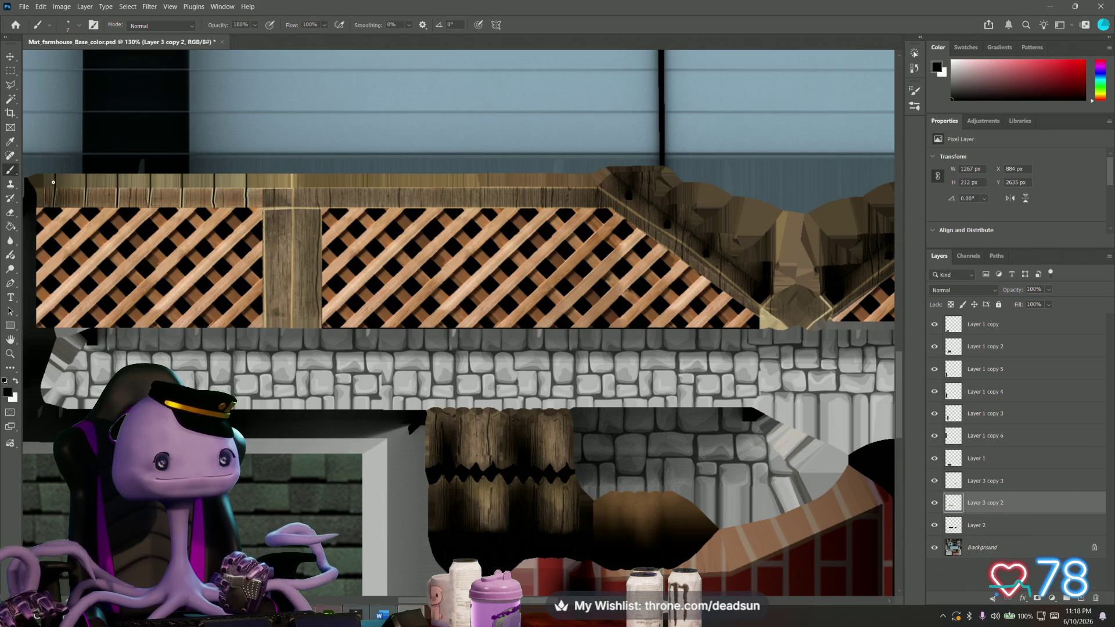
{"action": "left_click", "coordinate": [73, 30]}
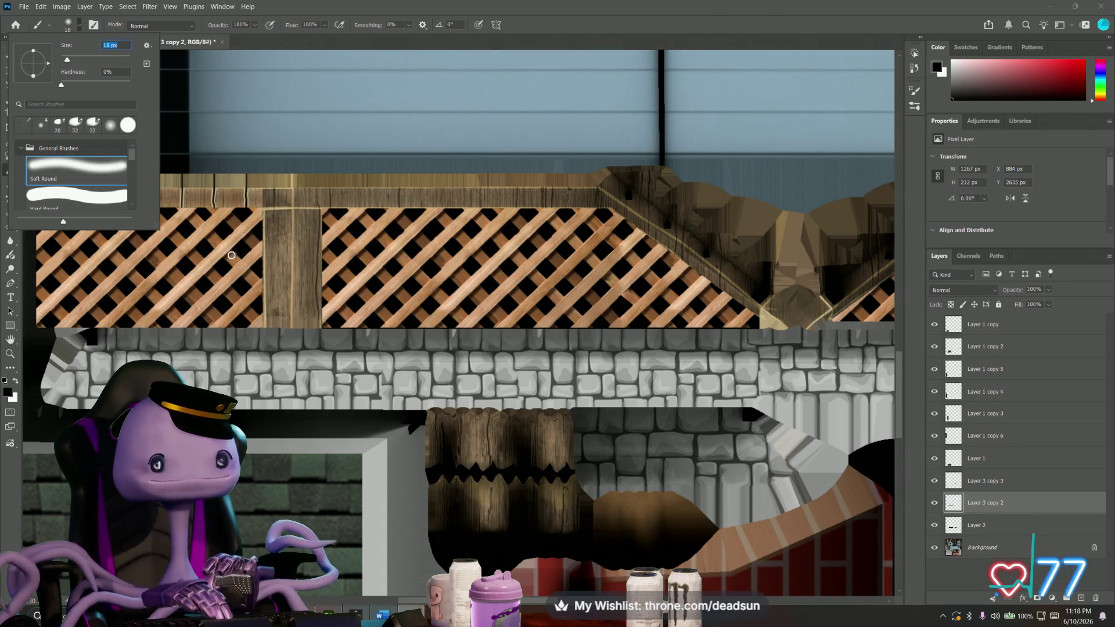
{"action": "left_click_drag", "start_coordinate": [67, 61], "coordinate": [70, 60]}
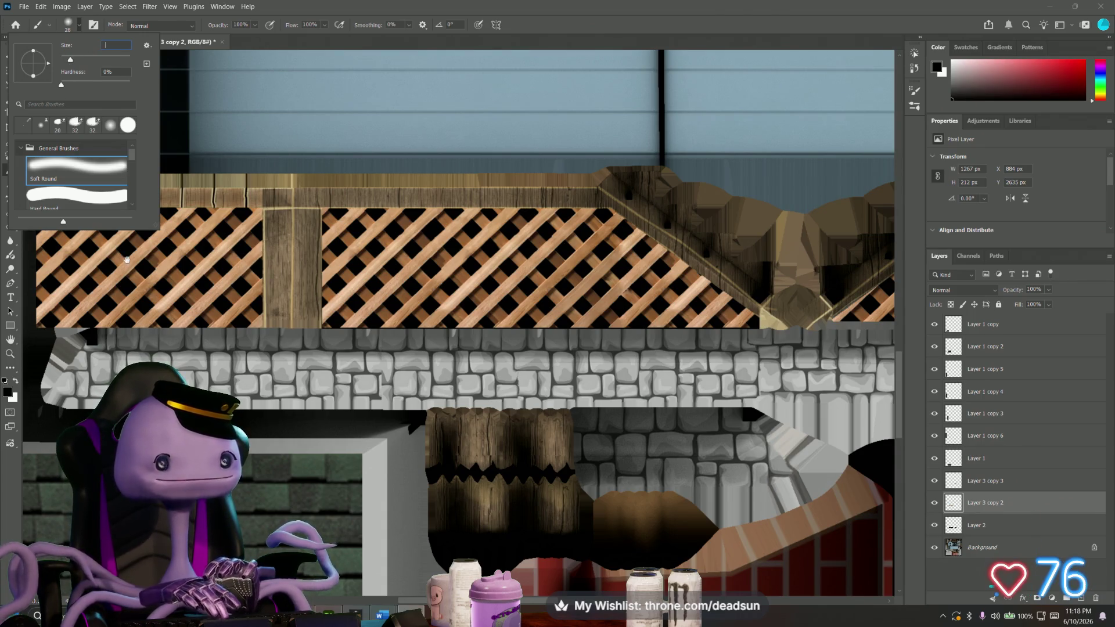
{"action": "left_click", "coordinate": [126, 260]}
{"action": "scroll", "coordinate": [114, 260], "scroll_direction": "up", "scroll_amount": 2}
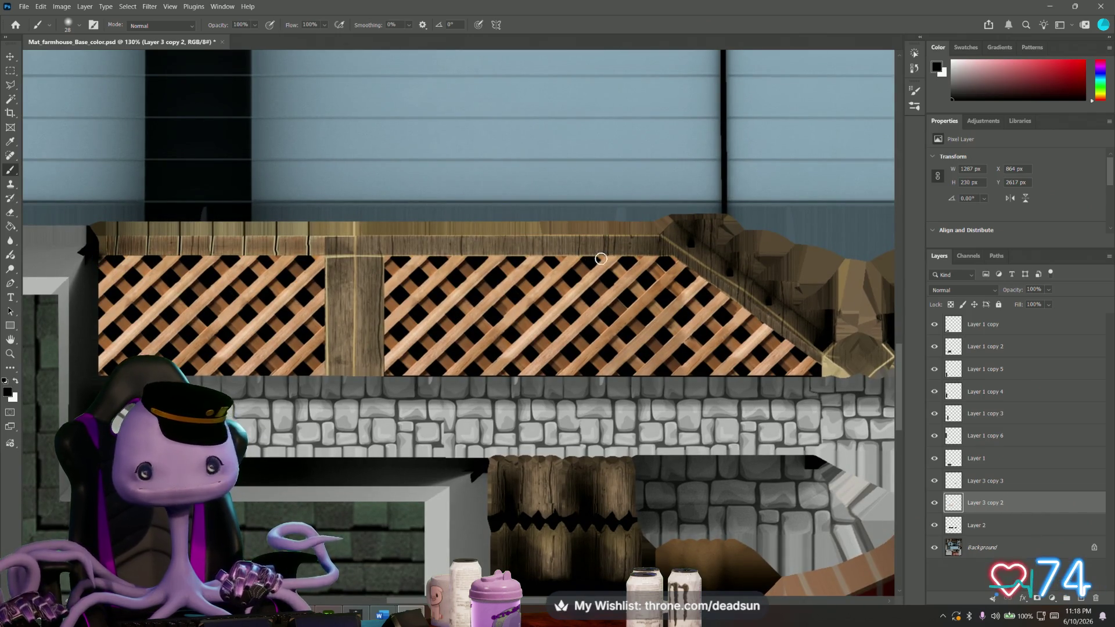
Shade dark strokes along the lattice top rail and diagonal edges, moving Layer 3 copy 2 above Layer 3 copy 3.
{"action": "left_click", "coordinate": [671, 258], "text": "shift"}
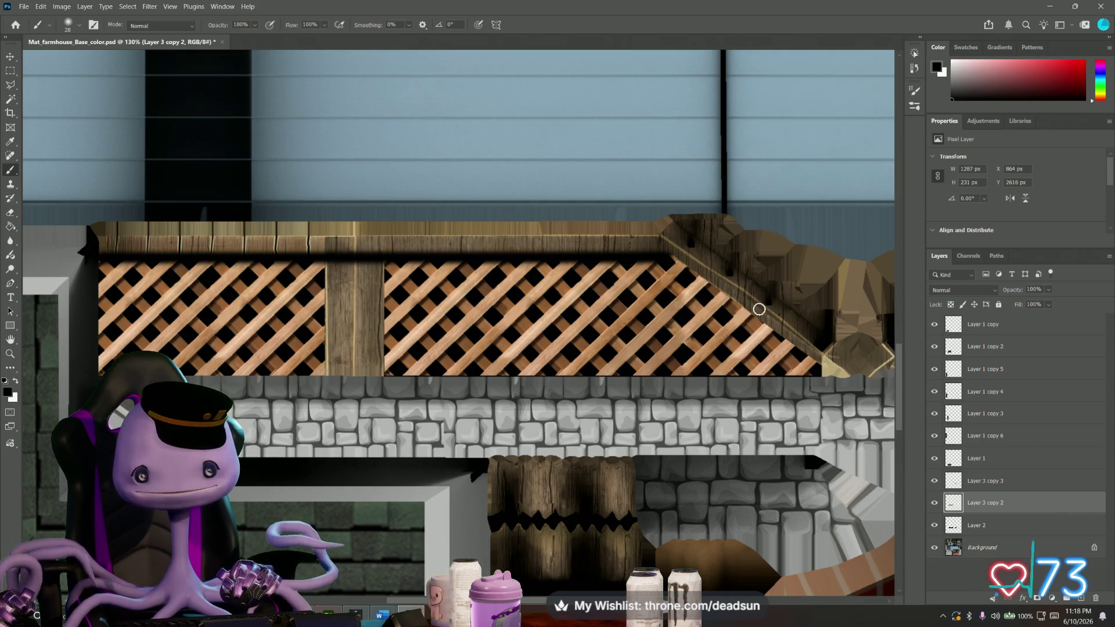
{"action": "left_click", "coordinate": [819, 365], "text": "shift"}
{"action": "left_click_drag", "start_coordinate": [819, 379], "coordinate": [535, 387]}
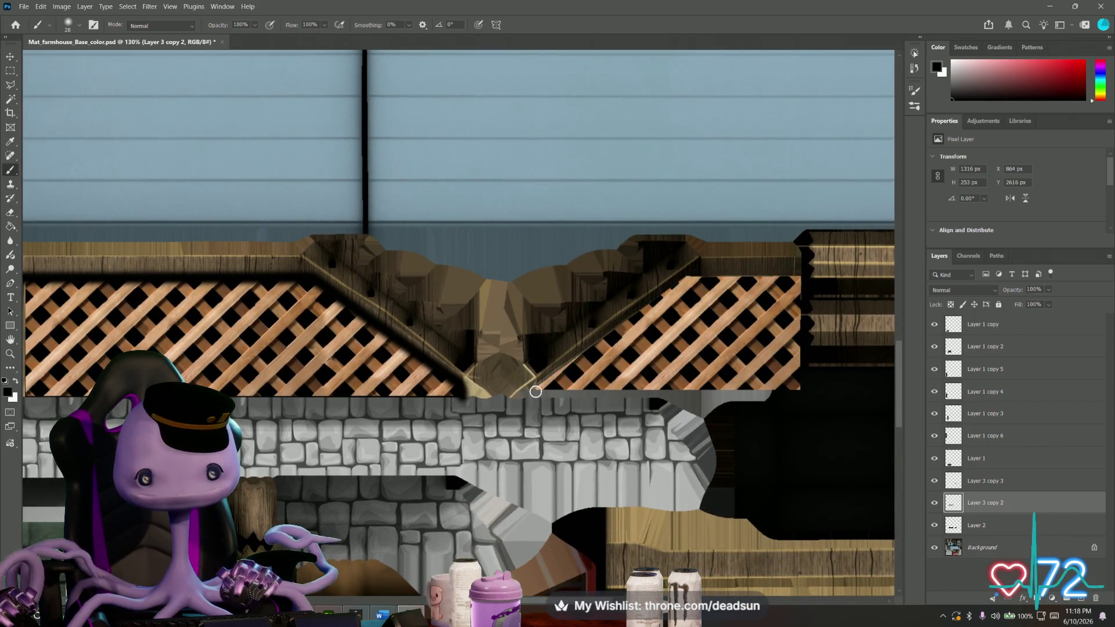
{"action": "left_click", "coordinate": [689, 277], "text": "shift"}
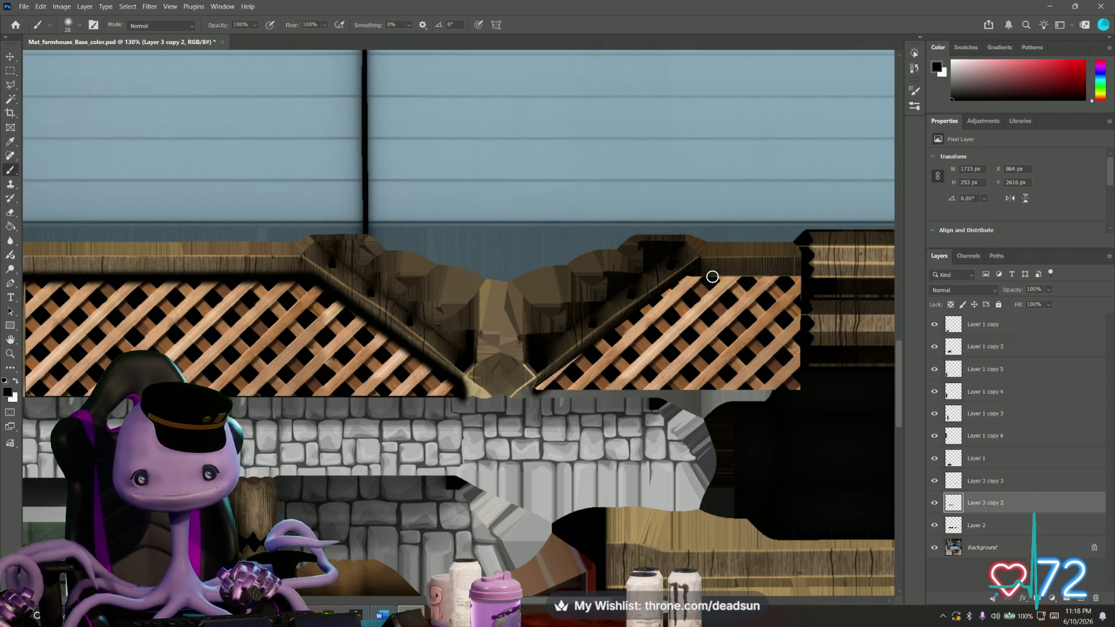
{"action": "key", "text": "ctrl+z"}
{"action": "left_click_drag", "start_coordinate": [985, 502], "coordinate": [987, 476]}
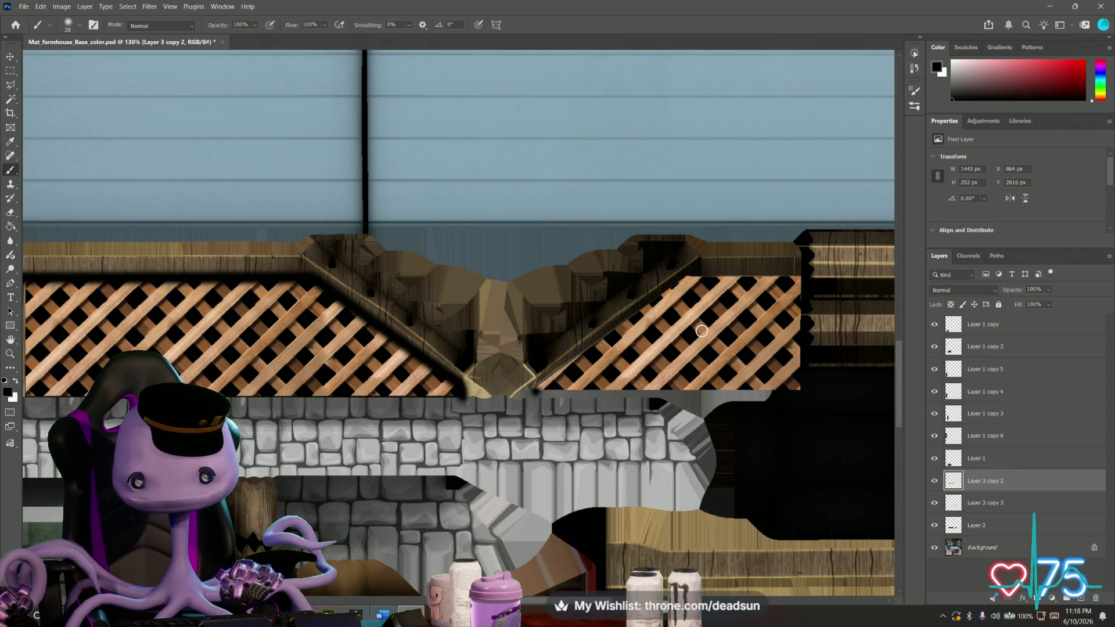
{"action": "left_click", "coordinate": [684, 276], "text": "shift"}
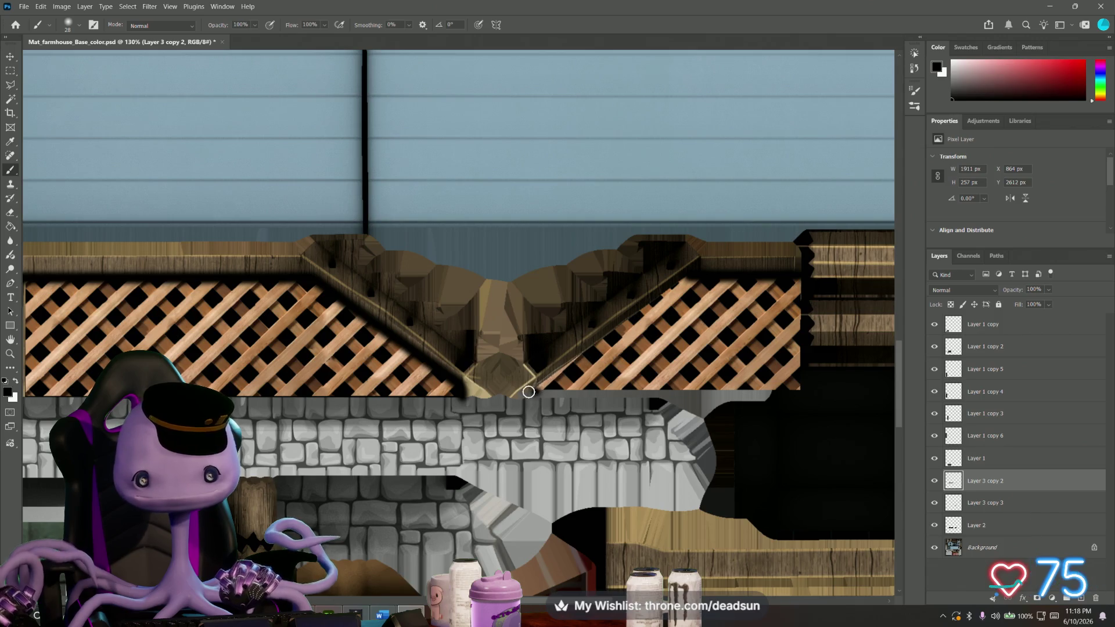
{"action": "left_click", "coordinate": [534, 391], "text": "shift"}
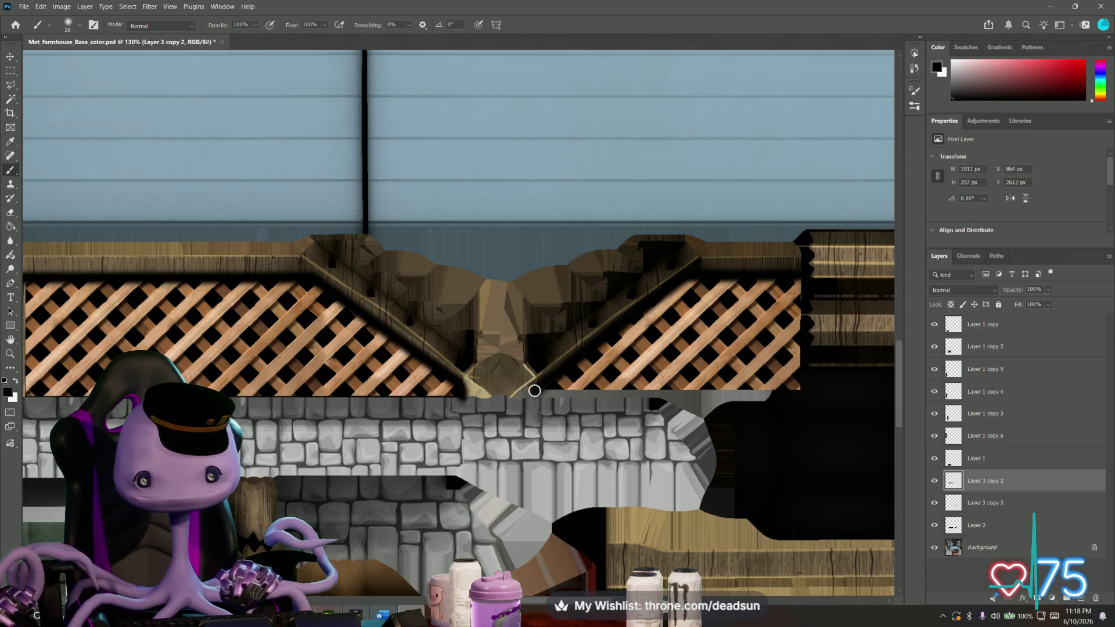
{"action": "left_click", "coordinate": [933, 481]}
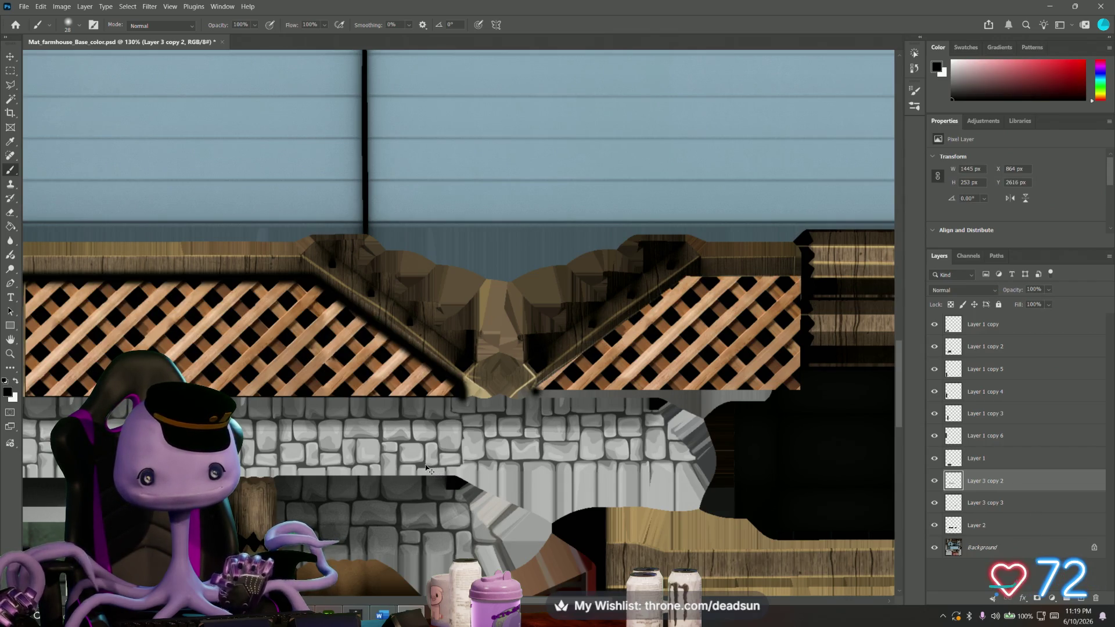
Create a new Layer 3 and place it above Layer 3 copy 3 in the stack.
{"action": "key", "text": "ctrl+bracketleft"}
{"action": "scroll", "coordinate": [329, 433], "scroll_direction": "down", "scroll_amount": 3, "text": "alt"}
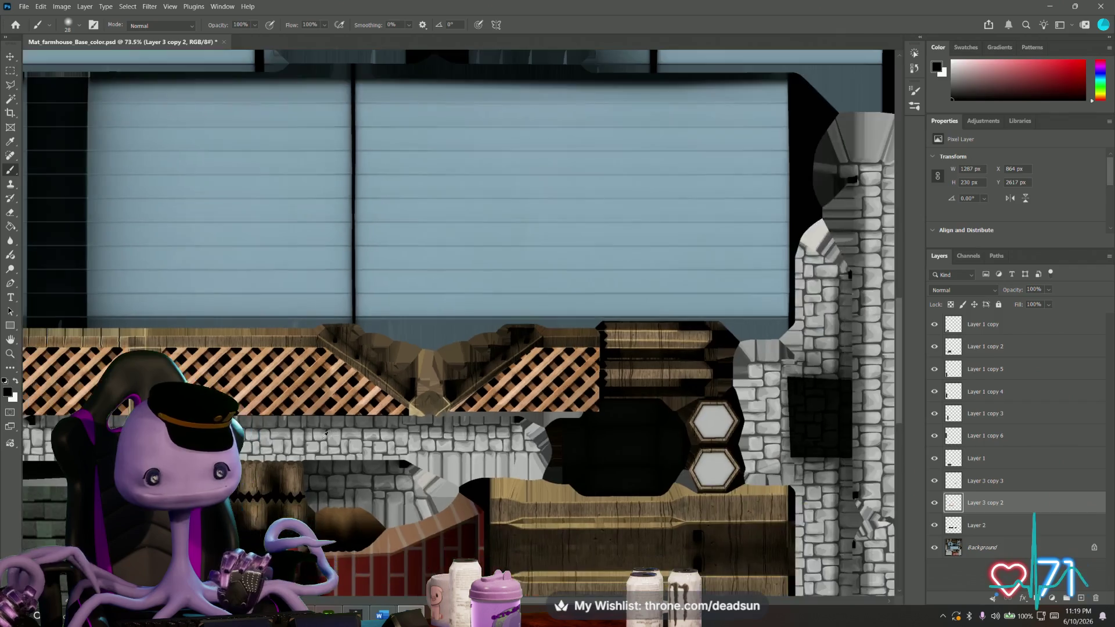
{"action": "scroll", "coordinate": [291, 433], "scroll_direction": "left", "scroll_amount": 2, "text": "ctrl"}
{"action": "scroll", "coordinate": [297, 423], "scroll_direction": "left", "scroll_amount": 2, "text": "ctrl"}
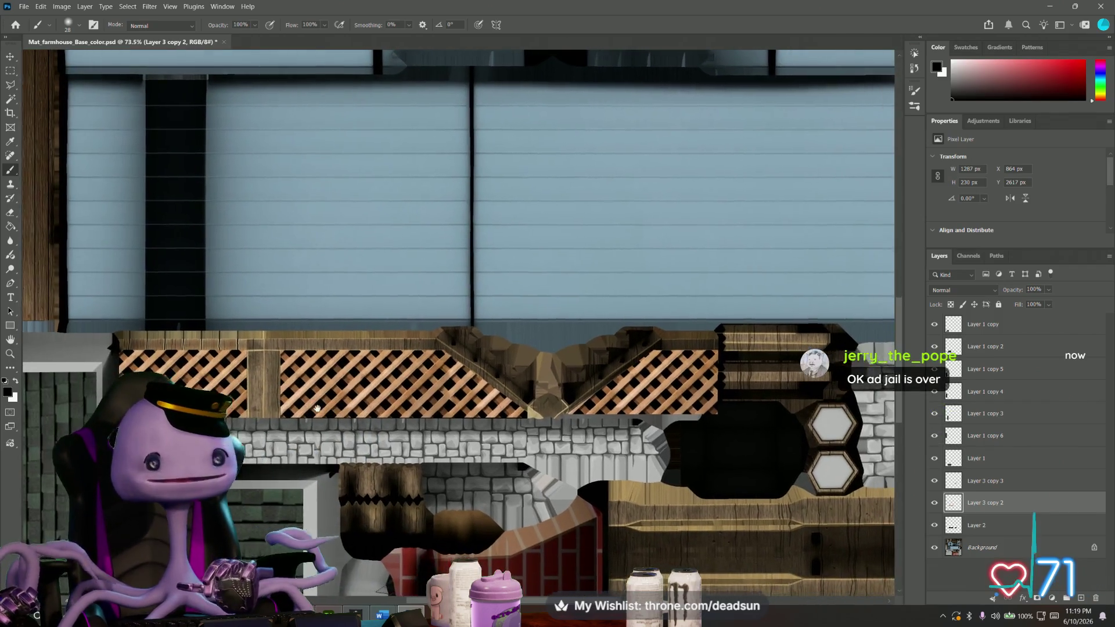
{"action": "scroll", "coordinate": [306, 408], "scroll_direction": "left", "scroll_amount": 2, "text": "ctrl"}
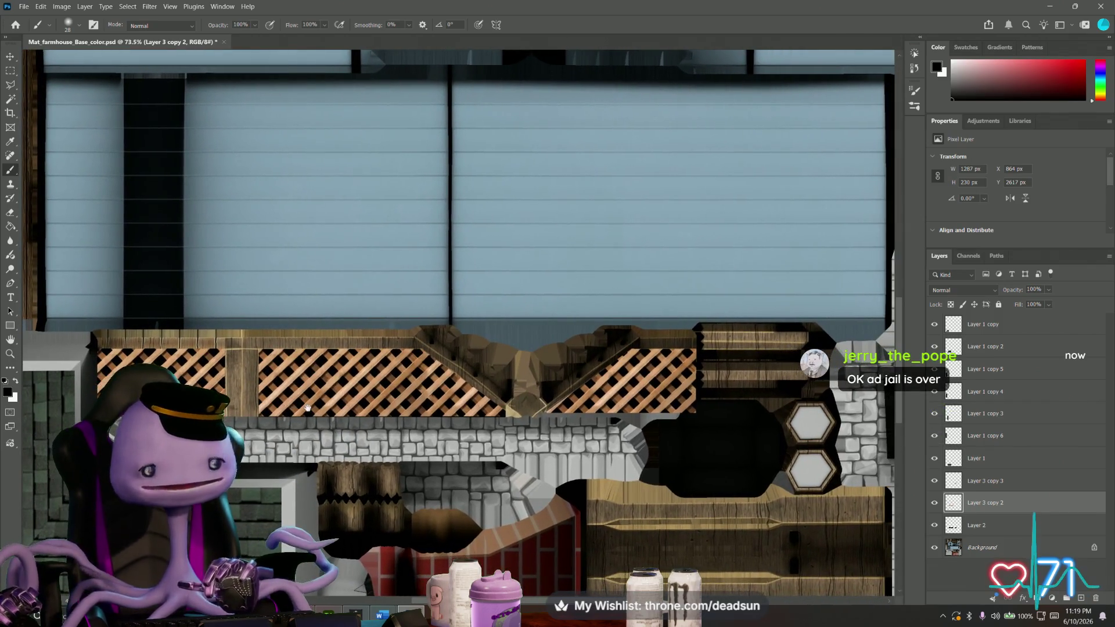
{"action": "left_click", "coordinate": [992, 482]}
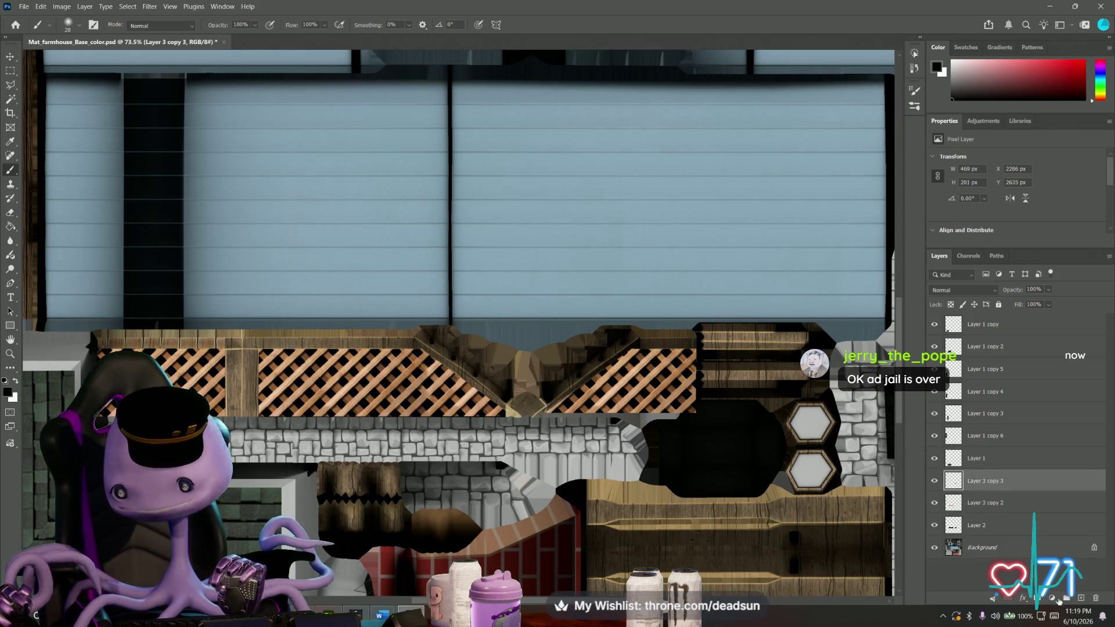
{"action": "left_click", "coordinate": [1081, 598]}
{"action": "left_click_drag", "start_coordinate": [985, 479], "coordinate": [995, 511]}
{"action": "left_click", "coordinate": [935, 482]}
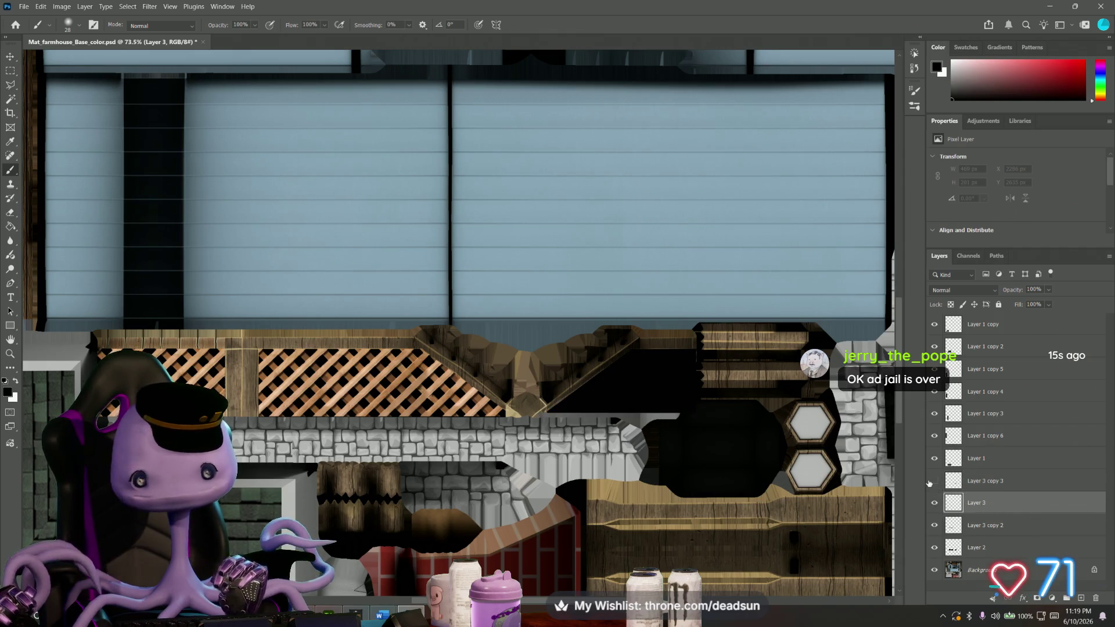
{"action": "left_click", "coordinate": [935, 480]}
{"action": "left_click_drag", "start_coordinate": [981, 503], "coordinate": [980, 474]}
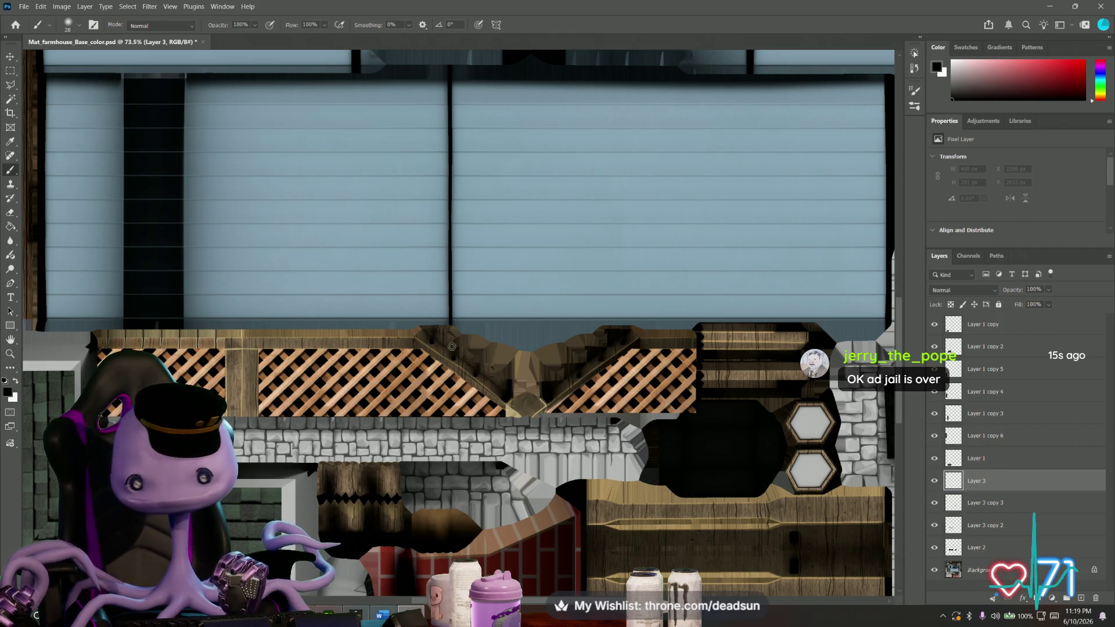
{"action": "scroll", "coordinate": [113, 336], "scroll_direction": "up", "scroll_amount": 2, "text": "alt"}
{"action": "scroll", "coordinate": [114, 336], "scroll_direction": "up", "scroll_amount": 1, "text": "alt"}
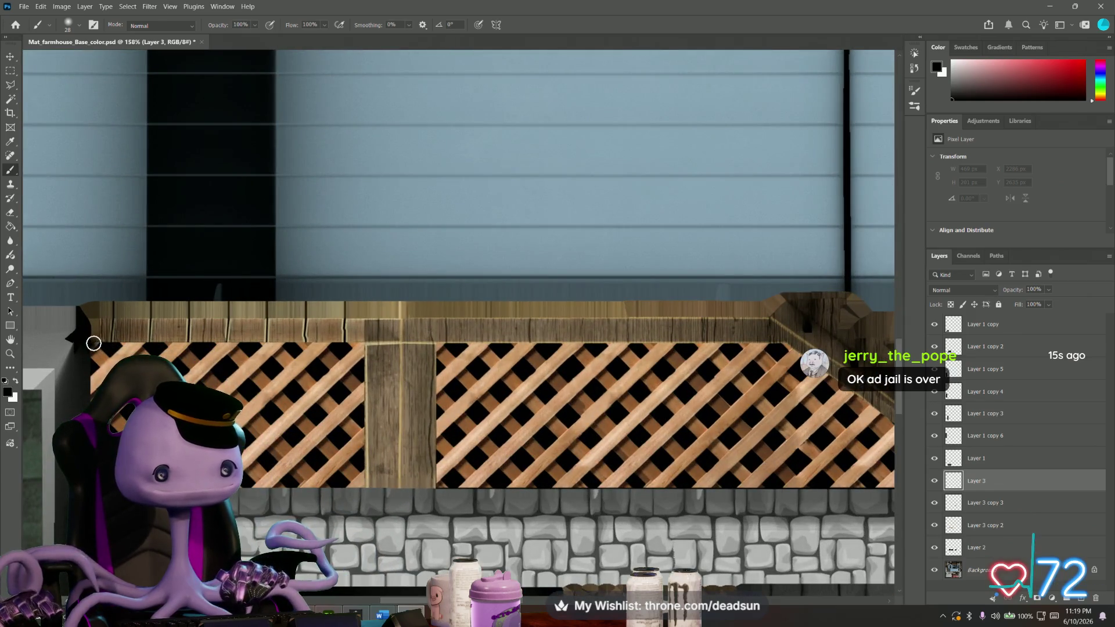
Paint dark shadow strokes along the railing top and both lattice diagonal edges, then activate Layer 2.
{"action": "left_click", "coordinate": [363, 343], "text": "shift"}
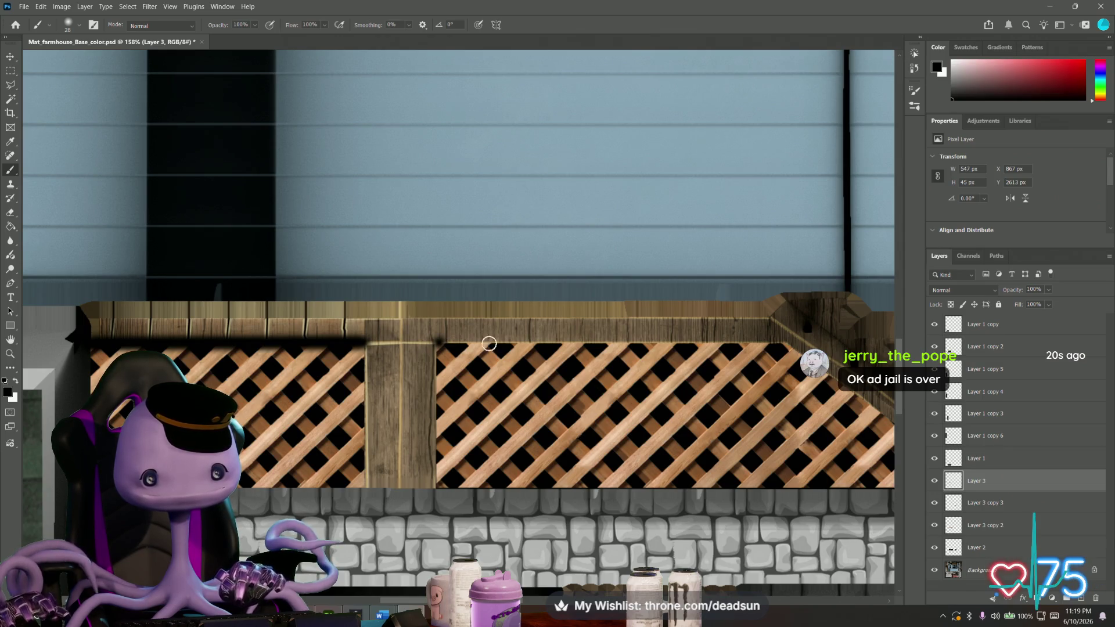
{"action": "left_click", "coordinate": [786, 345], "text": "shift"}
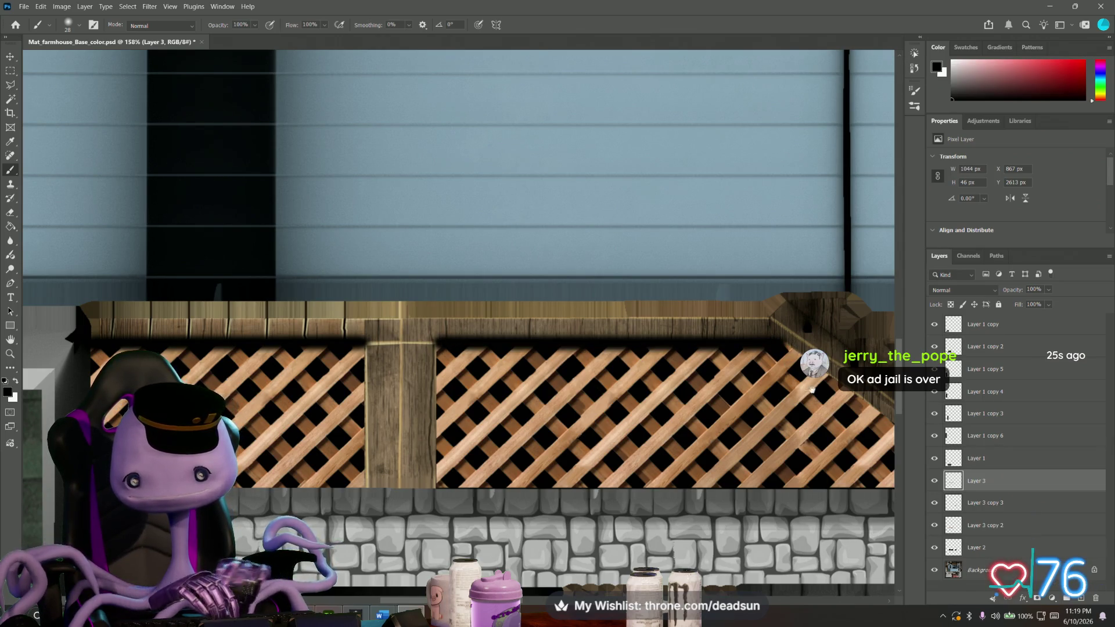
{"action": "scroll", "coordinate": [499, 403], "scroll_direction": "right", "scroll_amount": 5}
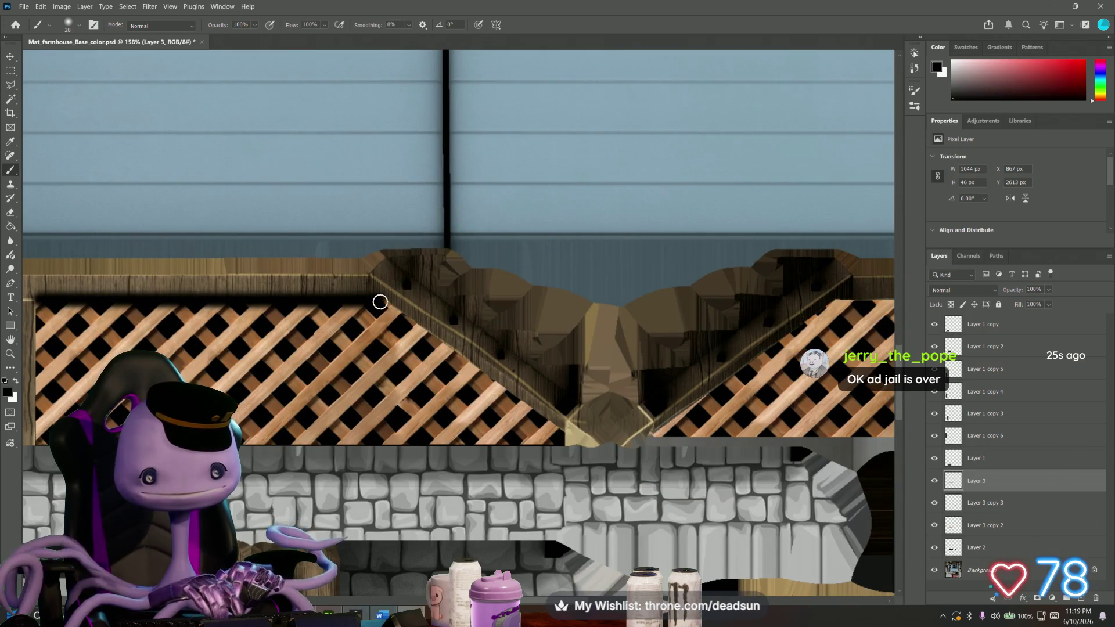
{"action": "left_click", "coordinate": [558, 431], "text": "shift"}
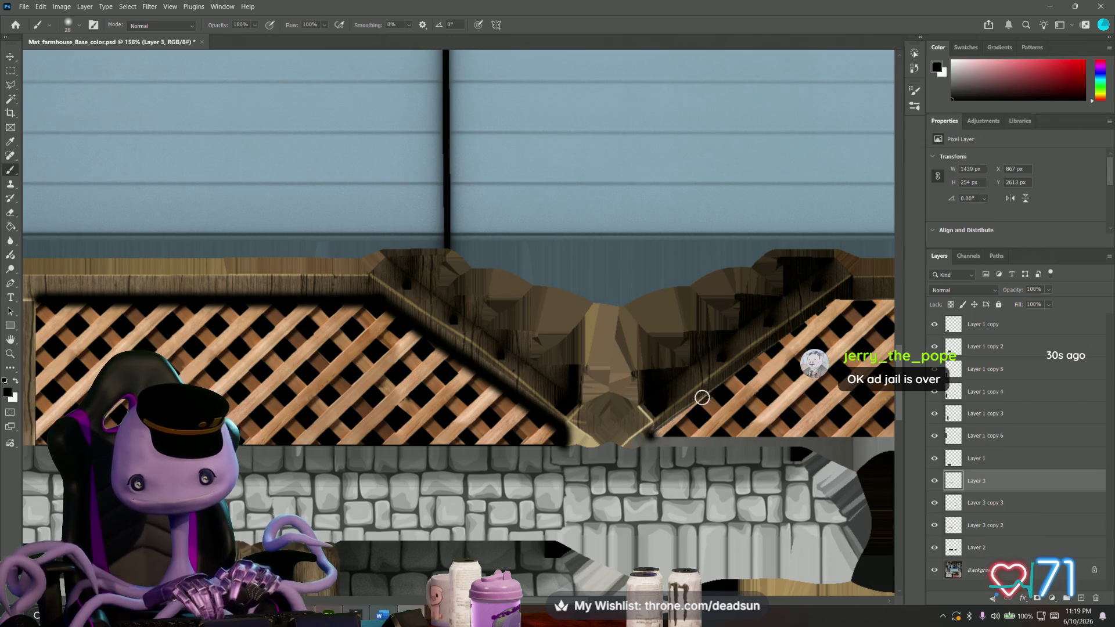
{"action": "left_click", "coordinate": [836, 302], "text": "shift"}
{"action": "left_click_drag", "start_coordinate": [836, 302], "coordinate": [435, 352]}
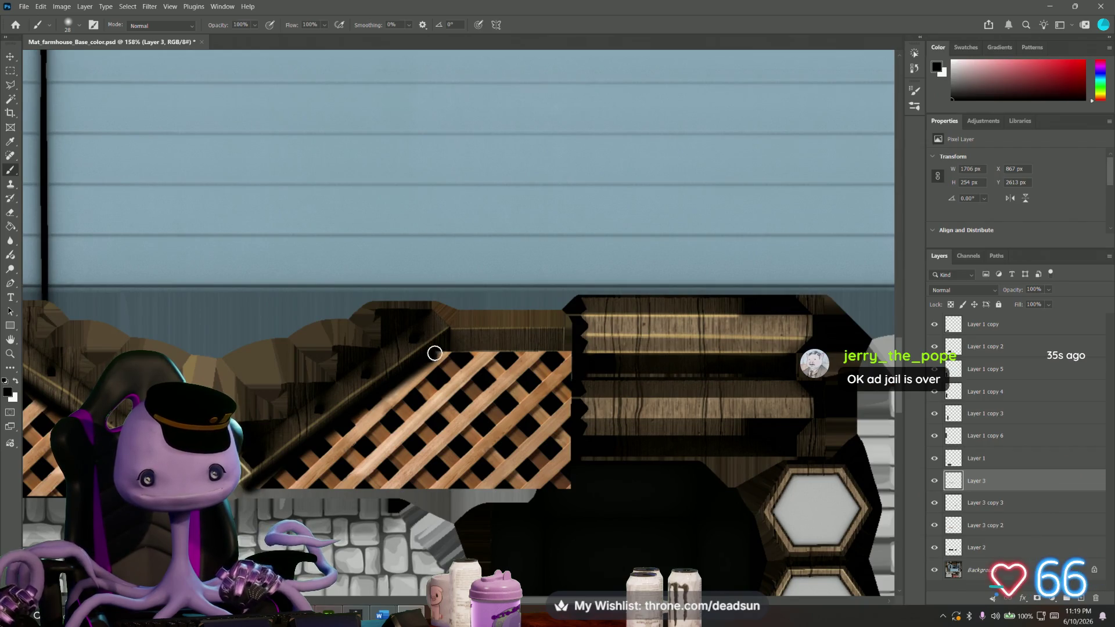
{"action": "left_click", "coordinate": [572, 351], "text": "shift"}
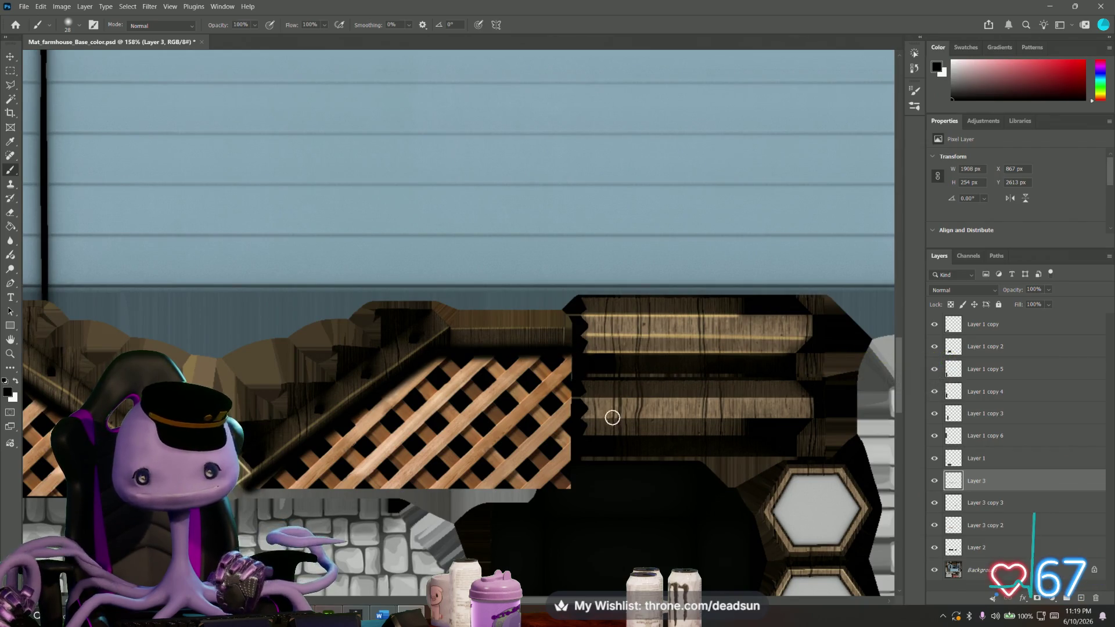
{"action": "left_click", "coordinate": [979, 547]}
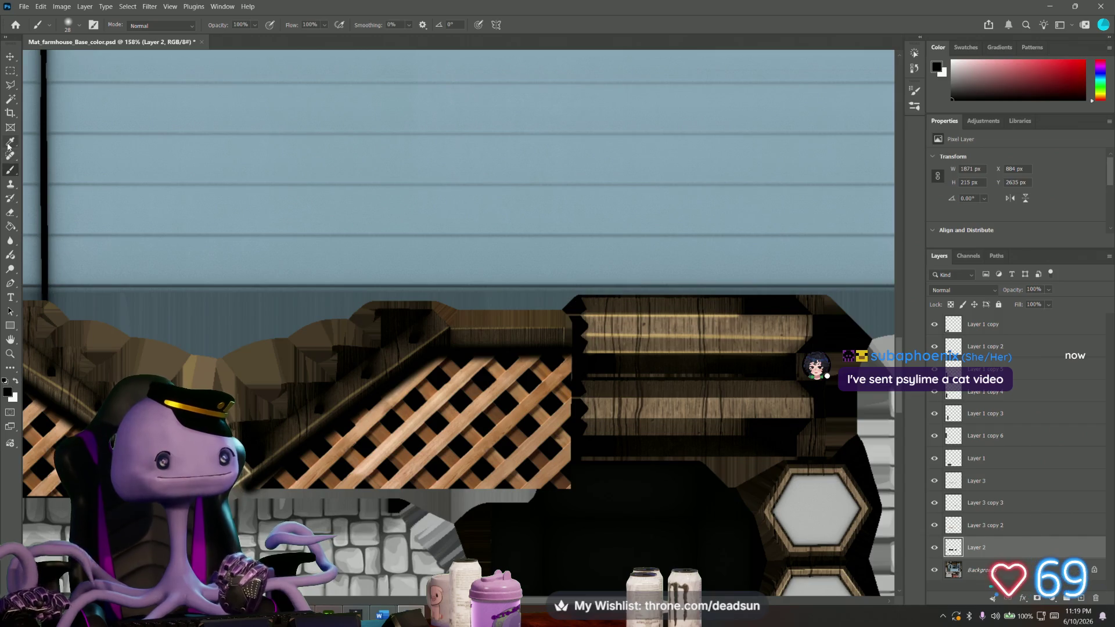
Magic Wand-select both straight lattice panels, adding sections across the posts.
{"action": "left_click", "coordinate": [11, 101]}
{"action": "left_click", "coordinate": [284, 409]}
{"action": "left_click_drag", "start_coordinate": [284, 408], "coordinate": [653, 412]}
{"action": "left_click", "coordinate": [296, 392], "text": "shift"}
{"action": "left_click_drag", "start_coordinate": [297, 393], "coordinate": [385, 404]}
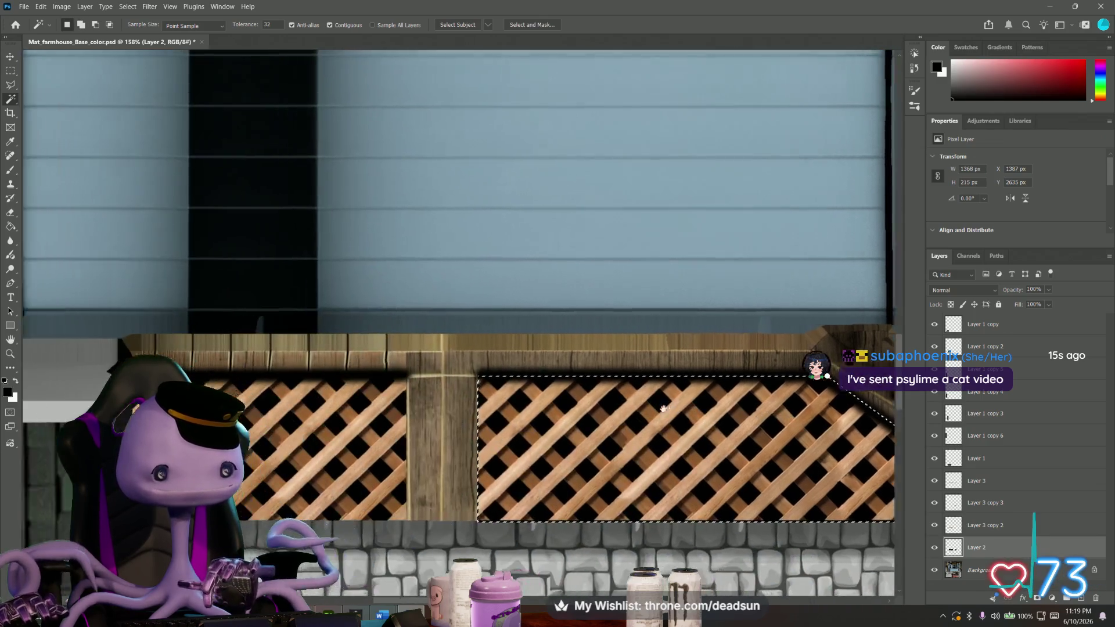
{"action": "left_click", "coordinate": [386, 405], "text": "shift"}
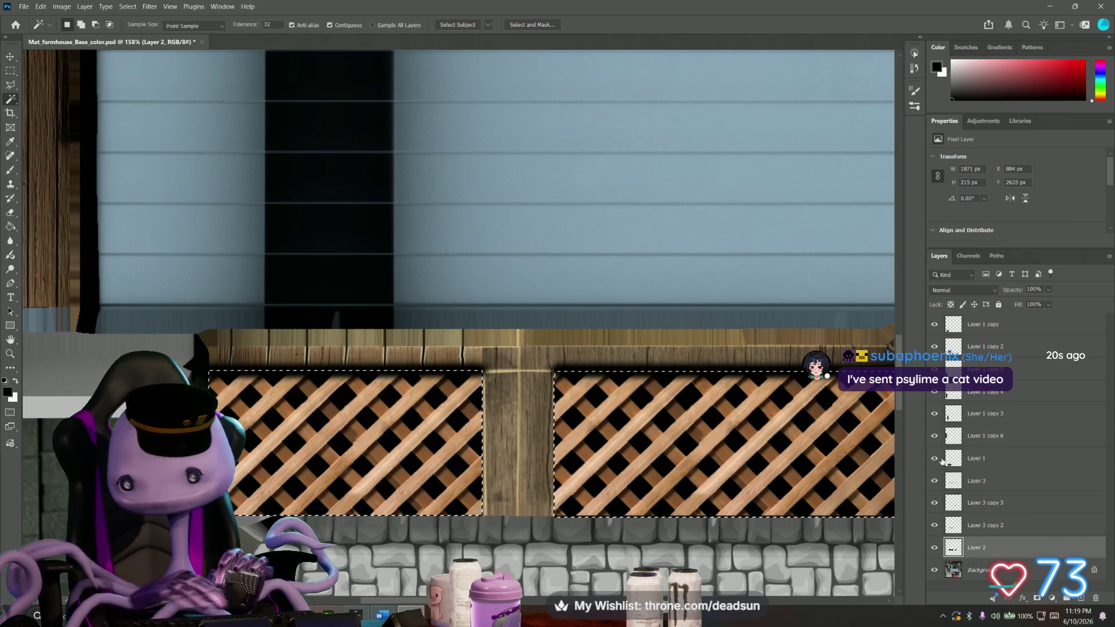
Invert the selection around the lattice panels and make Layer 3 copy 2 active.
{"action": "left_click", "coordinate": [127, 7]}
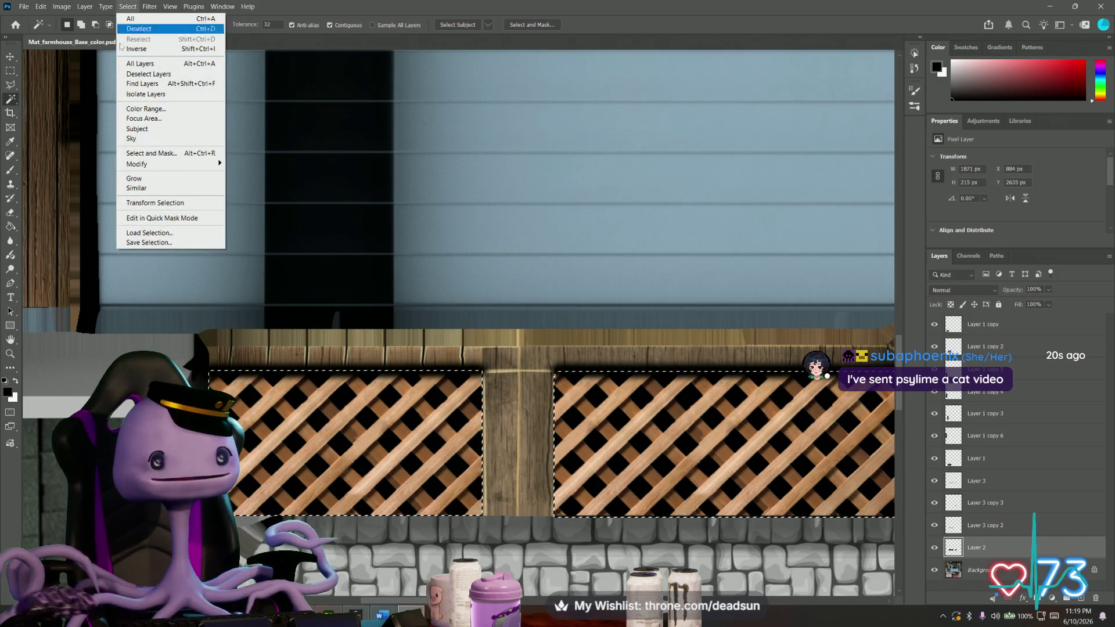
{"action": "left_click", "coordinate": [136, 49]}
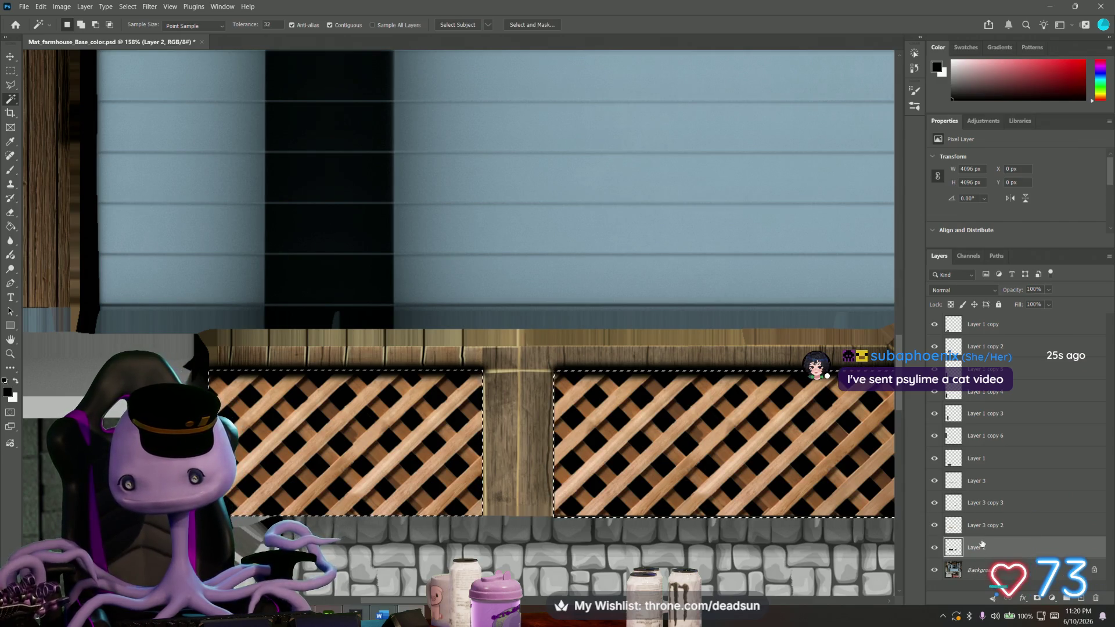
{"action": "left_click", "coordinate": [981, 504]}
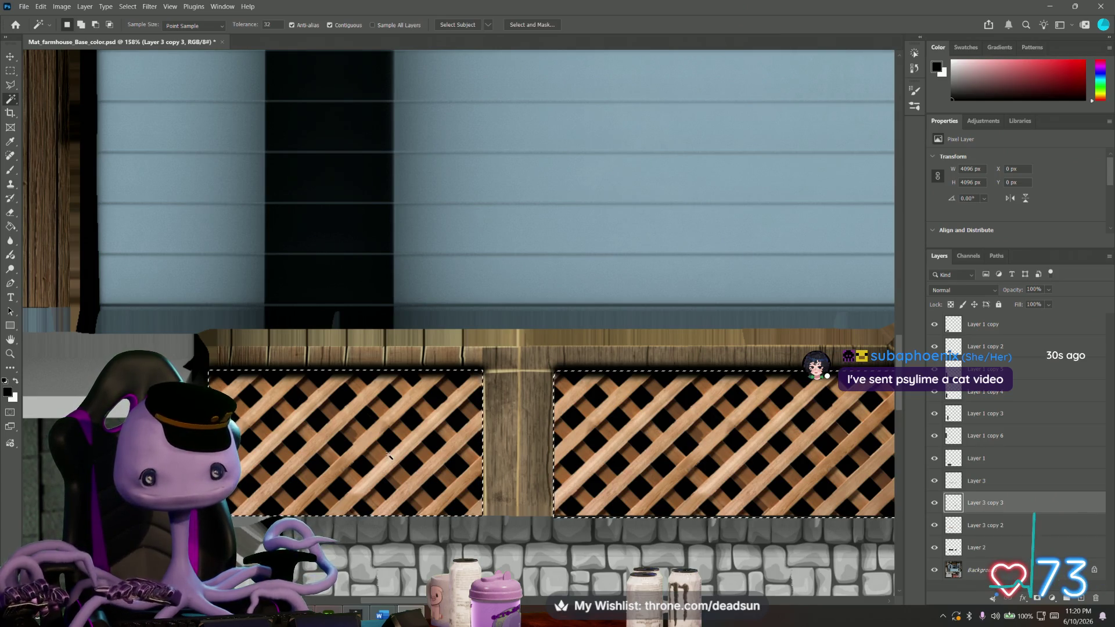
{"action": "key", "text": "alt+bracketleft"}
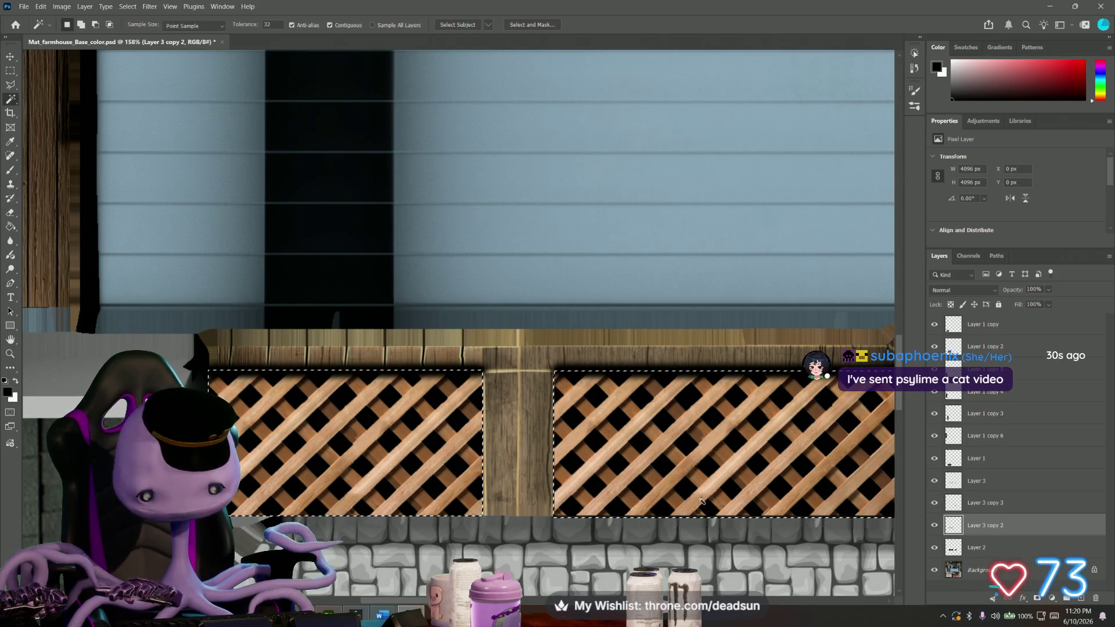